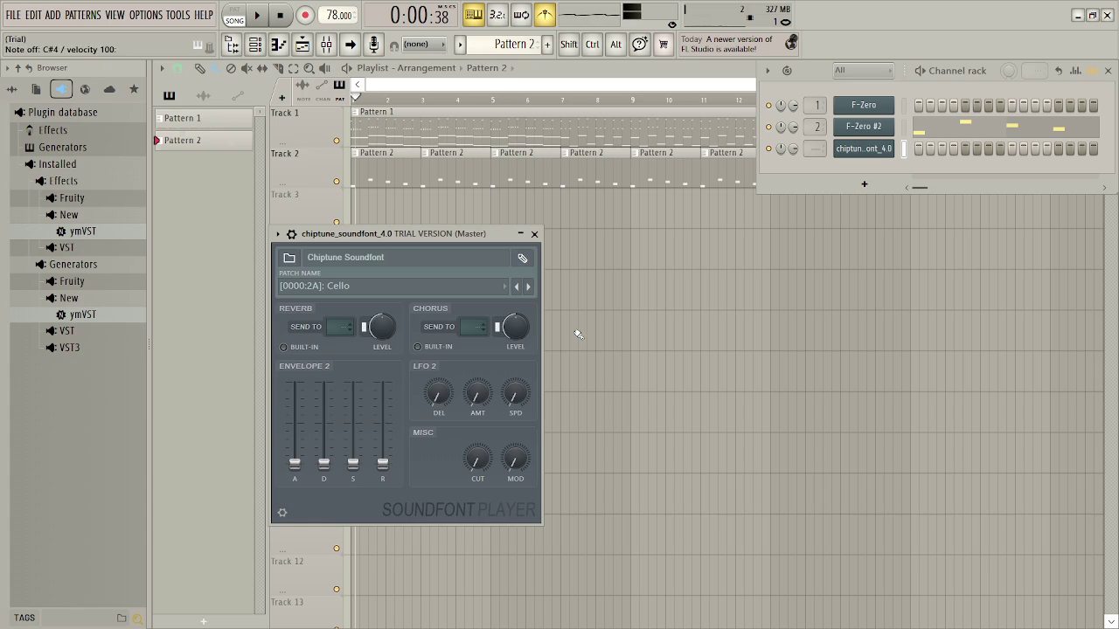
Close the soundfont and Channel rack windows and remove a stray Pattern 2 clip from Track 3
left_click(535, 234)
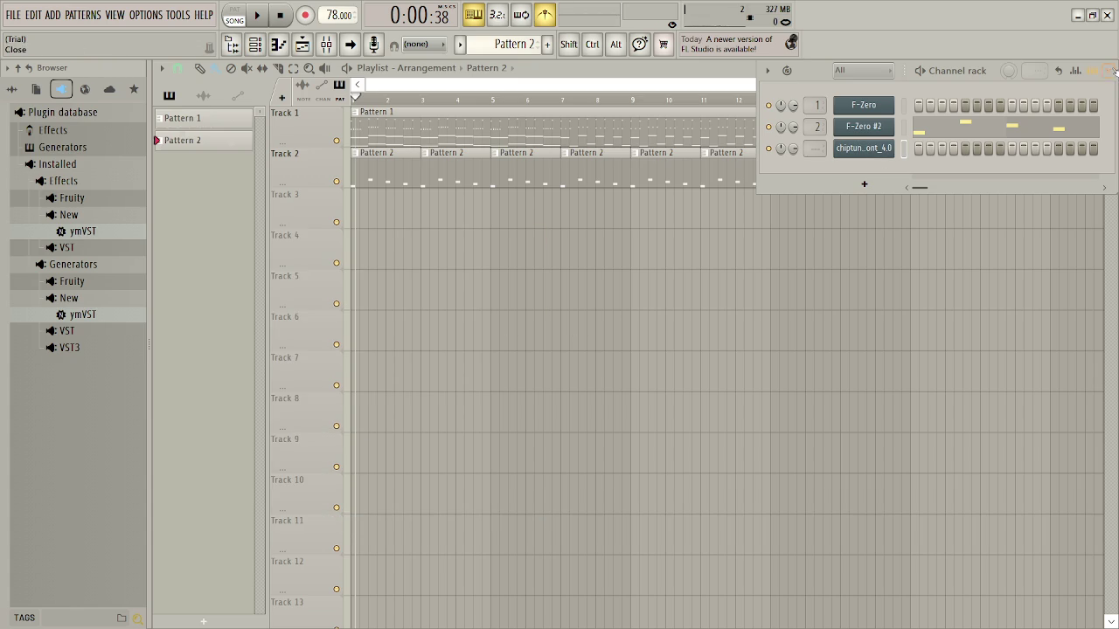
left_click(1113, 70)
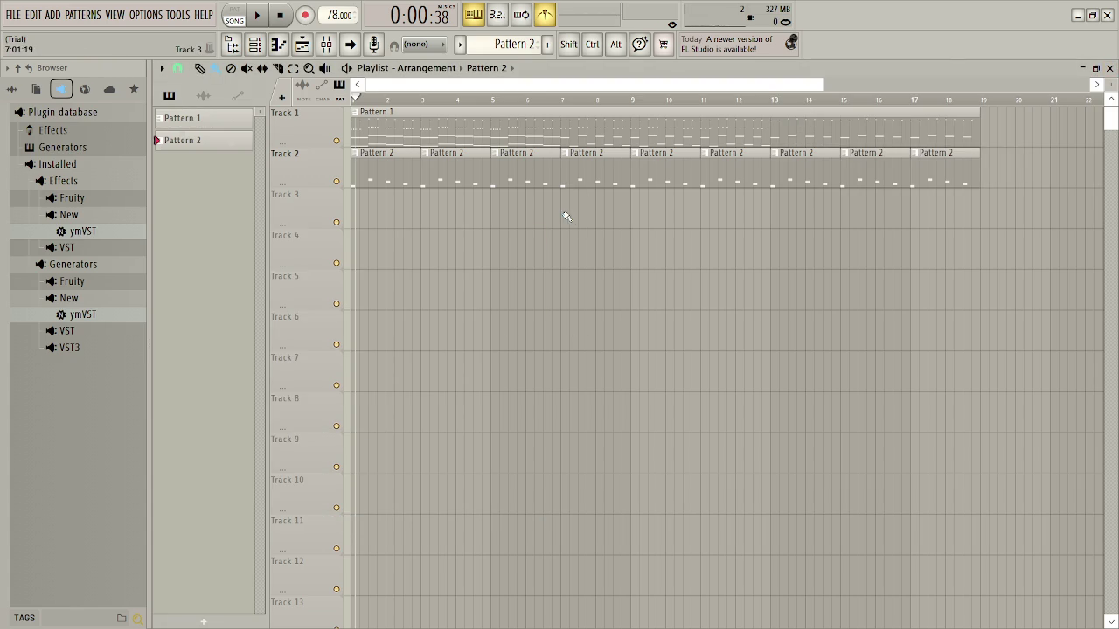
left_click(567, 217)
right_click(579, 218)
Create a new Pattern 3, place it on Track 3 at bar 7, and open its piano roll
key("F4")
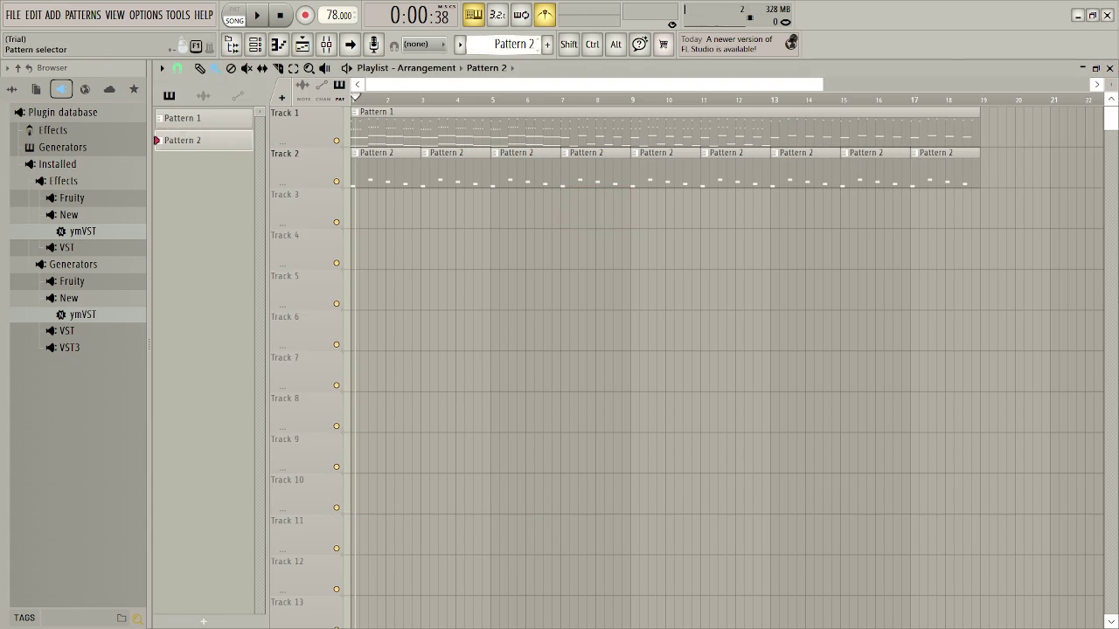
left_click_drag(579, 232, 575, 200)
double_click(581, 212)
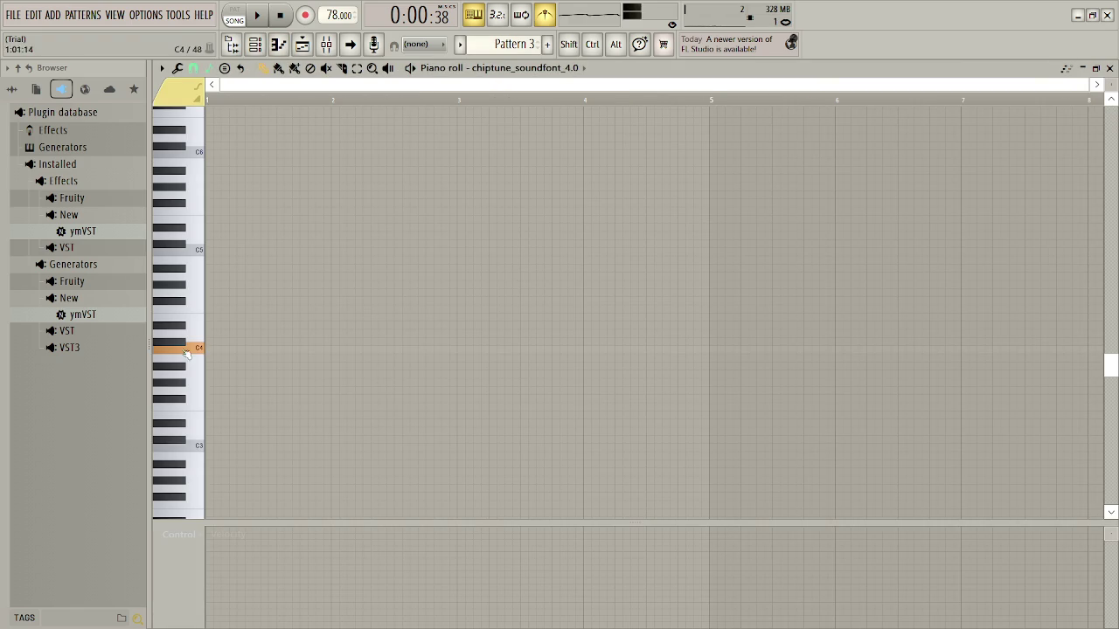
Draw a C4 note at the start of Pattern 3 and lengthen it
scroll(212, 383, "up", 1)
left_click(214, 376)
scroll(219, 373, "up", 5)
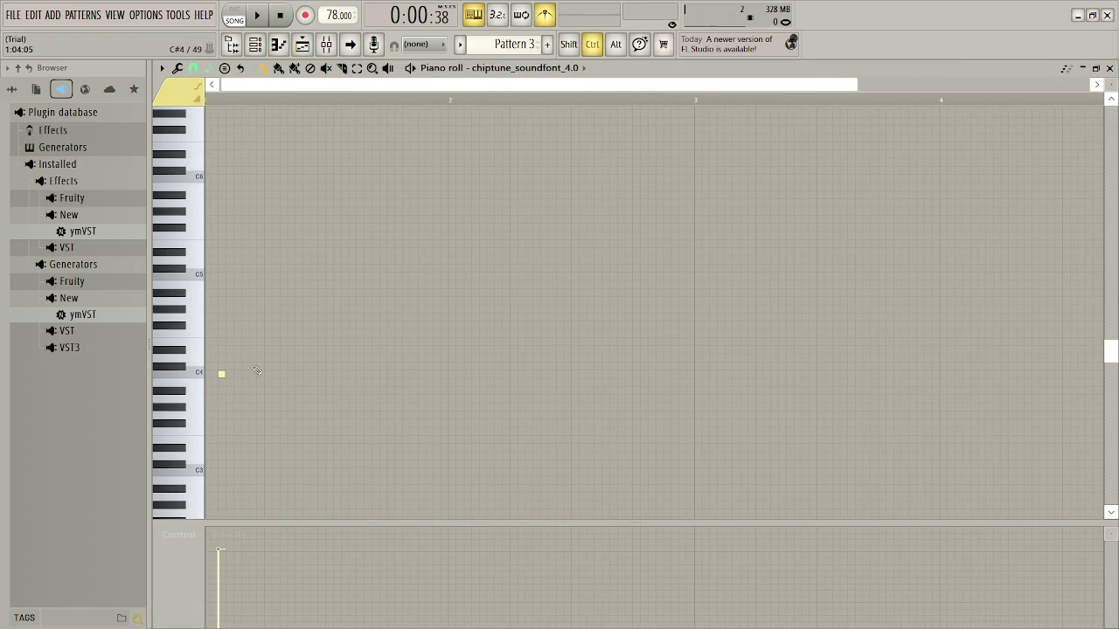
scroll(362, 309, "down", 3)
left_click_drag(251, 312, 212, 311)
scroll(315, 342, "down", 2)
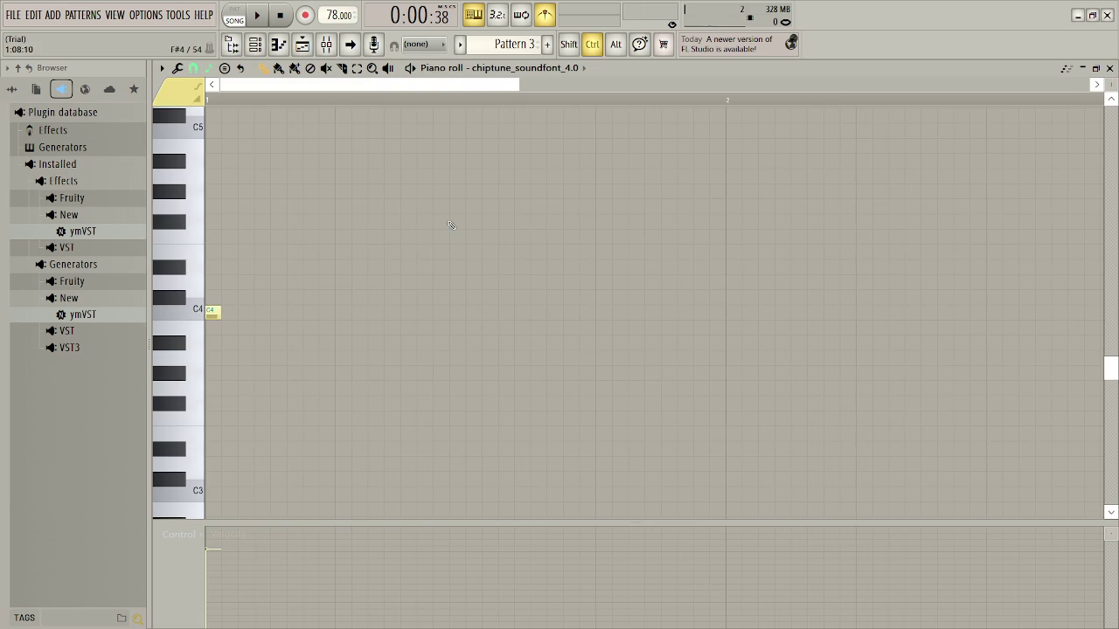
scroll(450, 226, "down", 2)
scroll(430, 94, "left", 1)
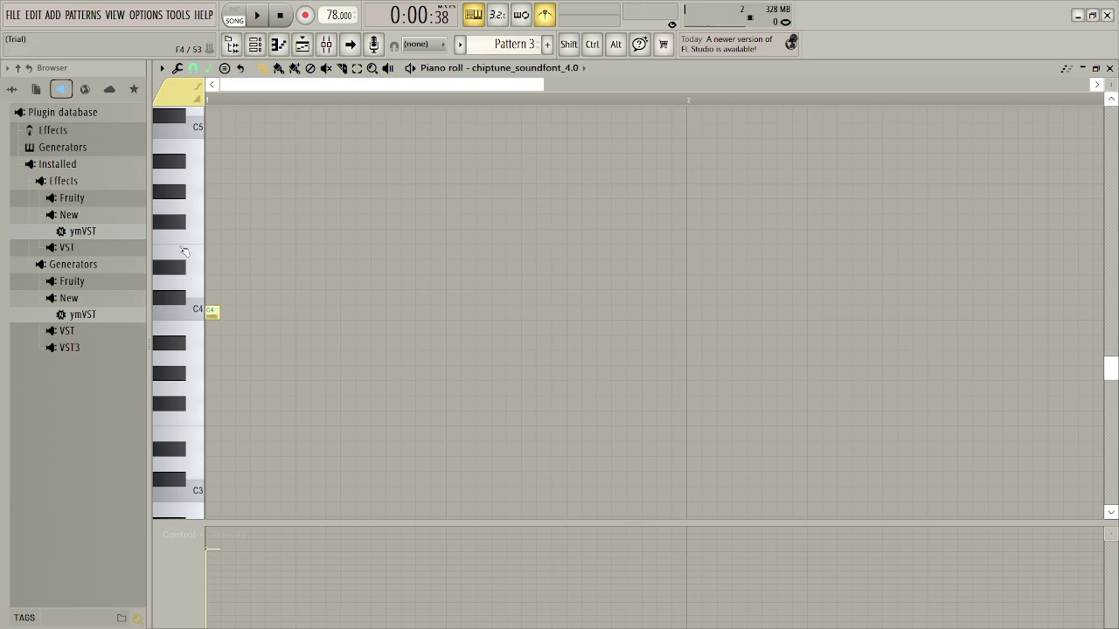
left_click(213, 312)
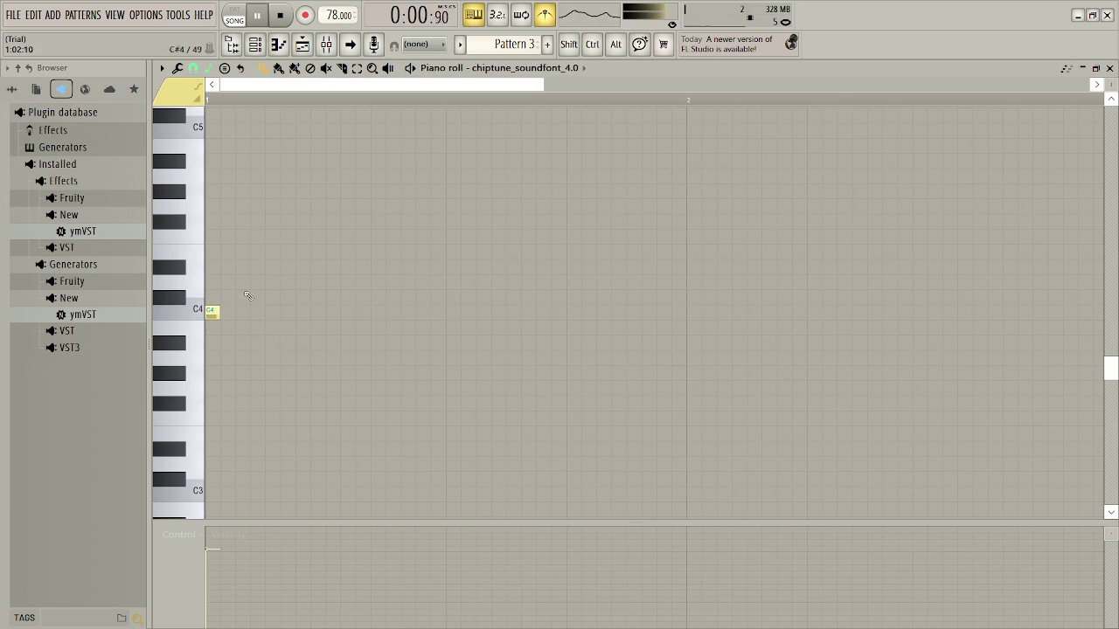
key("space")
key("space")
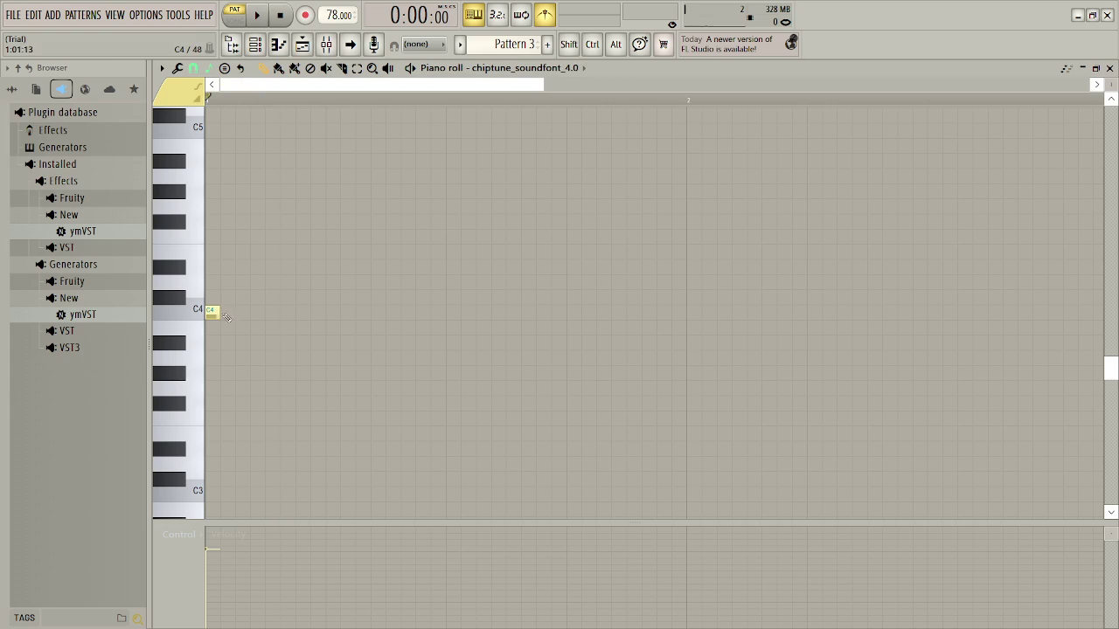
left_click_drag(259, 322, 266, 317)
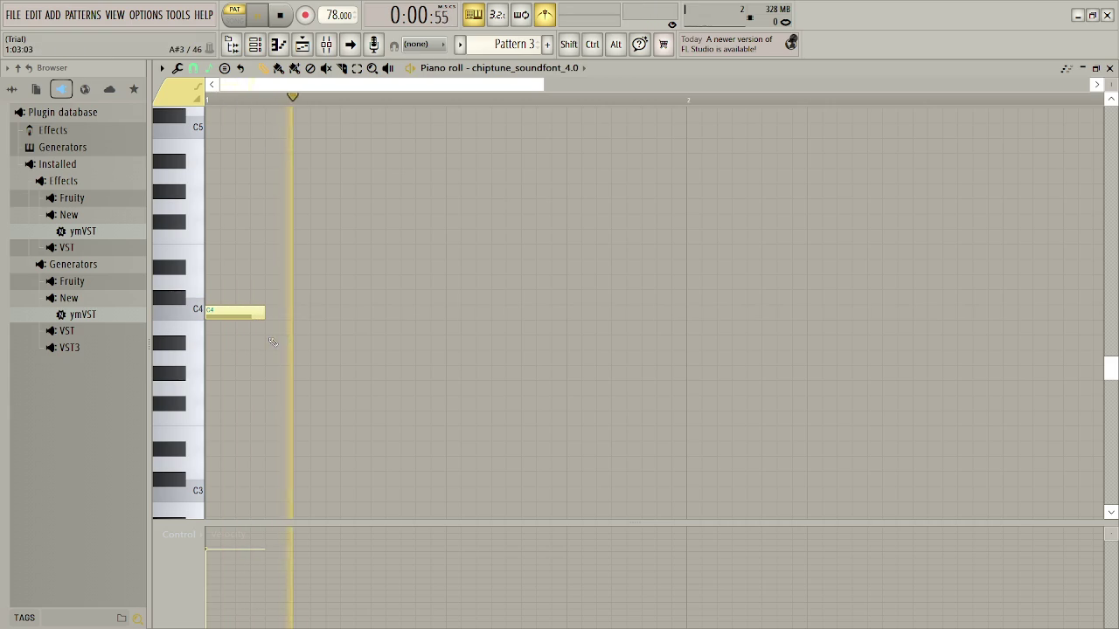
left_click(272, 299)
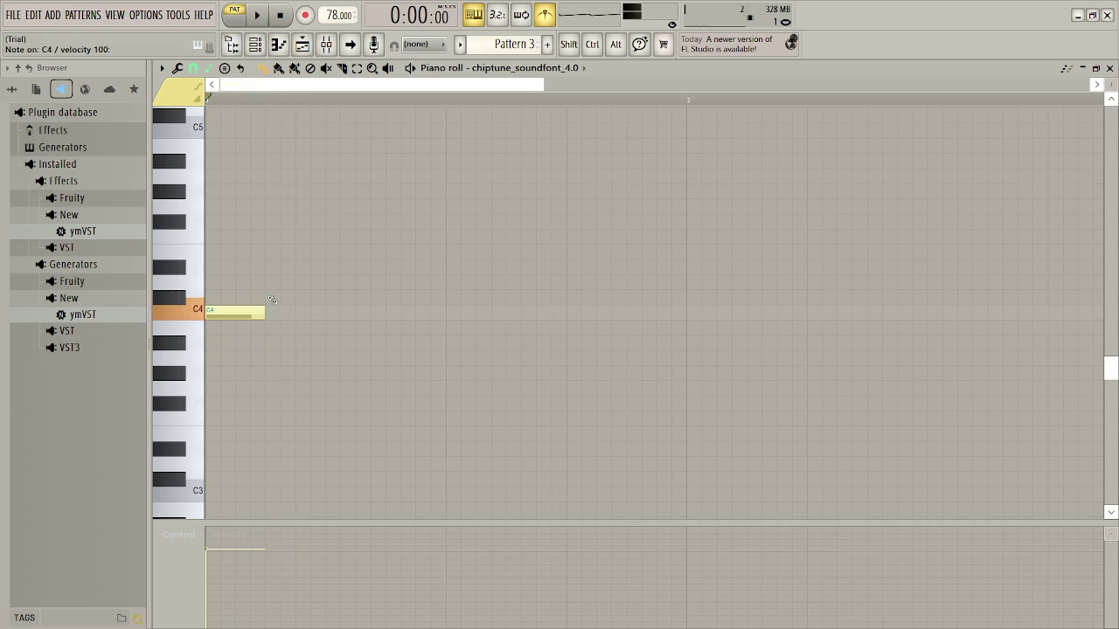
Add a shorter D#4 note right after the C4 and play the pattern back
left_click(287, 267)
left_click(315, 267)
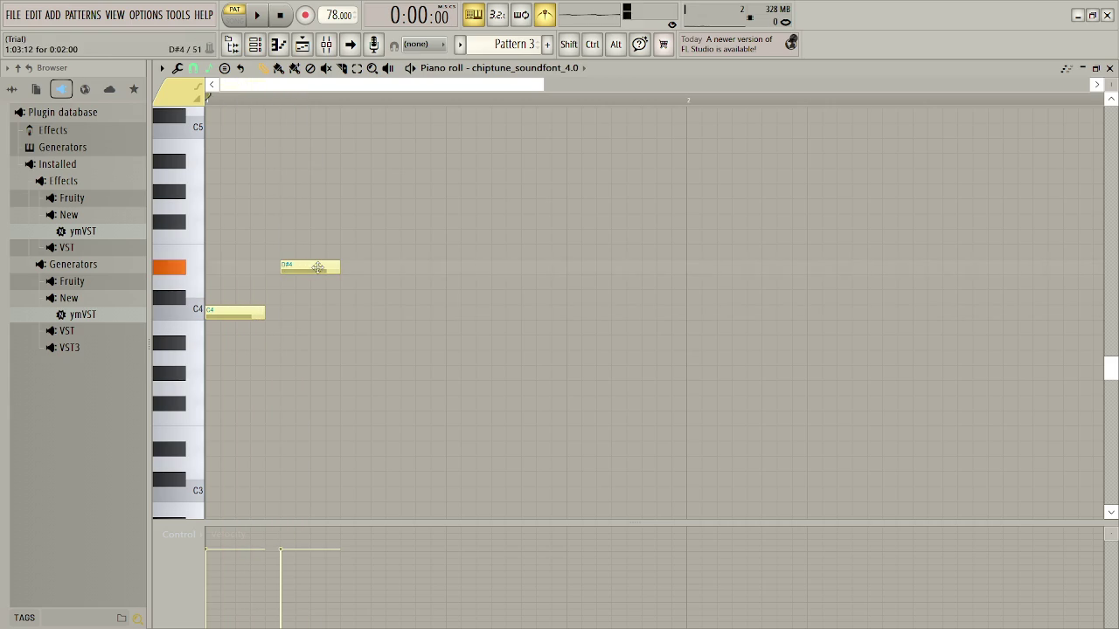
left_click(323, 267)
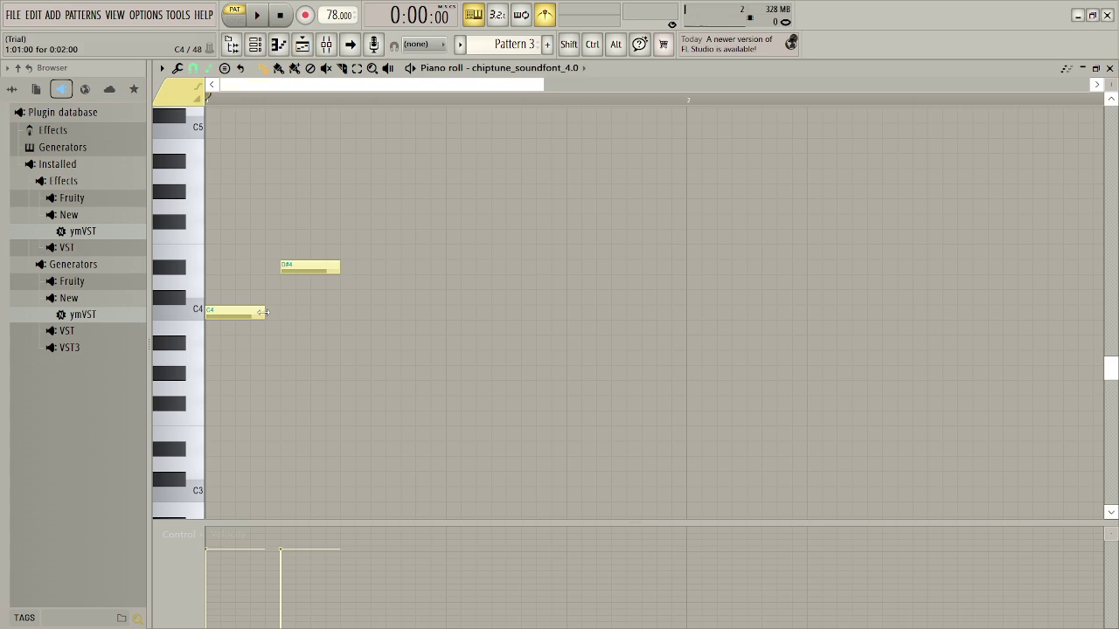
right_click(300, 270)
left_click(291, 267)
left_click(248, 314)
left_click_drag(300, 265, 286, 266)
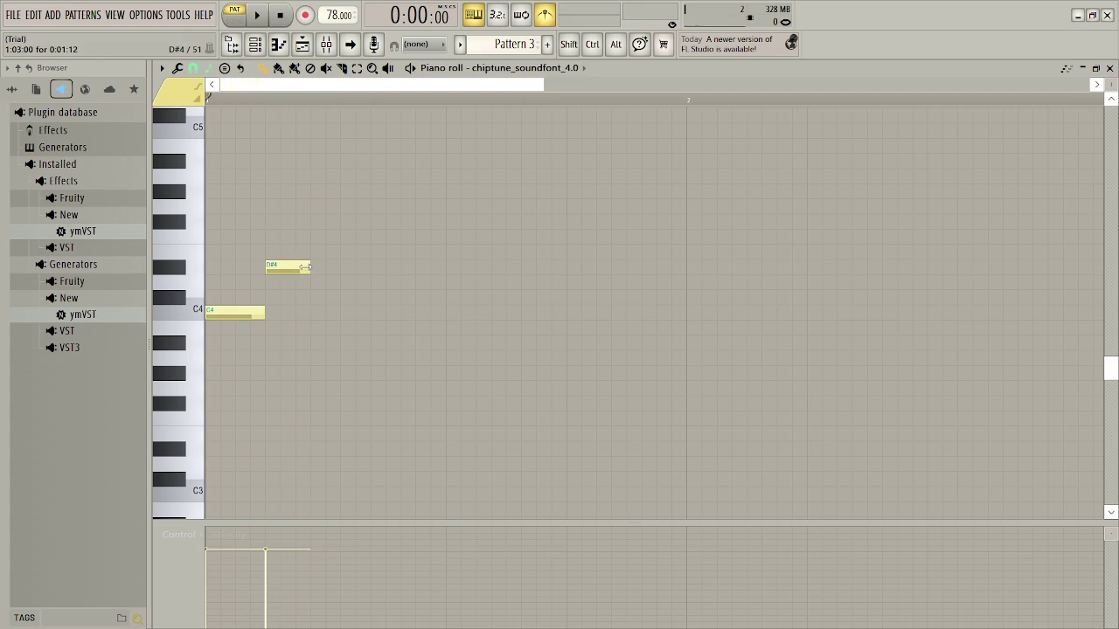
key("space")
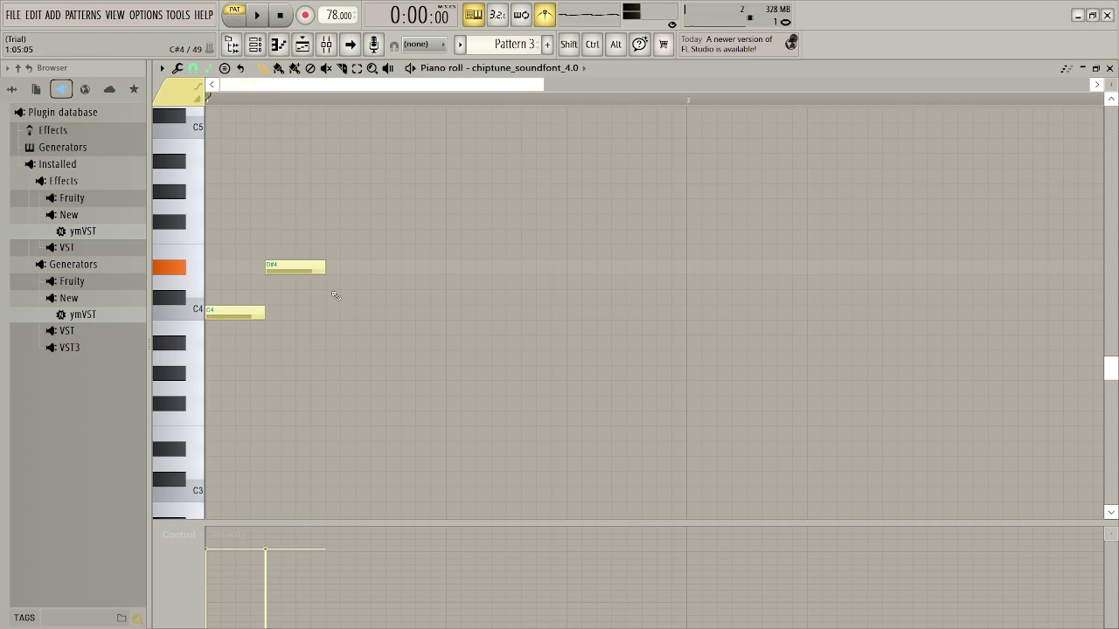
Add D4 and C#4 as the third and fourth notes to complete the phrase
left_click(333, 298)
left_click(347, 297)
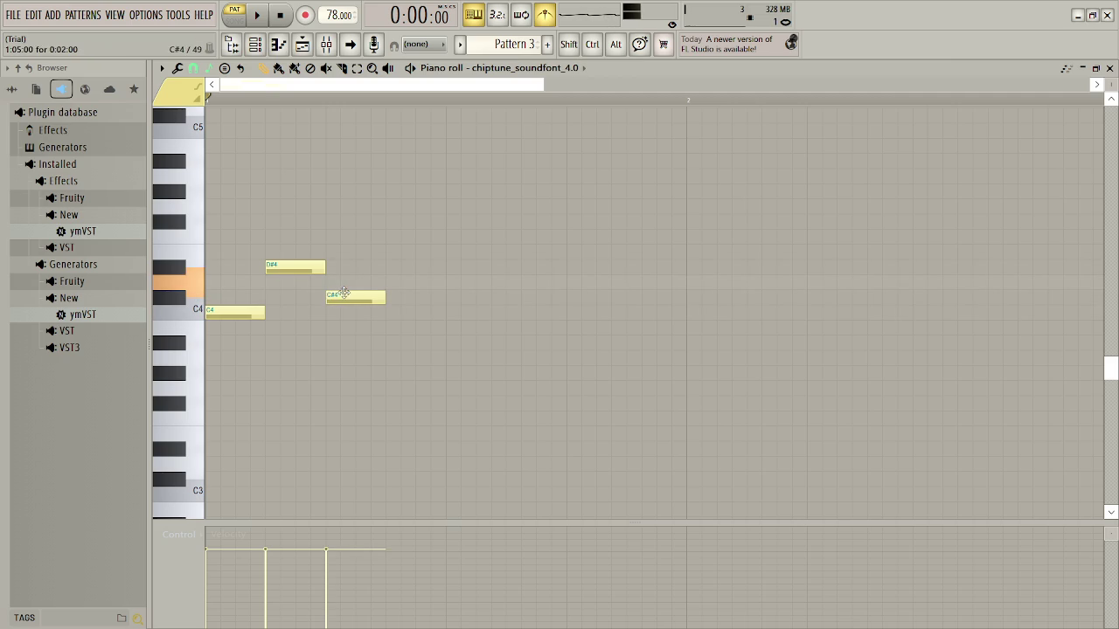
left_click_drag(343, 293, 345, 279)
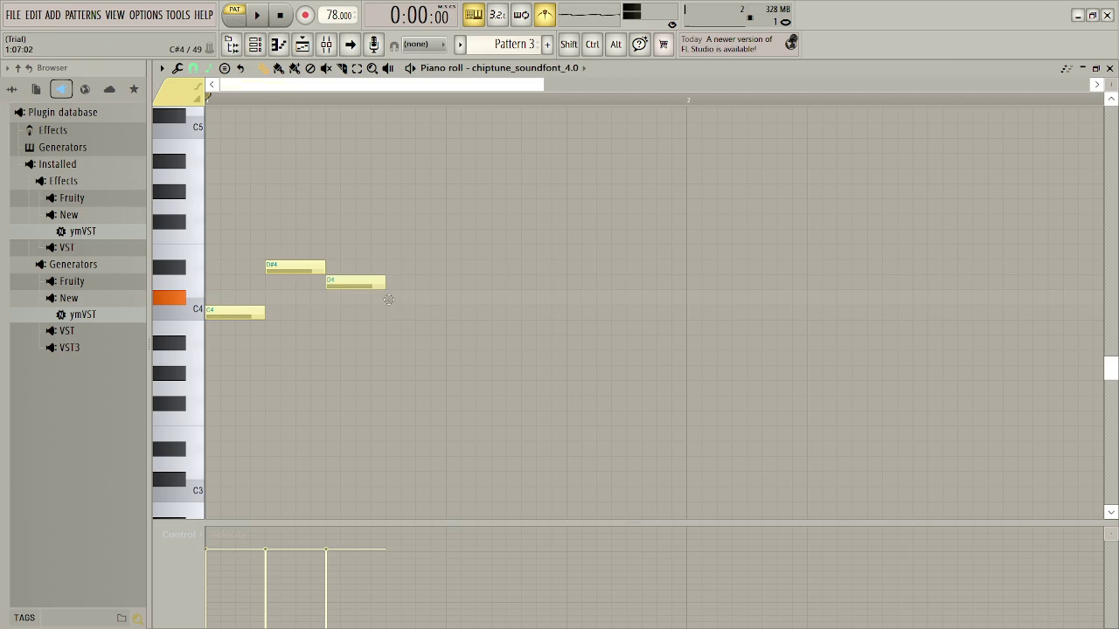
left_click(392, 300)
key("space")
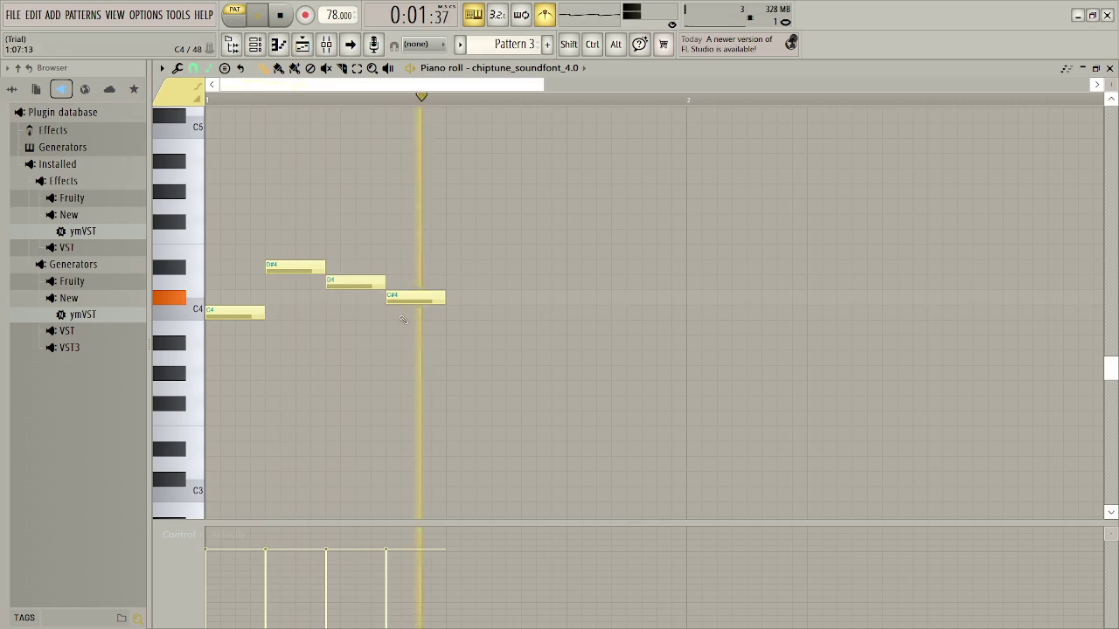
key("space")
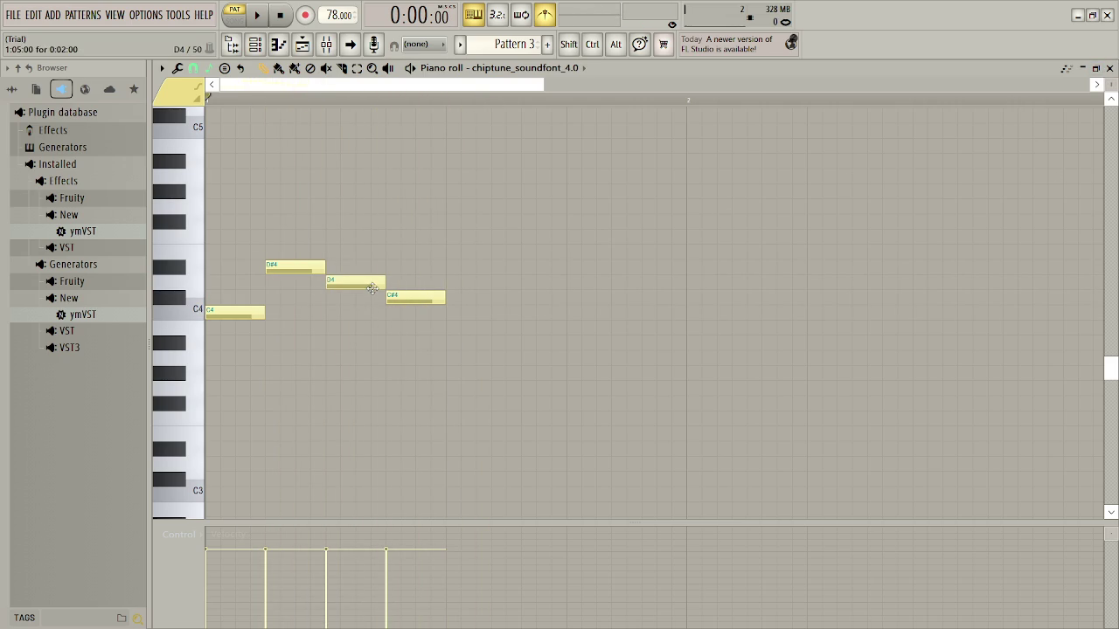
Duplicate the four-note phrase with Ctrl+B, audition it, and return to the Playlist
left_click_drag(495, 212, 204, 410)
key("ctrl+b")
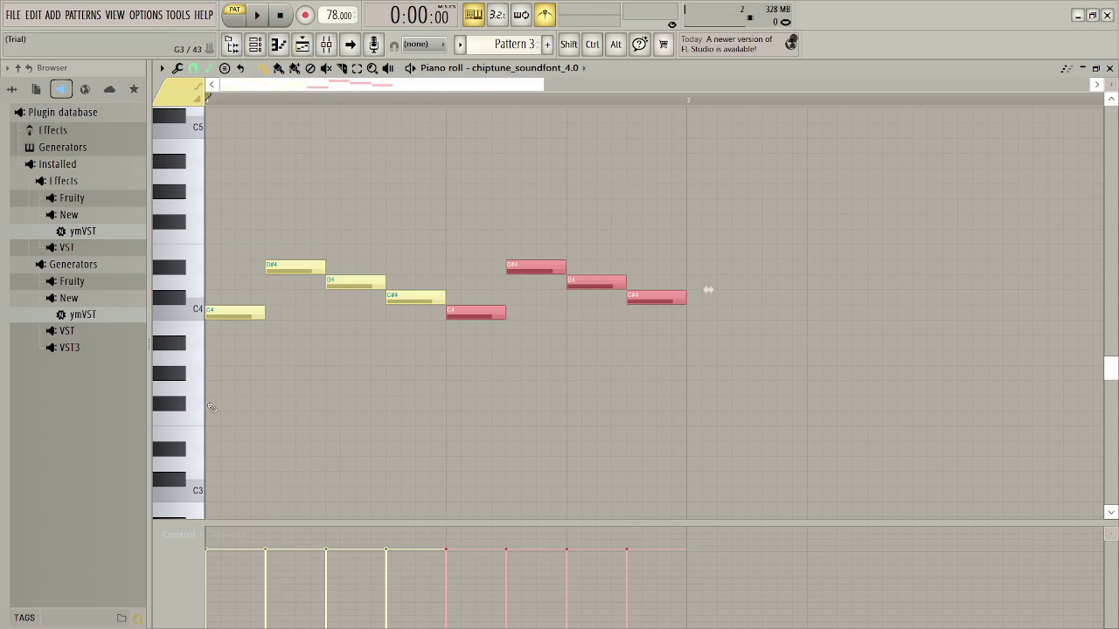
key("space")
key("ctrl+d")
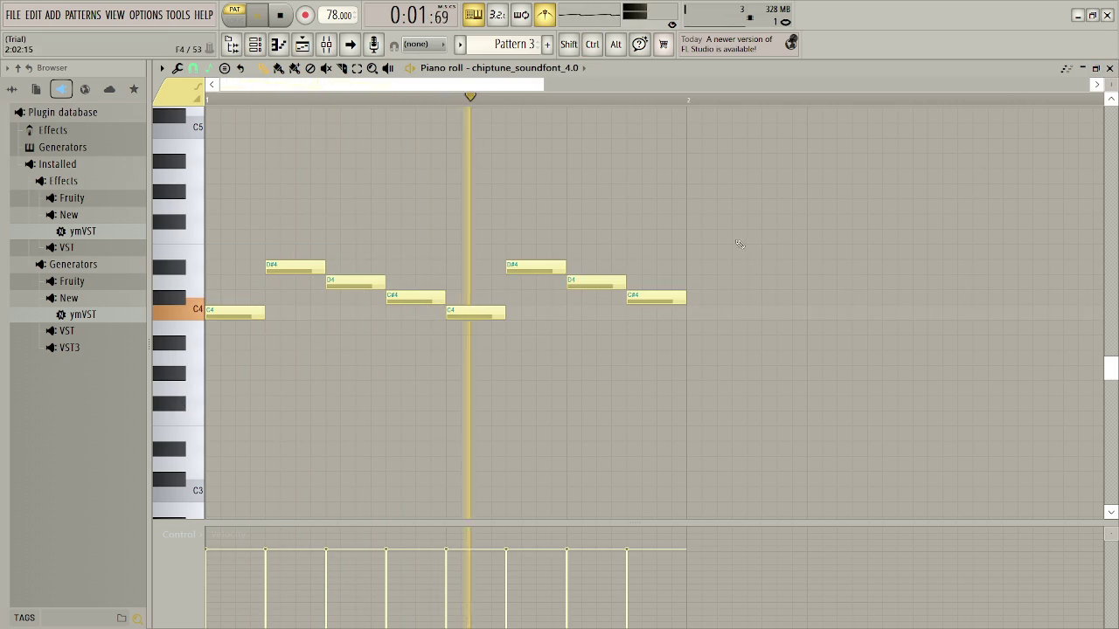
key("space")
key("F5")
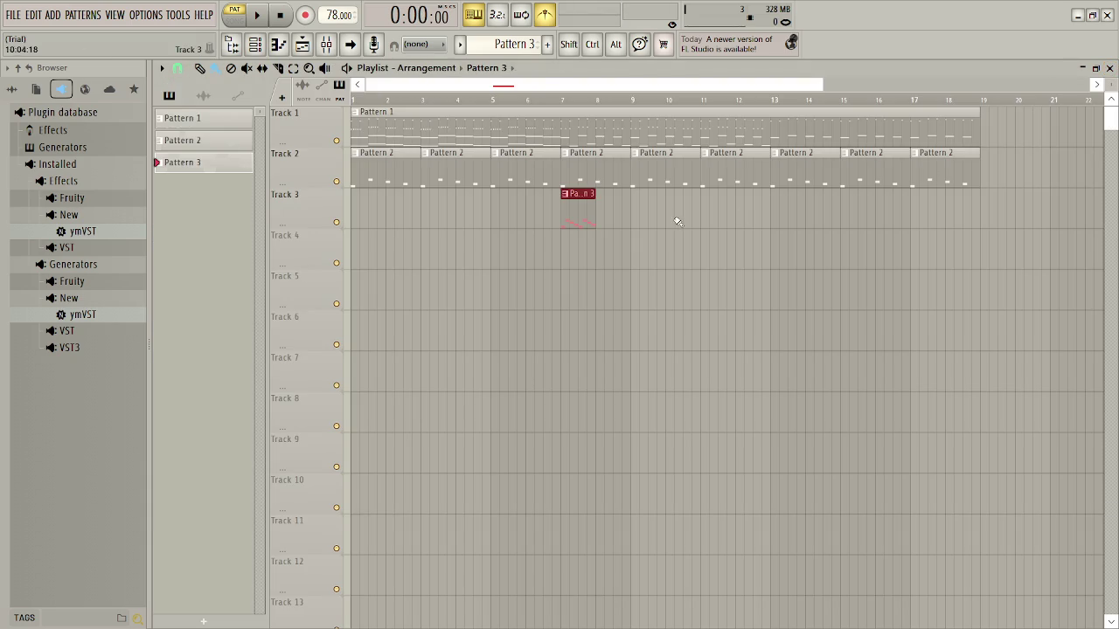
Duplicate the Pattern 3 clip twice along Track 3 and play the song from bar 7
scroll(708, 224, "down", 2, "ctrl")
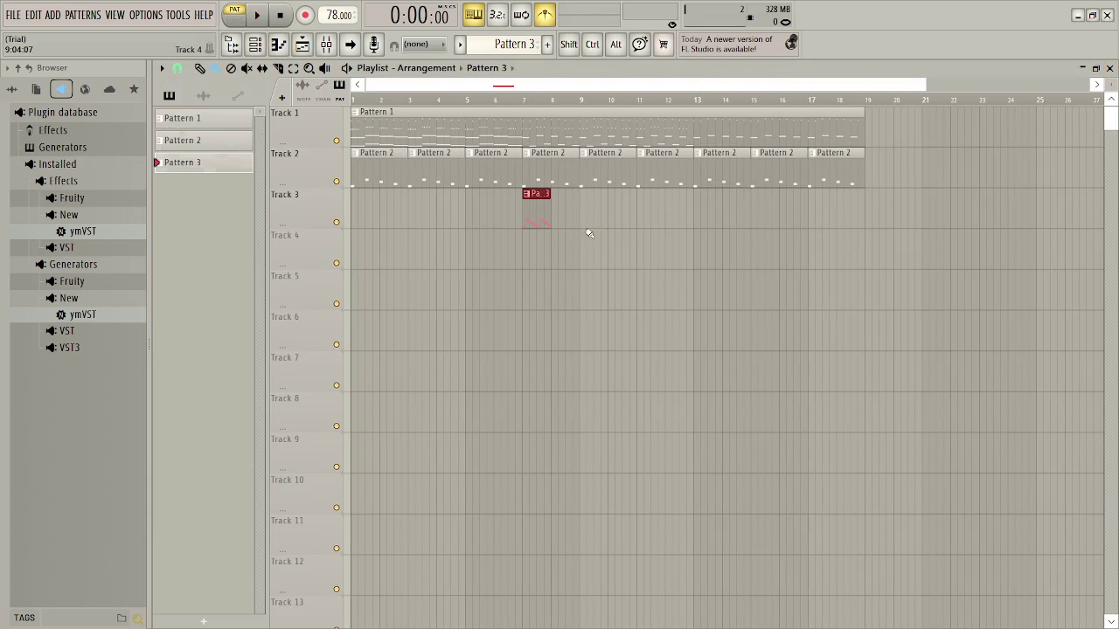
key("ctrl+b")
key("ctrl+b")
key("ctrl+b")
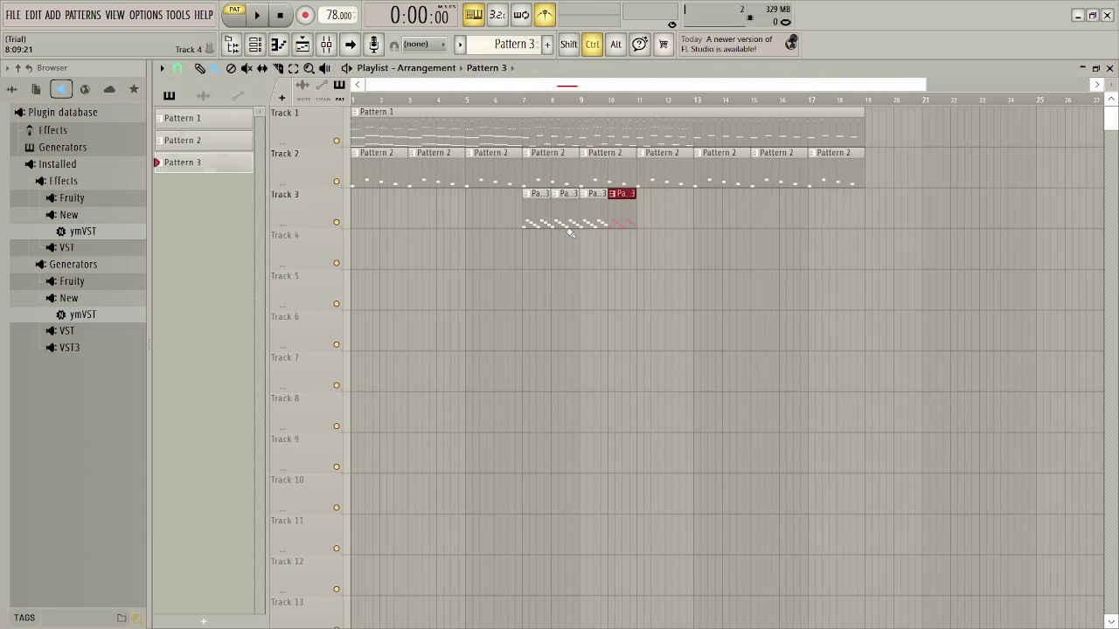
key("ctrl+b")
key("ctrl+b")
key("space")
left_click(786, 250)
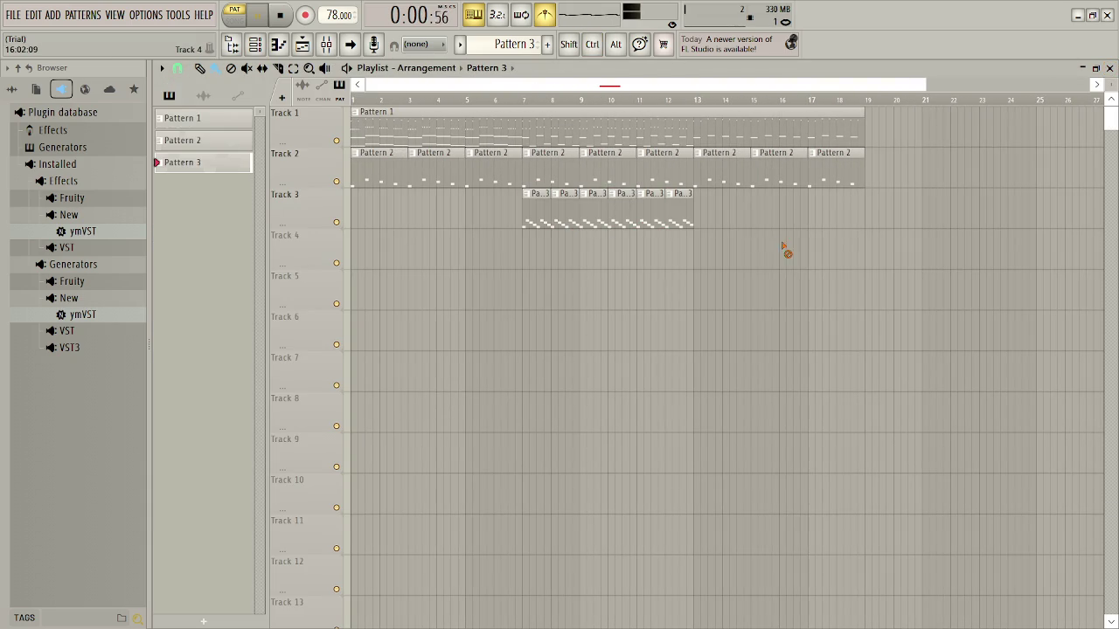
left_click(234, 19)
left_click(521, 99)
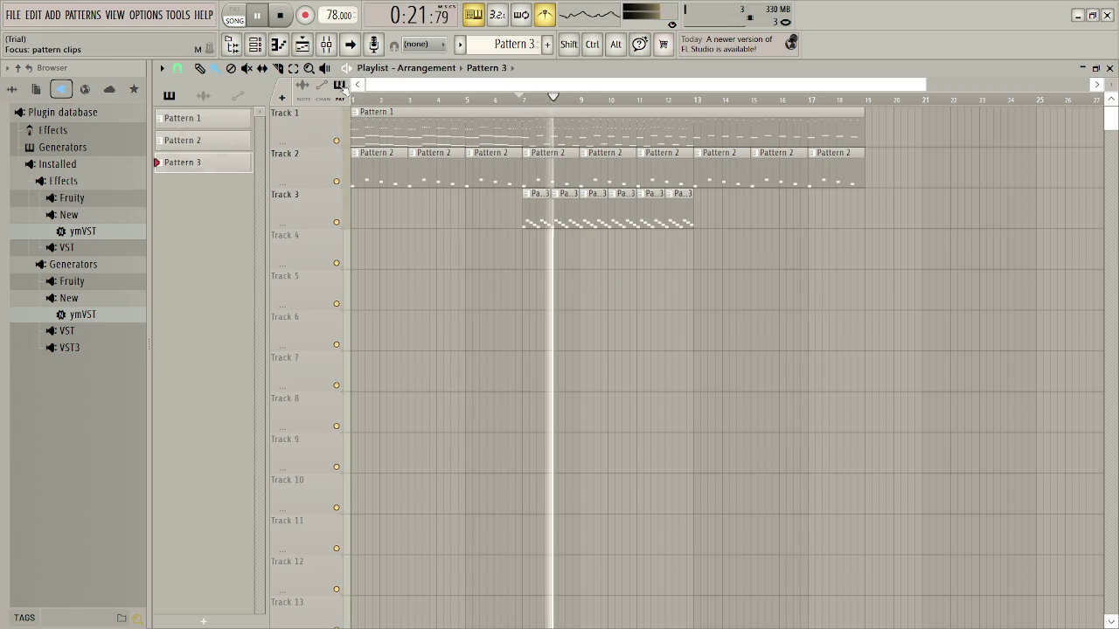
key("space")
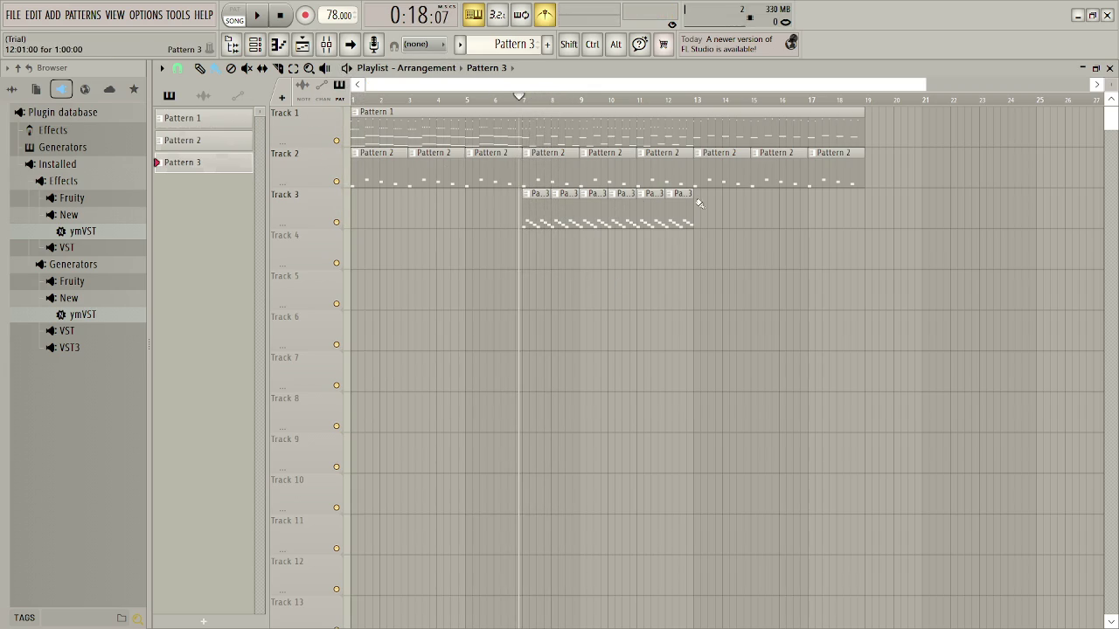
Shift the Pattern 3 clips to bars 13–19, deleting the originals, and play from bar 13
mouse_move(709, 213)
left_mouse_down()
mouse_move(503, 255)
mouse_move(580, 231)
mouse_move(667, 228)
left_mouse_up()
key("ctrl+b")
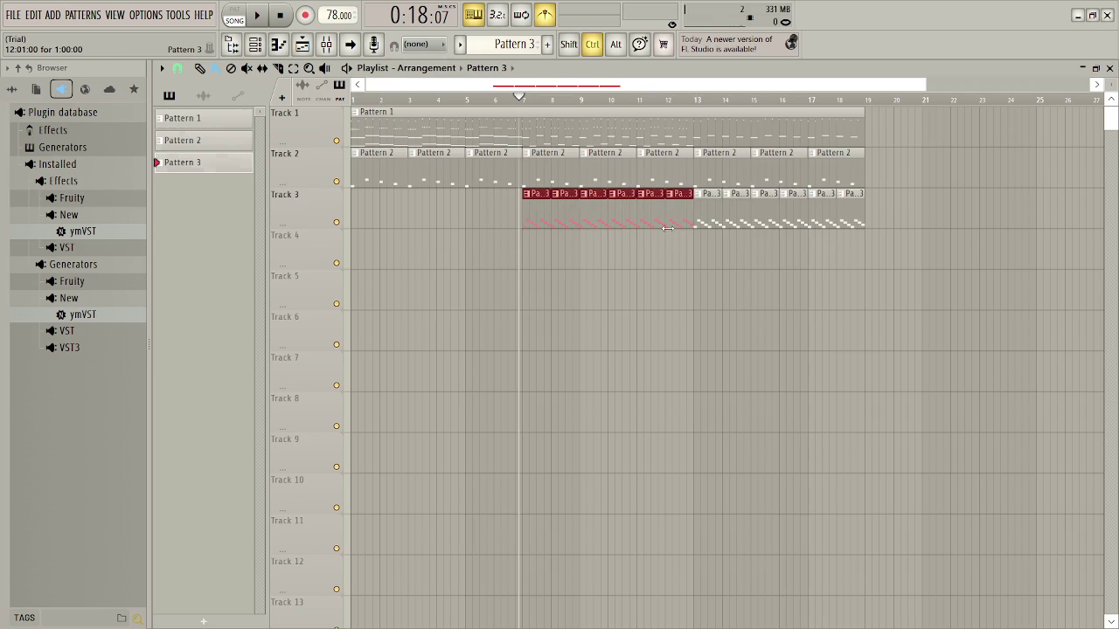
key("Delete")
left_click(704, 100)
key("space")
Delete three Pattern 2 clips on Track 2 past bar 13 and audition the change
right_click(709, 178)
right_click(774, 178)
right_click(826, 177)
key("space")
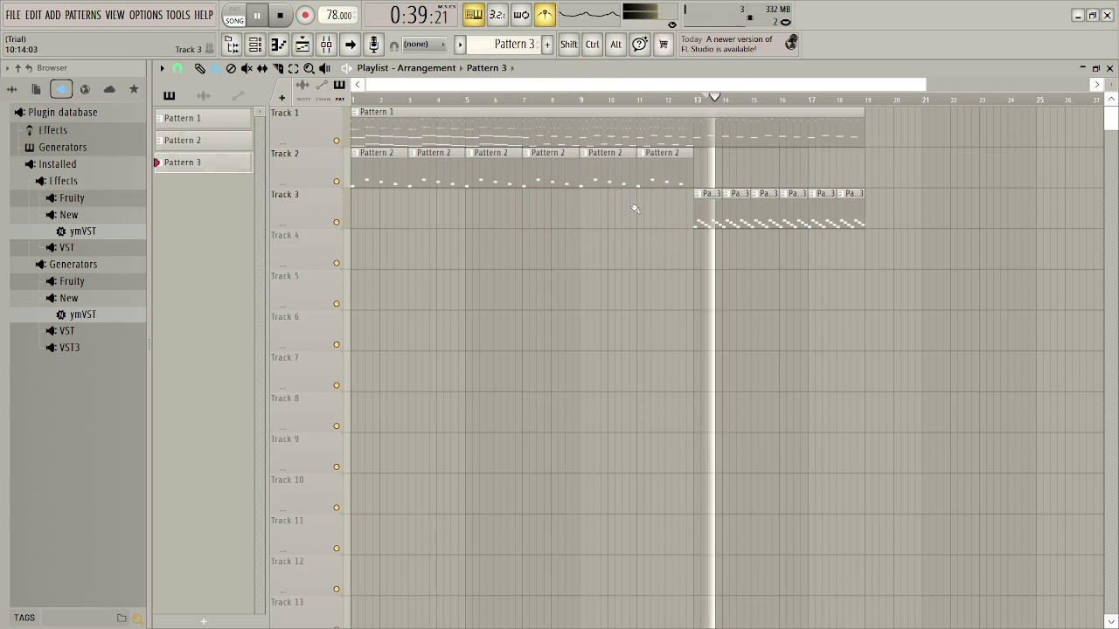
key("space")
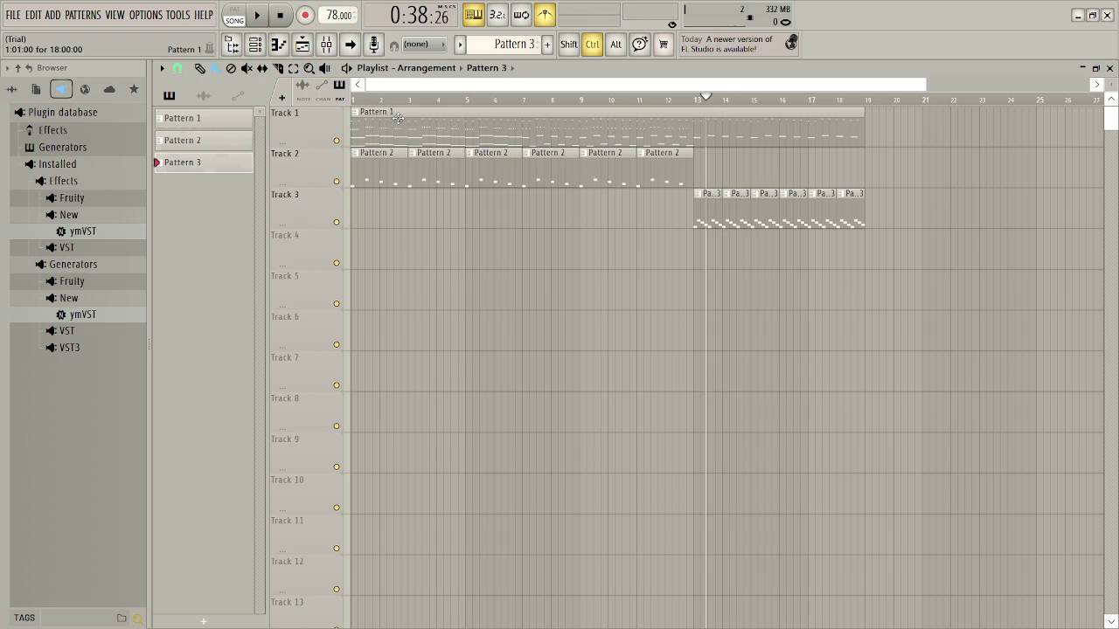
Undo back to a single Pattern 3 clip at bar 7 and open its notes
key("ctrl+z")
key("ctrl+z")
key("ctrl+z")
key("ctrl+z")
key("ctrl+z")
key("ctrl+z")
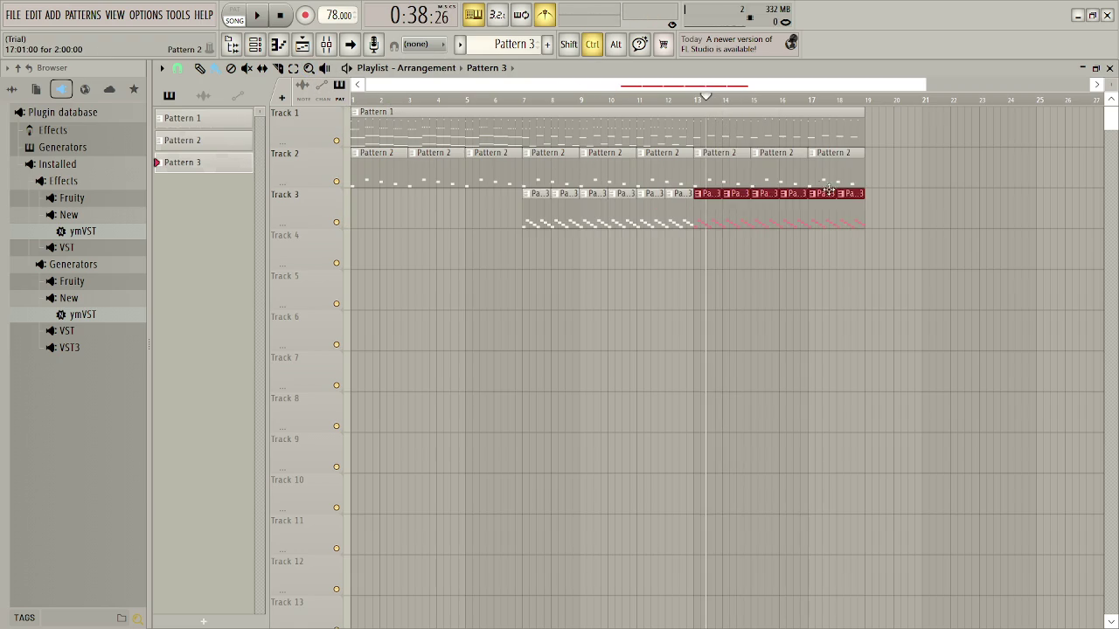
key("ctrl+z")
key("ctrl+z")
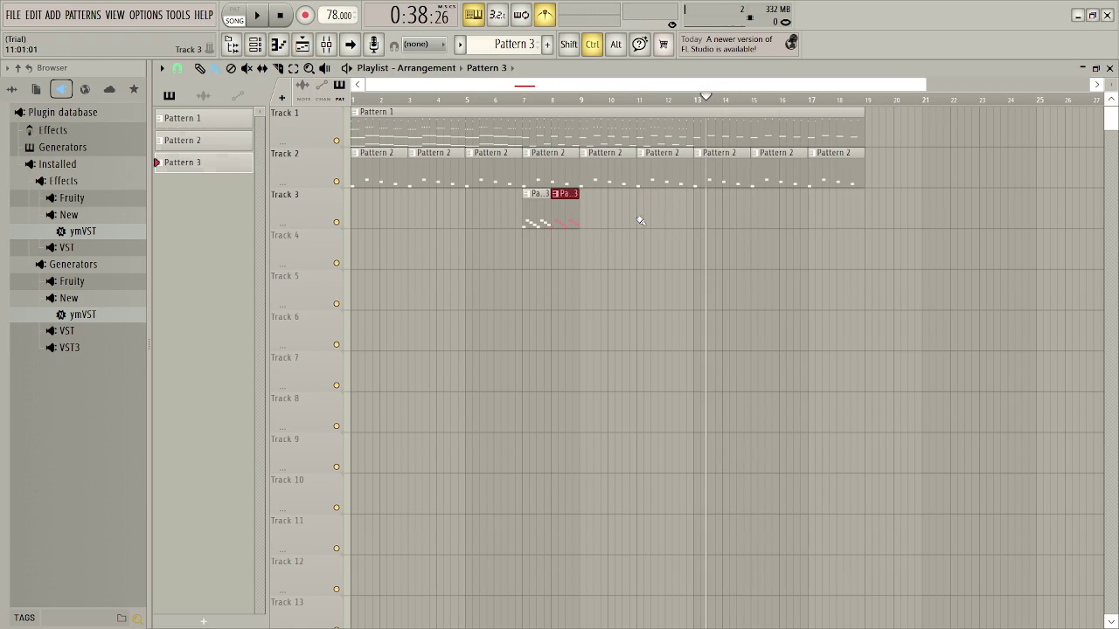
key("ctrl+z")
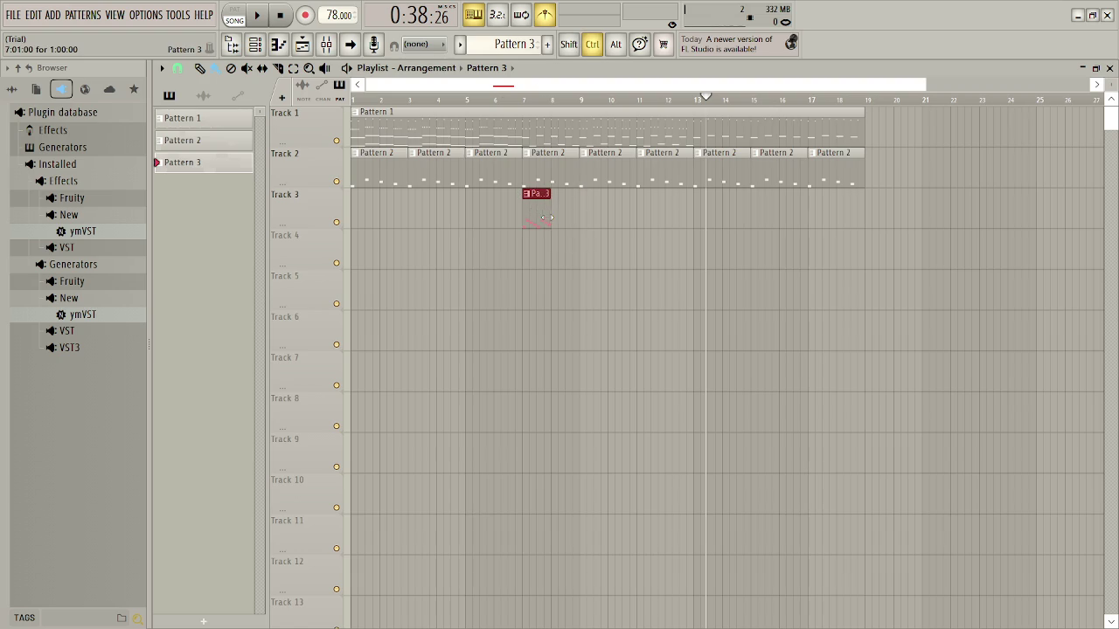
double_click(536, 215)
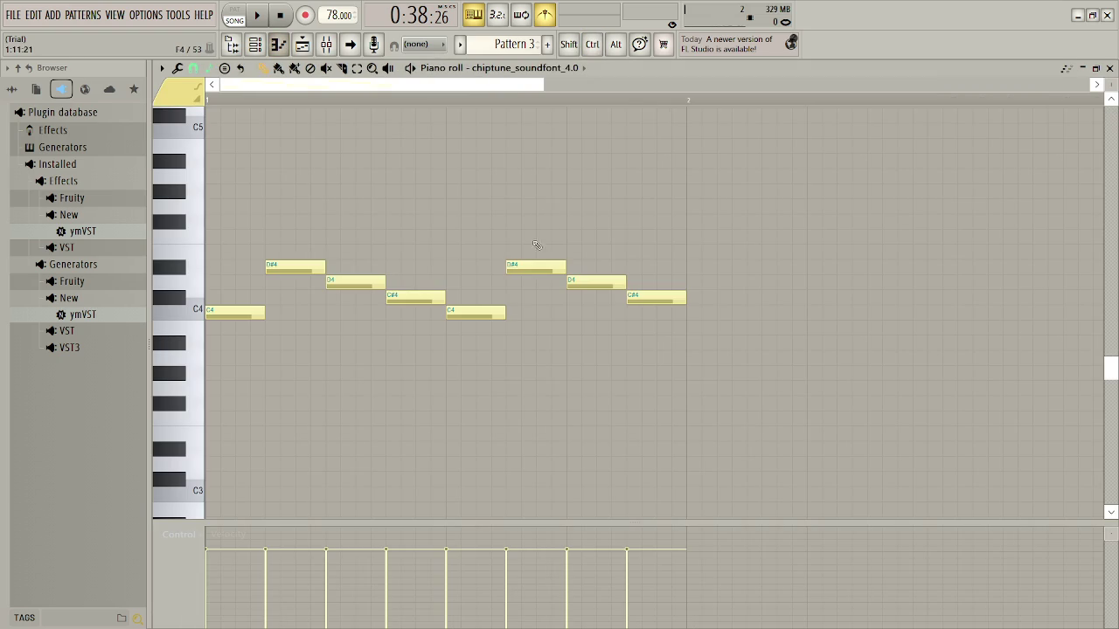
Undo a stray G#3 note, copy the four-note motif after itself, transpose the copy, and play it
left_click(574, 371)
key("ctrl+z")
key("ctrl+z")
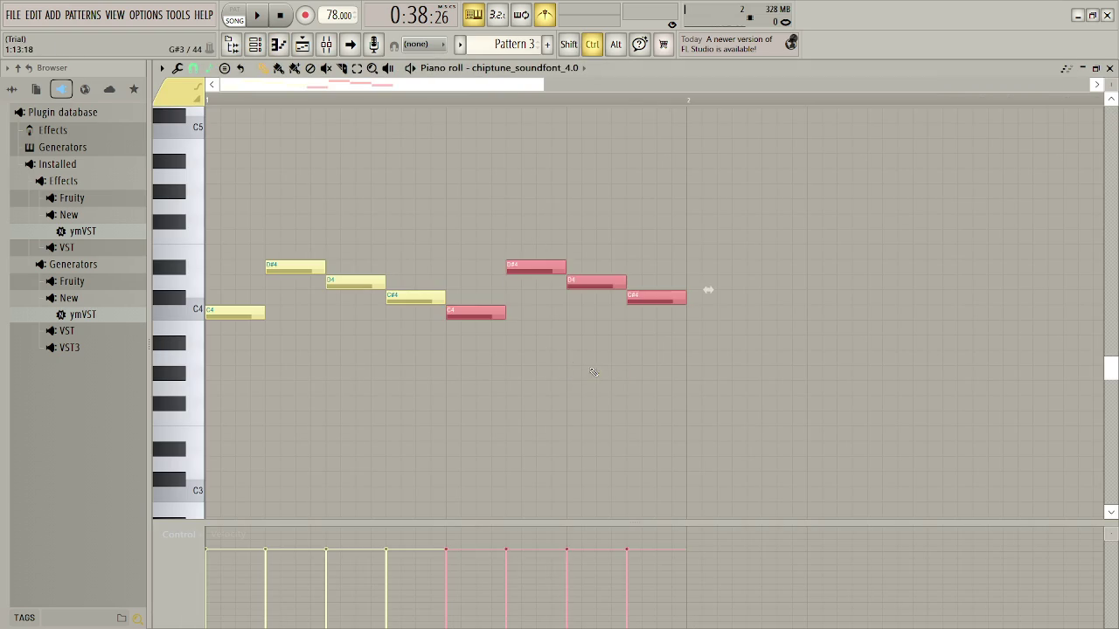
key("ctrl+b")
key("shift+Down")
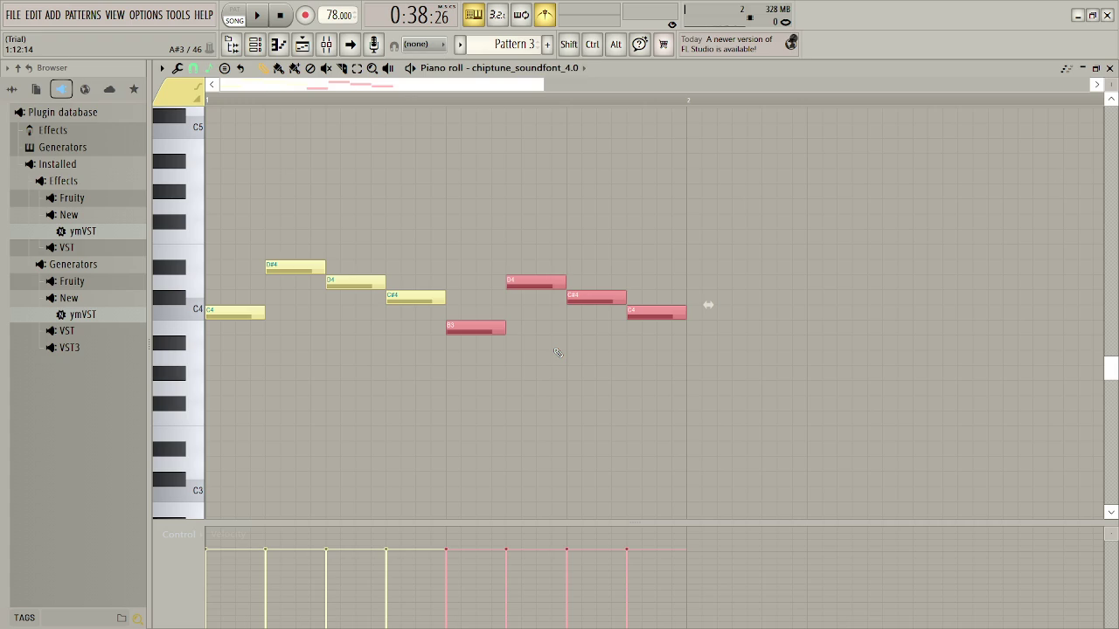
key("shift+Up")
key("shift+Up")
key("shift+Up")
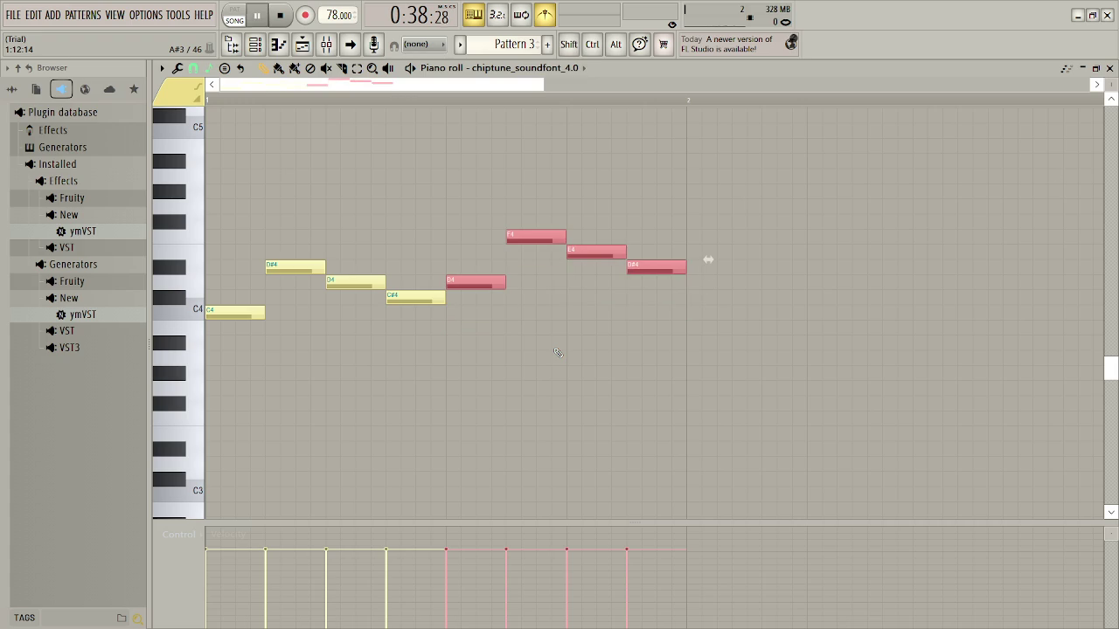
left_click(234, 15)
left_click(257, 15)
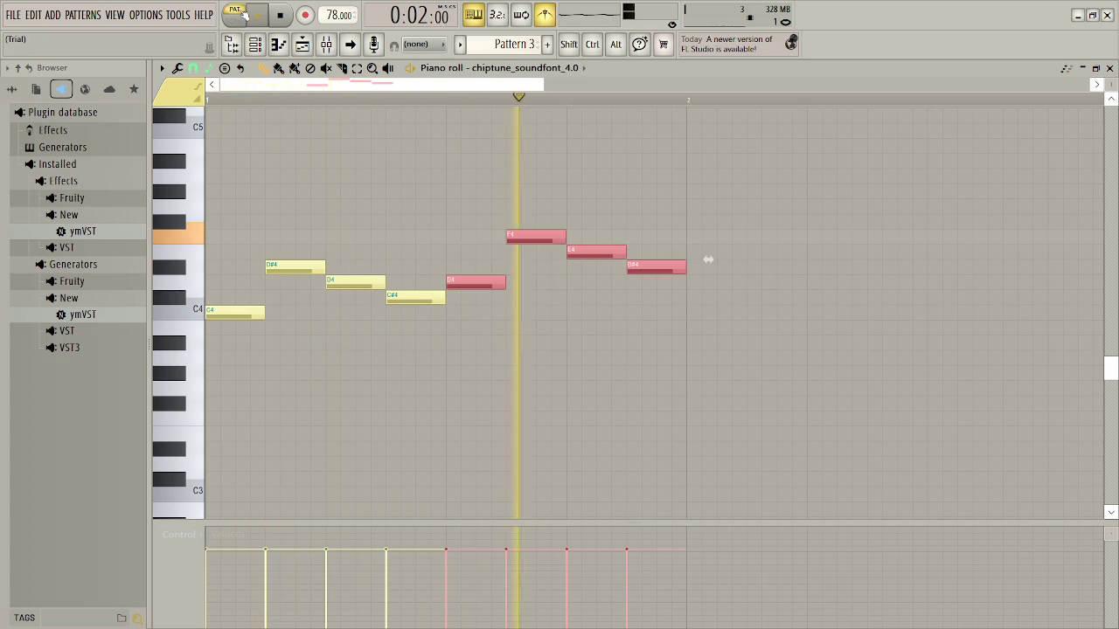
key("space")
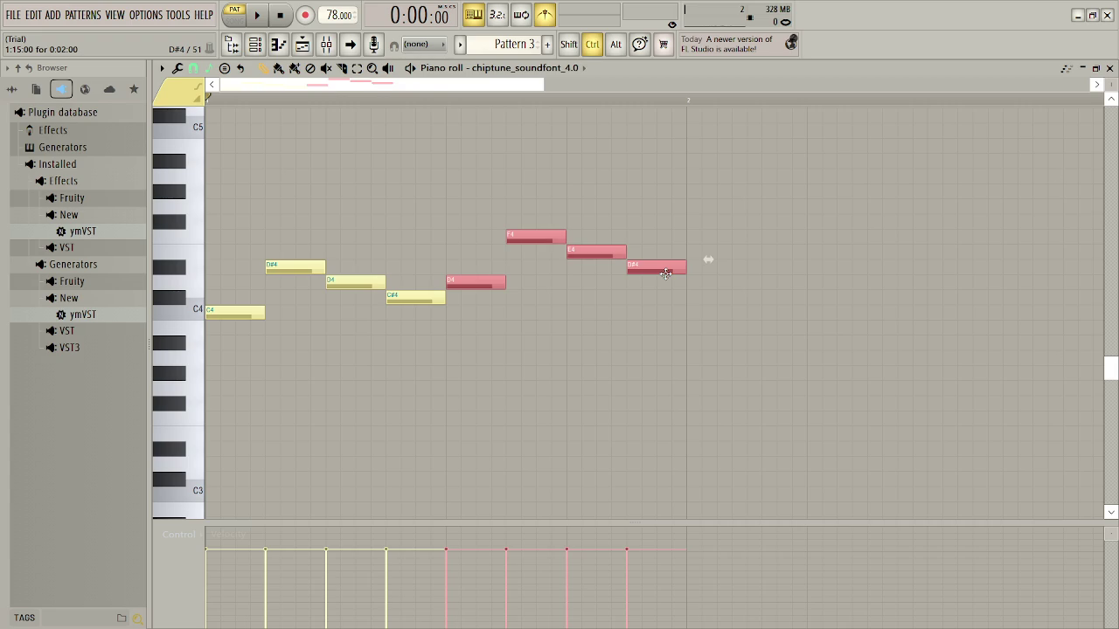
Add two more copies of the motif, each shifted down a semitone, and play the extension
key("ctrl+b")
key("shift+Down")
key("ctrl+b")
key("shift+Down")
key("space")
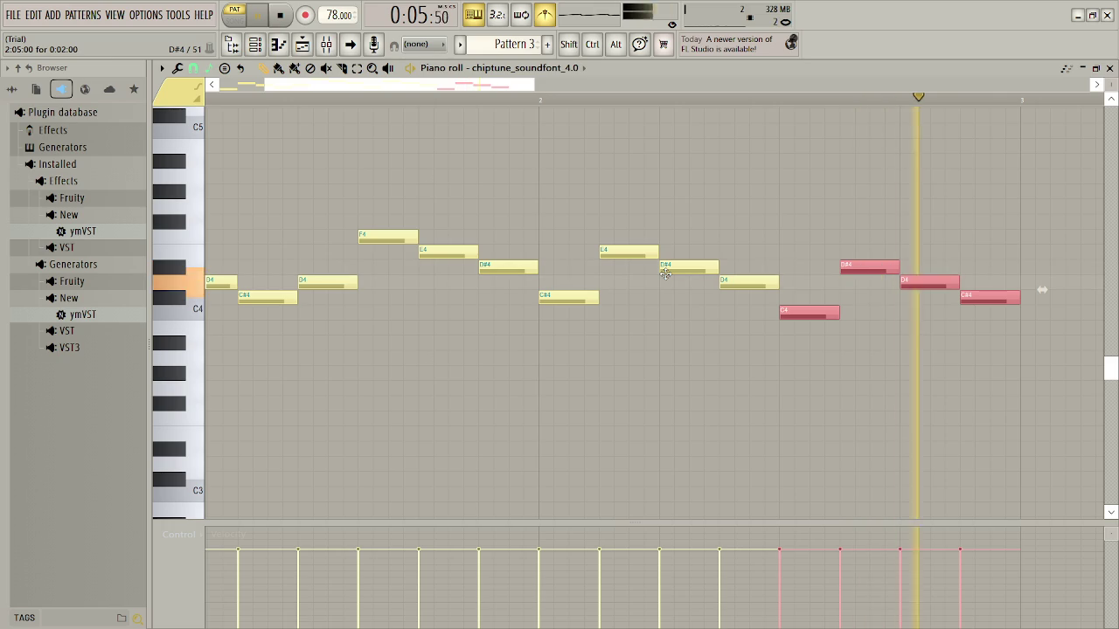
key("space")
Lower the last nine notes of the melody by a semitone
left_click_drag(569, 219, 951, 361)
mouse_move(546, 172)
left_mouse_down()
mouse_move(974, 393)
mouse_move(994, 388)
left_mouse_up()
key("ctrl+Down")
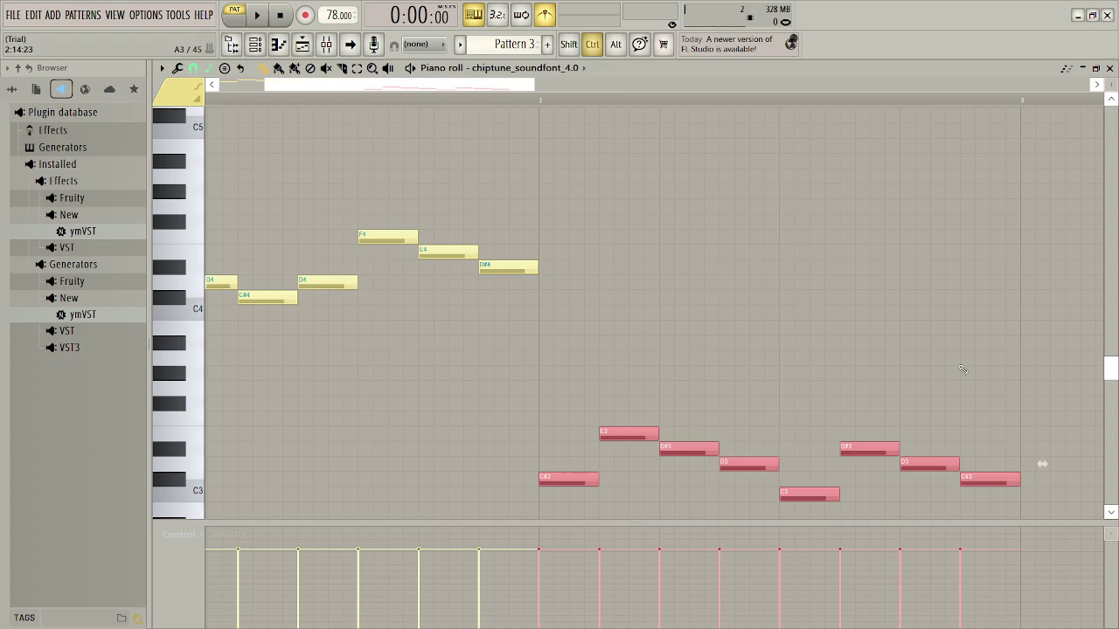
key("ctrl+Up")
key("shift+Down")
Delete the stray long G4 note, lower the last four notes (B3 to C4) a semitone, and check the ending
left_click(827, 206)
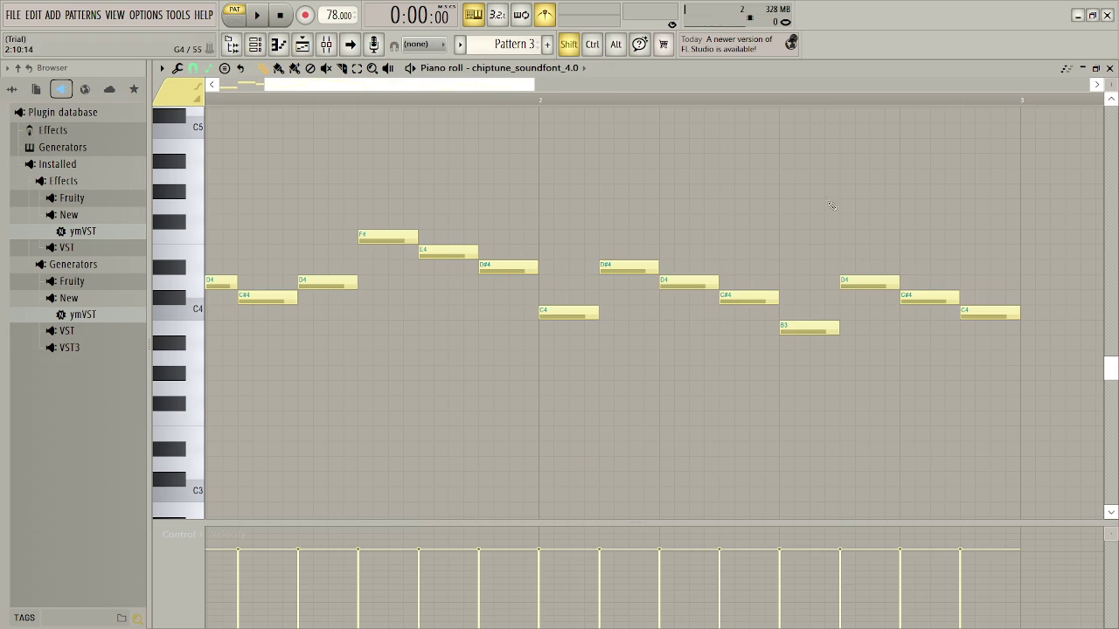
left_click_drag(827, 206, 926, 365)
right_click(834, 205)
mouse_move(829, 183)
left_mouse_down()
mouse_move(950, 377)
mouse_move(988, 416)
left_mouse_up()
key("shift+Down")
key("space")
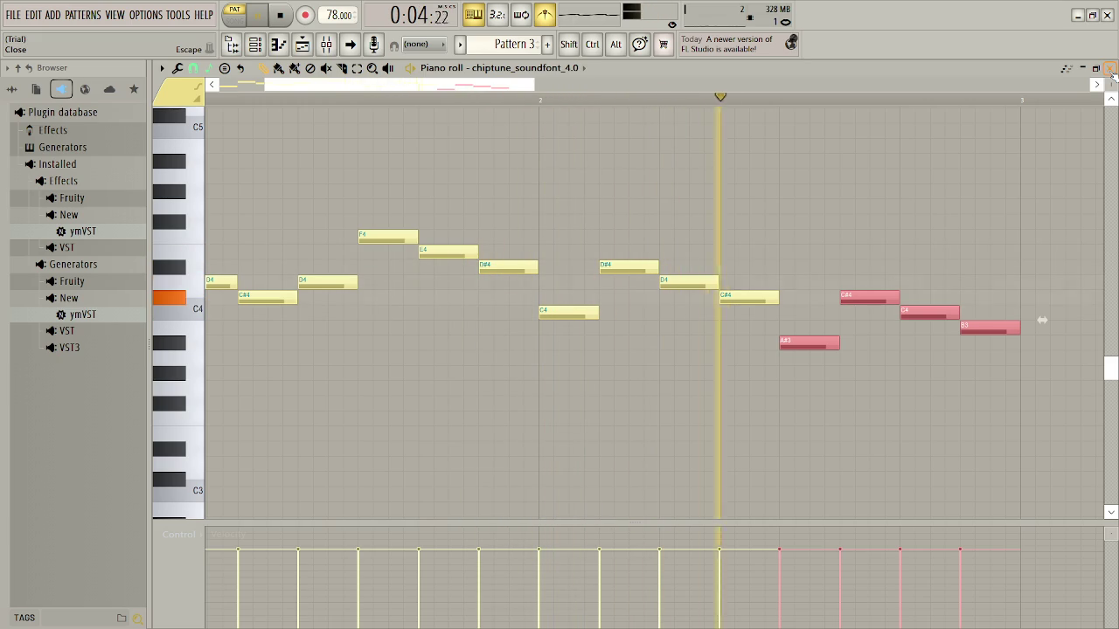
left_click(1110, 69)
key("space")
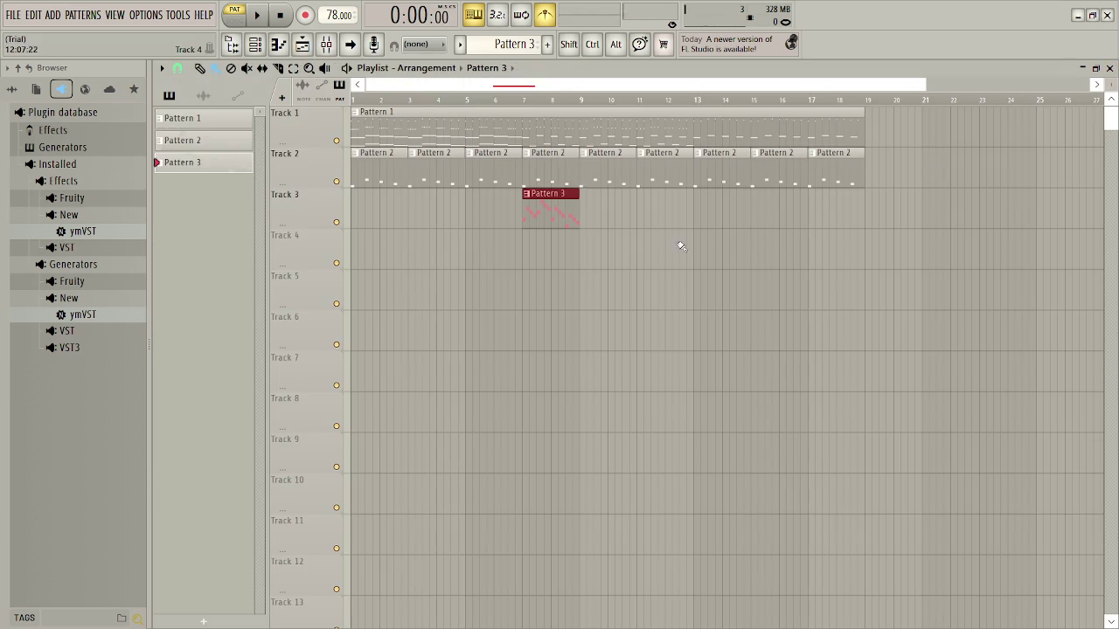
Play the song from bar 7, then drag the Pattern 3 clip on Track 3 to bar 13
left_click(526, 103)
key("space")
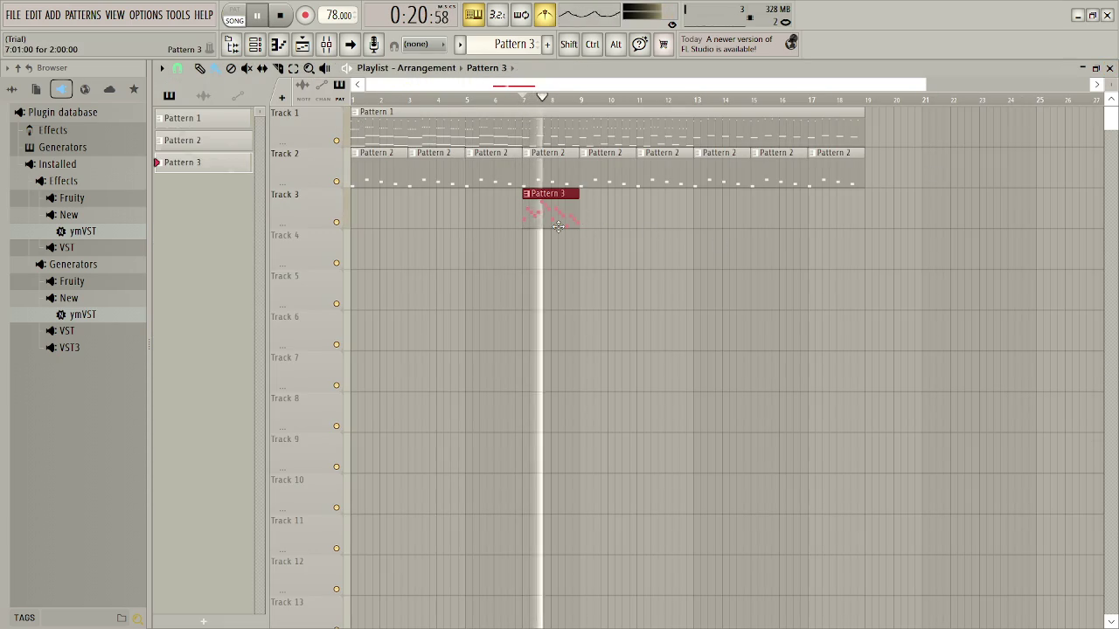
key("space")
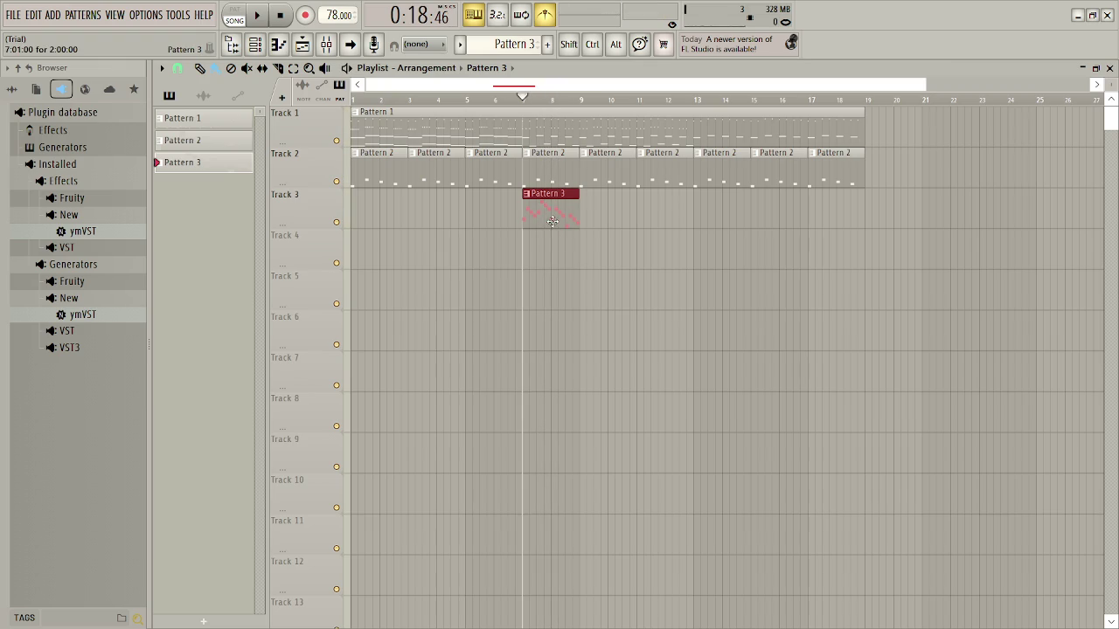
left_click_drag(549, 221, 724, 221)
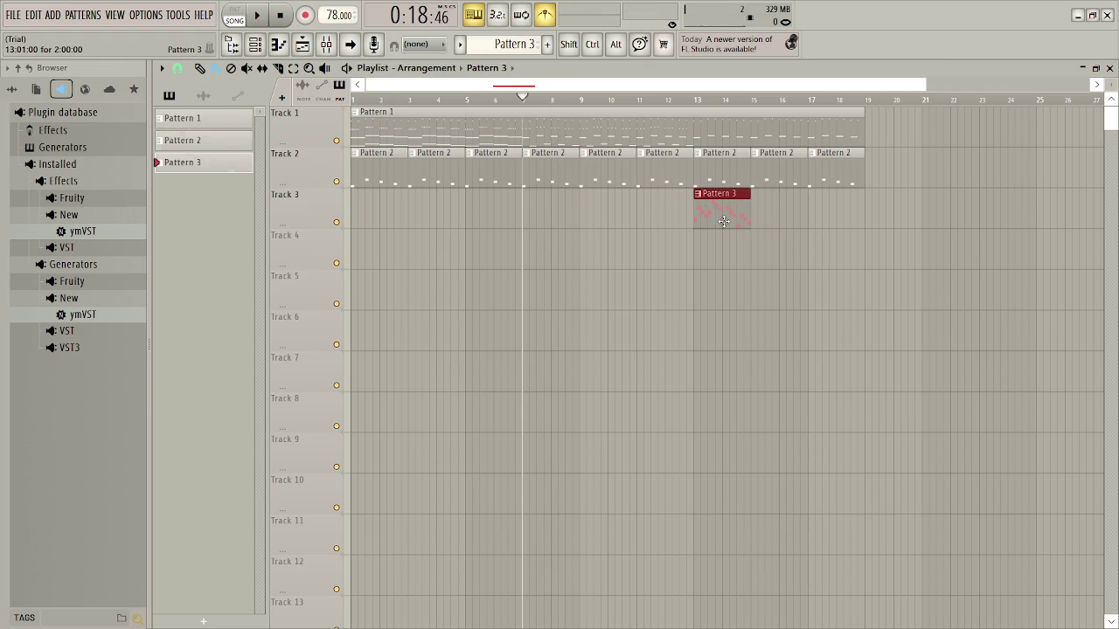
Load the F-Zero soundfont into the melody channel's Soundfont Player
left_click(302, 43)
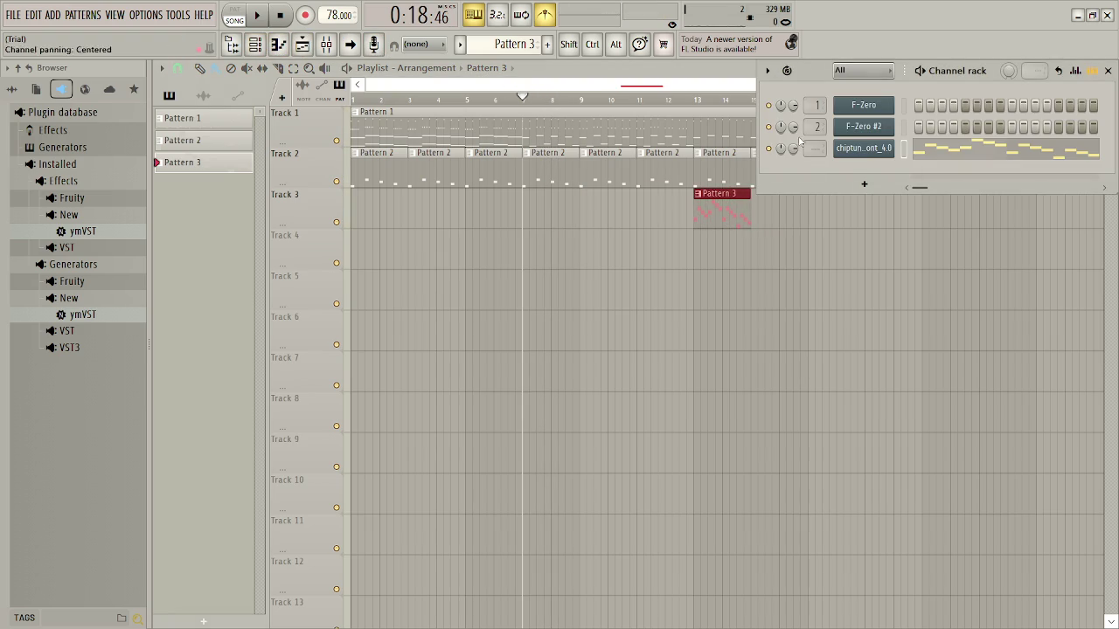
left_click(863, 149)
left_click(373, 254)
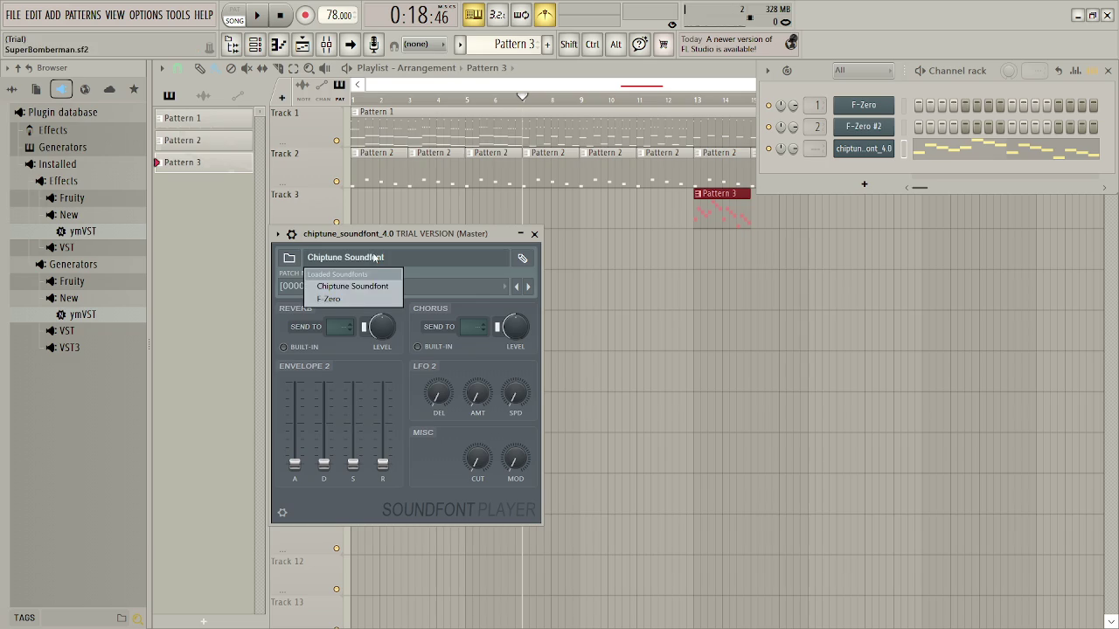
left_click(367, 299)
Try FZ Guitar Synth, FZ Slow Horn, FZ Synth Lead 4 and FZ Wind, settle on FZ Wind 2, and play the song
left_click(367, 287)
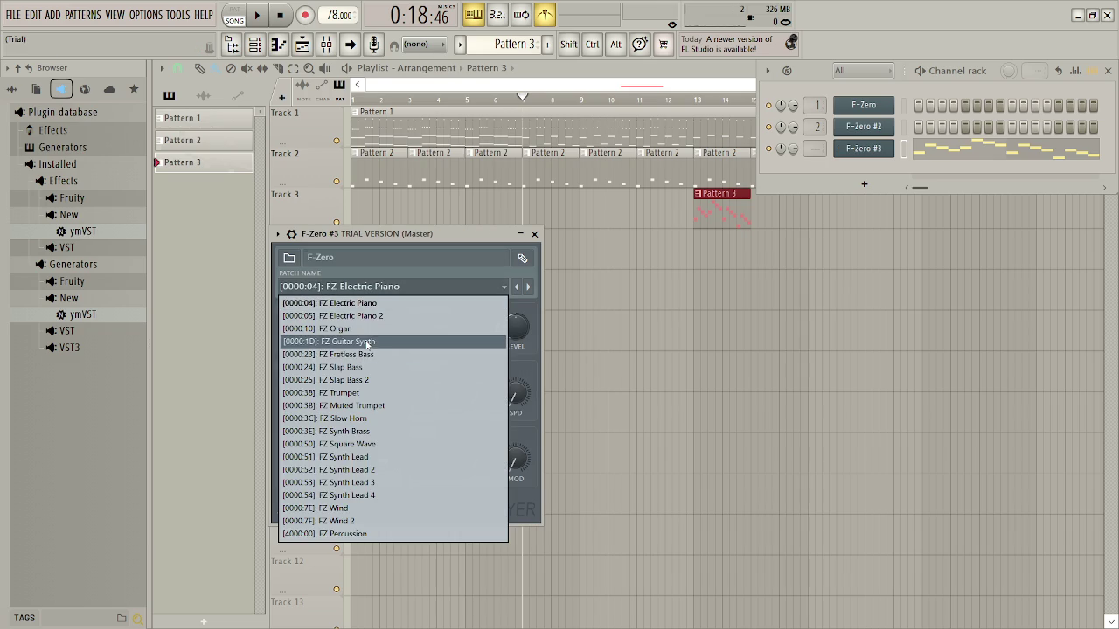
left_click(369, 340)
left_click(390, 291)
left_click(336, 417)
left_click(353, 288)
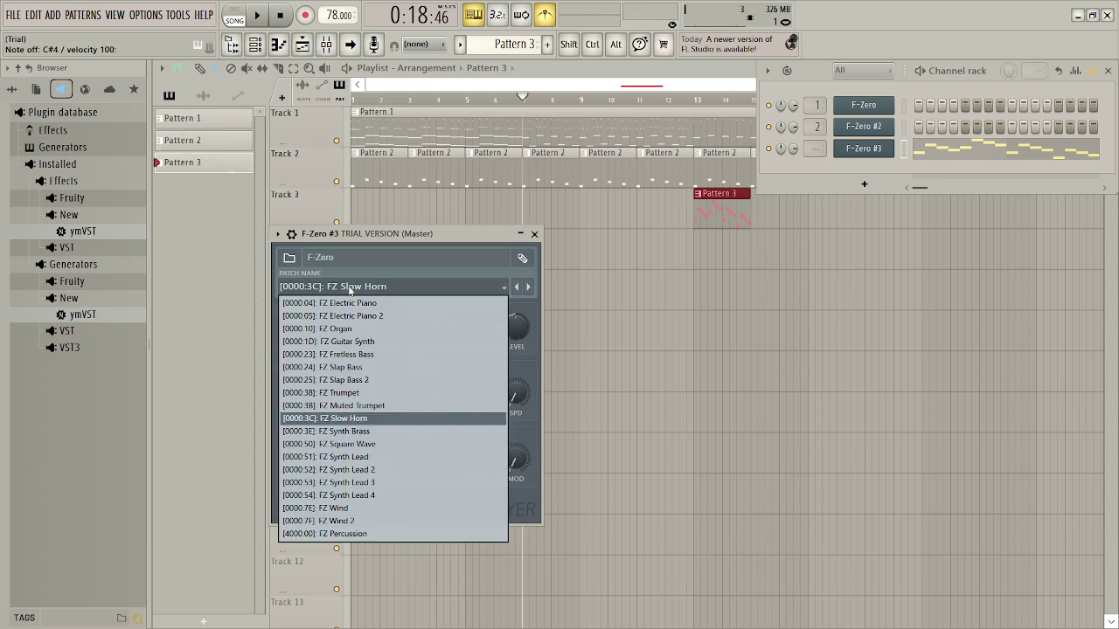
left_click(365, 495)
left_click(362, 287)
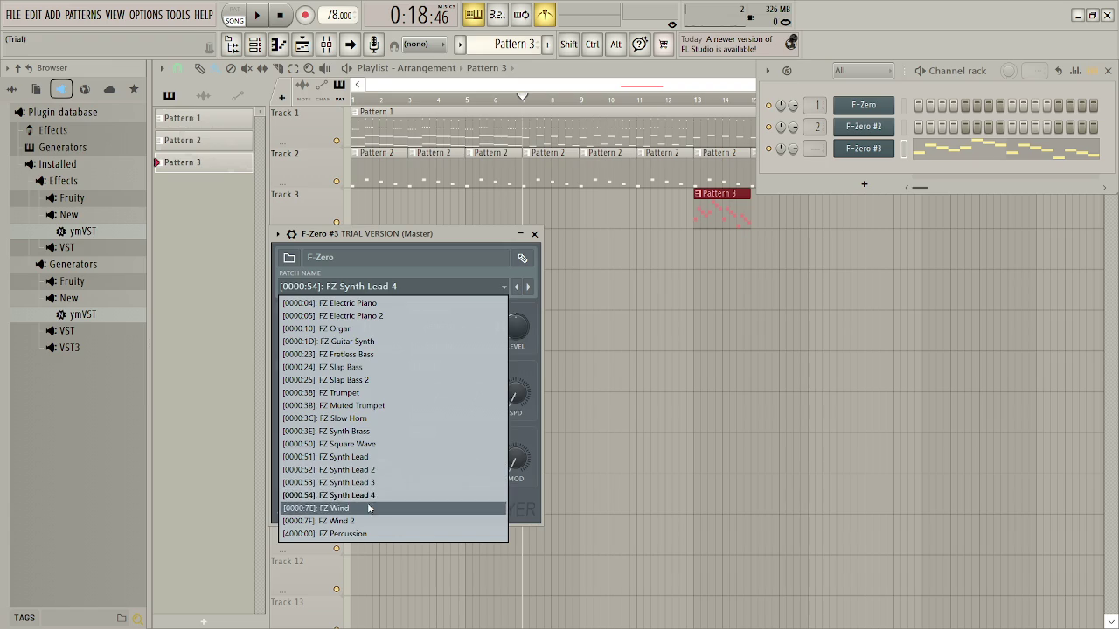
left_click(367, 506)
left_click(367, 285)
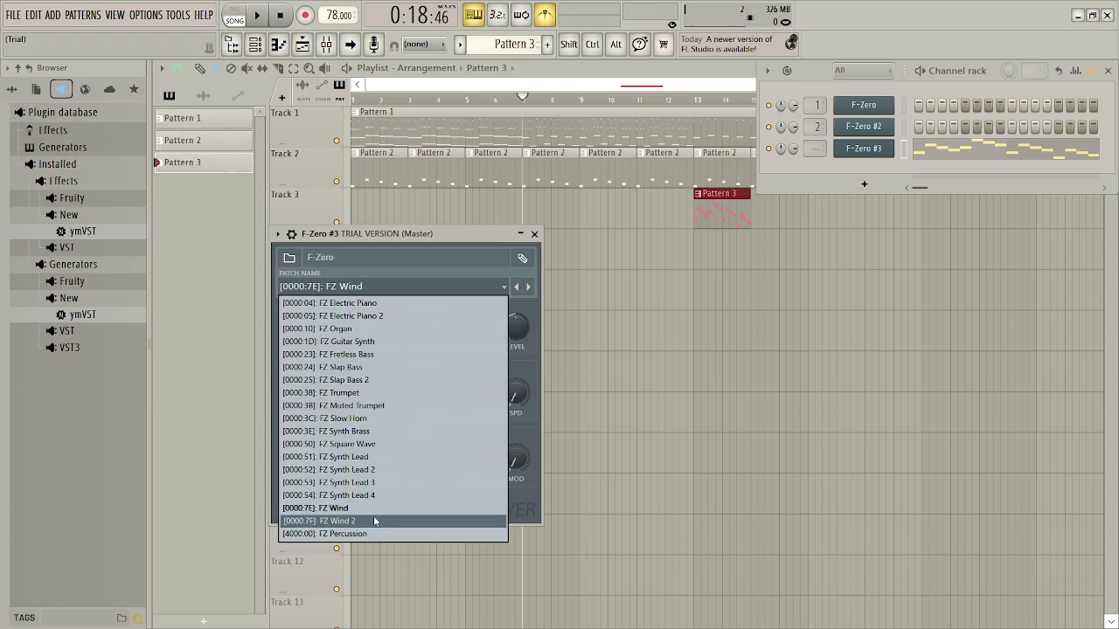
left_click(373, 519)
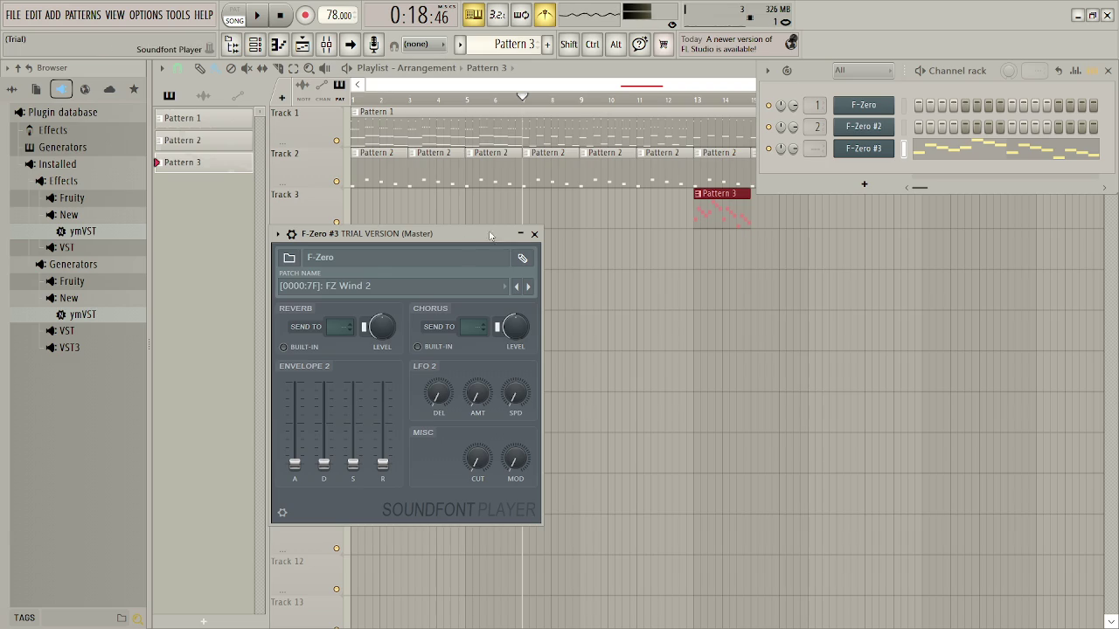
left_click(534, 234)
key("space")
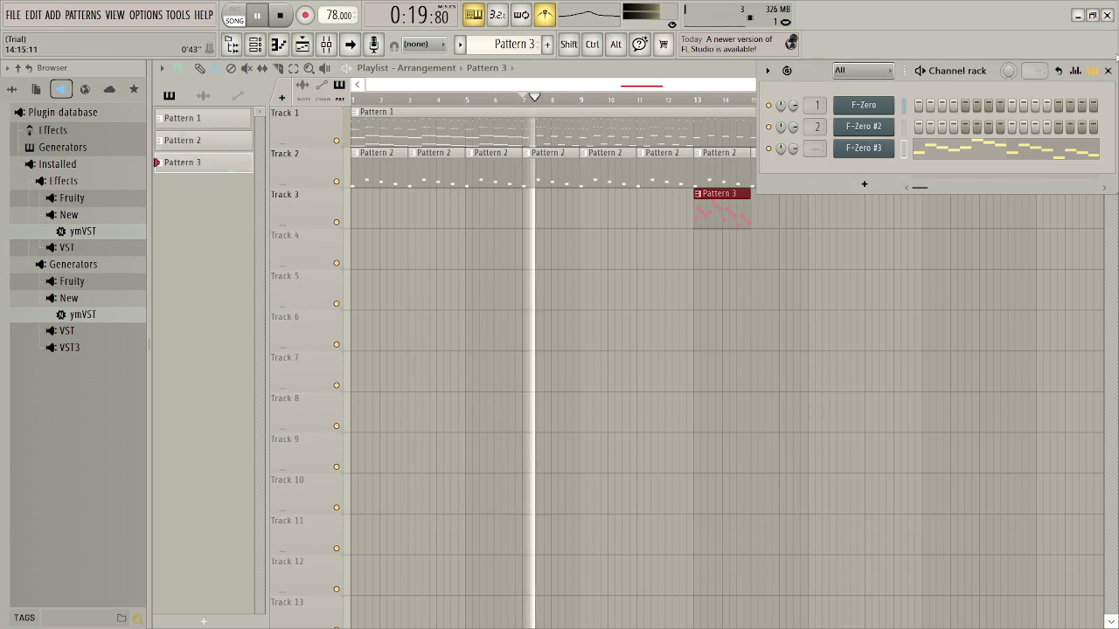
Delete Track 2's Pattern 2 clips at bars 13, 15 and 17 and play from bar 13
left_click(1107, 70)
right_click(733, 151)
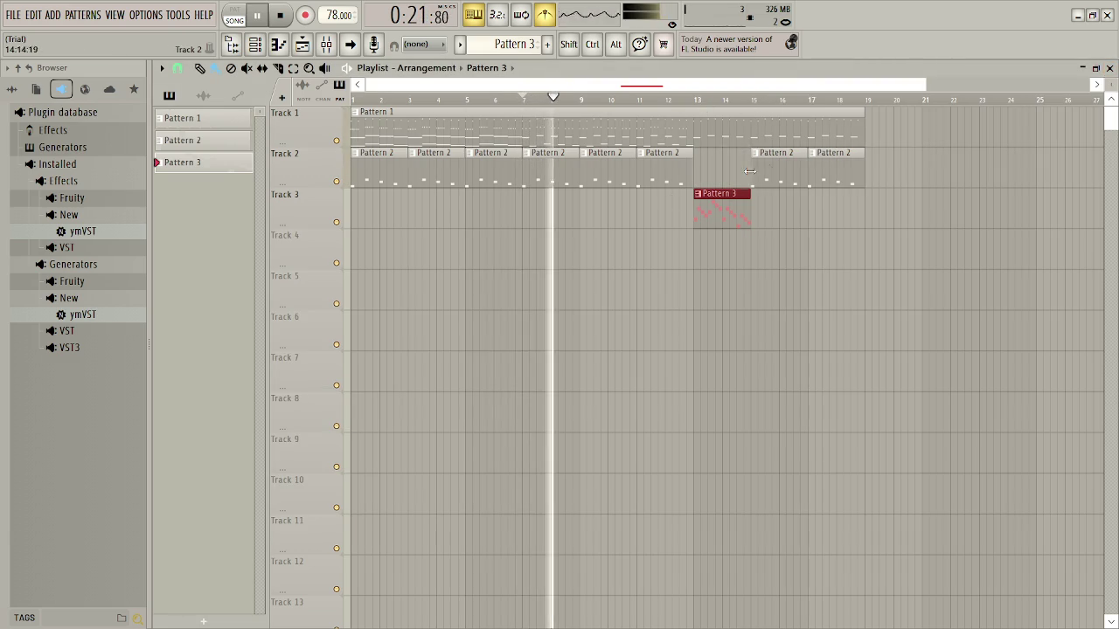
right_click(778, 171)
right_click(834, 171)
left_click(693, 96)
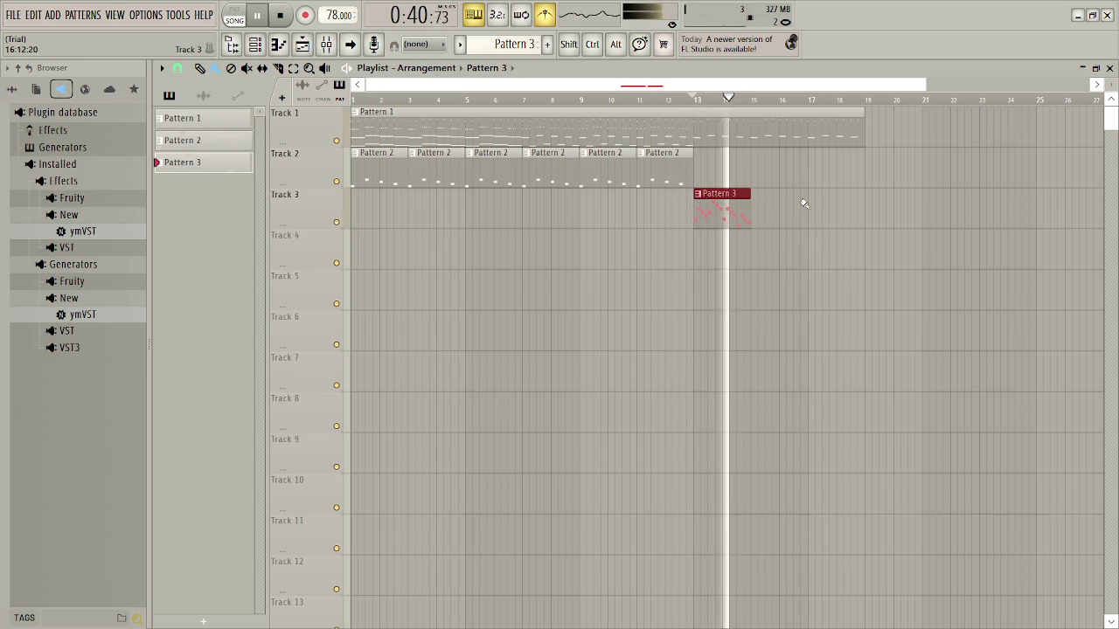
key("space")
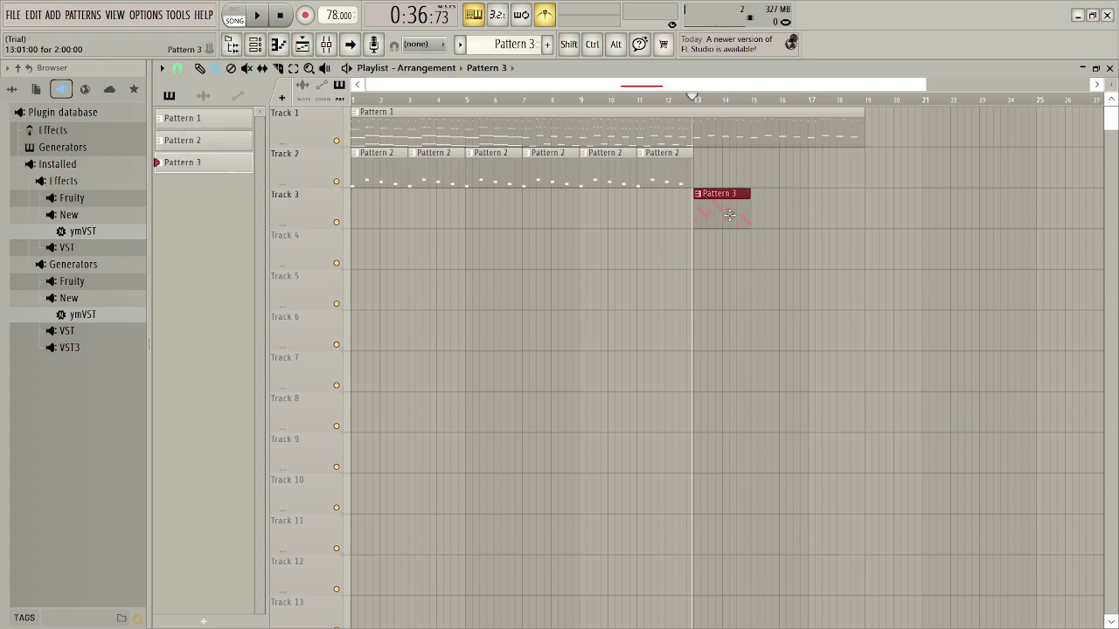
Switch F-Zero #3's patch to FZ Electric Piano 2 and play the arrangement through bar 13
double_click(731, 215)
left_click(254, 44)
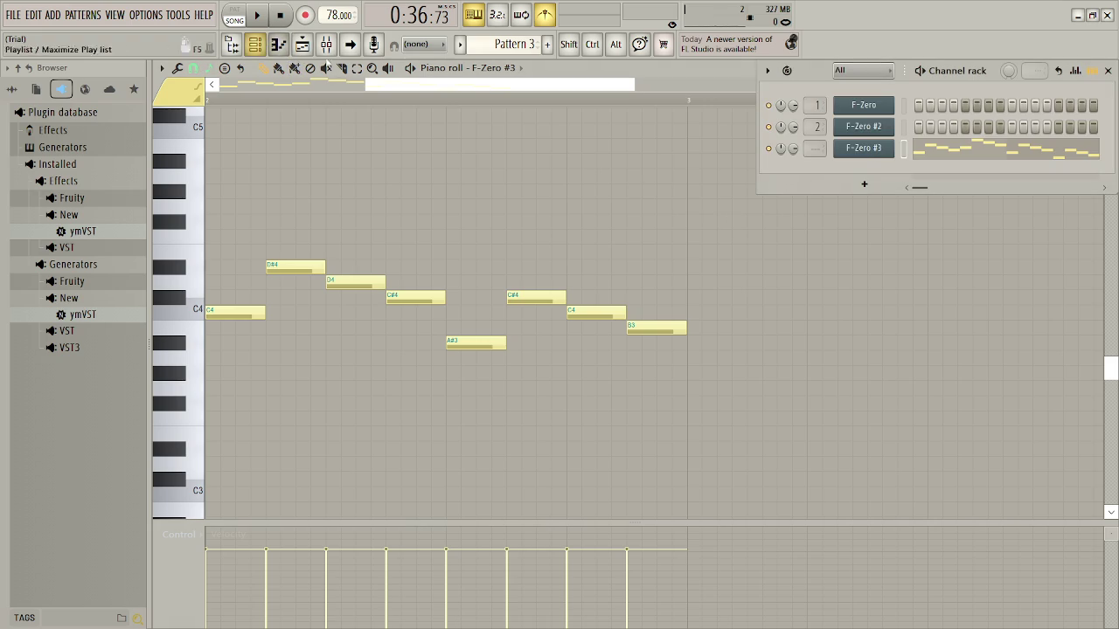
left_click(851, 150)
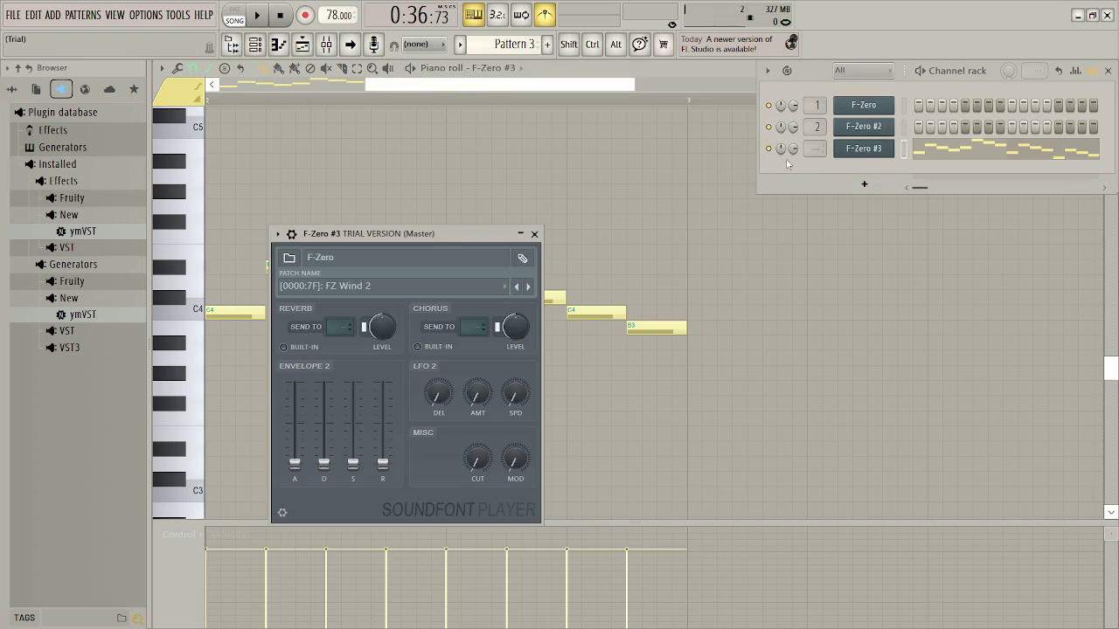
left_click(470, 284)
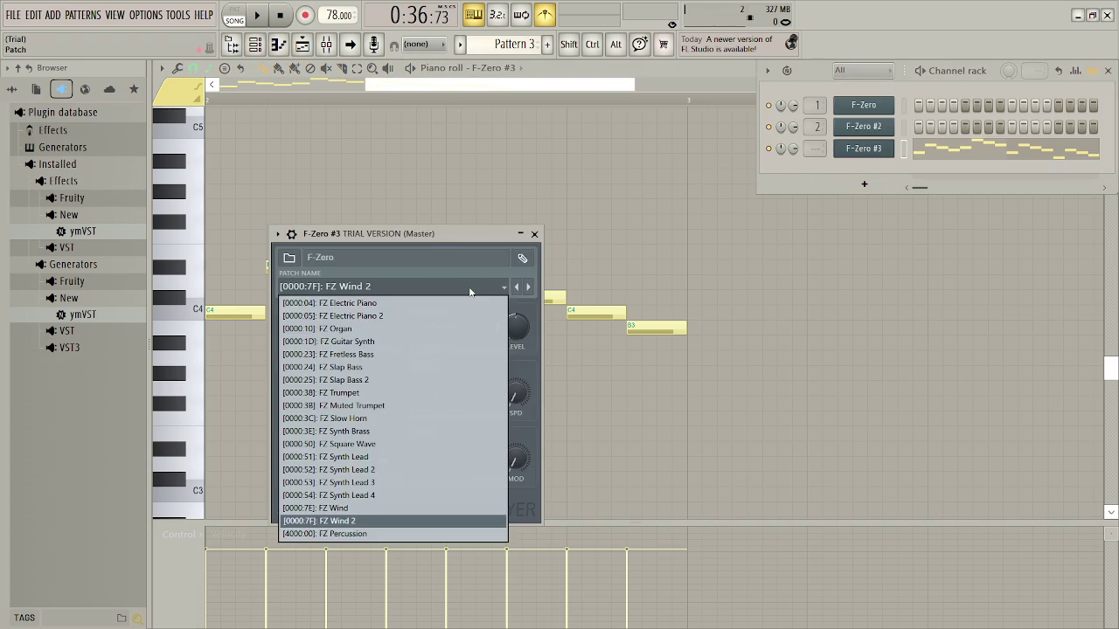
left_click(377, 317)
left_click(1108, 72)
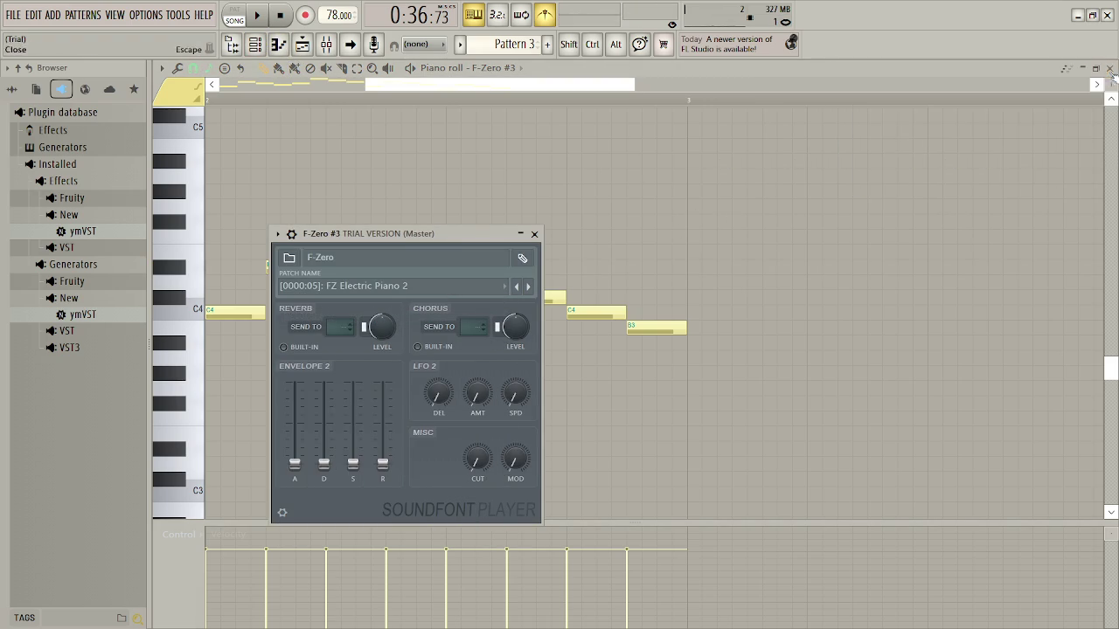
left_click(535, 234)
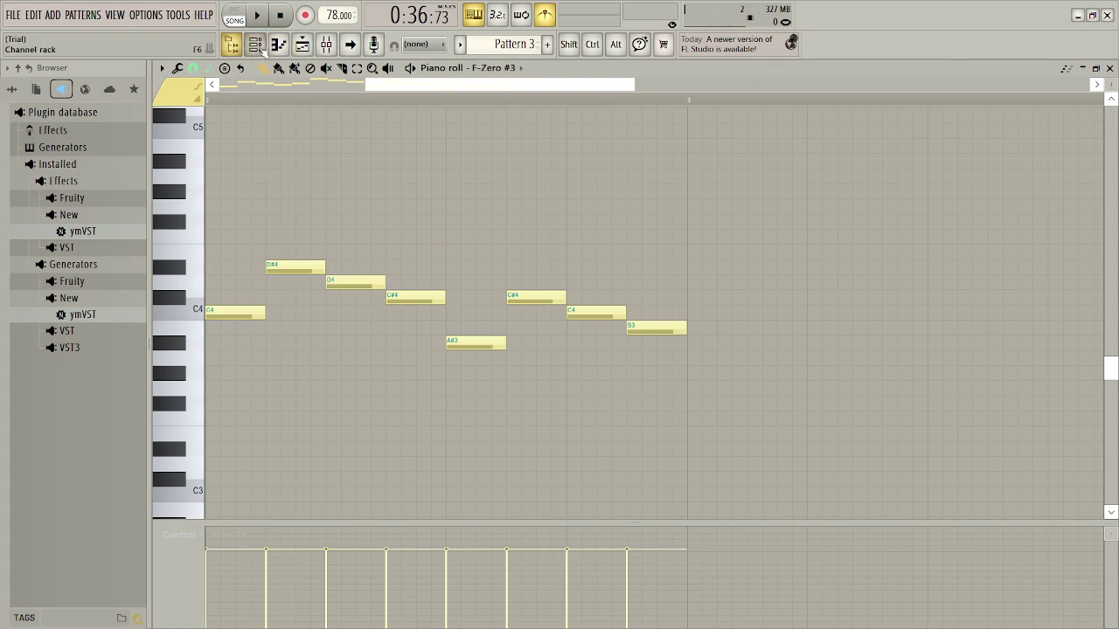
left_click(259, 48)
key("space")
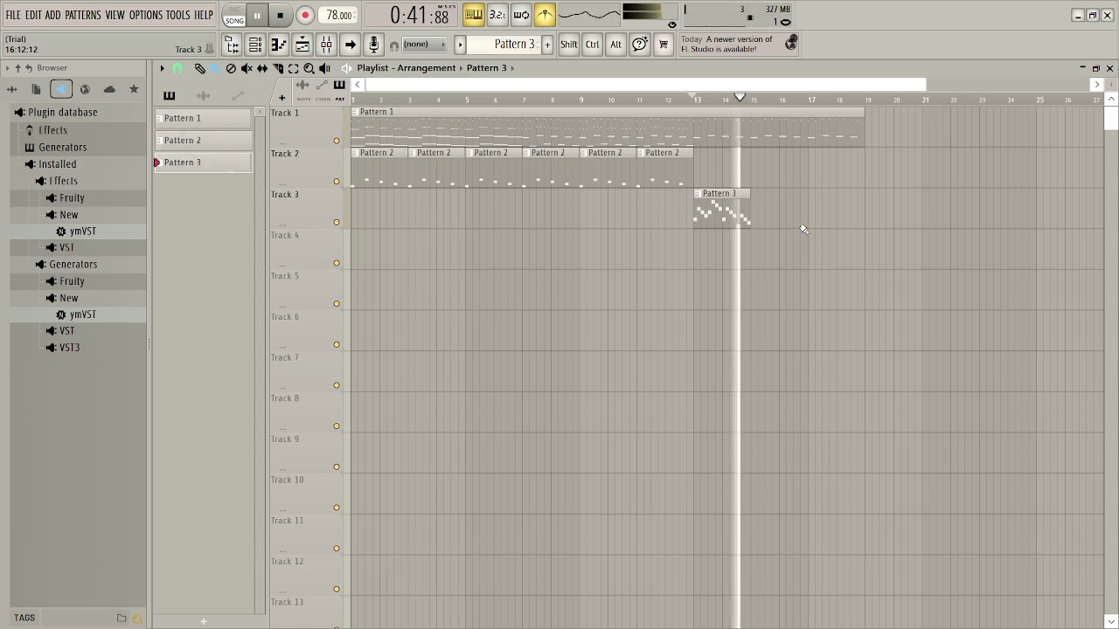
Repeat the Pattern 3 clip into three back-to-back copies and route F-Zero #3 to mixer insert 3
key("space")
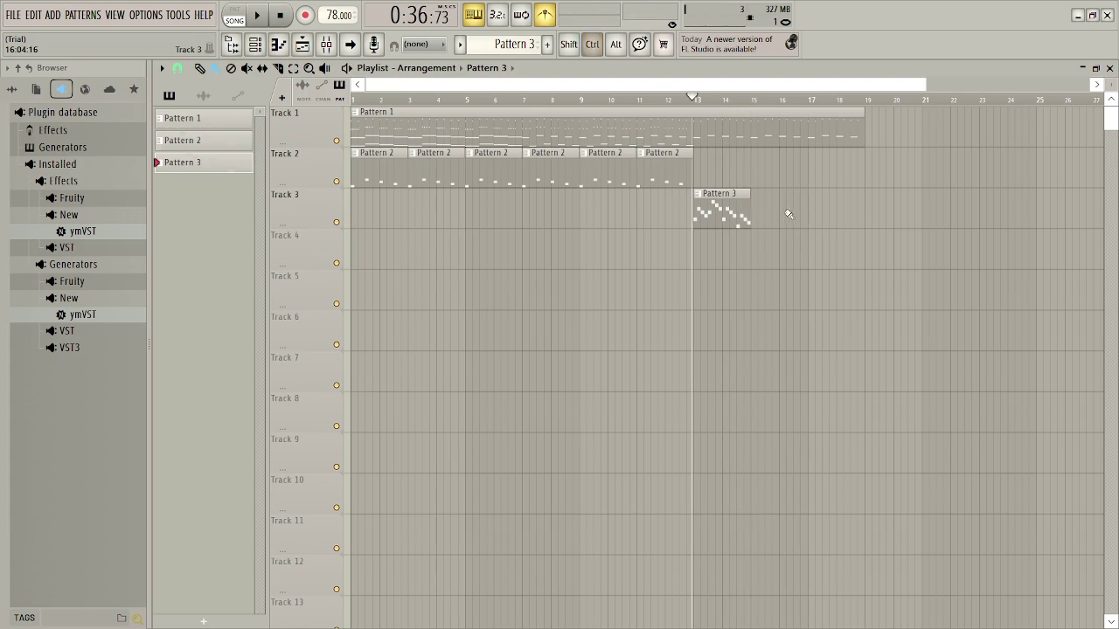
key("ctrl+b")
key("ctrl+b")
key("space")
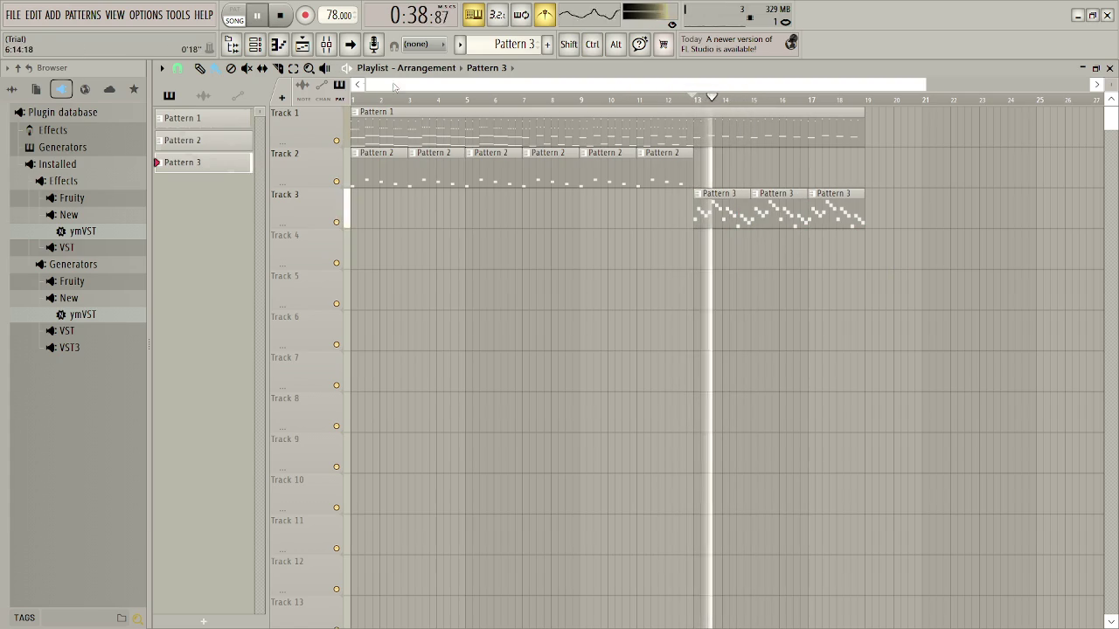
left_click(255, 44)
scroll(814, 147, "up", 2)
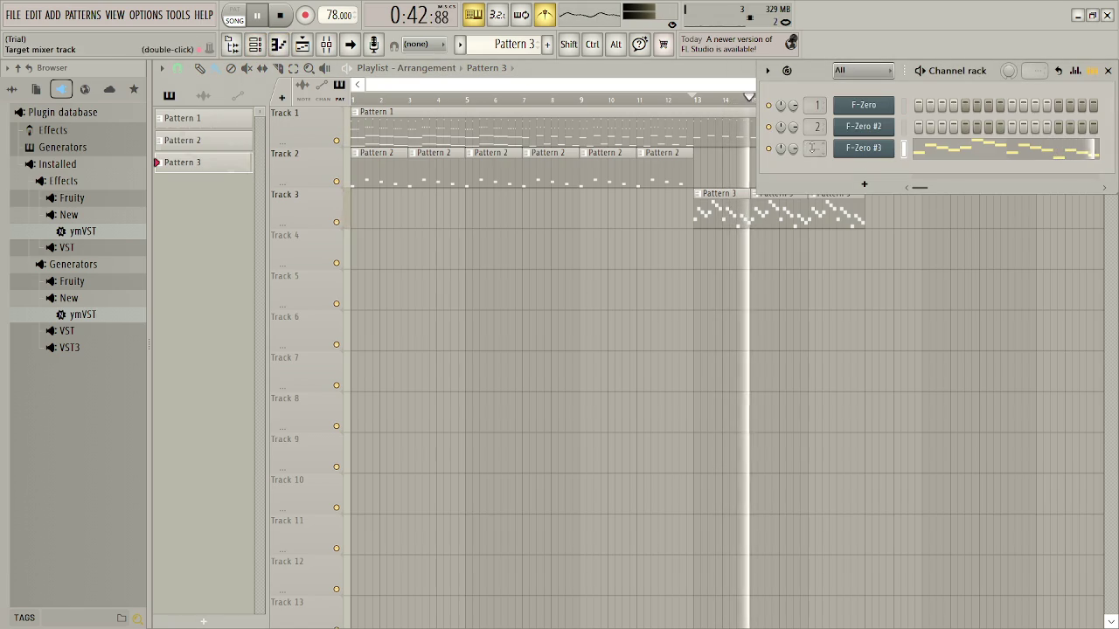
scroll(814, 148, "up", 1)
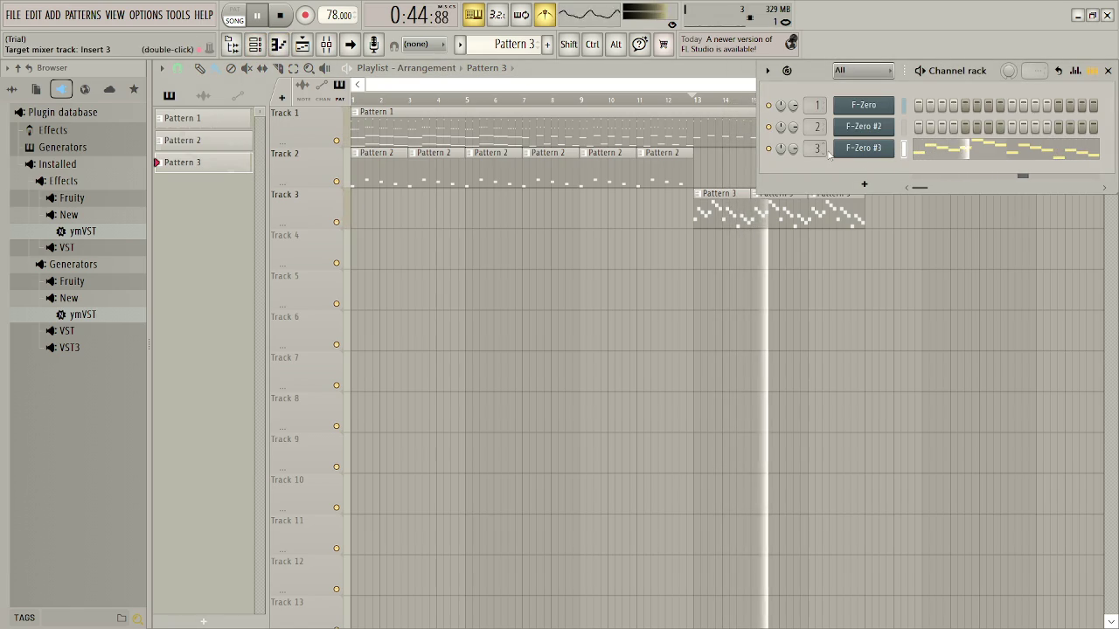
left_click(1108, 71)
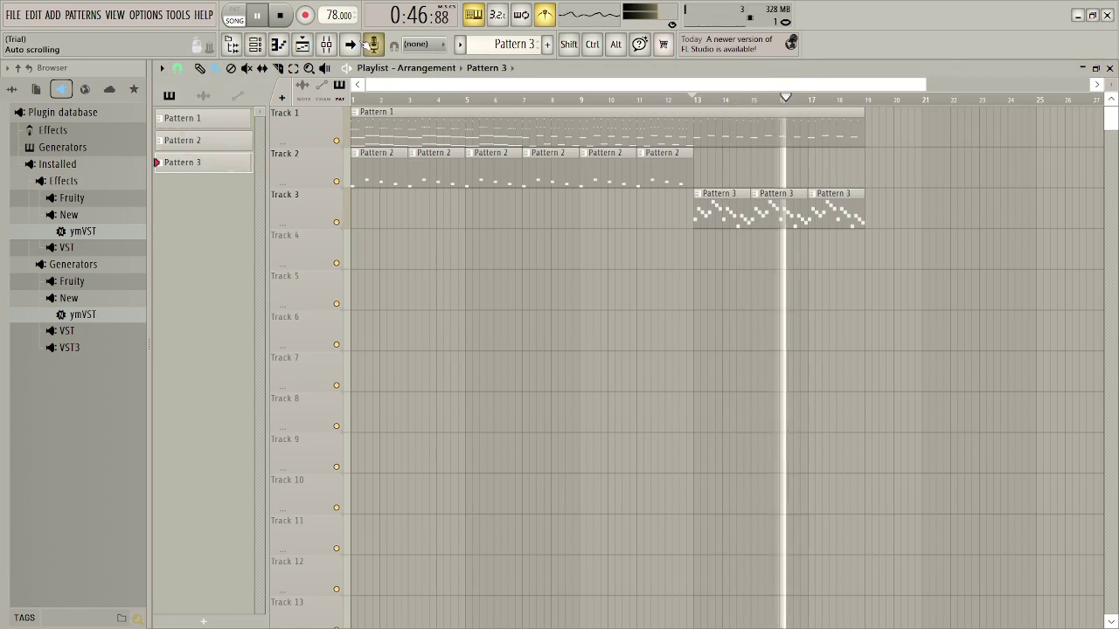
key("space")
Turn down the Insert 2 and Insert 3 volume faders in the Mixer
left_click(326, 45)
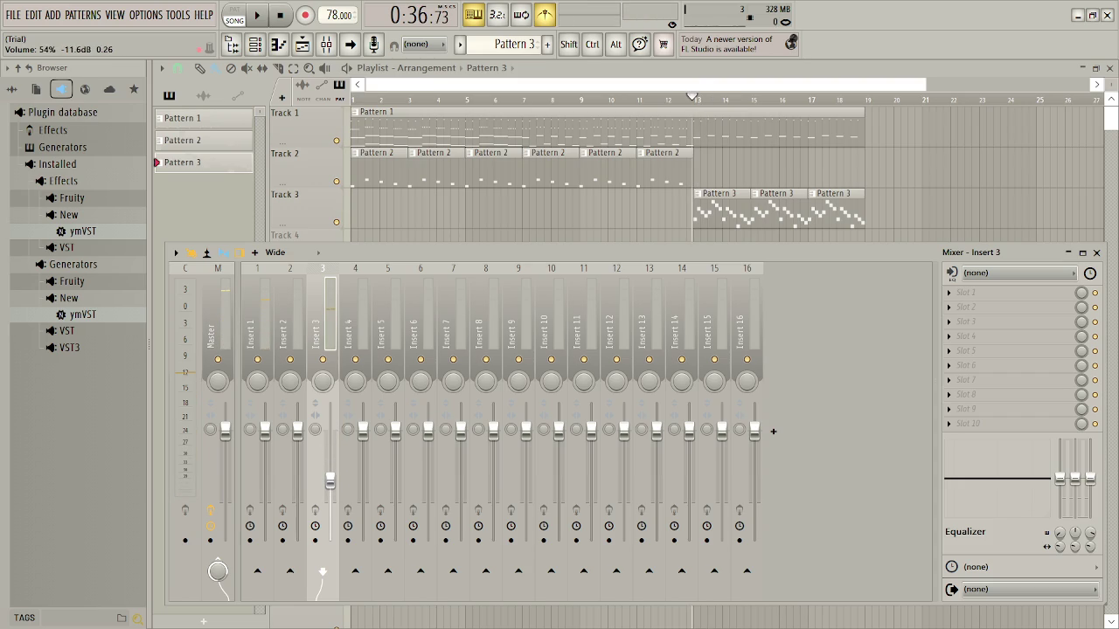
left_click(297, 428)
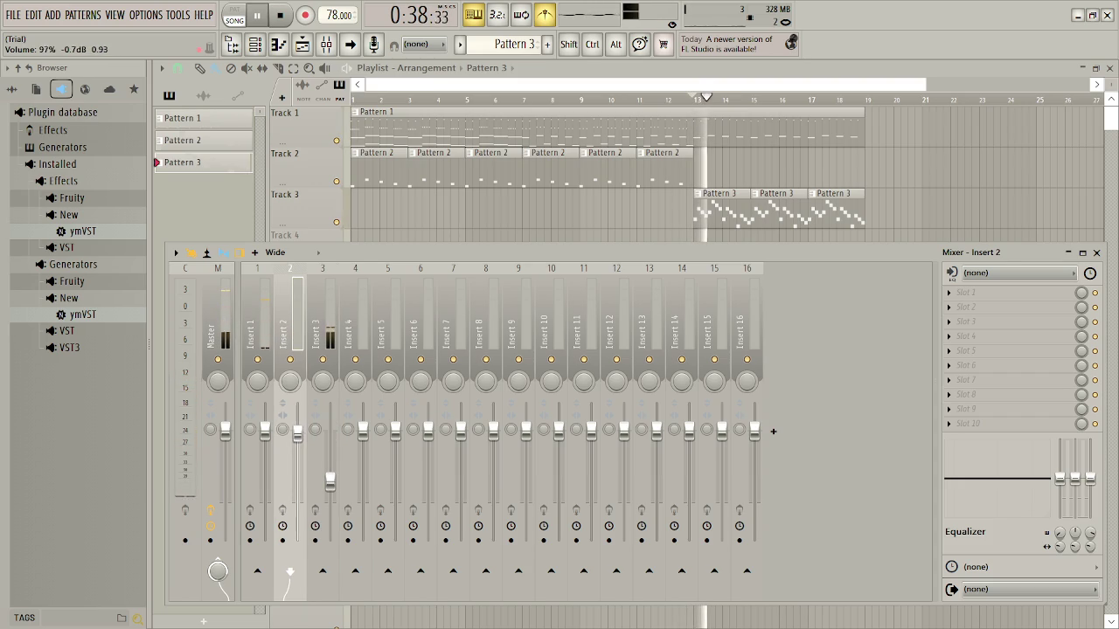
left_click_drag(330, 477, 330, 463)
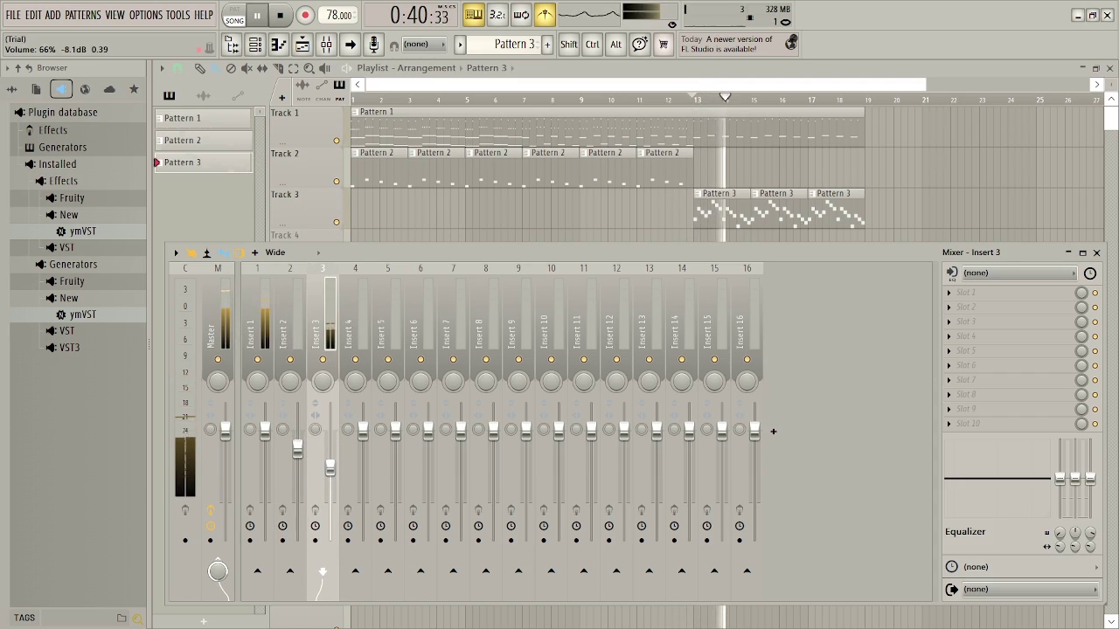
left_click(1101, 254)
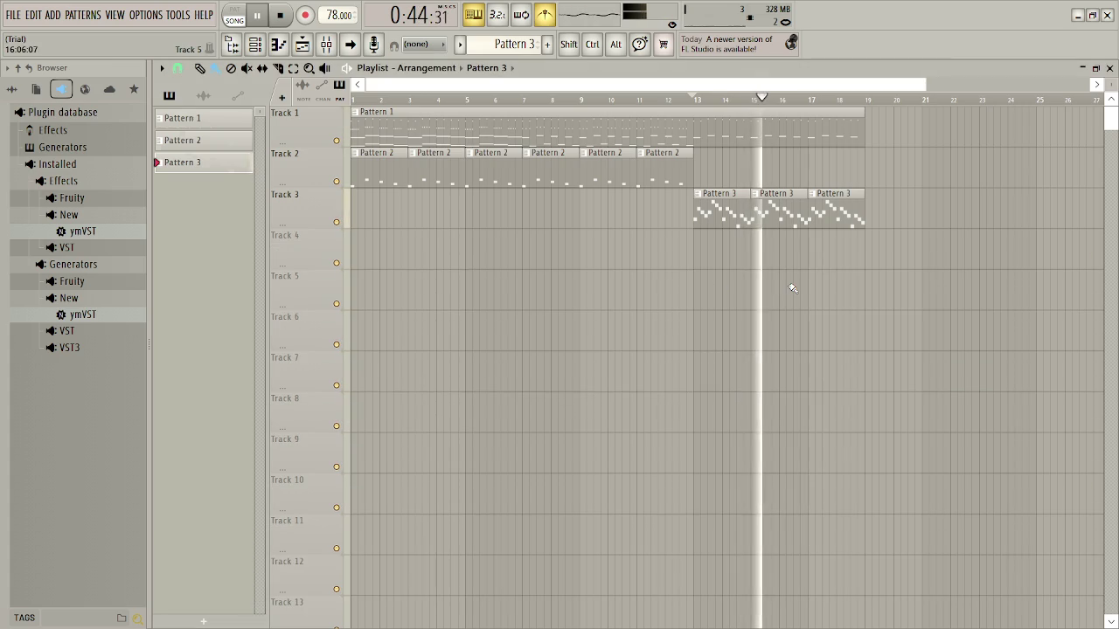
Delete the three extra Pattern 2 clips after bar 13 on Track 2
key("space")
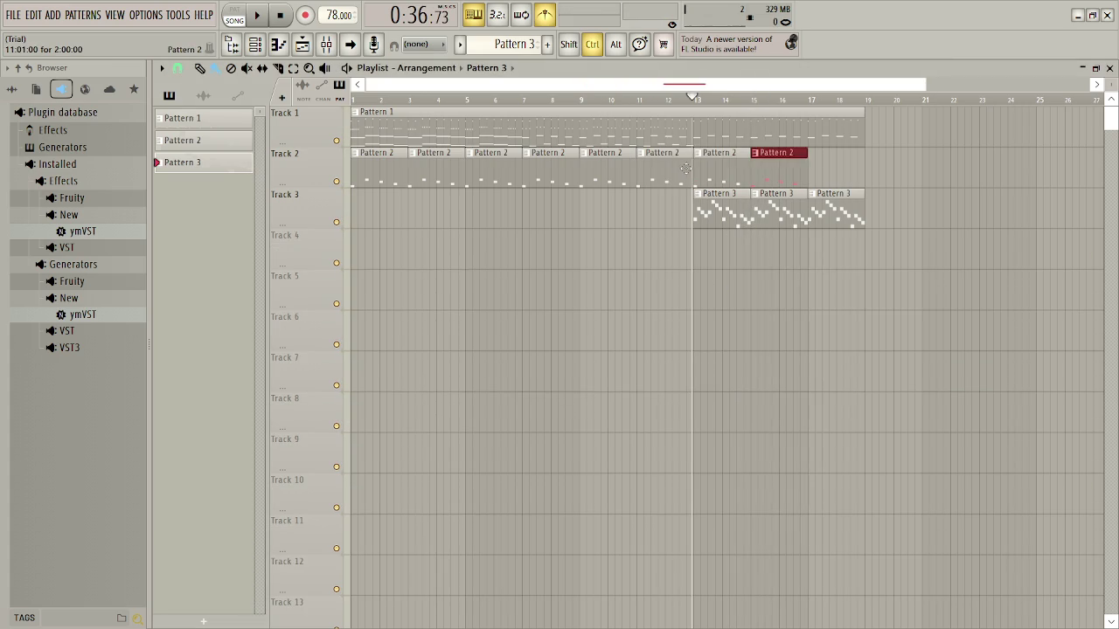
key("space")
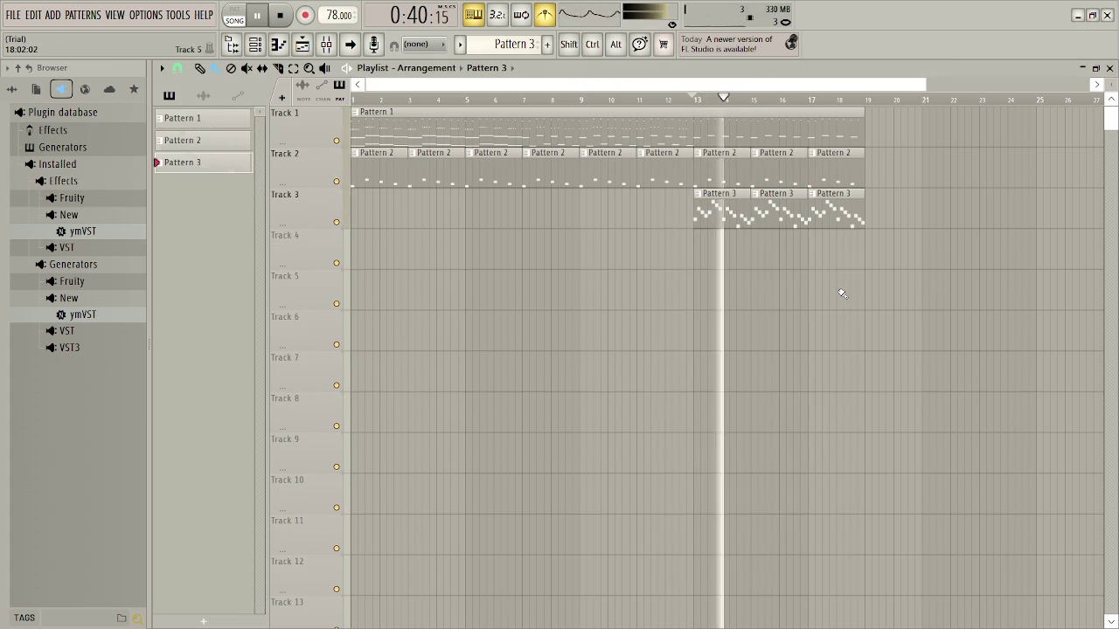
right_click(722, 168)
right_click(778, 168)
right_click(835, 168)
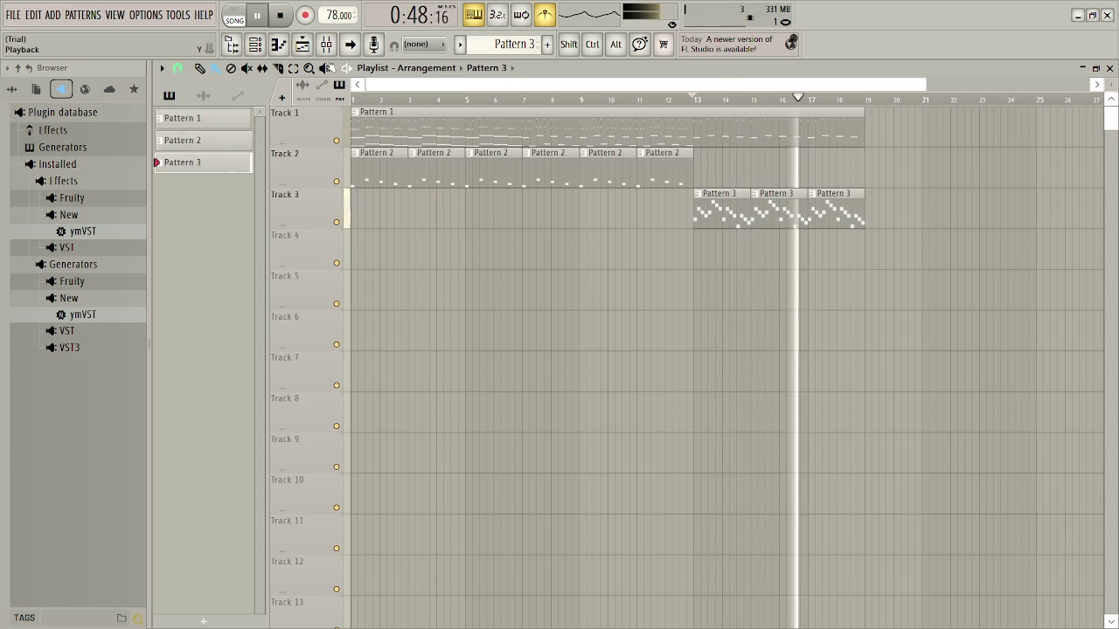
Stop playback and bring up F-Zero #3's soundfont player from the Channel rack
left_click(256, 44)
key("space")
left_click(875, 150)
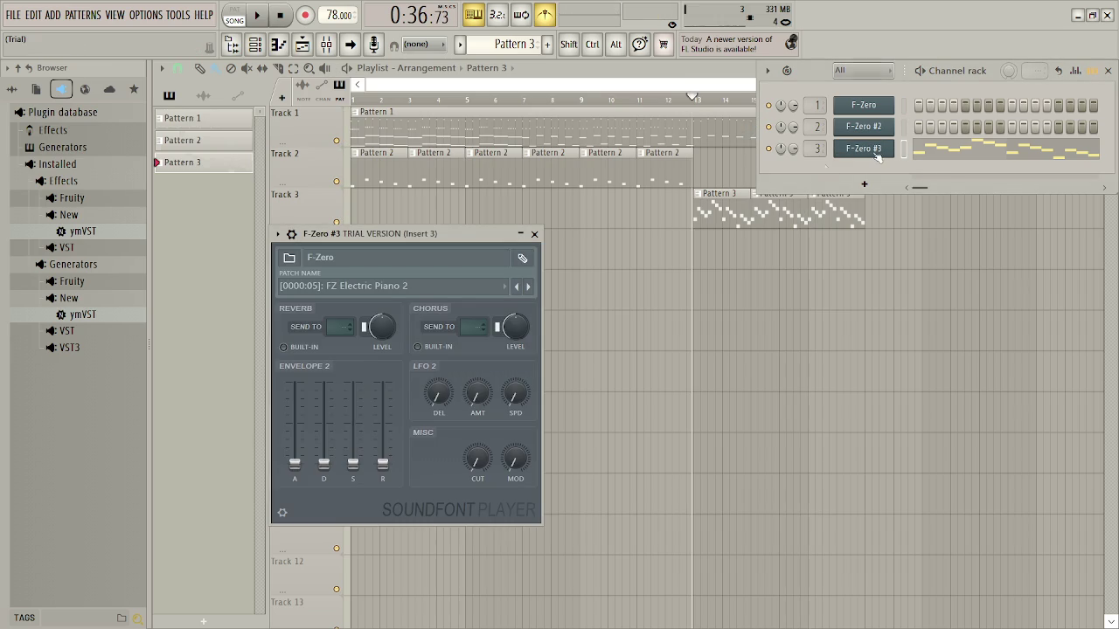
Audition the FZ Organ patch on F-Zero #3 with the arrangement playing
left_click(420, 287)
left_click(397, 328)
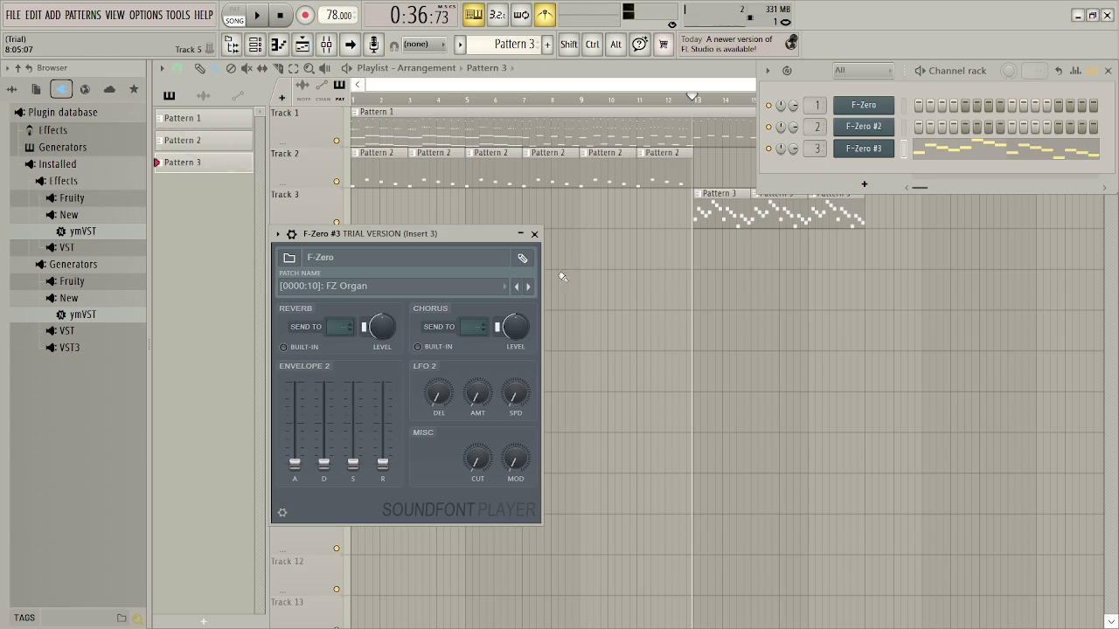
left_click(522, 234)
key("space")
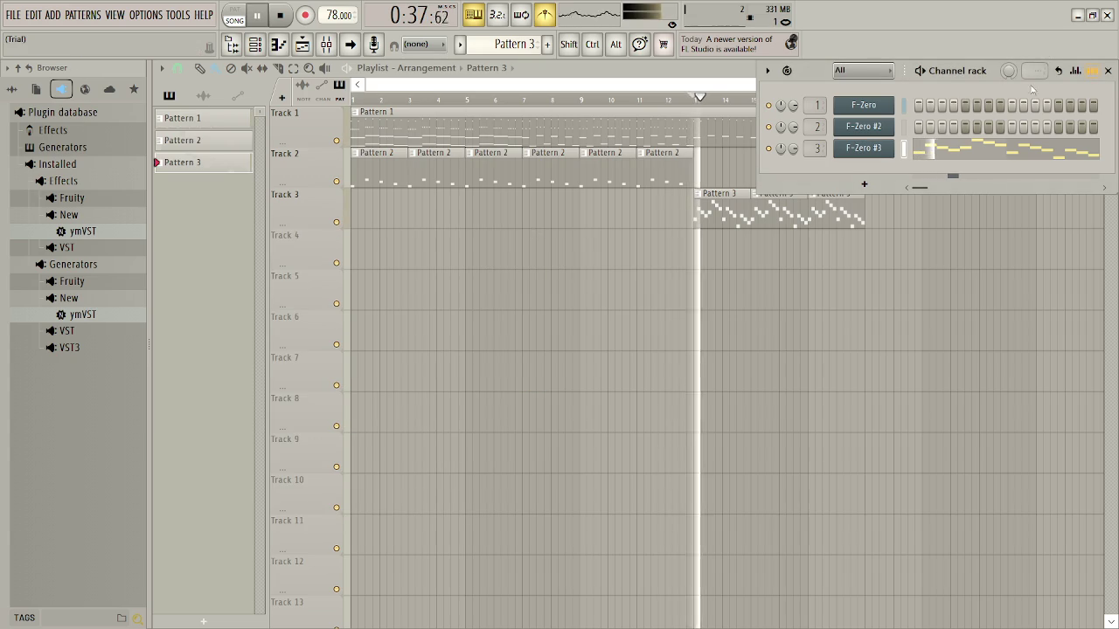
Try the FZ Guitar Synth, FZ Fretless Bass and FZ Slap Bass patches
left_click(864, 148)
left_click(385, 286)
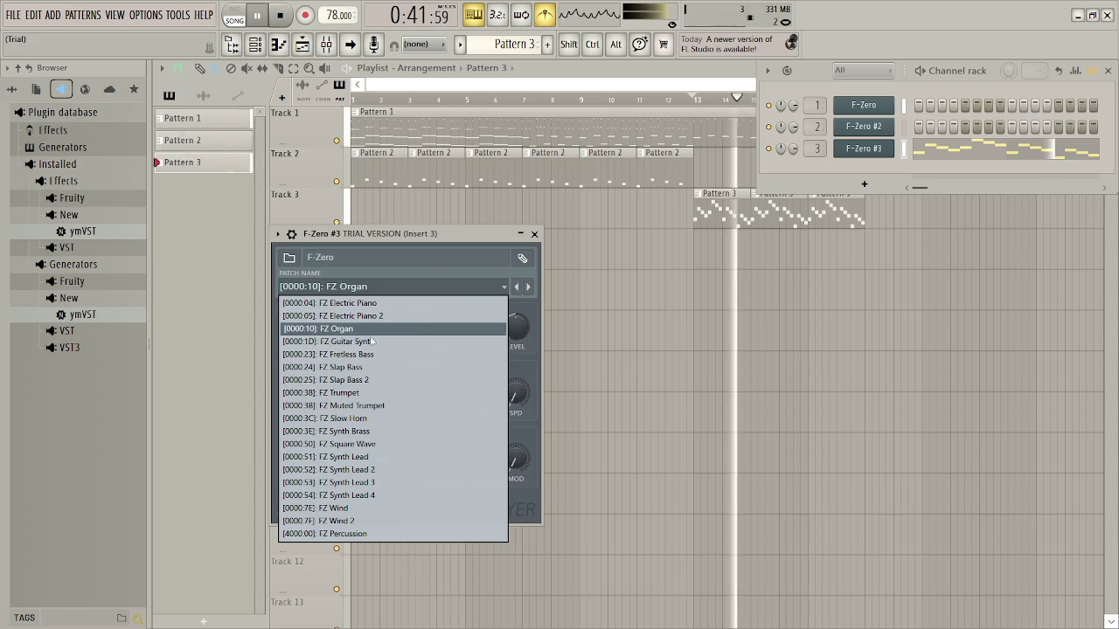
left_click(372, 342)
left_click(384, 286)
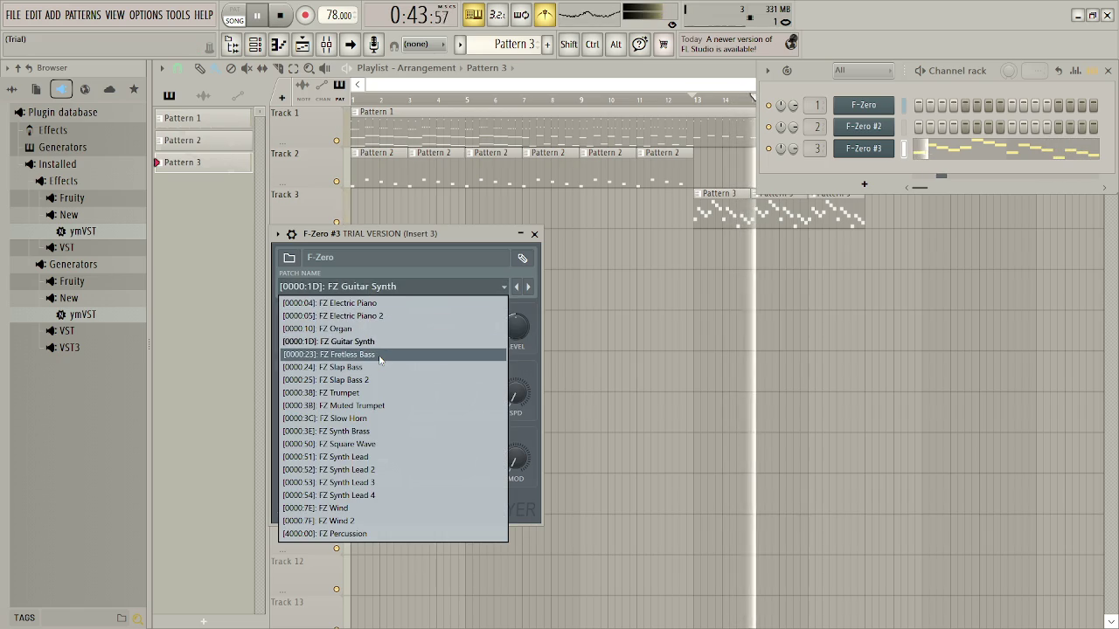
left_click(380, 355)
left_click(384, 286)
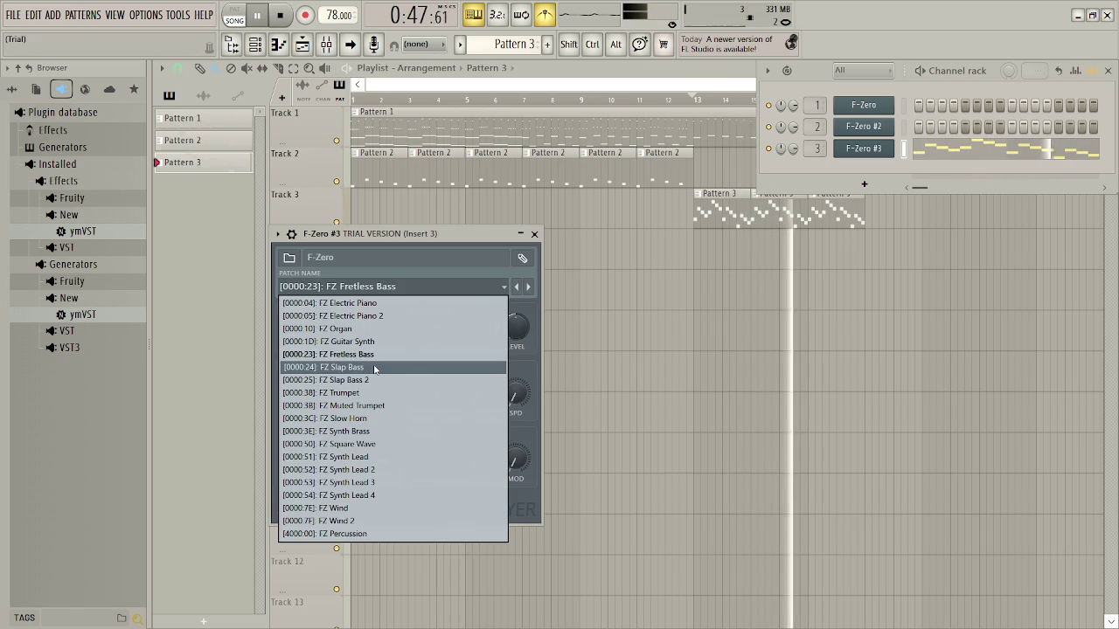
left_click(374, 367)
Try FZ Slap Bass 2 and FZ Trumpet, settling on FZ Muted Trumpet
left_click(385, 286)
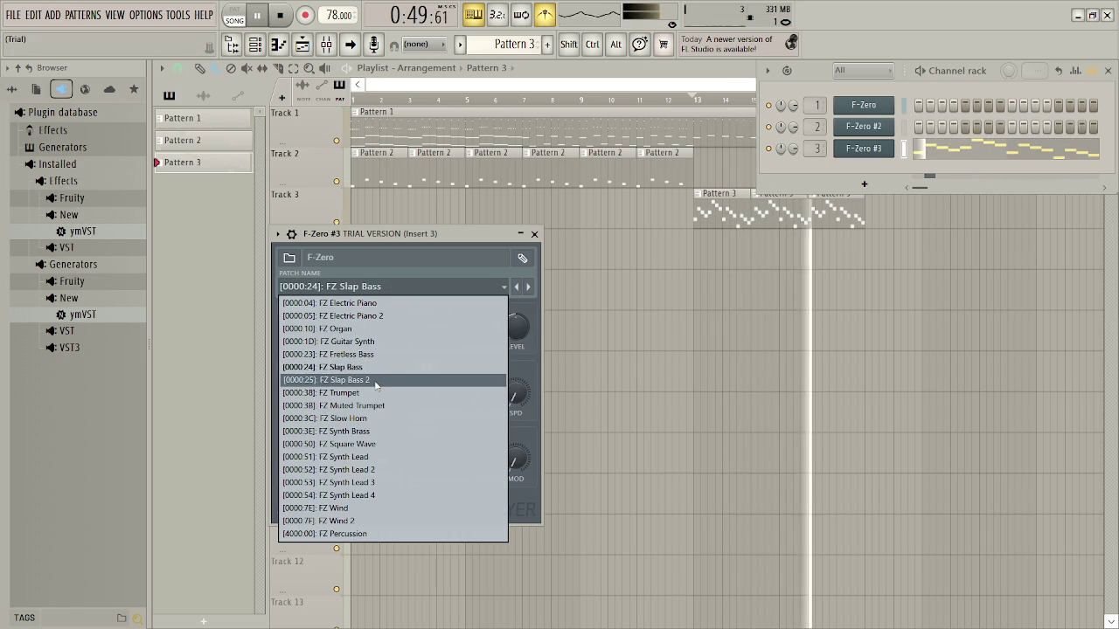
left_click(376, 380)
left_click(384, 286)
left_click(376, 393)
left_click(385, 285)
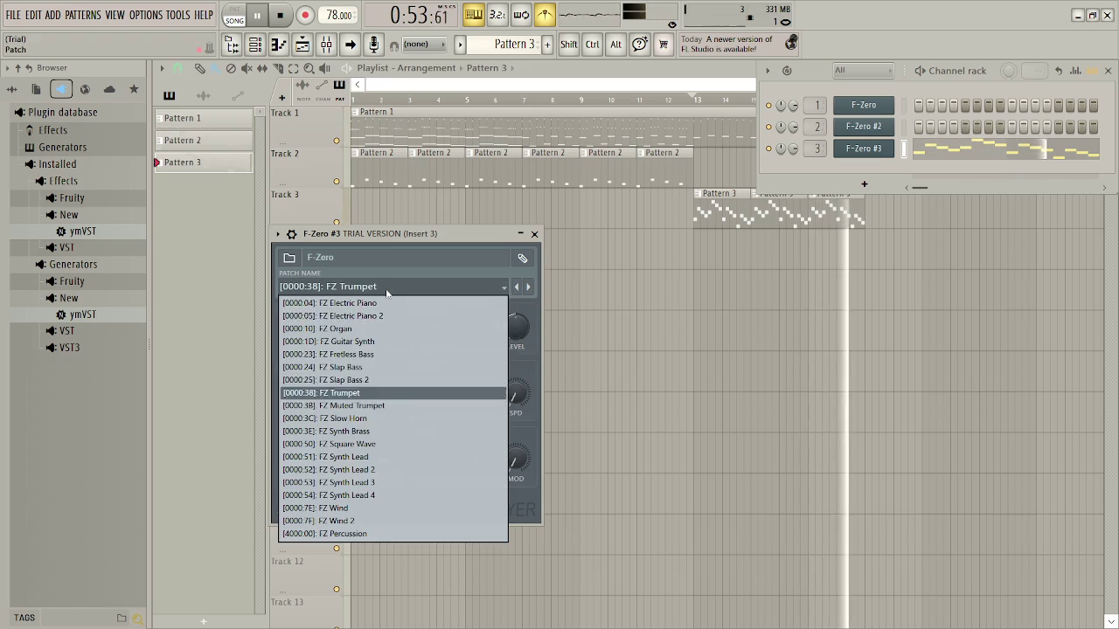
left_click(381, 404)
left_click(389, 286)
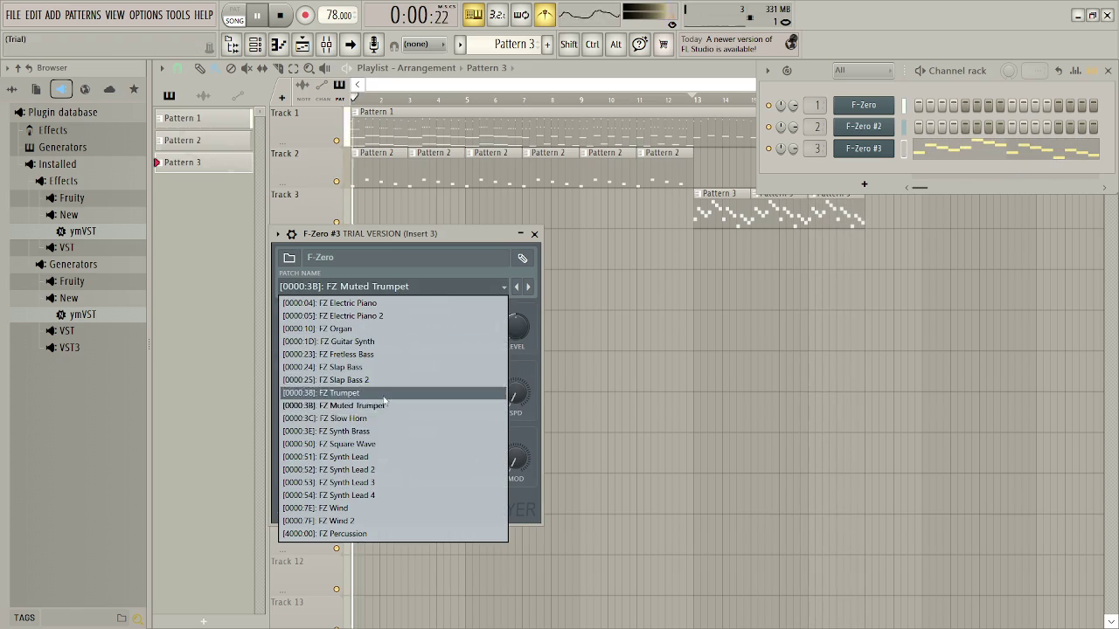
left_click(377, 405)
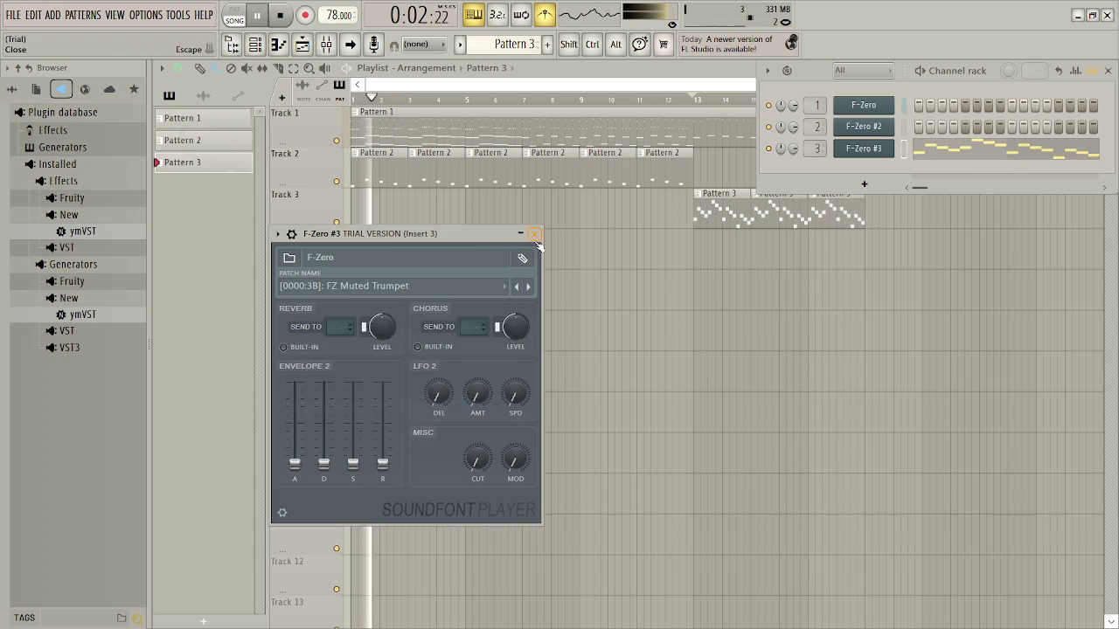
Close the F-Zero #3 windows, jump to bar 13 and stop playback
left_click(537, 241)
key("F6")
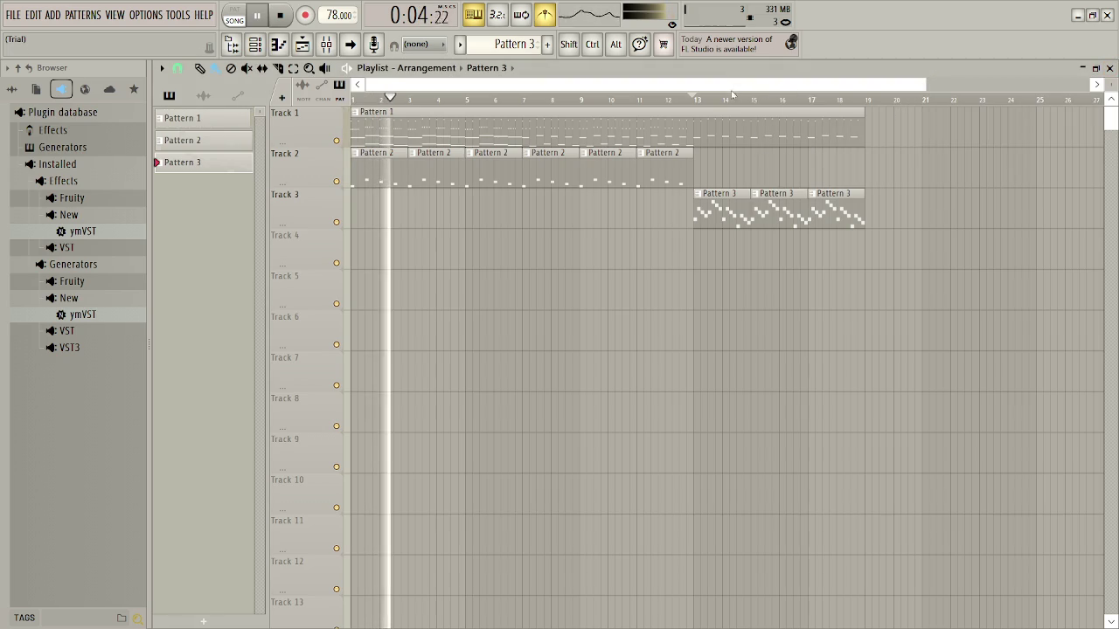
left_click(699, 93)
key("space")
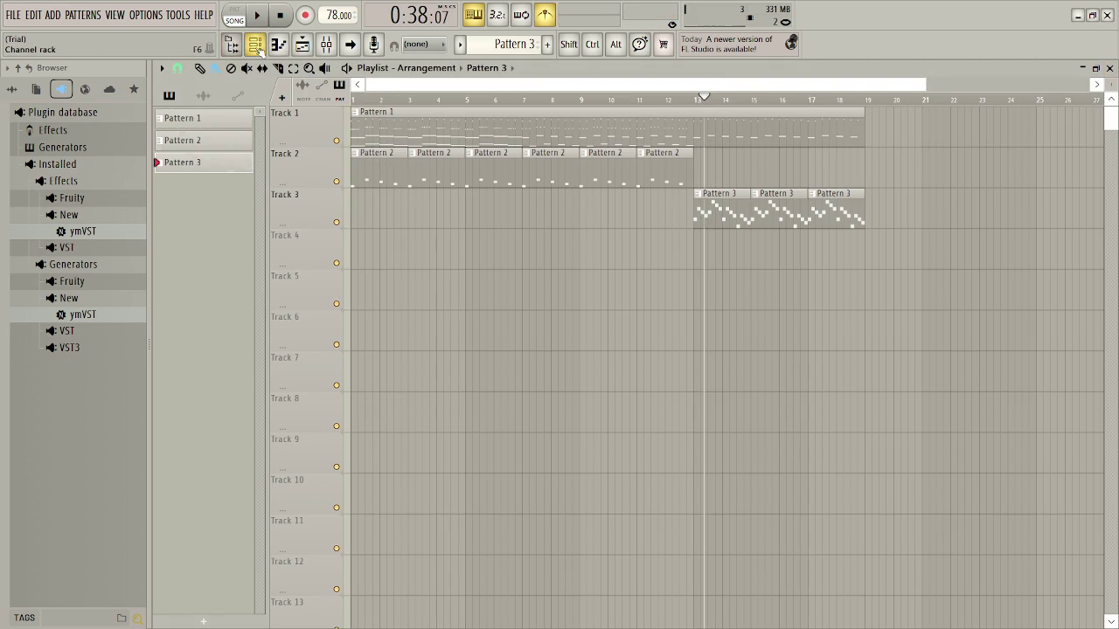
Load EarthBound.sf2 into the third channel's SoundFont Player in place of F-Zero
left_click(254, 45)
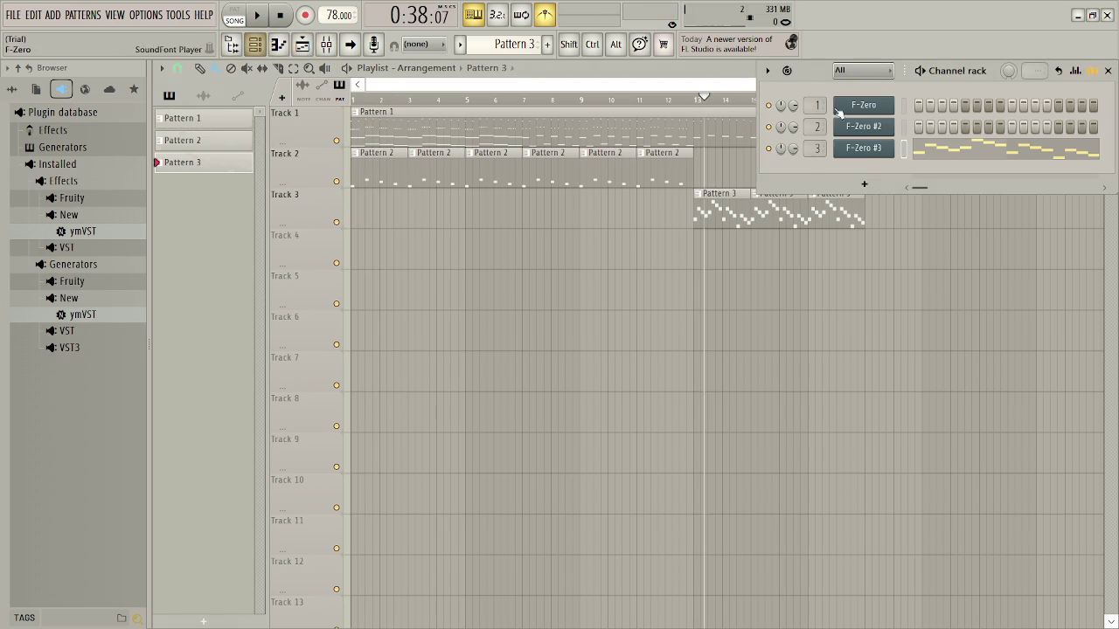
left_click(861, 149)
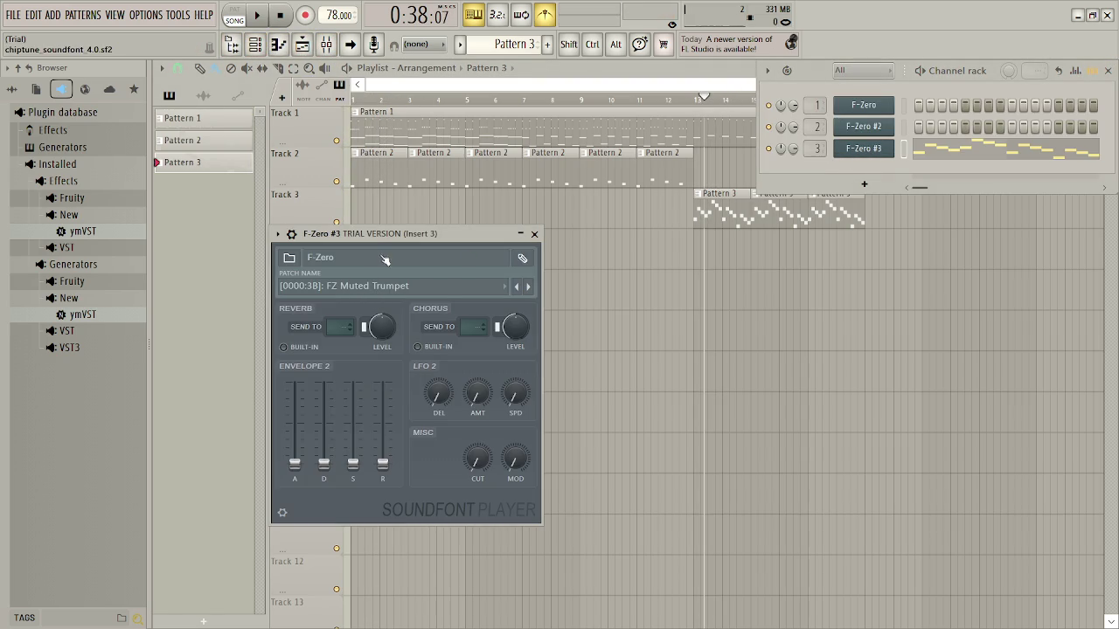
left_click(288, 258)
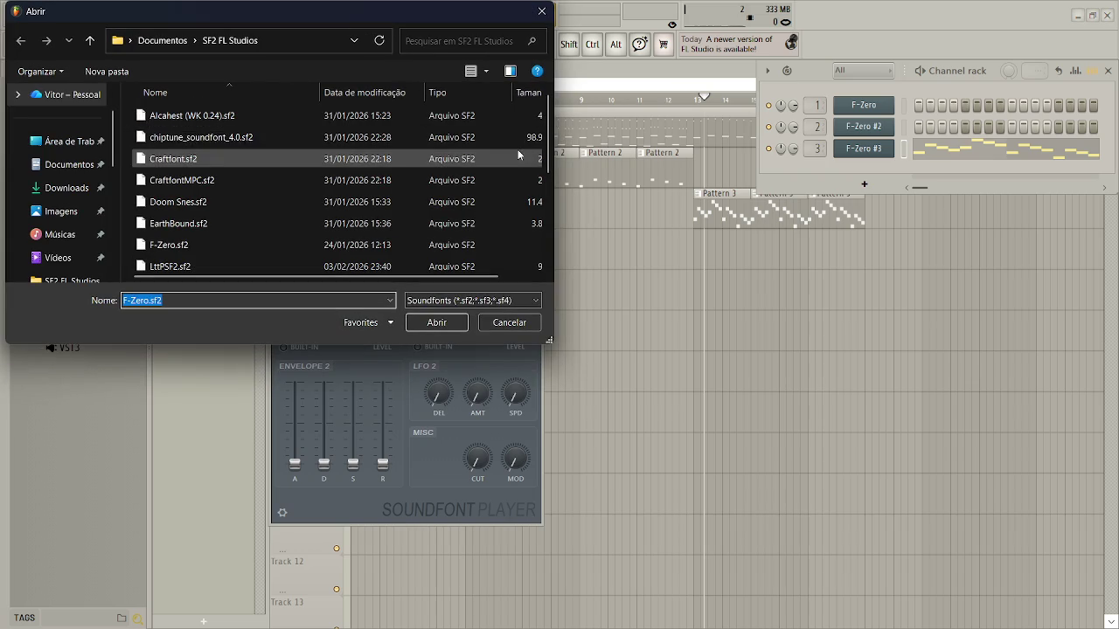
scroll(551, 143, "down", 2)
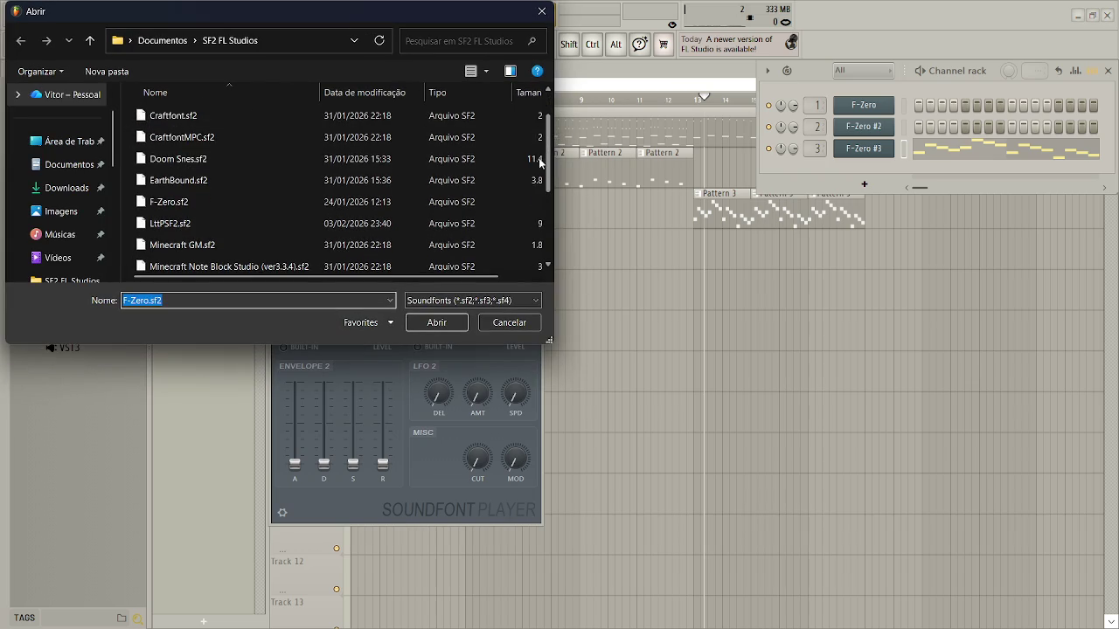
scroll(187, 156, "up", 1)
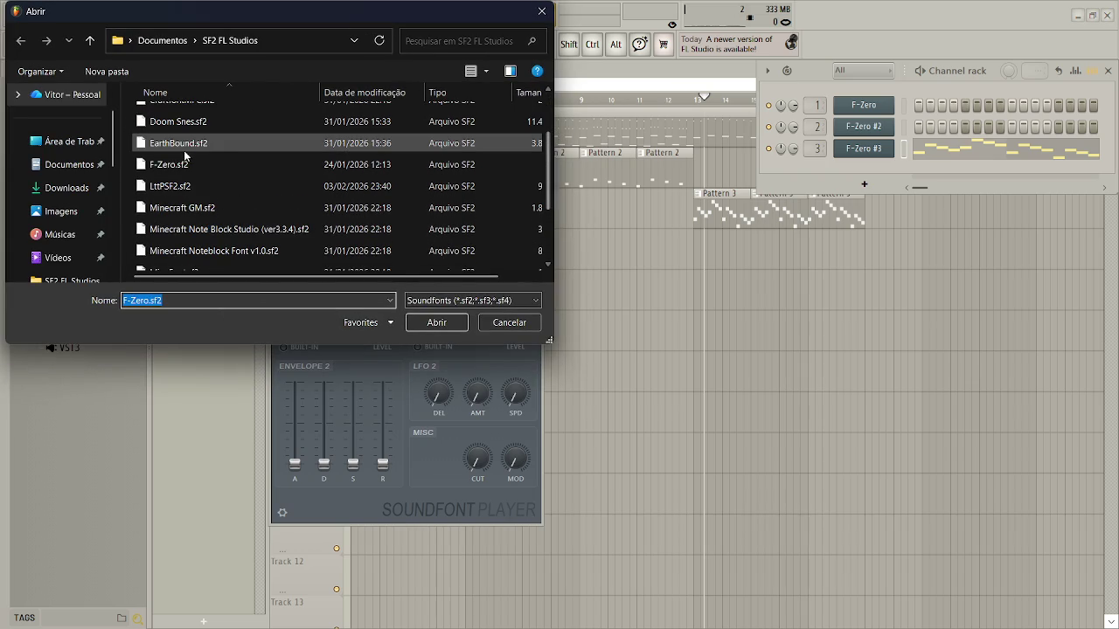
double_click(237, 149)
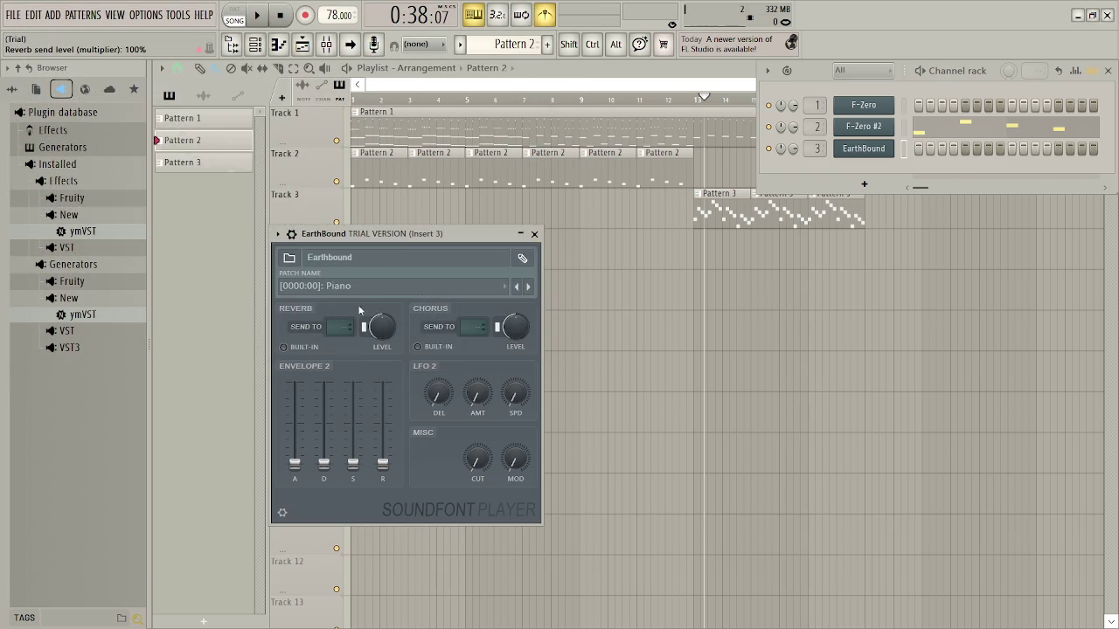
Try the Steel Guitar, Whistle, Sine 1 and Zombie Central patches
left_click(357, 289)
left_click(349, 253)
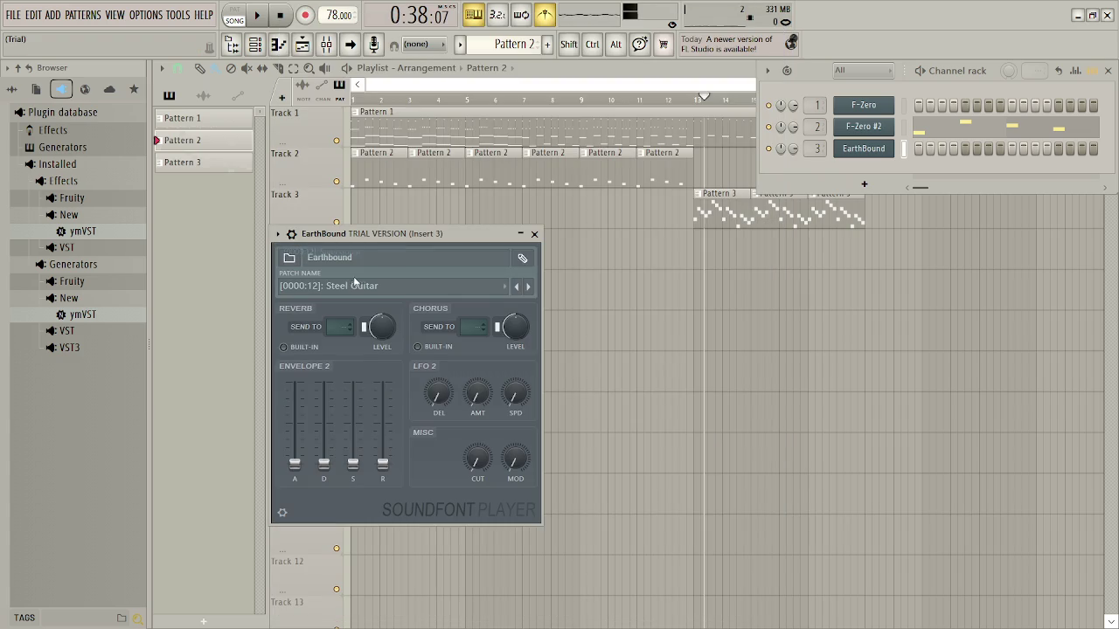
left_click(357, 286)
left_click(344, 419)
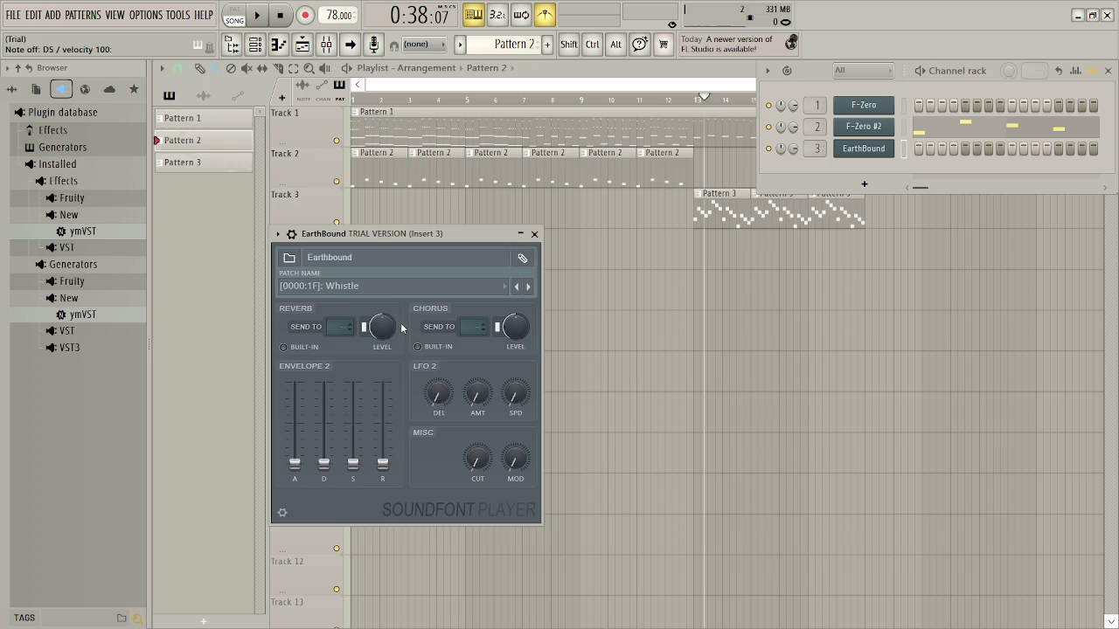
left_click(382, 285)
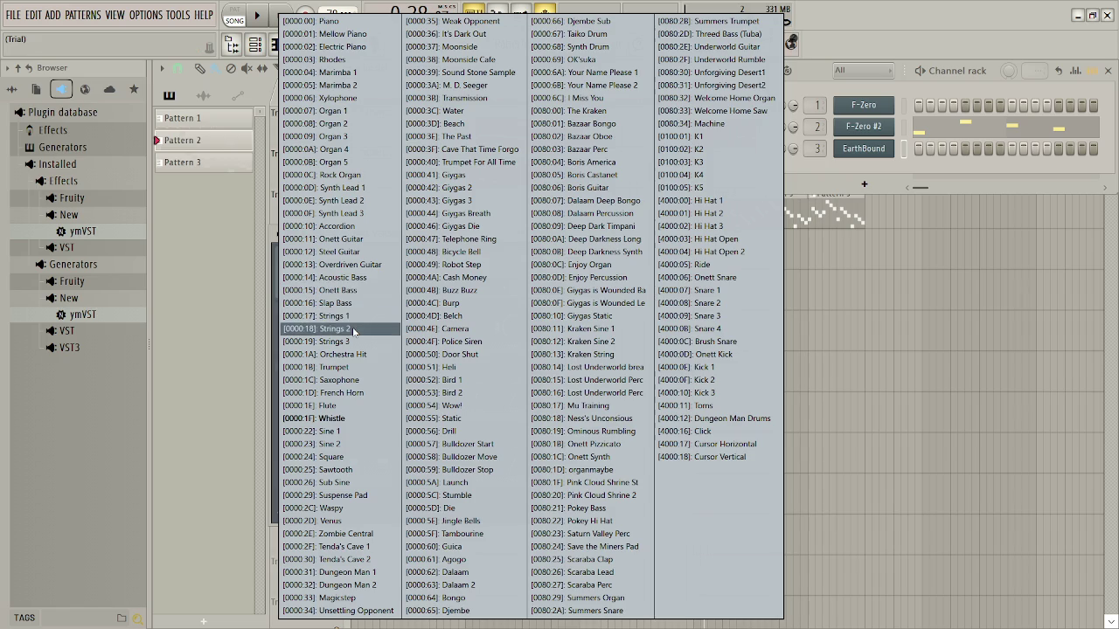
left_click(363, 431)
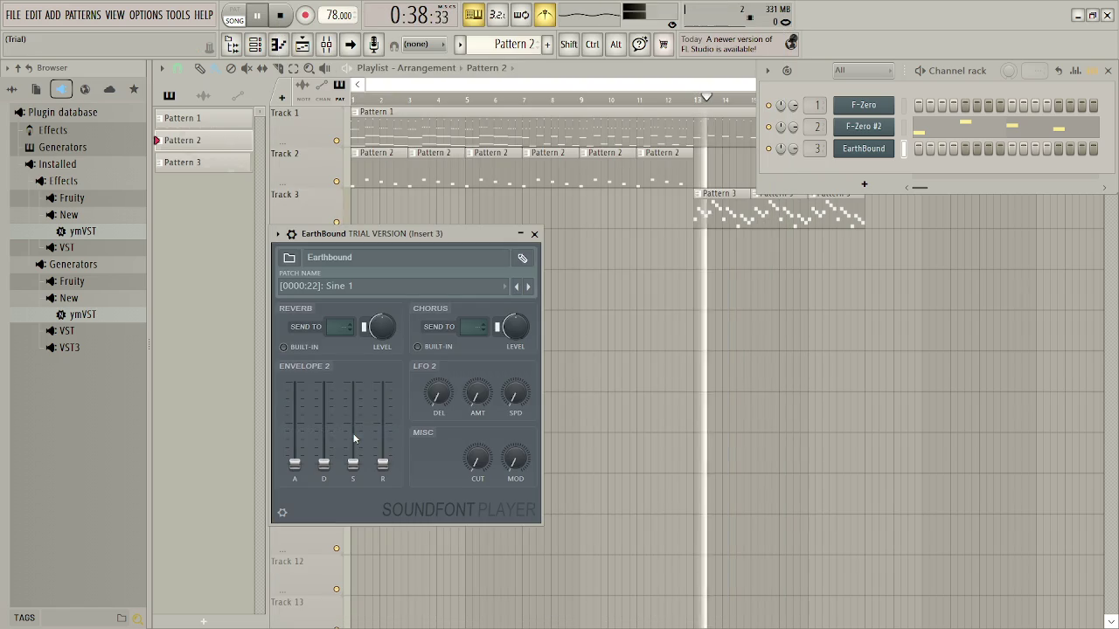
left_click(353, 292)
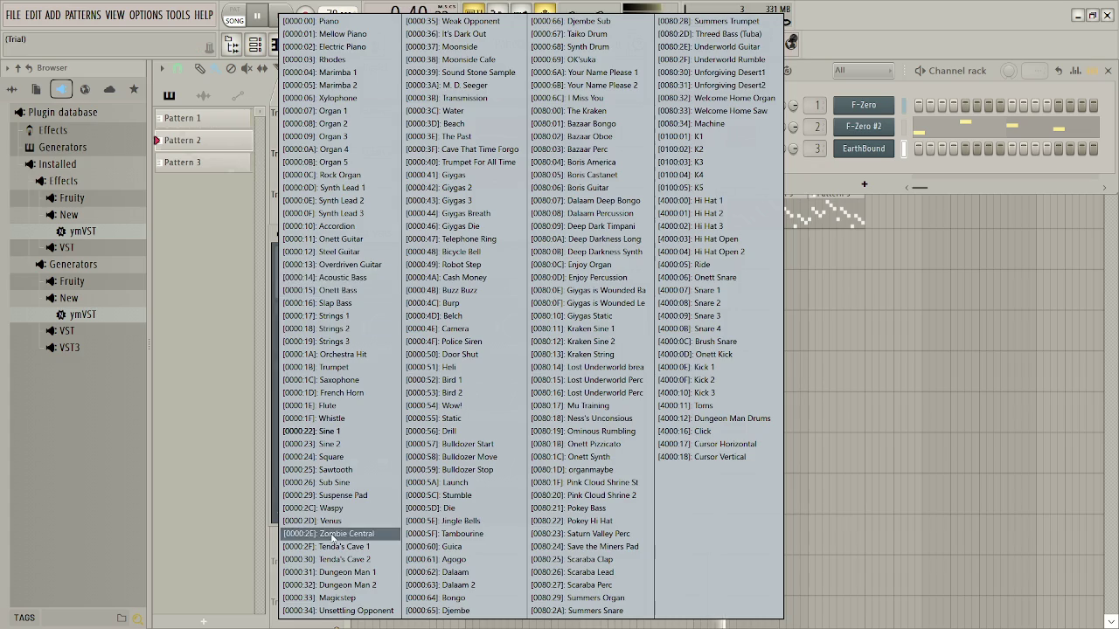
left_click(359, 535)
Try a second-column patch, Moonside and Robot Step, then stop playback
left_click(388, 286)
left_click(450, 21)
left_click(385, 285)
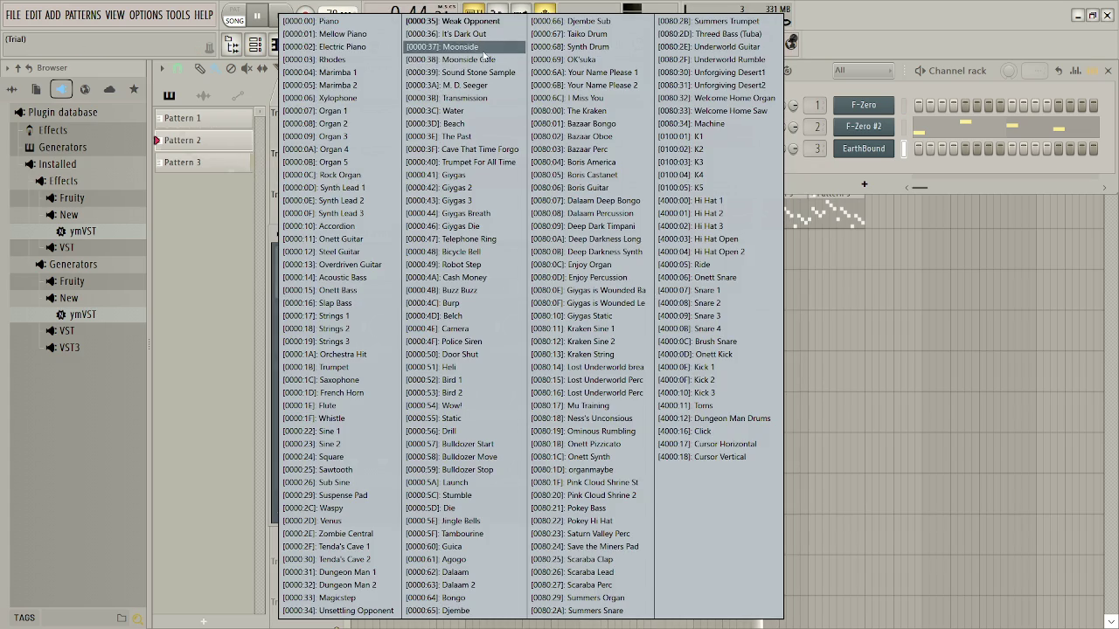
left_click(483, 51)
left_click(385, 286)
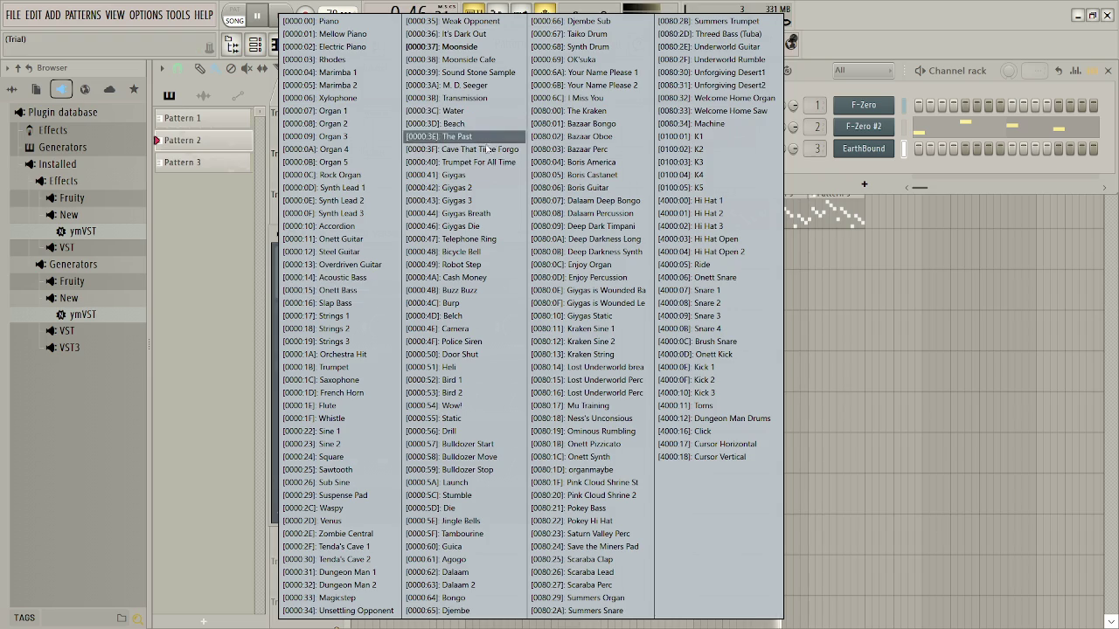
left_click(495, 262)
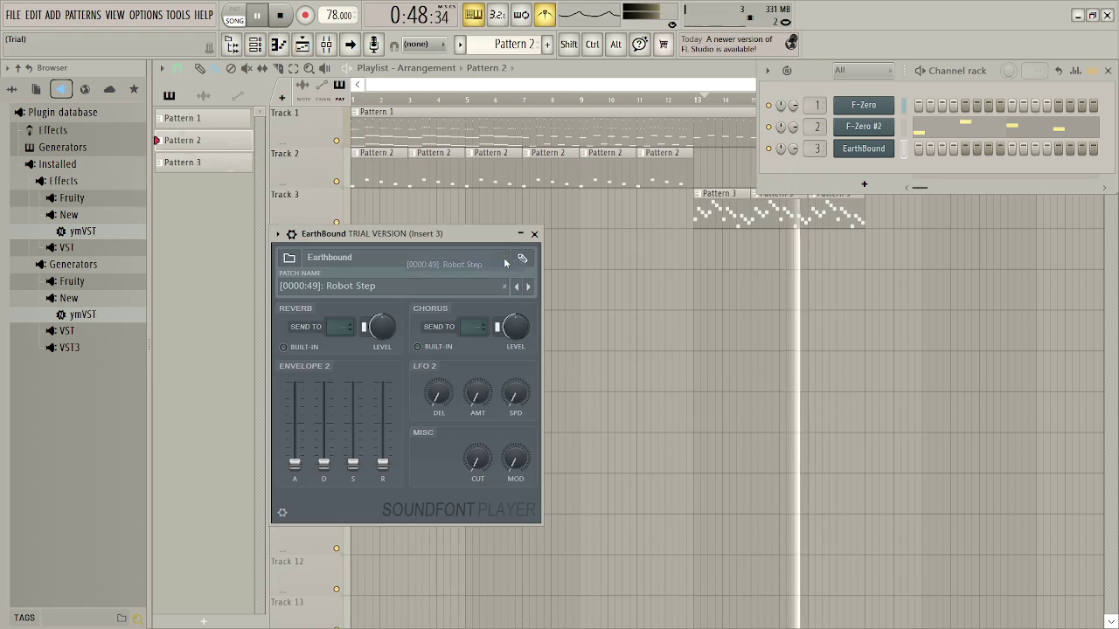
key("space")
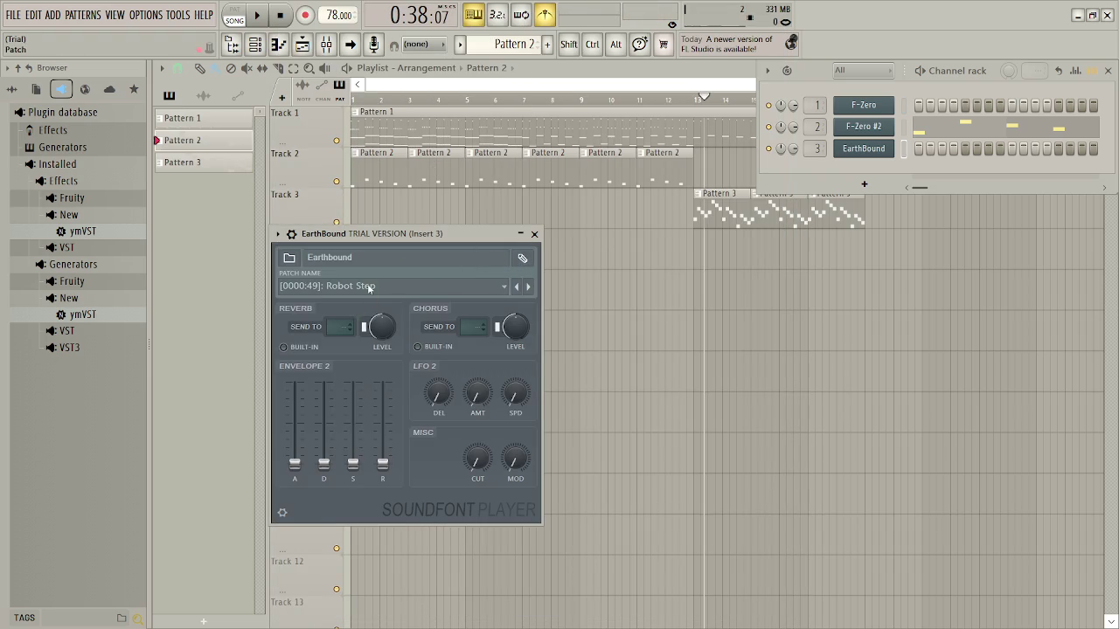
Audition Bazaar Bongo, Acoustic Bass and Onett Bass with the song playing
left_click(369, 288)
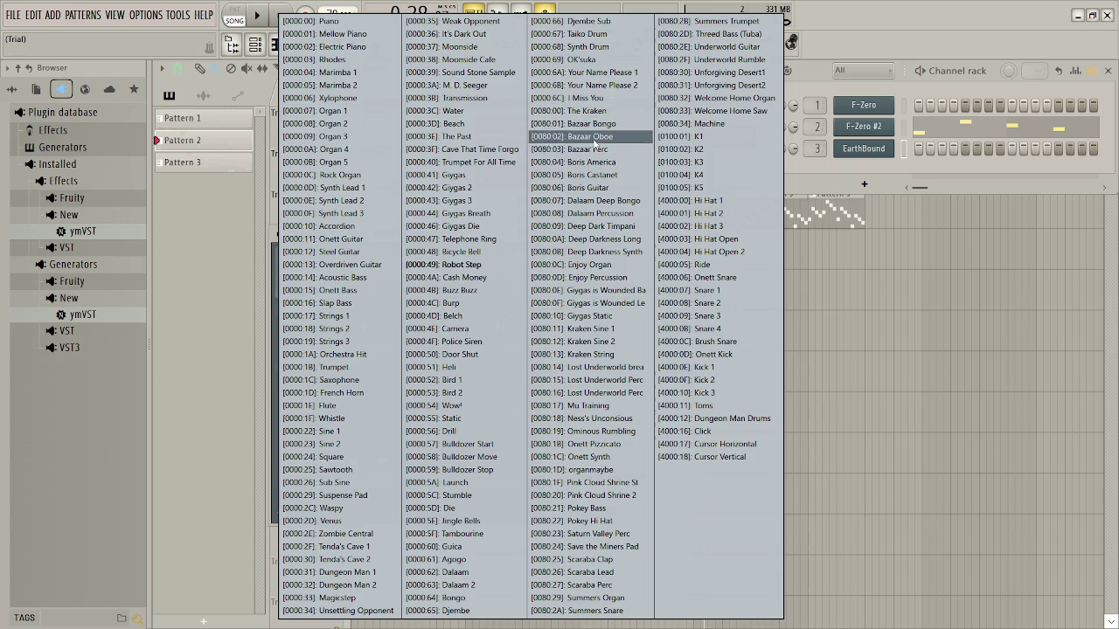
left_click(597, 125)
key("space")
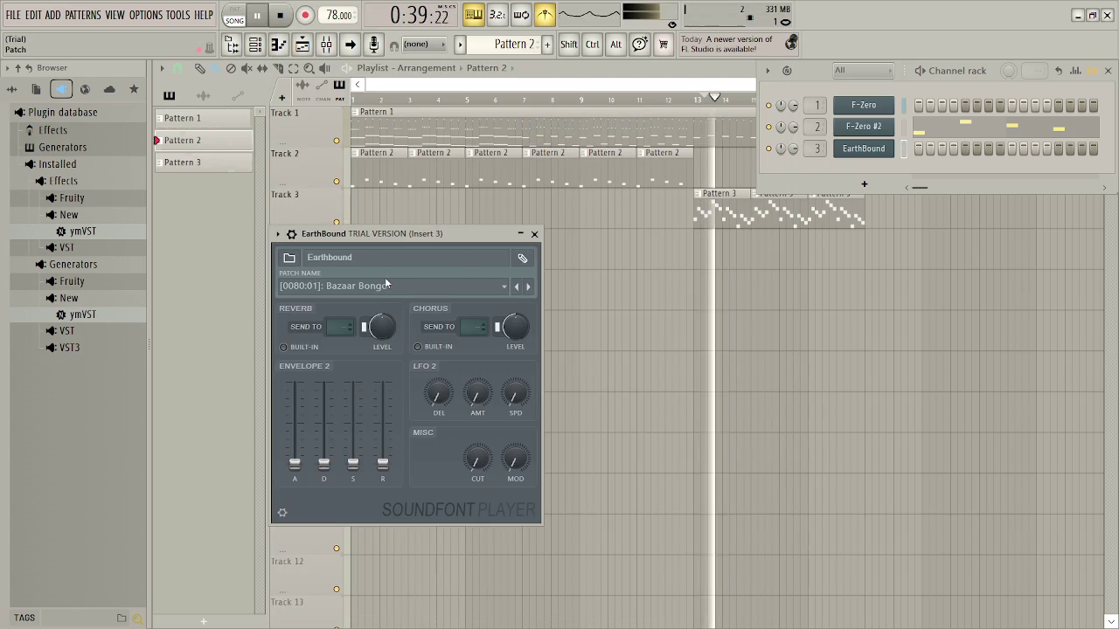
left_click(385, 286)
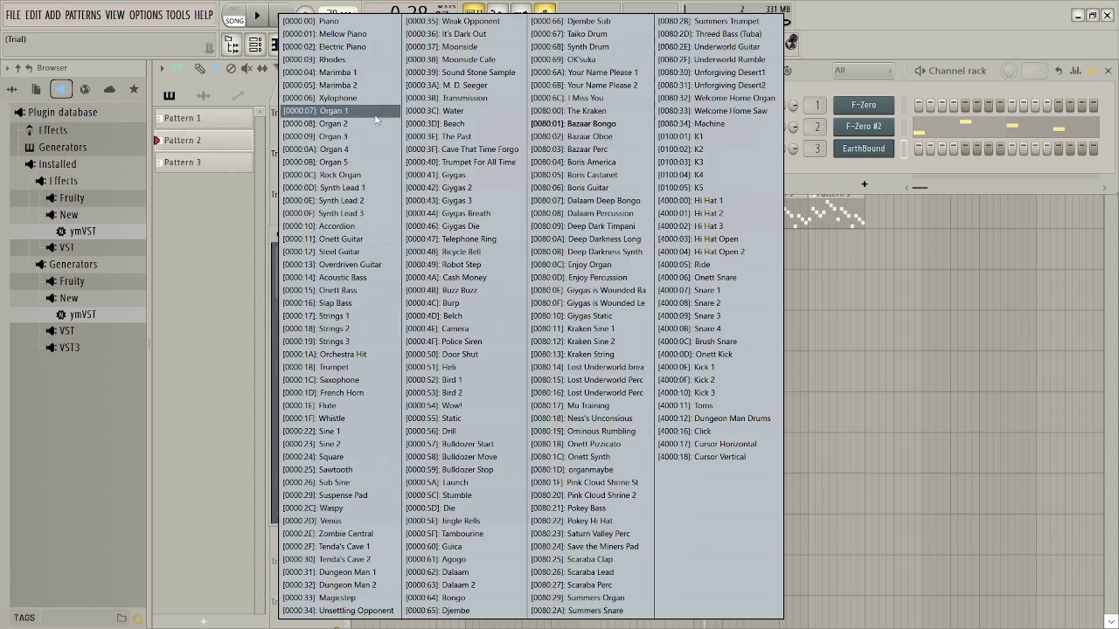
left_click(376, 277)
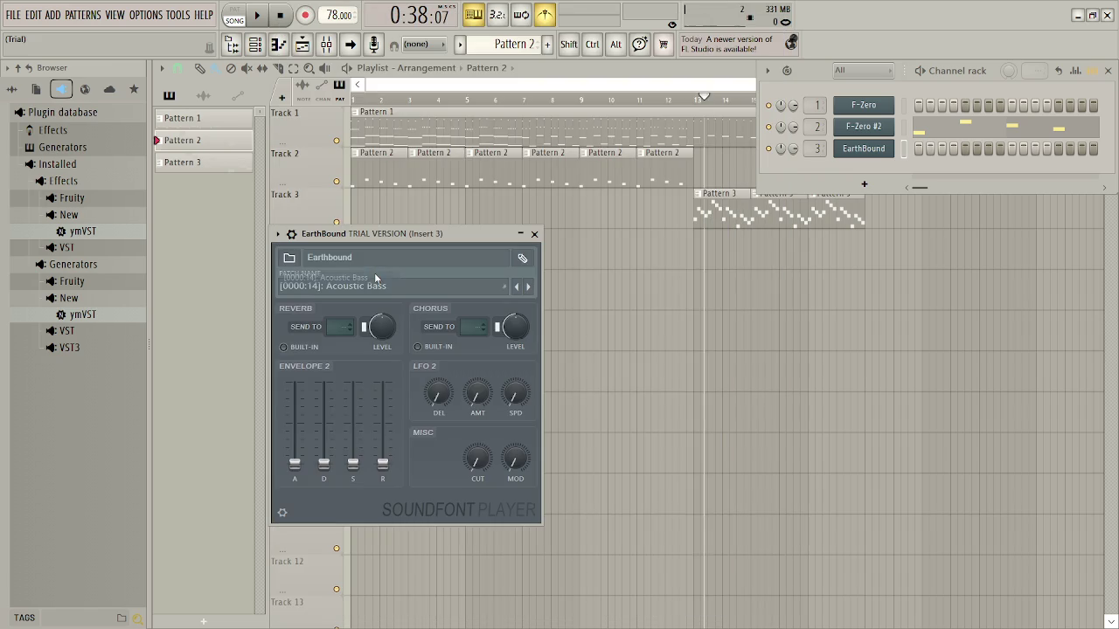
key("space")
left_click(374, 286)
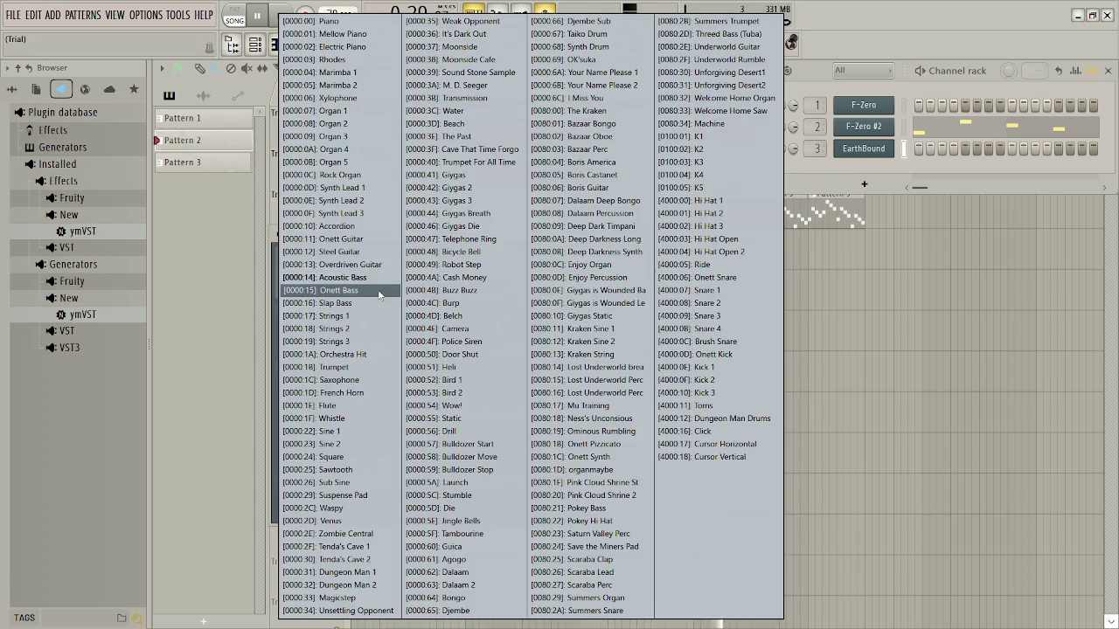
left_click(380, 295)
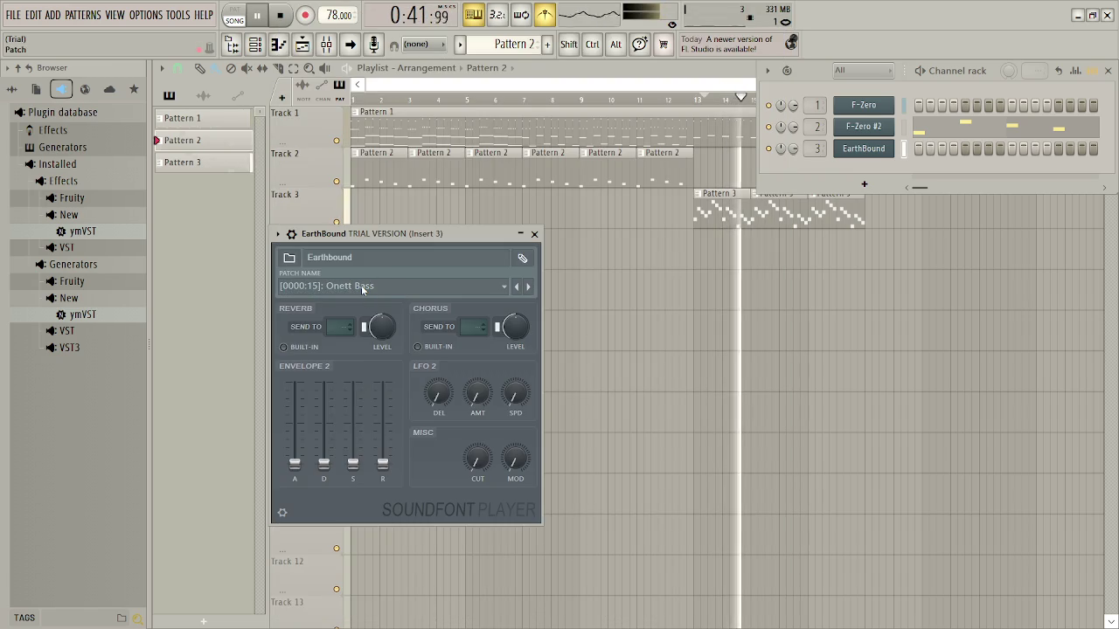
Try the Slap Bass, Strings 1, Strings 2 and Strings 3 patches
left_click(362, 287)
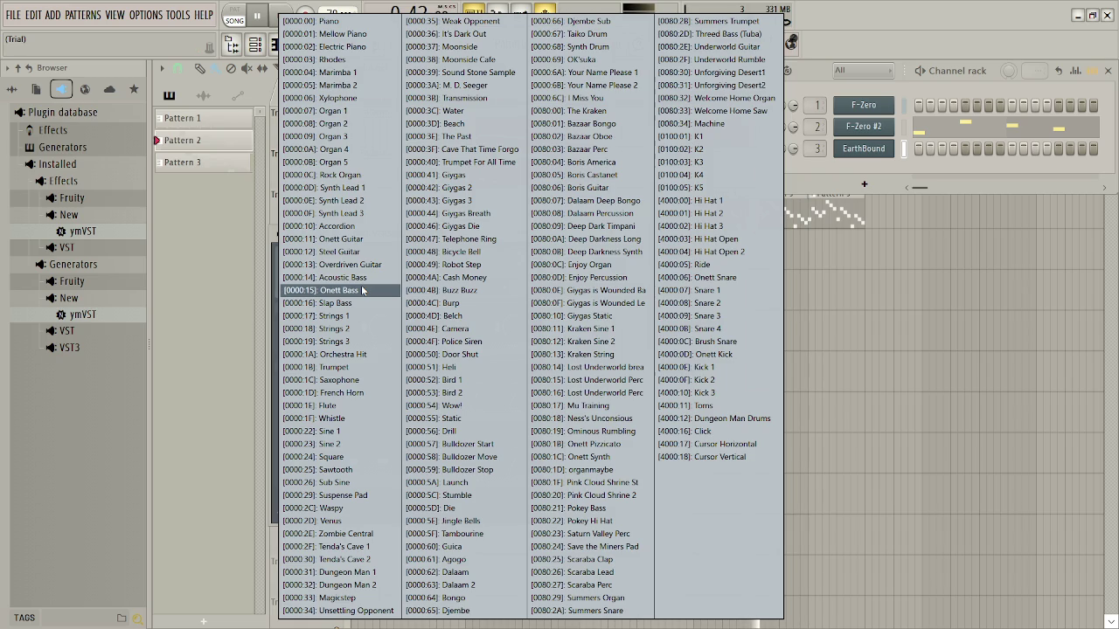
left_click(362, 308)
left_click(367, 287)
left_click(359, 315)
left_click(361, 286)
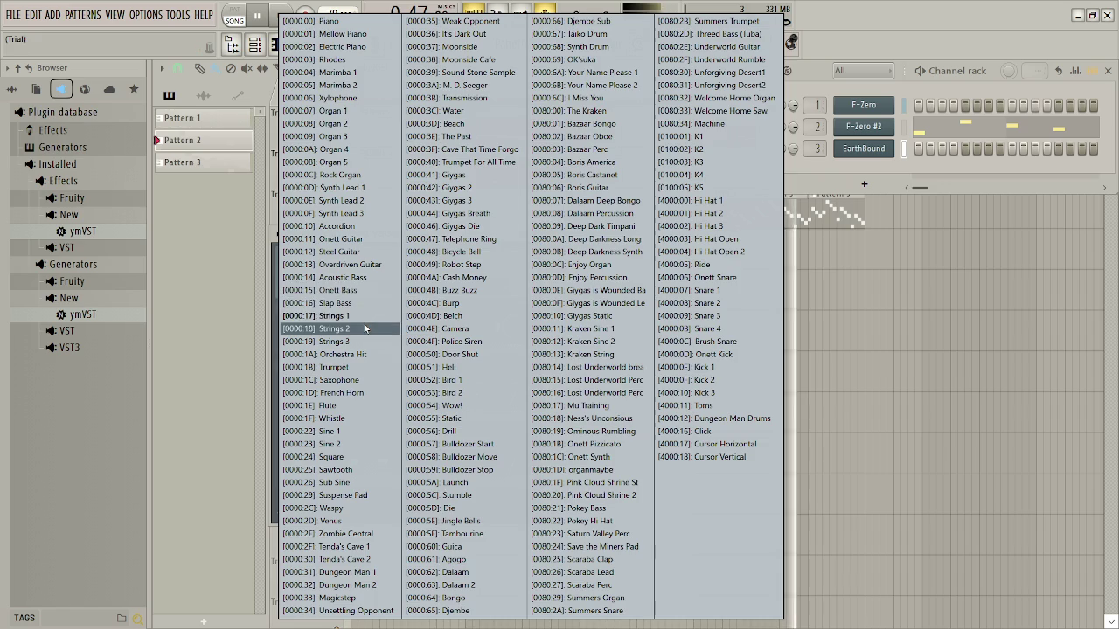
left_click(363, 385)
left_click(369, 285)
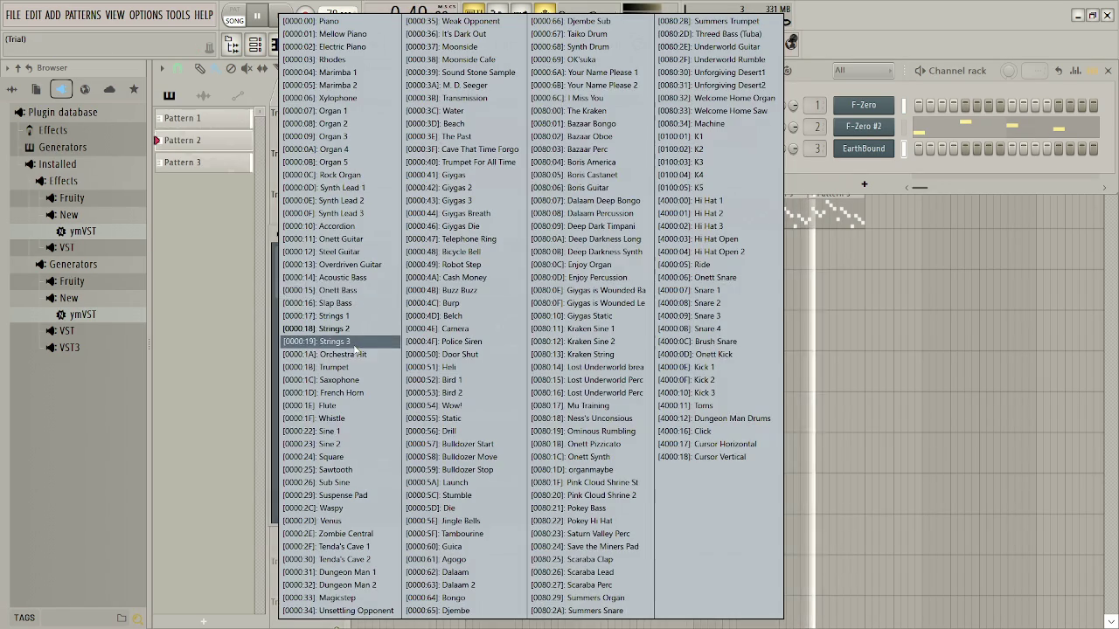
left_click(359, 343)
Try Orchestra Hit, then switch back to the Bazaar Bongo patch
left_click(362, 287)
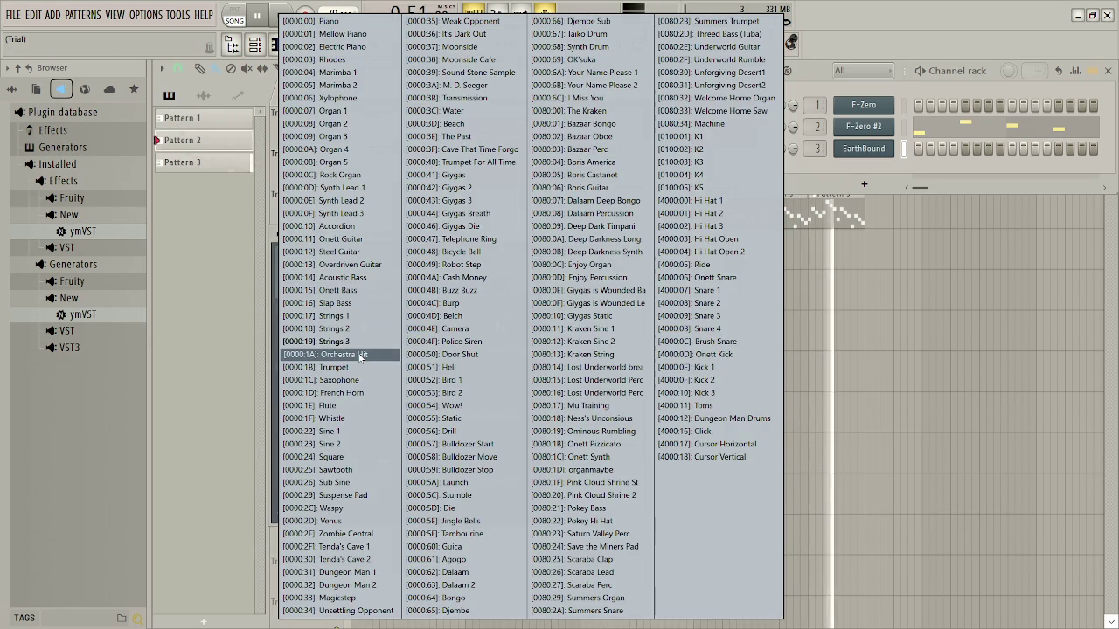
left_click(358, 355)
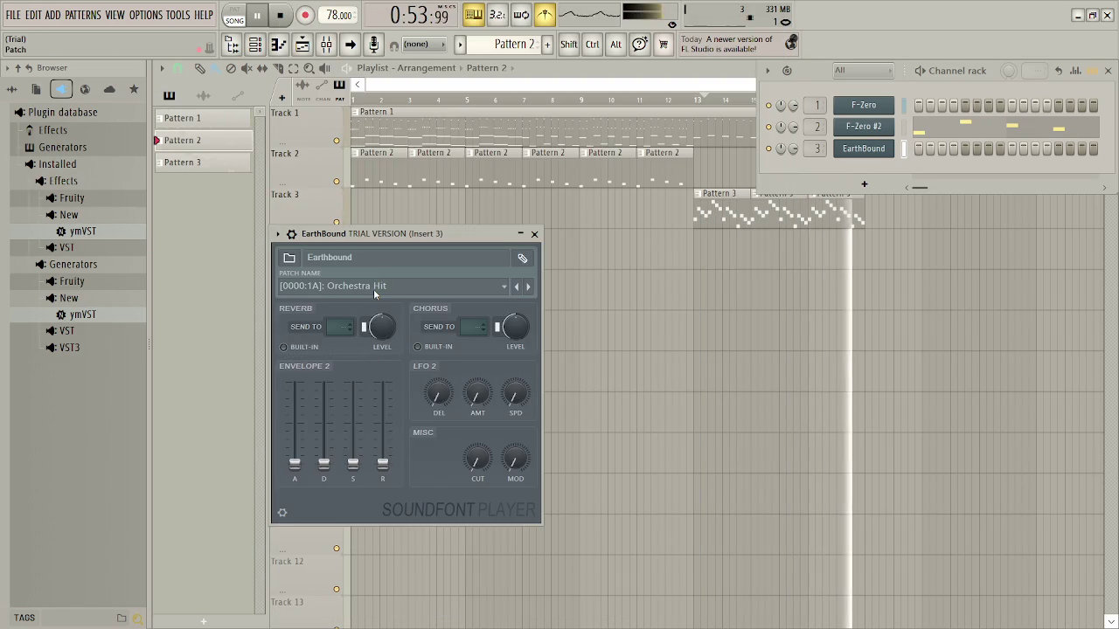
left_click(367, 287)
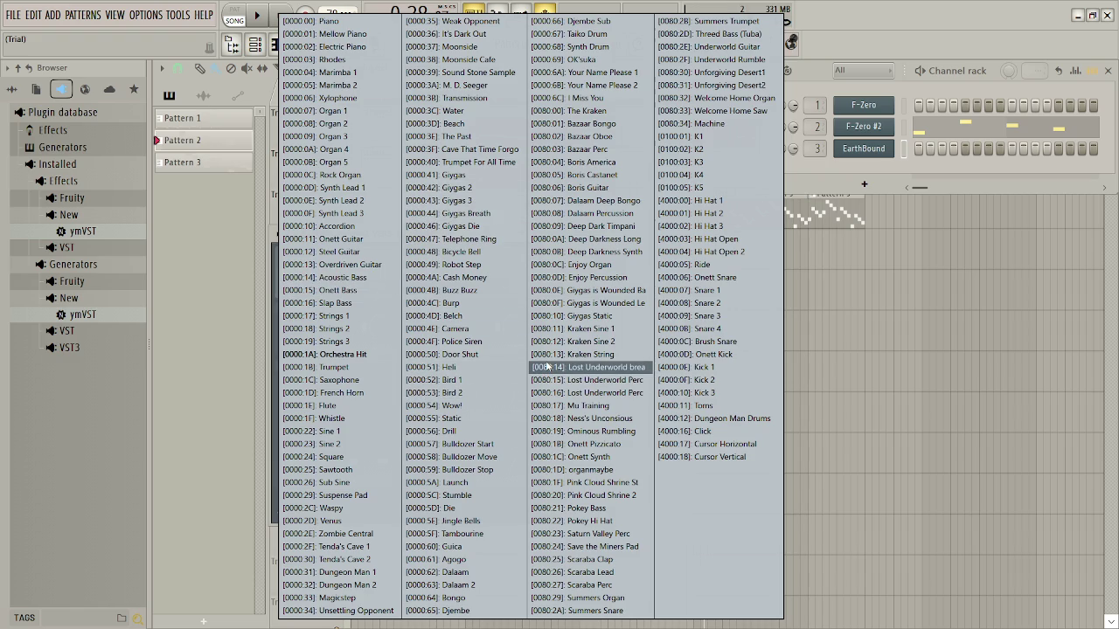
left_click(602, 125)
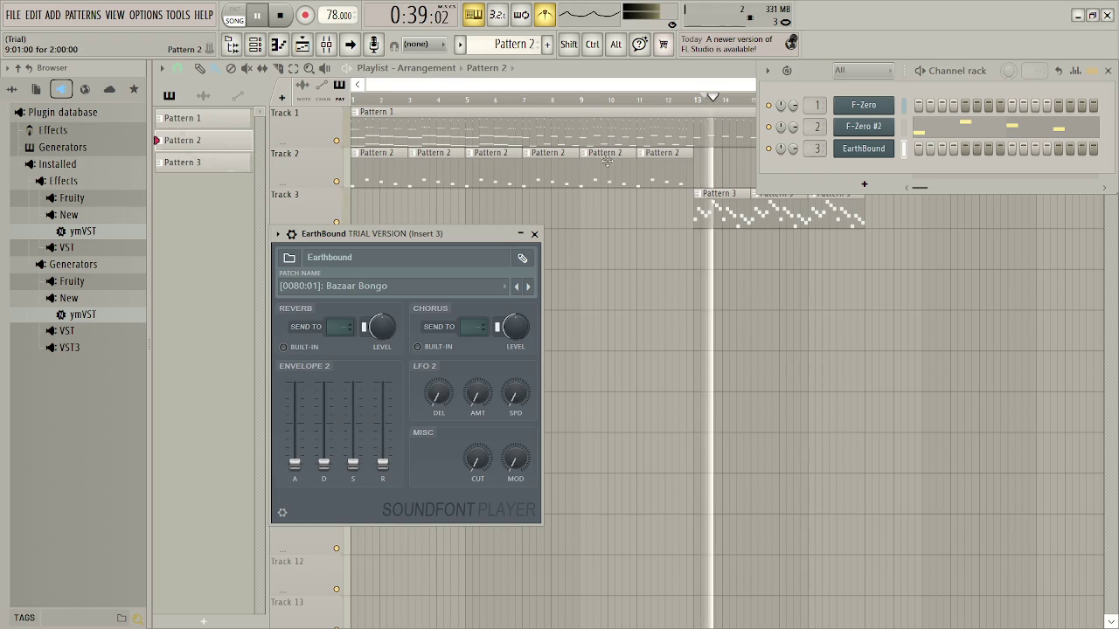
Try The Kraken, Beach and the cave patch listed after The Past
left_click(361, 287)
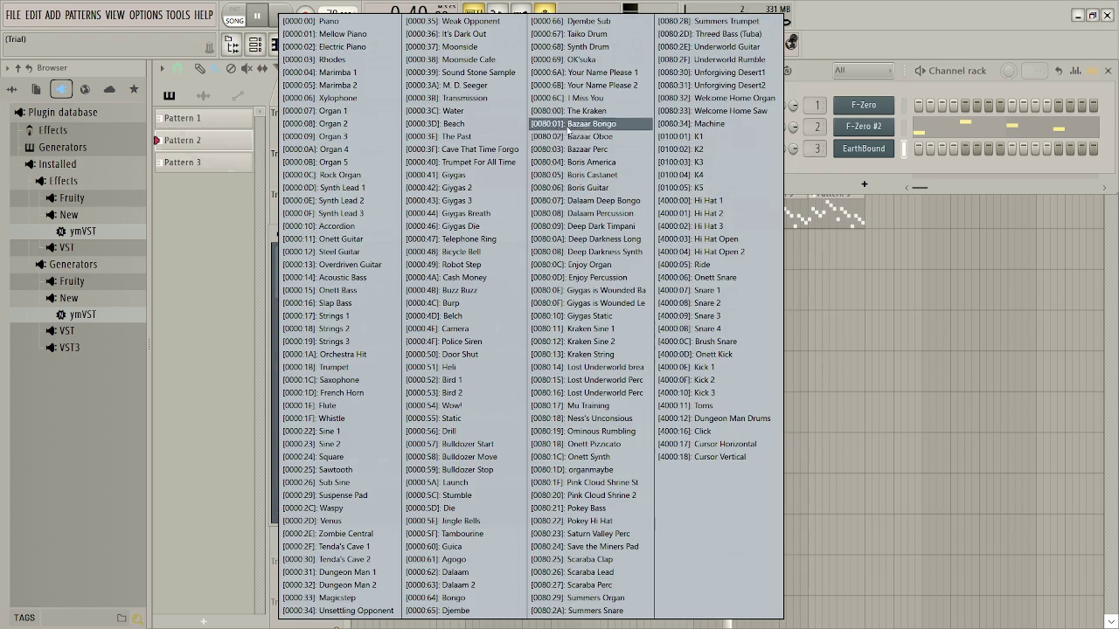
left_click(584, 111)
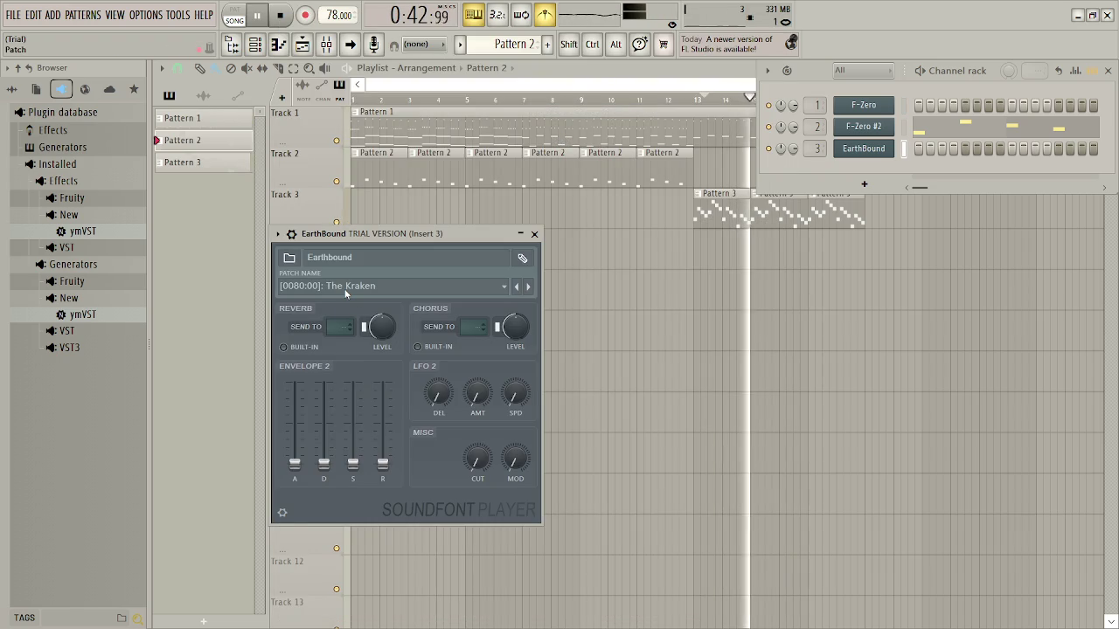
left_click(345, 288)
left_click(463, 123)
left_click(393, 293)
left_click(472, 149)
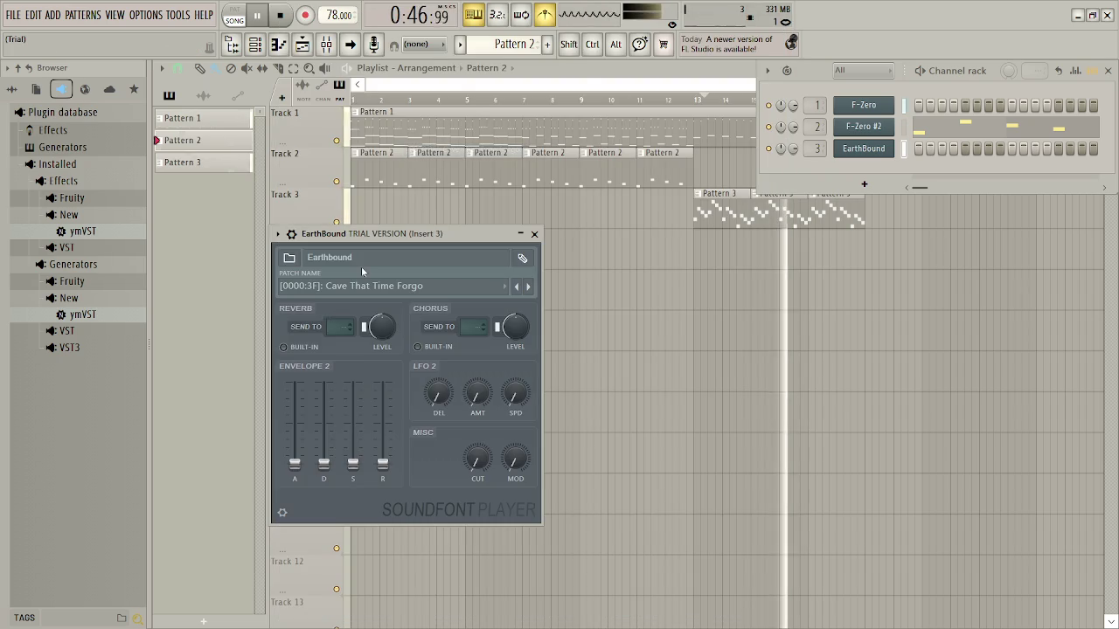
Try Trumpet For All Time, Giygas, Giygas 2 and Giygas 3
left_click(367, 282)
left_click(473, 163)
left_click(393, 286)
left_click(454, 175)
left_click(387, 286)
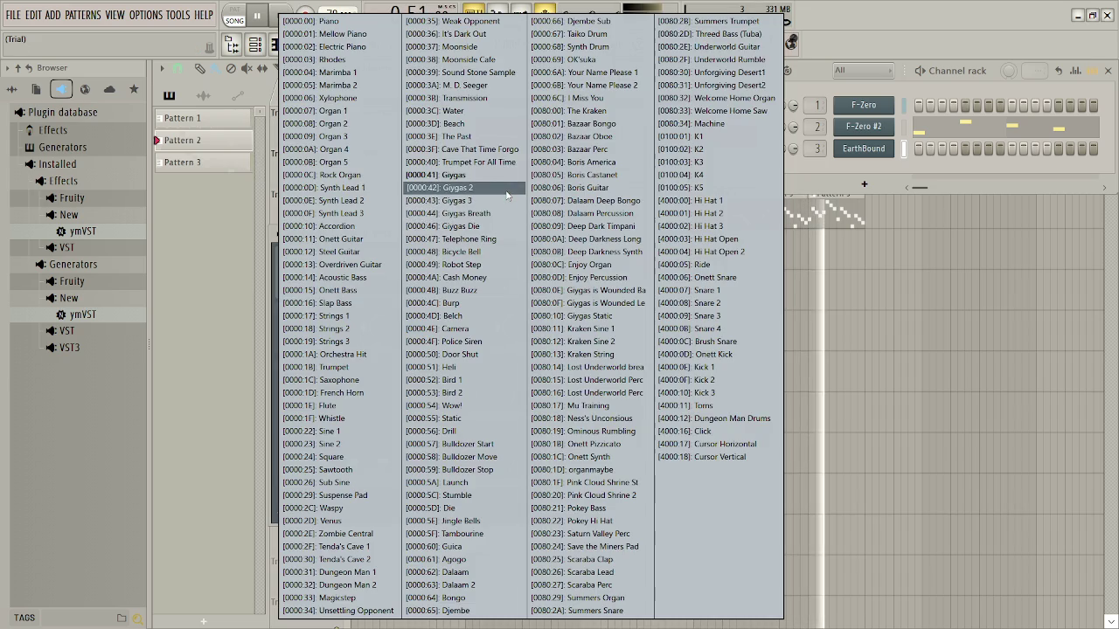
left_click(506, 191)
left_click(436, 284)
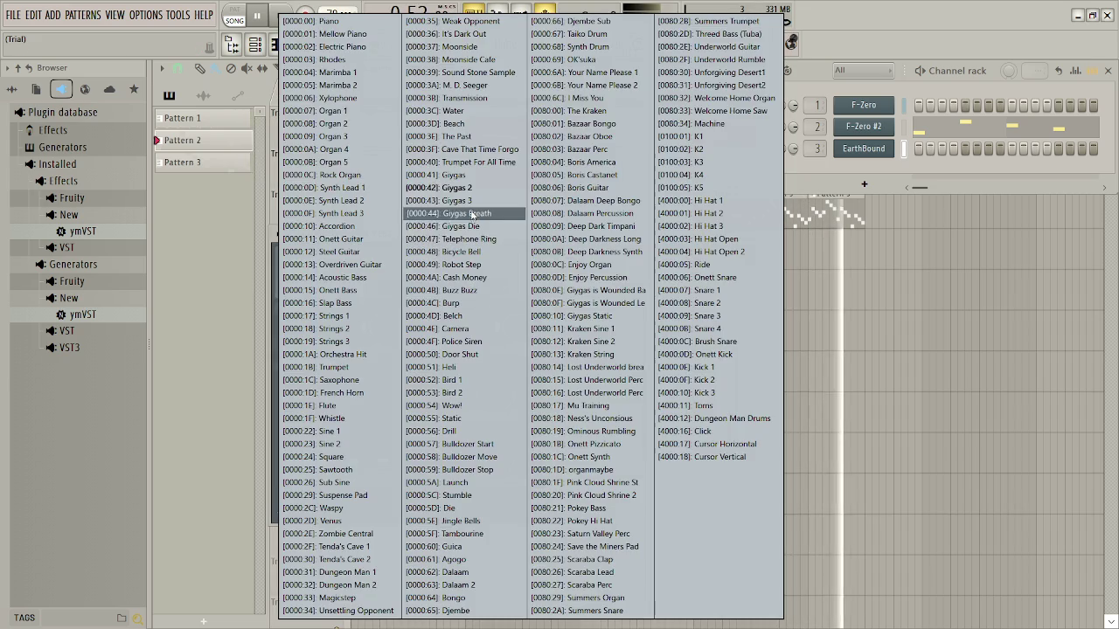
left_click(477, 202)
Try Giygas Breath, Giygas Die, Telephone Ring and Bicycle Bell
left_click(437, 287)
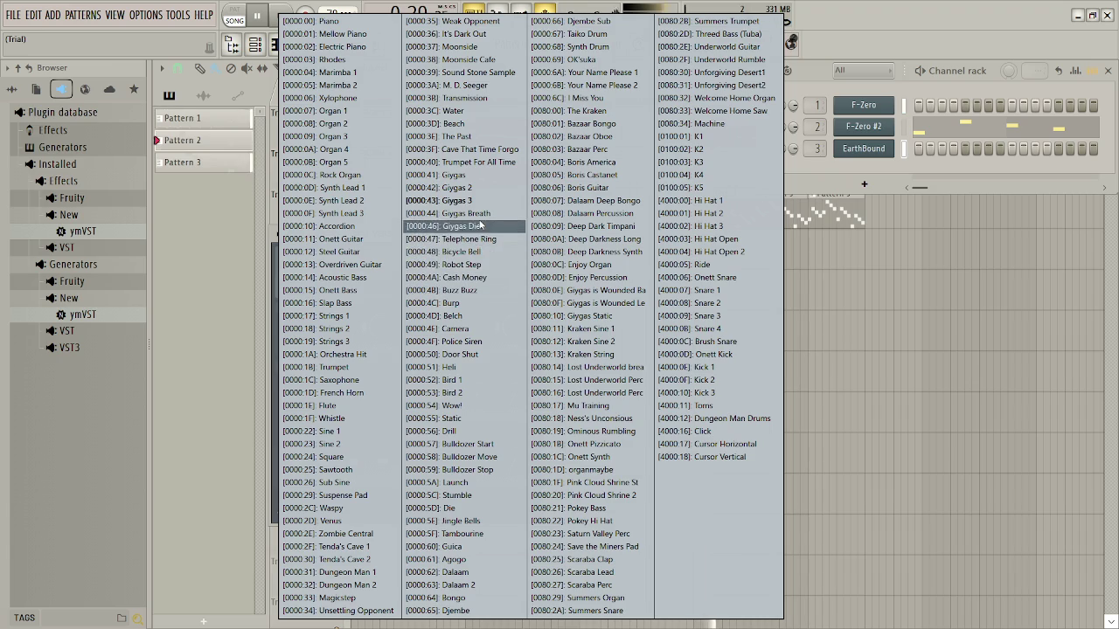
left_click(472, 214)
left_click(418, 289)
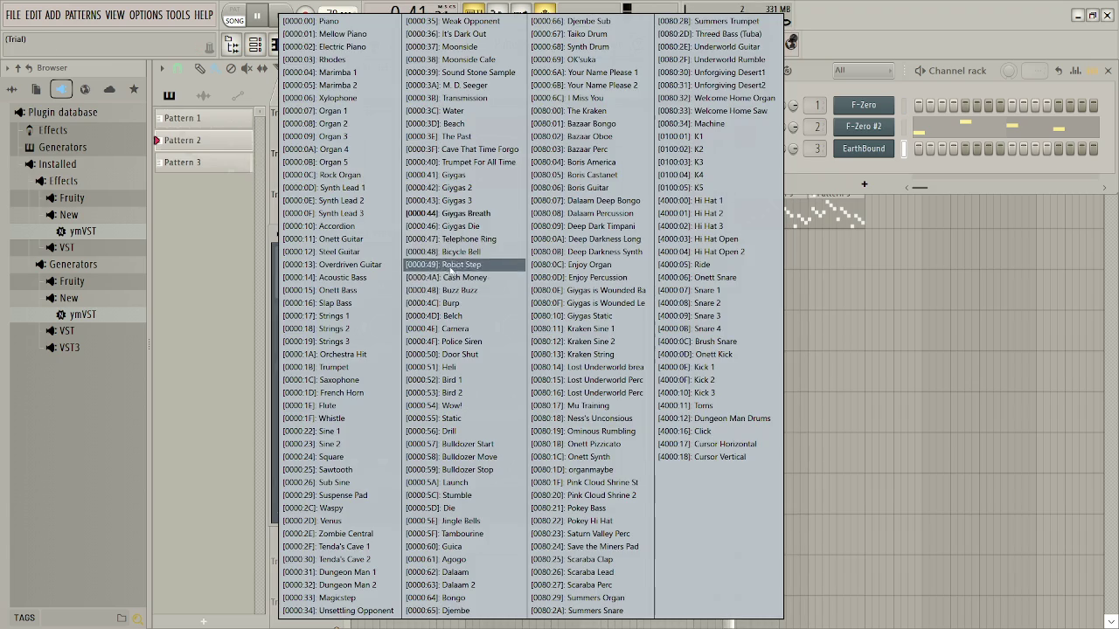
left_click(476, 229)
left_click(437, 287)
left_click(468, 239)
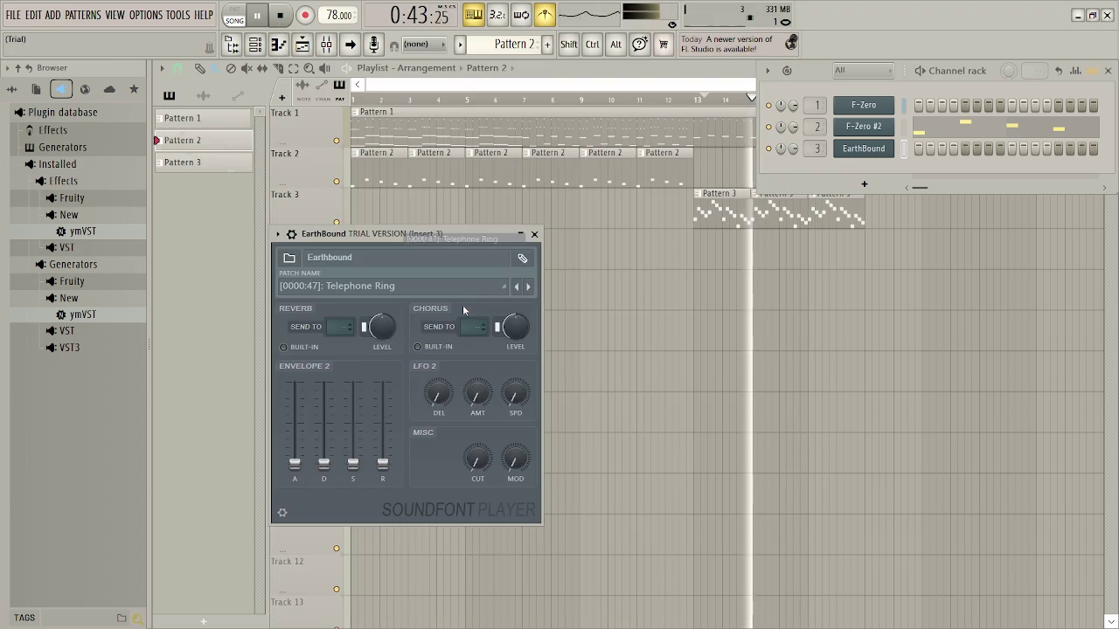
left_click(403, 282)
left_click(463, 250)
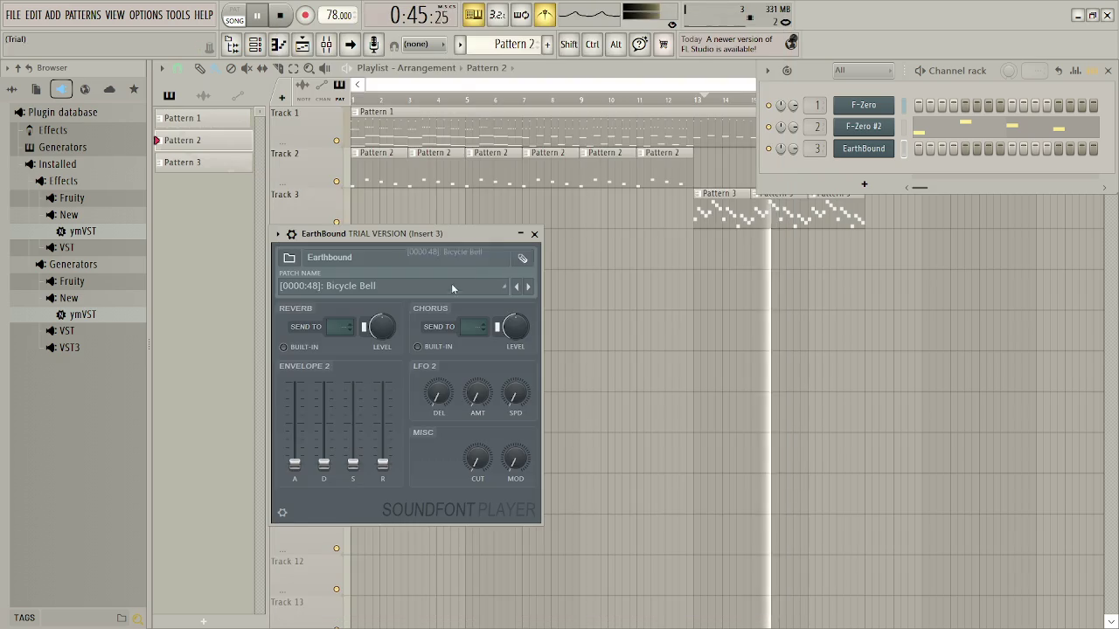
Try the Robot Step, Cash Money and Buzz Buzz patches
left_click(440, 289)
left_click(462, 264)
left_click(440, 288)
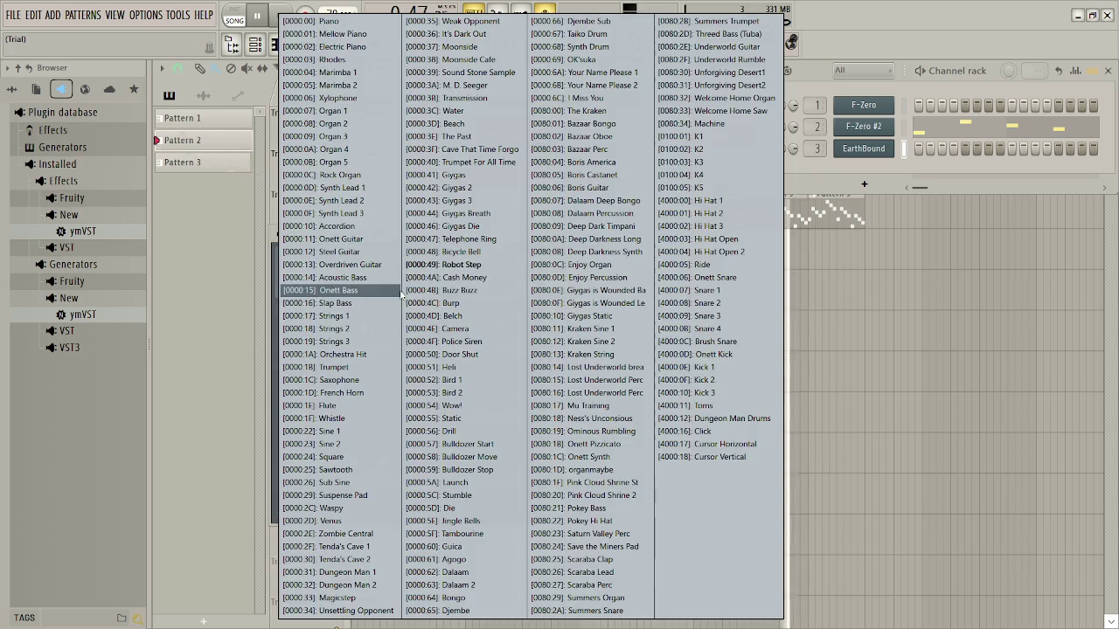
left_click(463, 277)
left_click(429, 288)
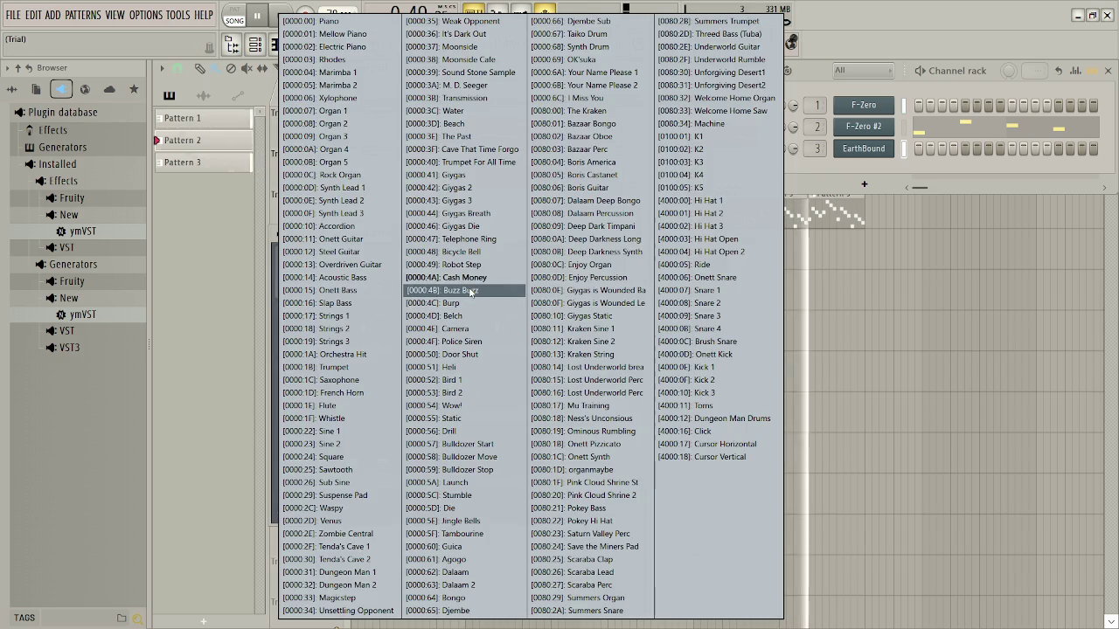
left_click(465, 290)
Try Burp and Belch, ending on the Camera patch
left_click(397, 289)
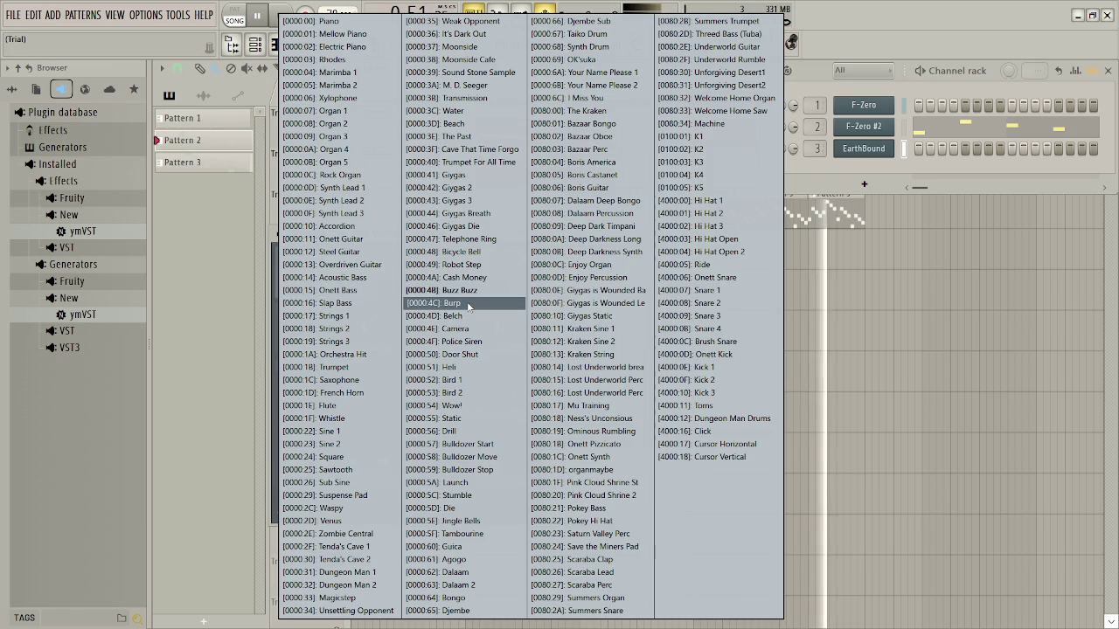
left_click(468, 303)
left_click(466, 302)
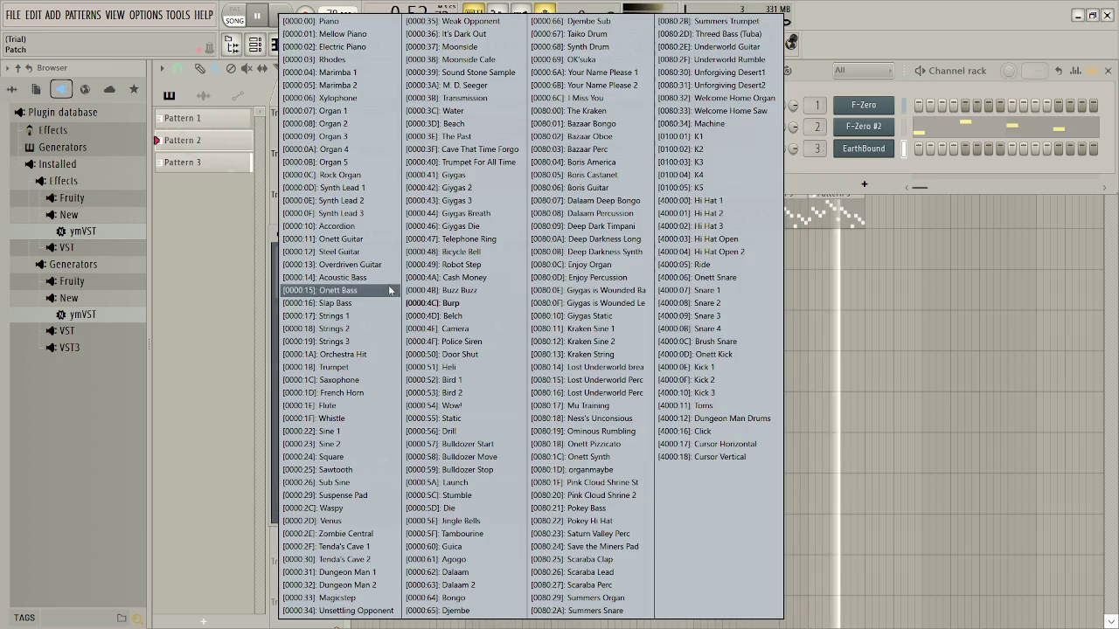
left_click(469, 312)
left_click(463, 286)
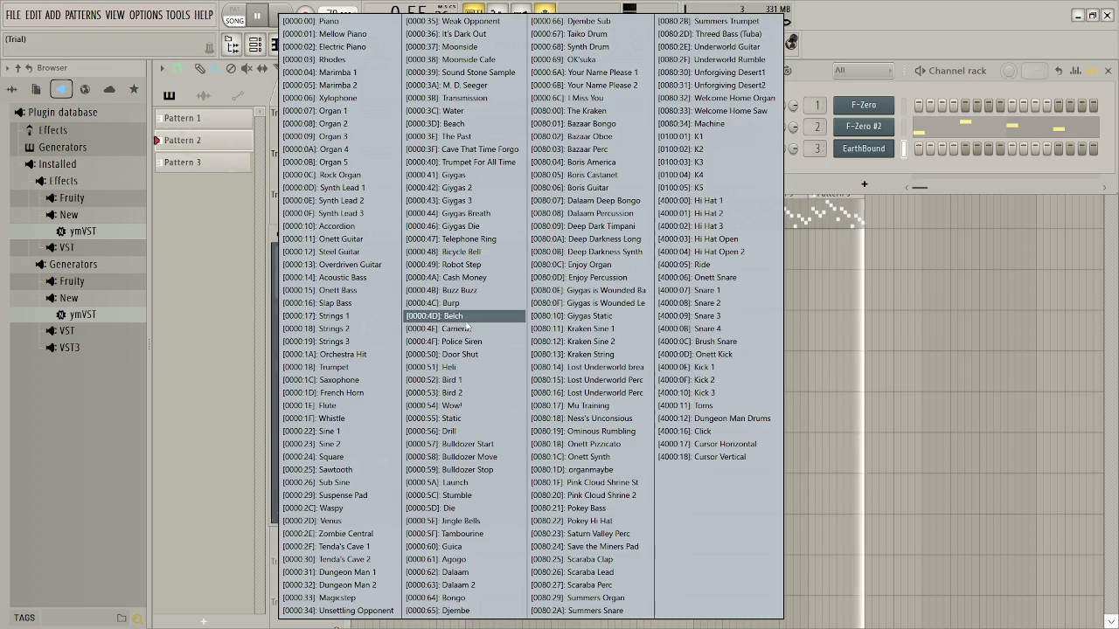
left_click(459, 327)
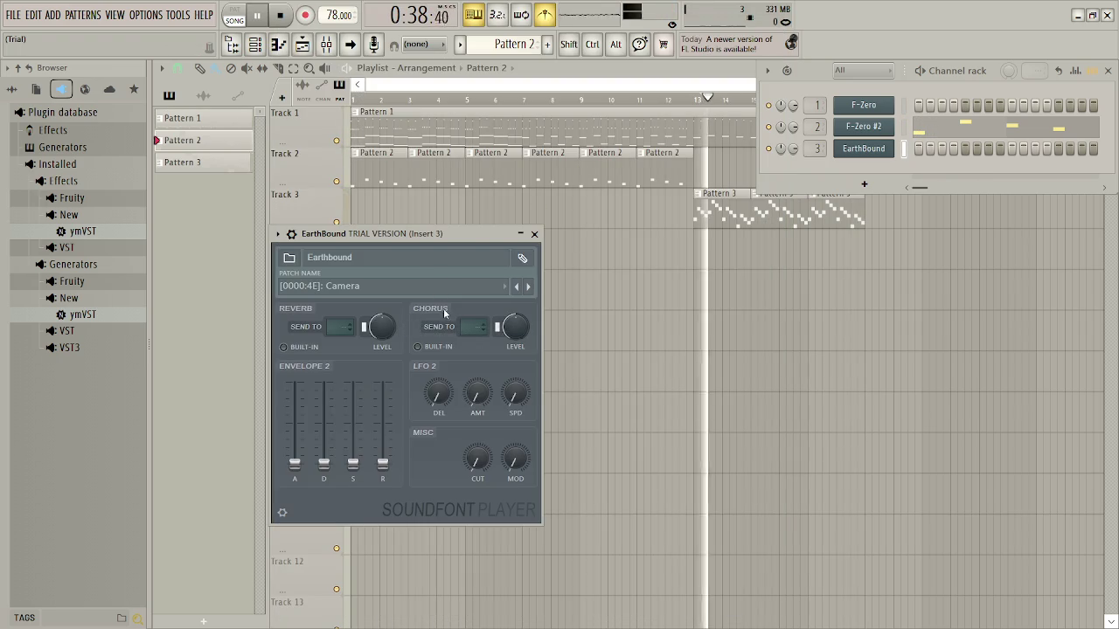
Try the Police Siren, Door Shut, Heli and Bird 1 patches
left_click(395, 285)
left_click(455, 341)
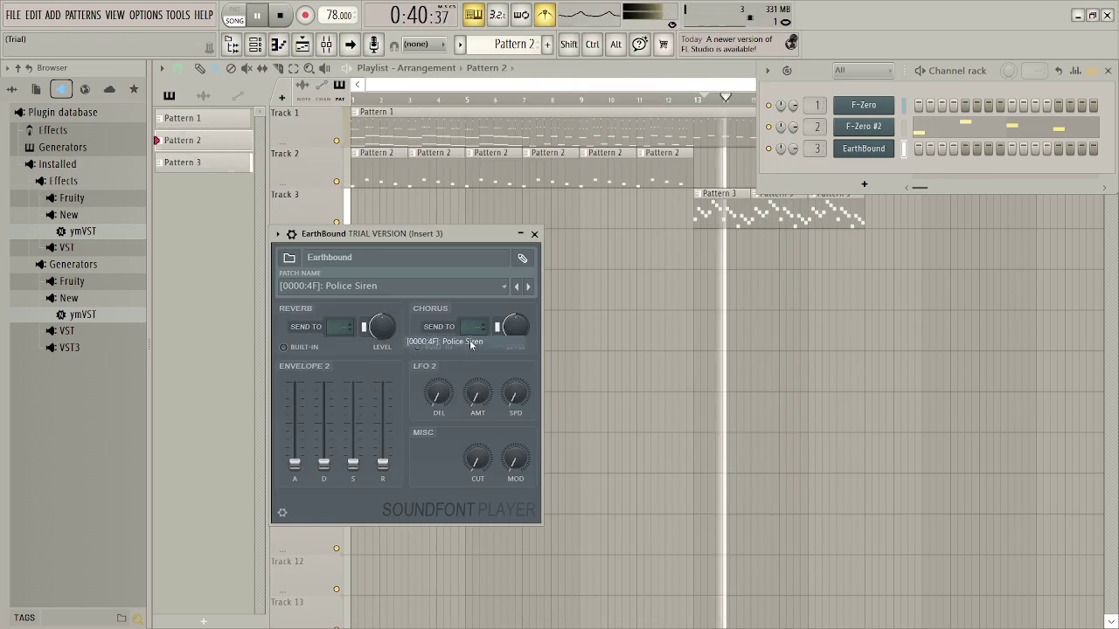
left_click(412, 287)
left_click(473, 356)
left_click(440, 287)
left_click(467, 371)
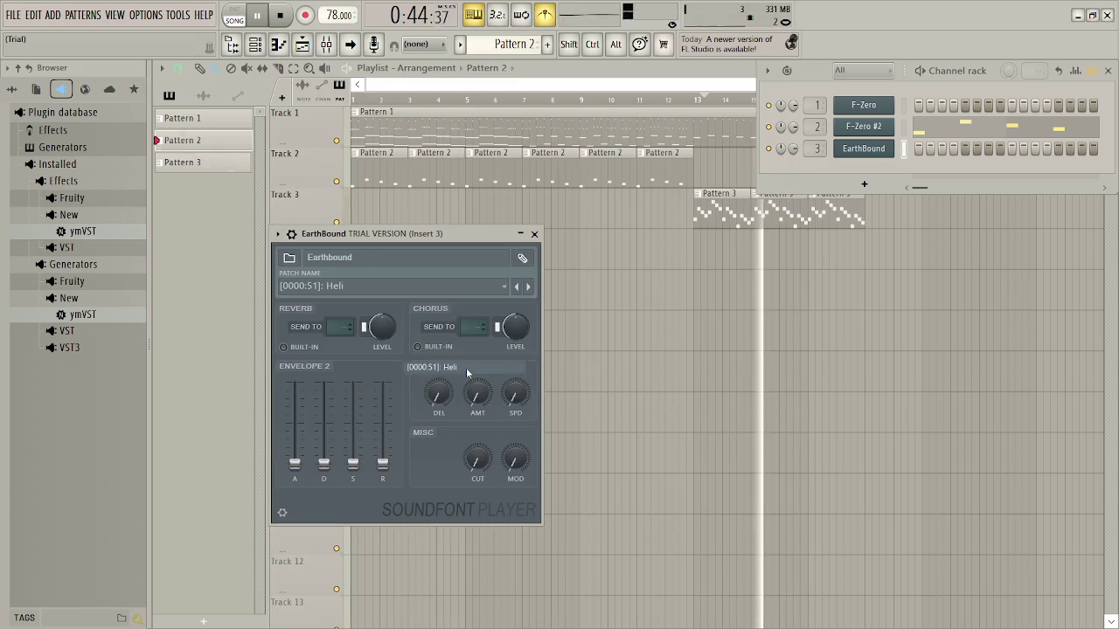
left_click(448, 291)
left_click(455, 381)
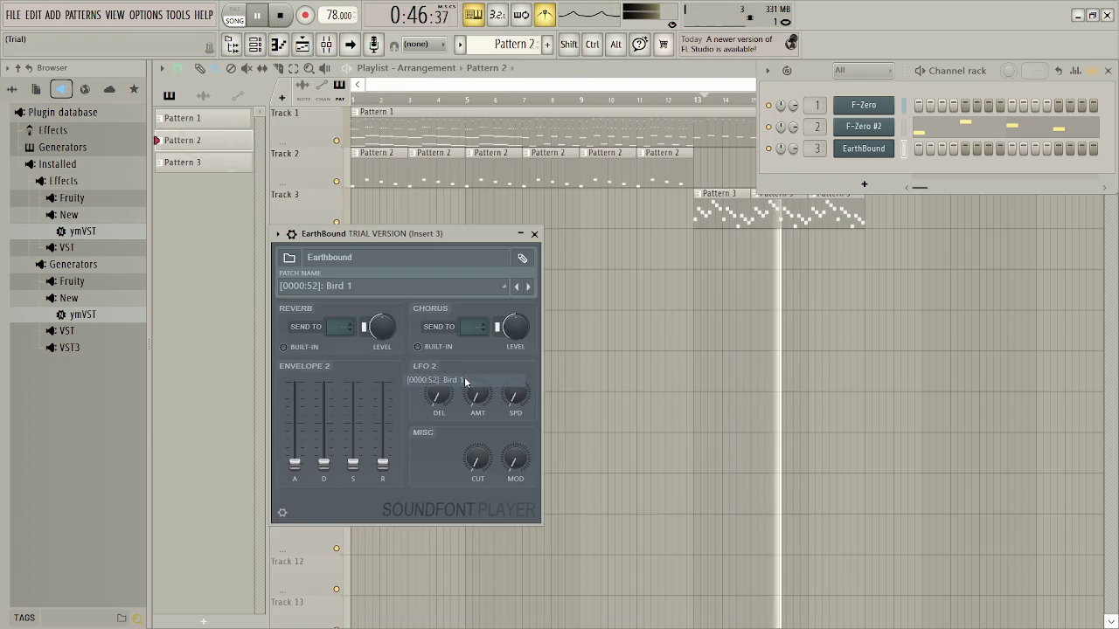
Try Static, Drill and Bulldozer Start, then set Bulldozer Stop
left_click(444, 285)
left_click(469, 419)
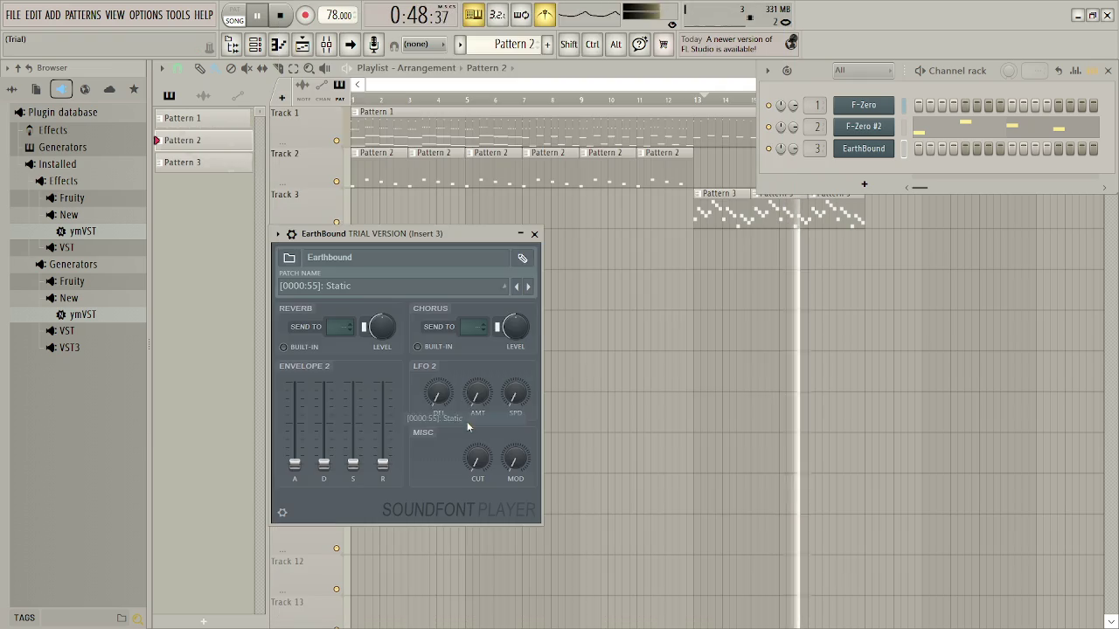
left_click(446, 287)
left_click(469, 432)
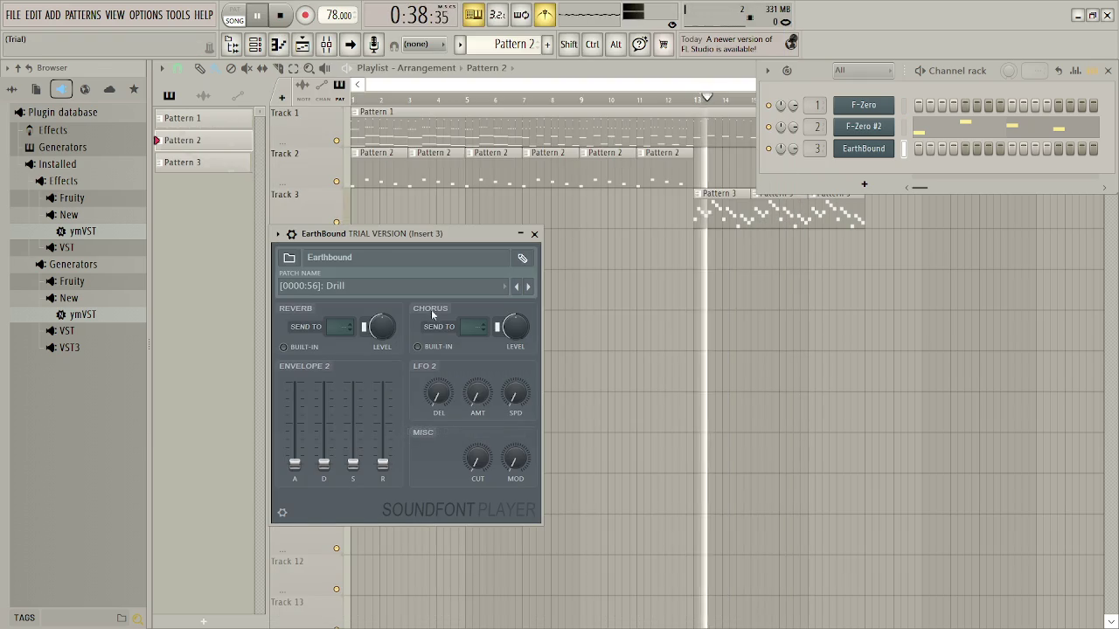
left_click(446, 287)
left_click(468, 444)
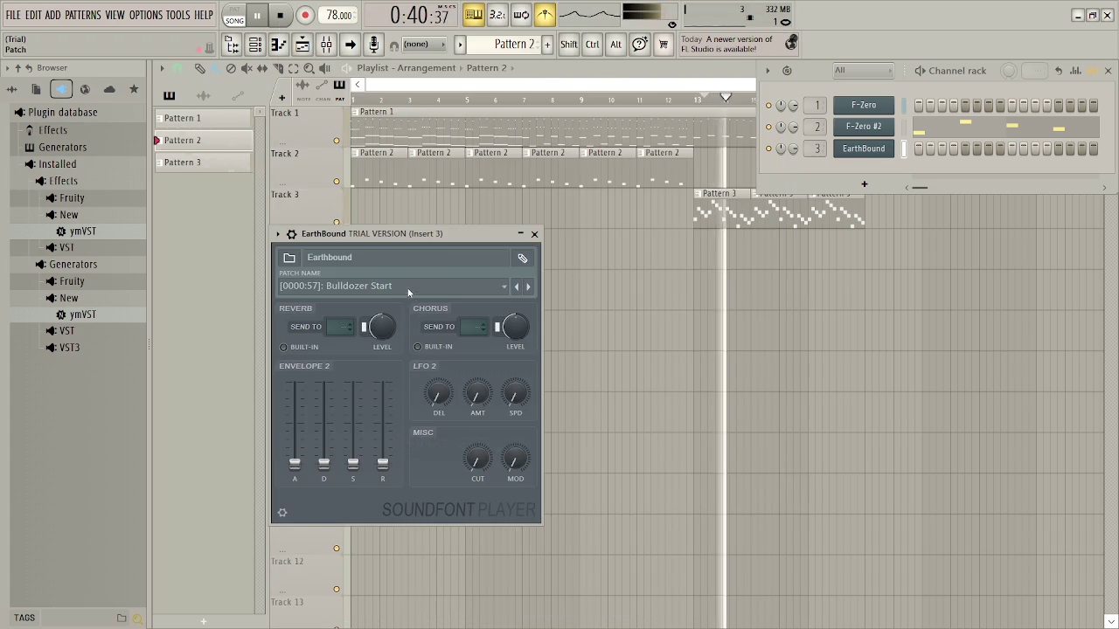
left_click(408, 288)
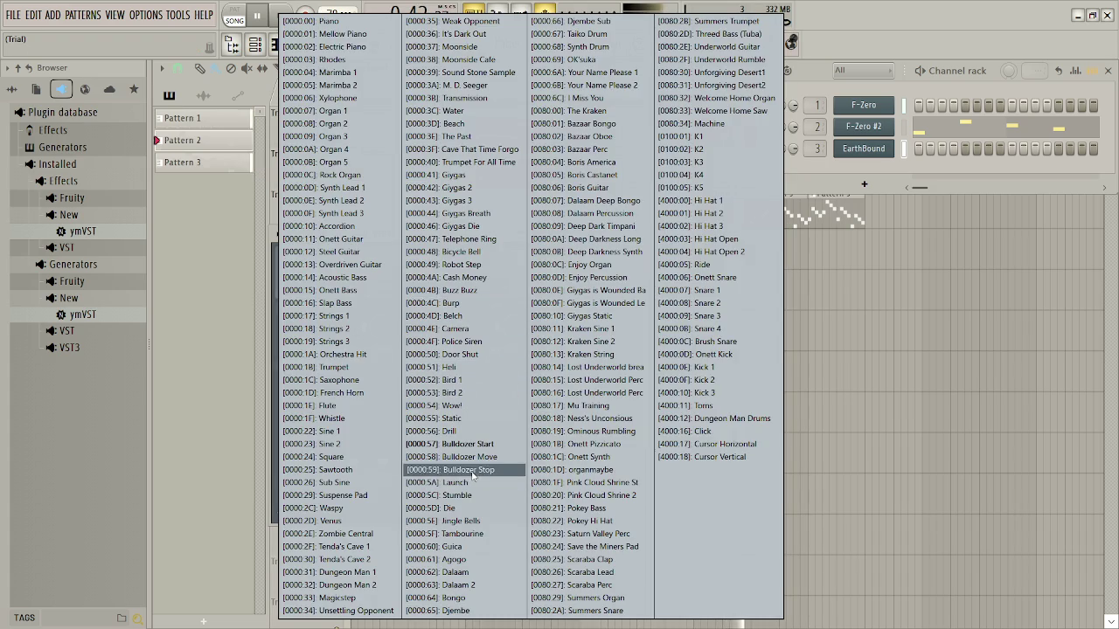
left_click(472, 470)
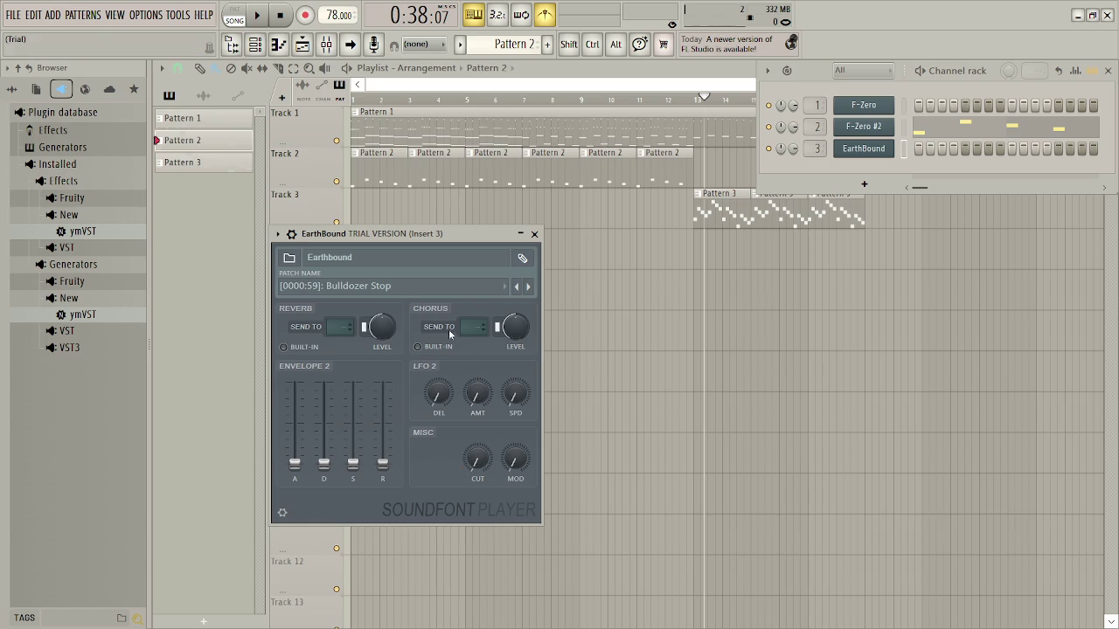
Audition Launch and Die with playback running, then switch to Tambourine
left_click(413, 286)
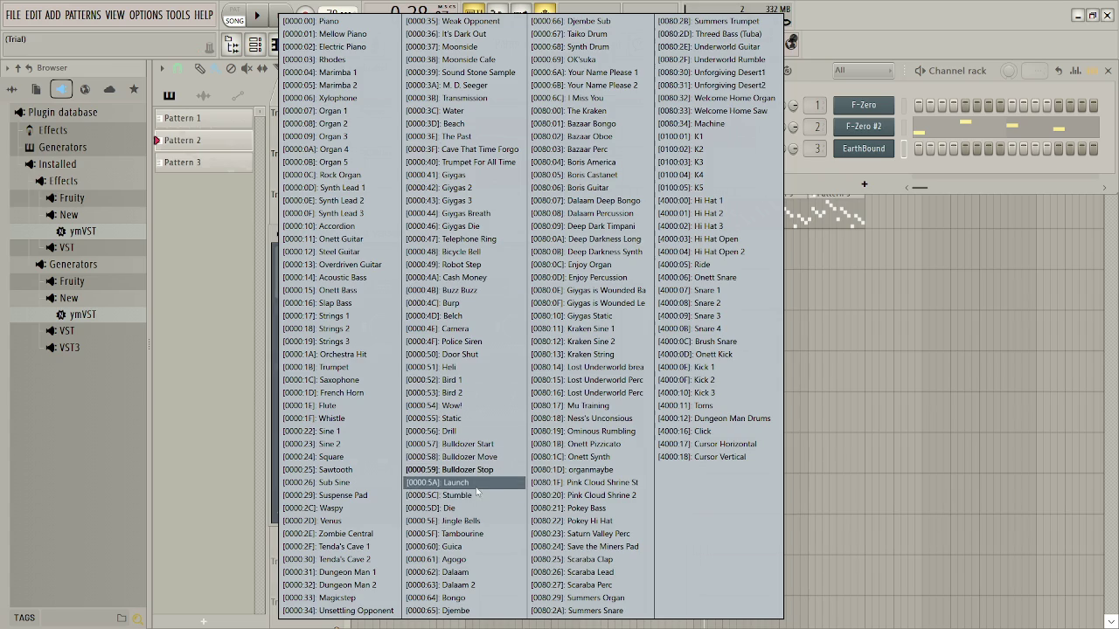
left_click(476, 485)
key("space")
left_click(422, 295)
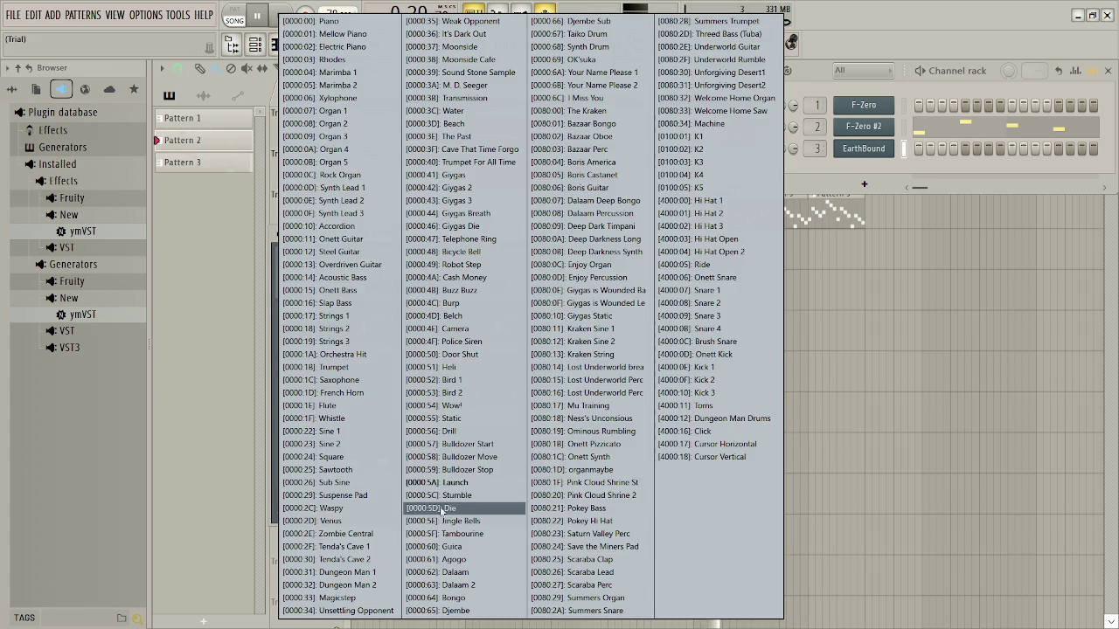
left_click(443, 510)
left_click(399, 288)
left_click(446, 534)
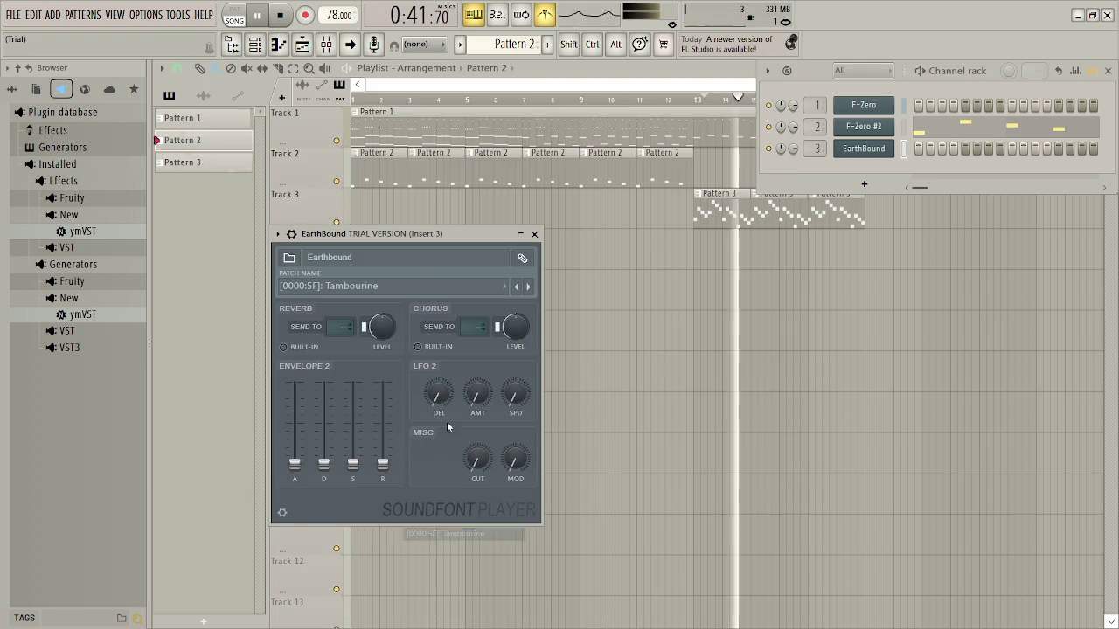
Switch through Guica to Agogo, then close the SoundFont Player for the Playlist
left_click(399, 289)
left_click(463, 551)
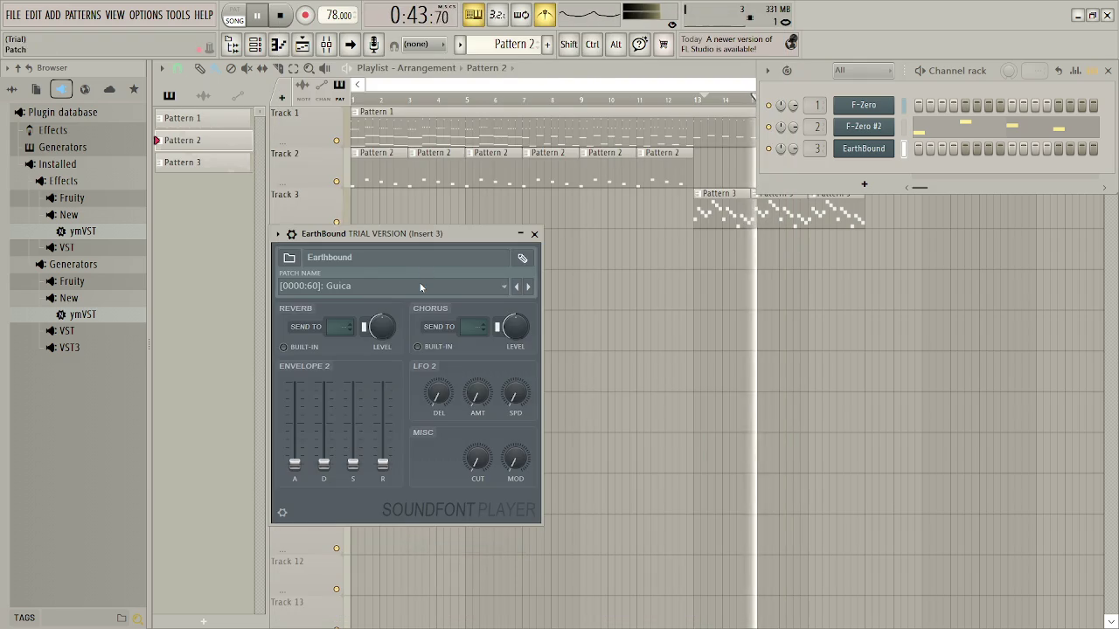
left_click(420, 287)
left_click(489, 564)
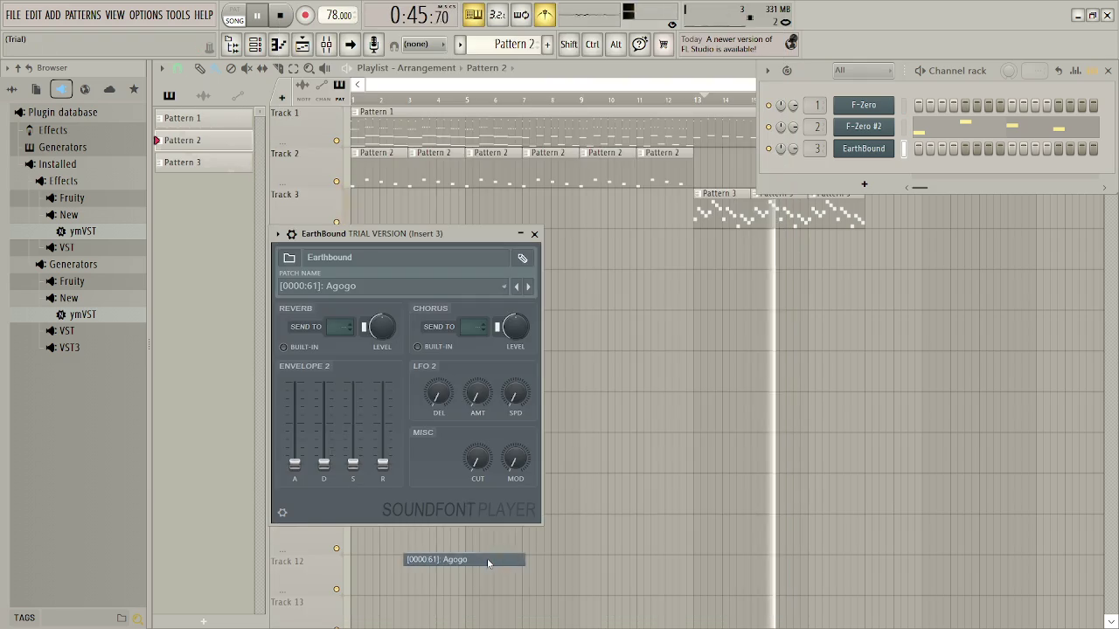
left_click(405, 284)
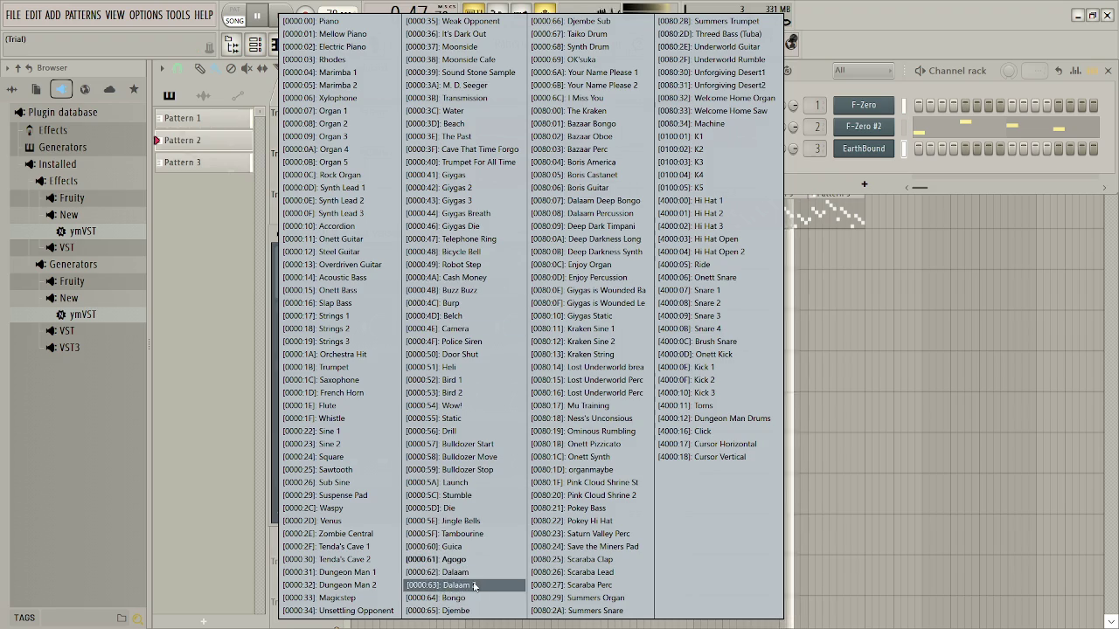
left_click(890, 245)
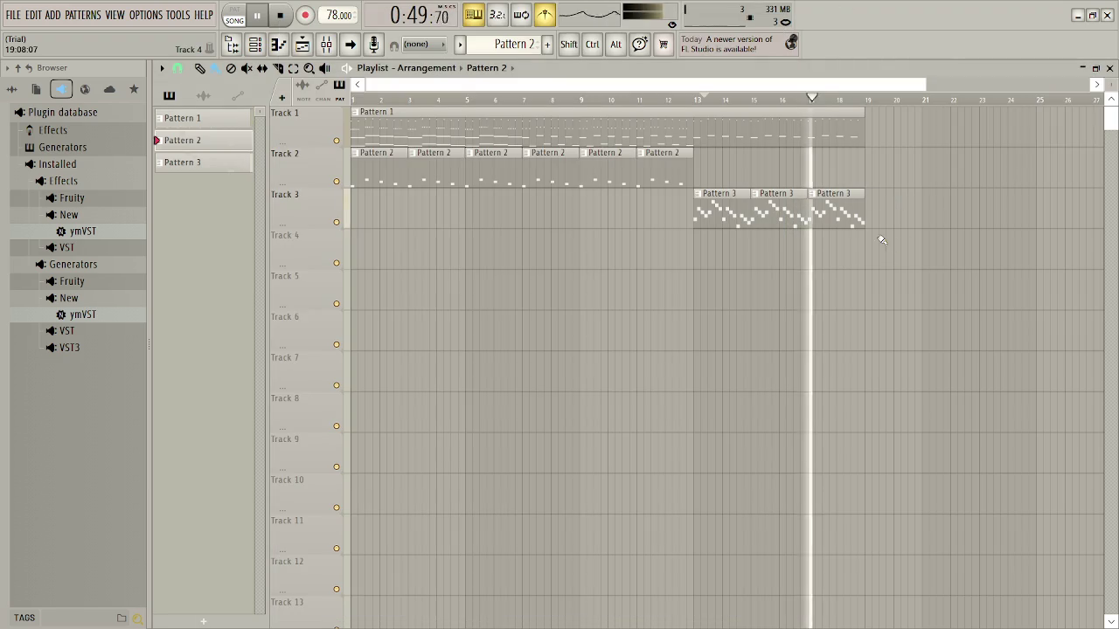
Play the song from bar 13 and briefly check the mixer
left_click(704, 213)
key("space")
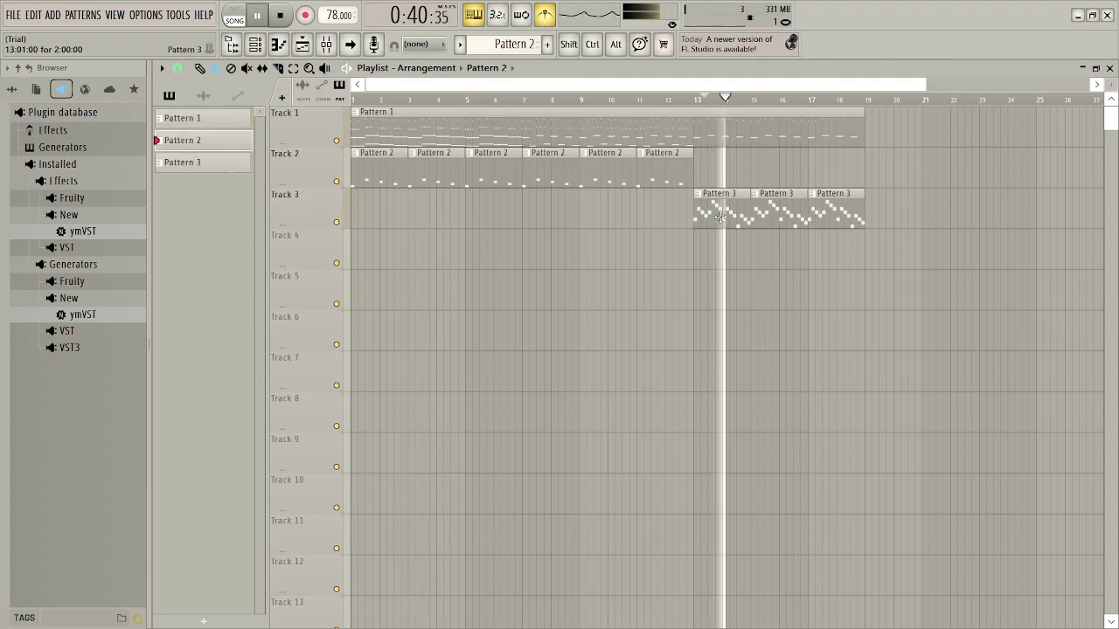
key("F9")
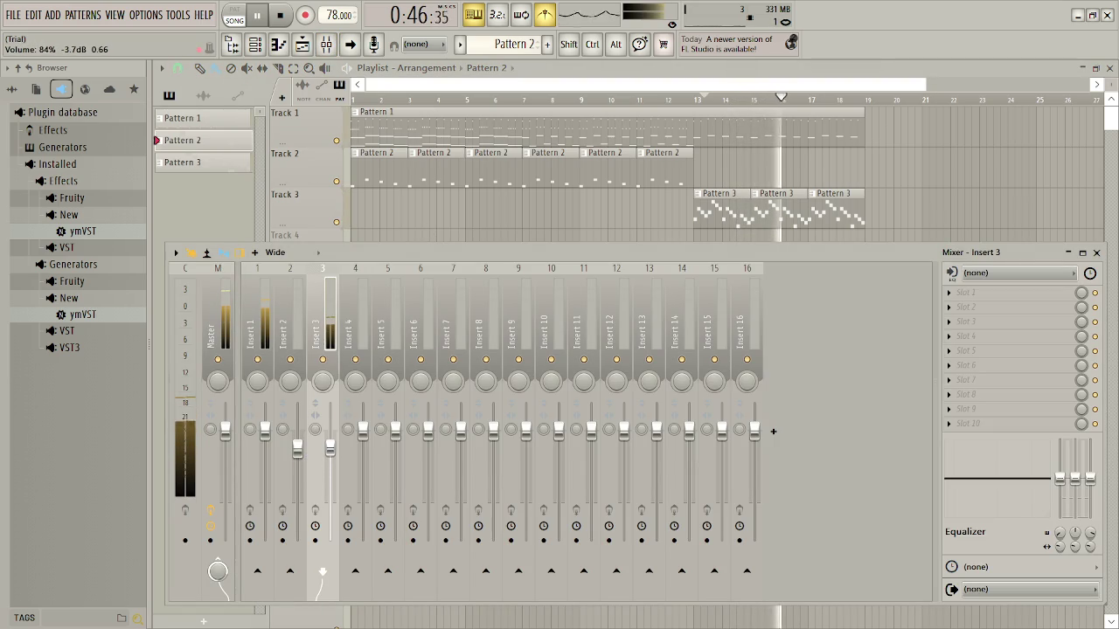
left_click(1099, 255)
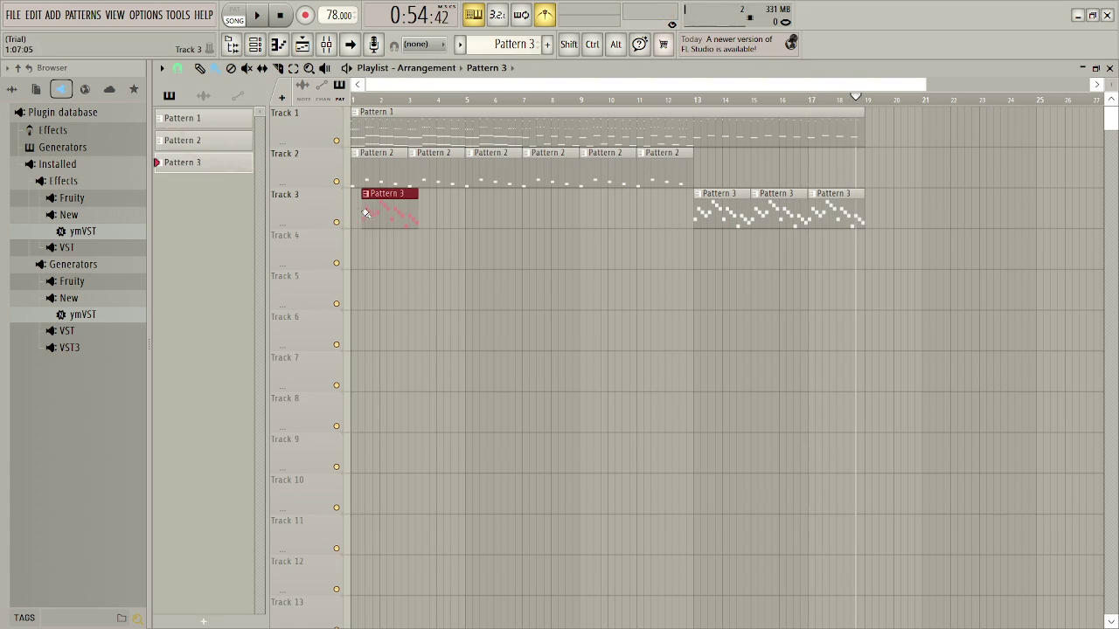
Delete Track 3's Pattern 3 clip at bar 1, place one at bar 7, and play from bar 7
left_click(468, 242)
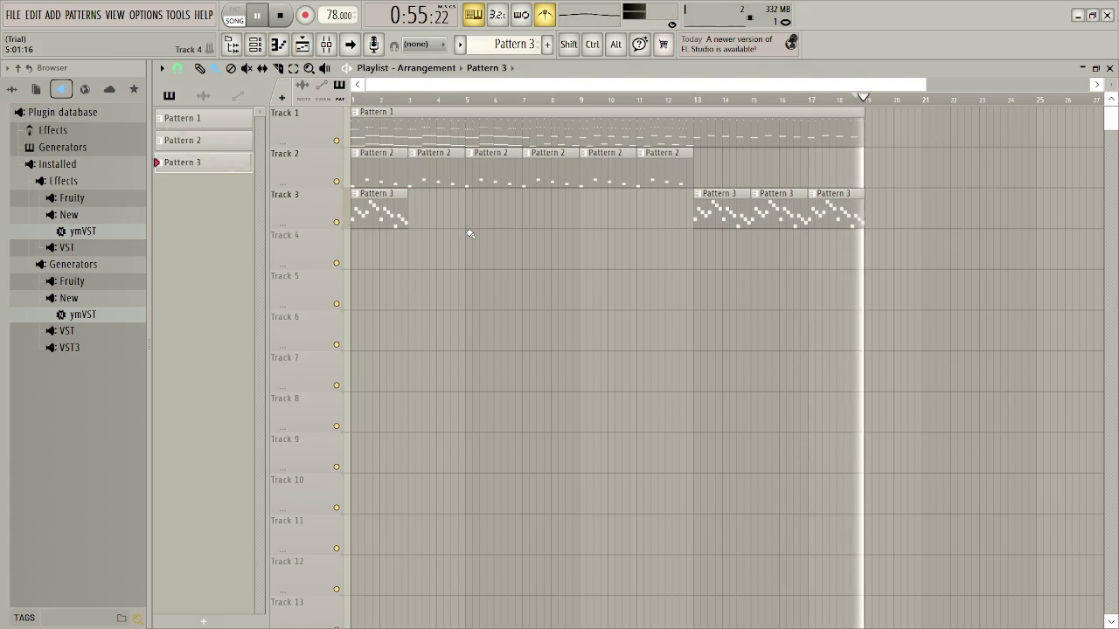
right_click(399, 218)
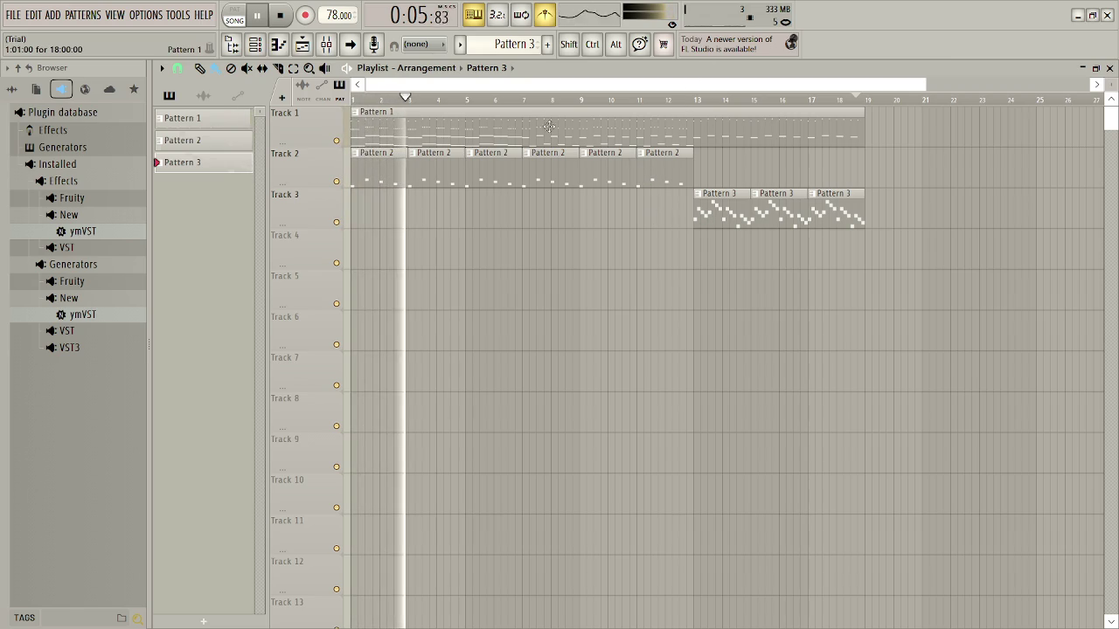
left_click_drag(536, 219, 528, 219)
left_click(523, 103)
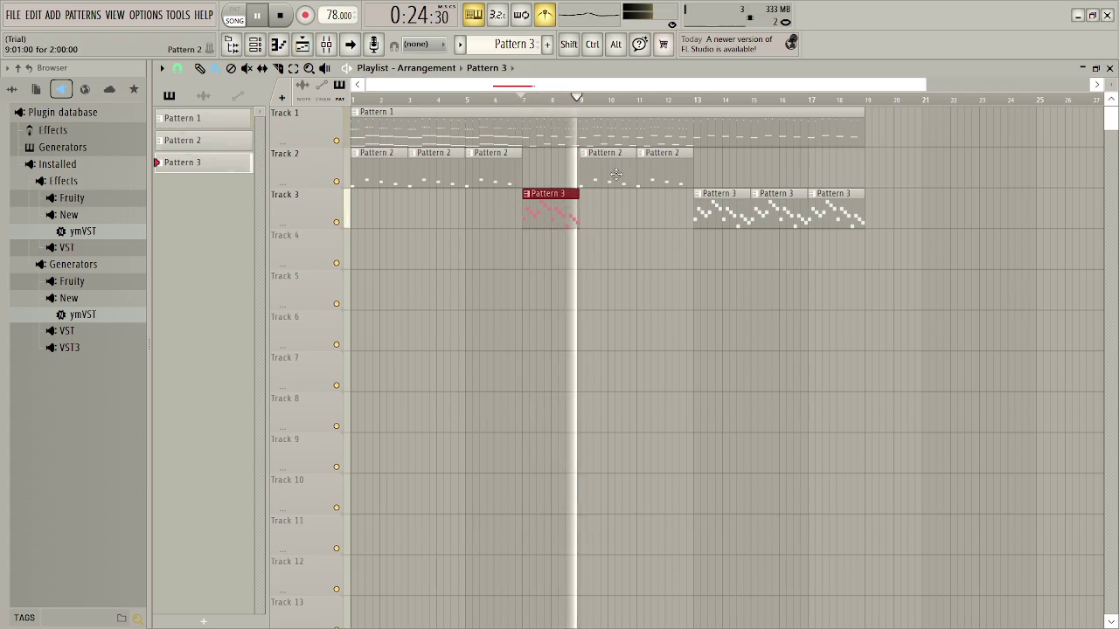
Add and then remove the Pattern 3 clips around bars 7–10, and replay from bar 13
left_click(600, 214)
left_click_drag(601, 214, 599, 217)
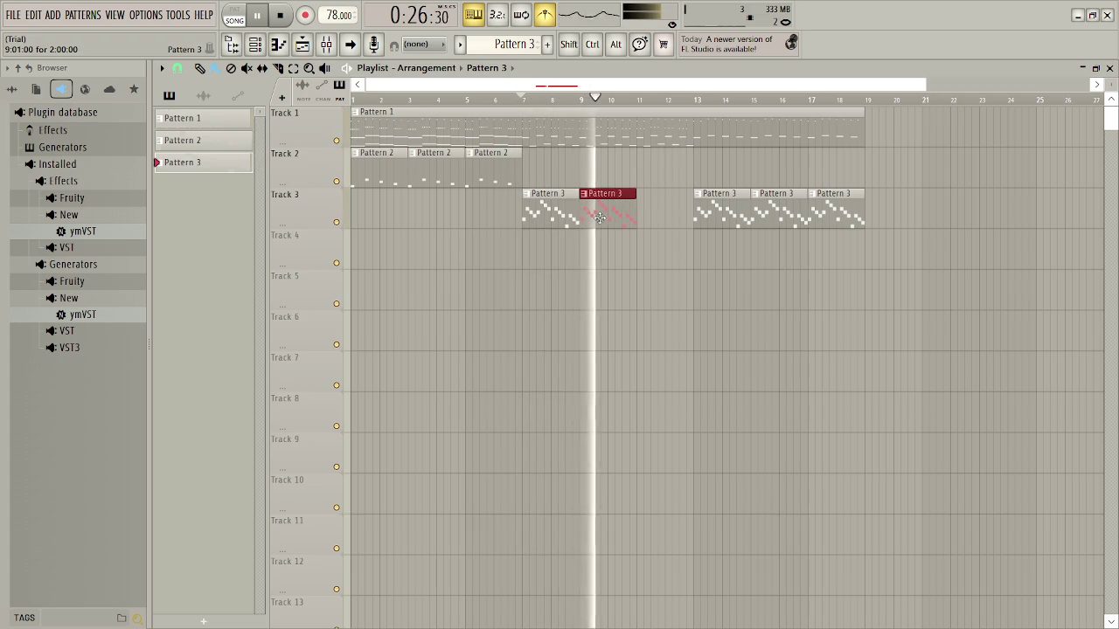
right_click(603, 218)
right_click(566, 215)
key("space")
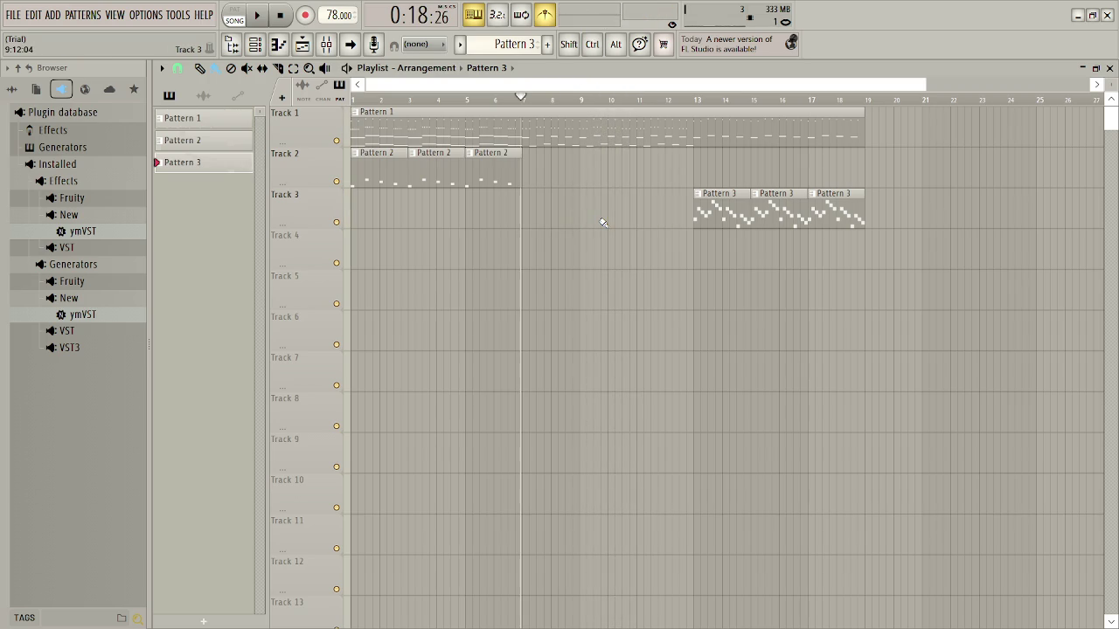
left_click(698, 100)
key("space")
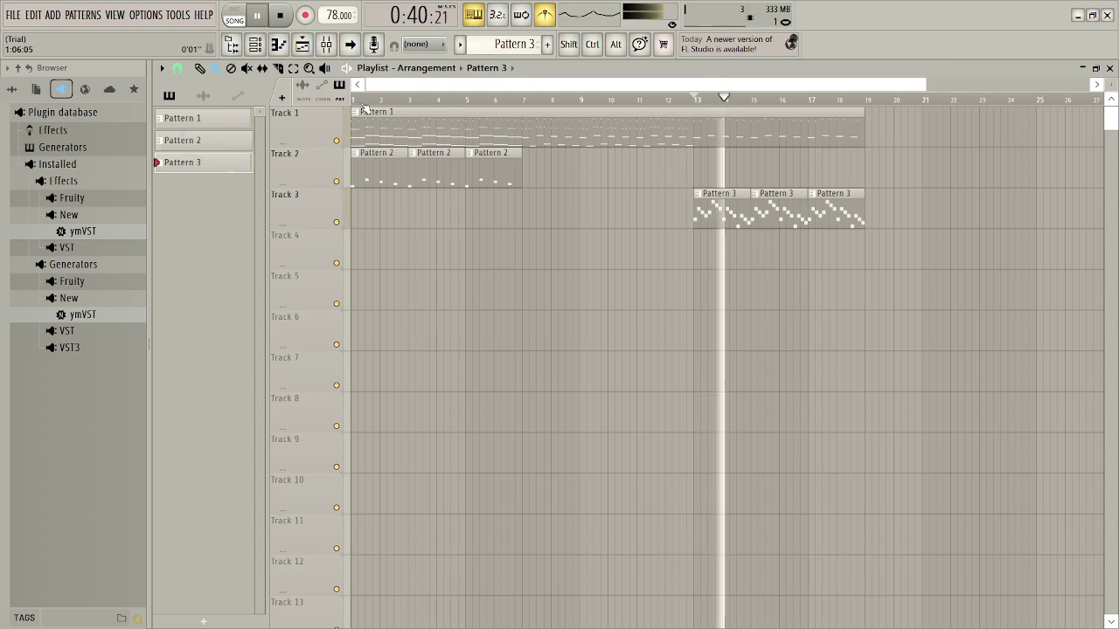
Open the EarthBound channel's SoundFont Player and browse for a different soundfont file
left_click(325, 44)
left_click(325, 45)
left_click(302, 44)
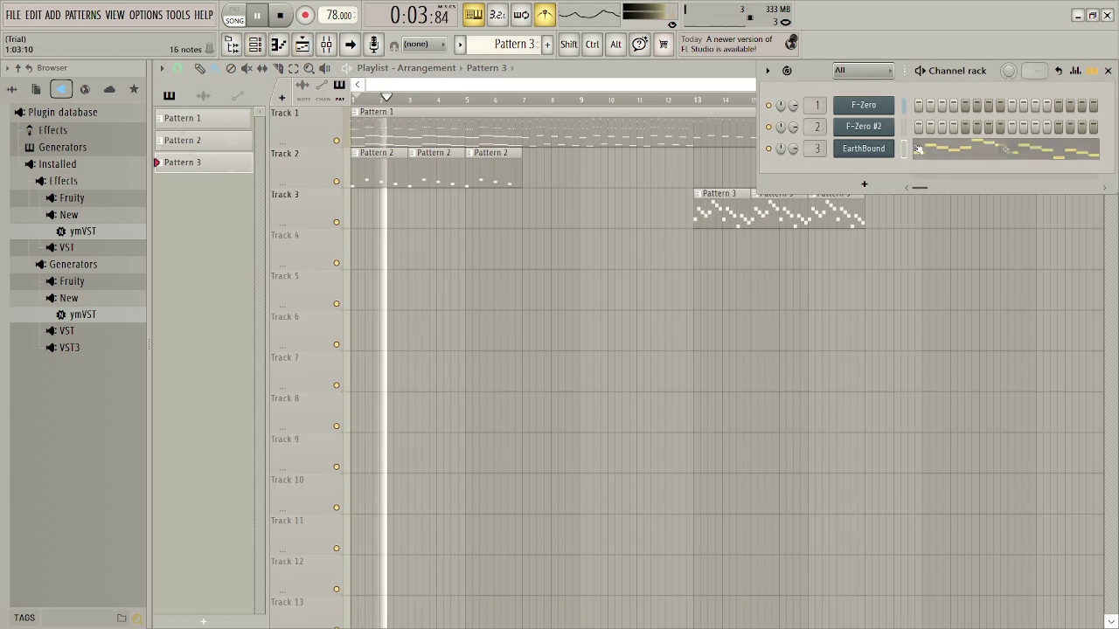
left_click(865, 149)
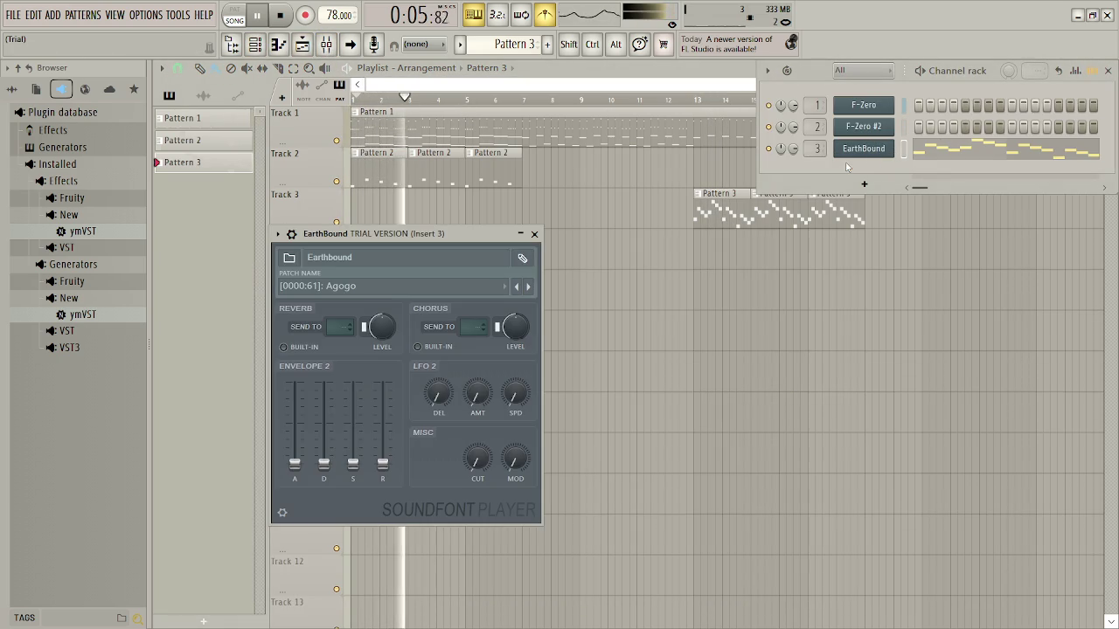
left_click(444, 286)
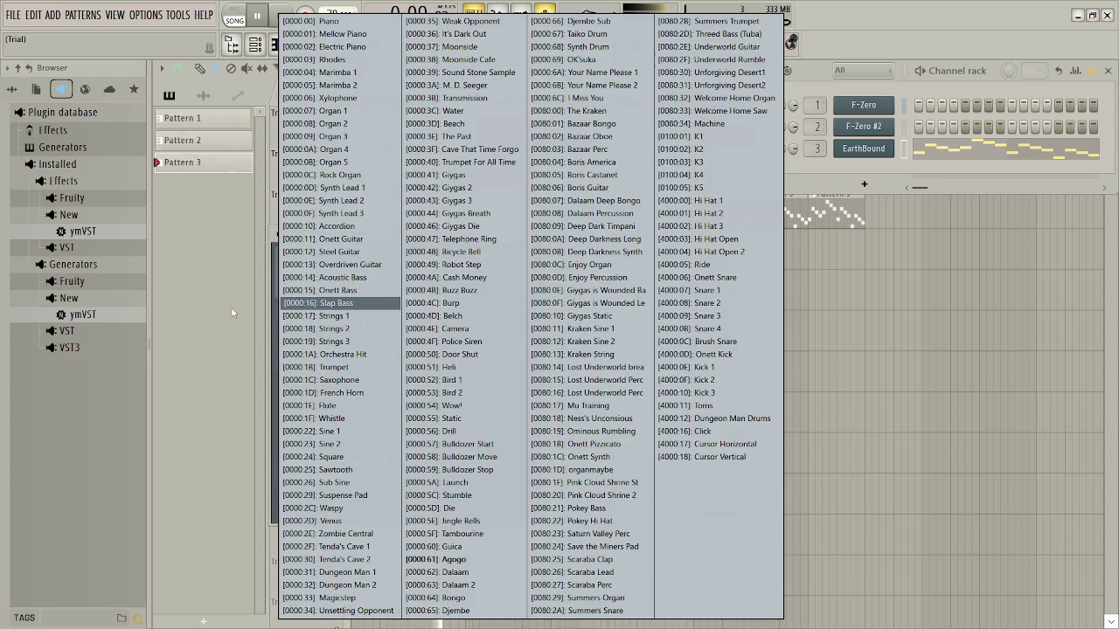
left_click(232, 313)
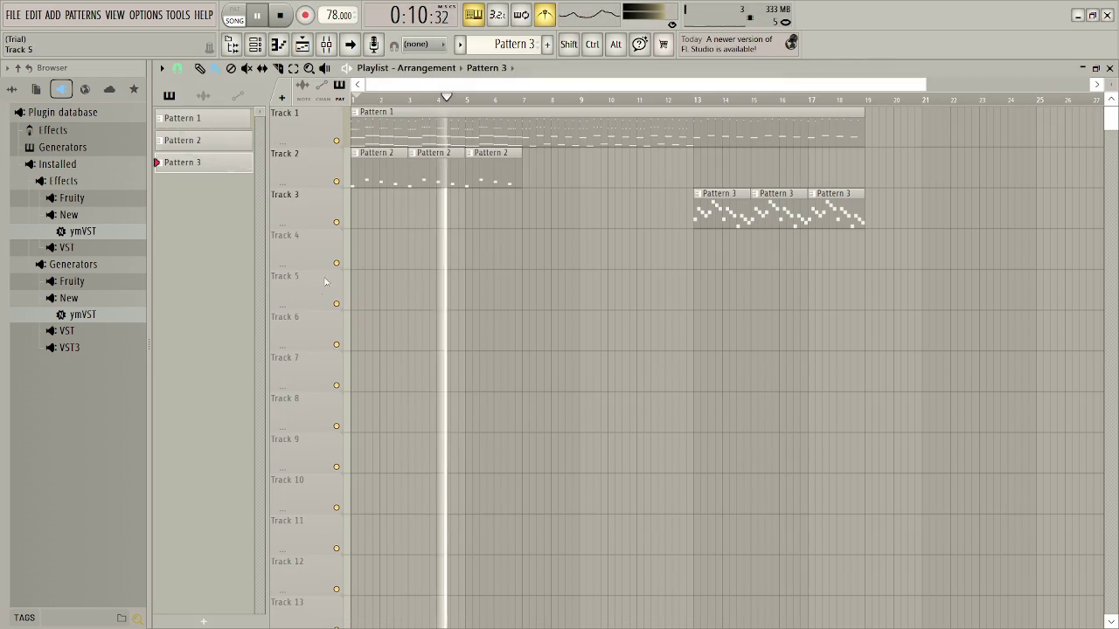
left_click(255, 46)
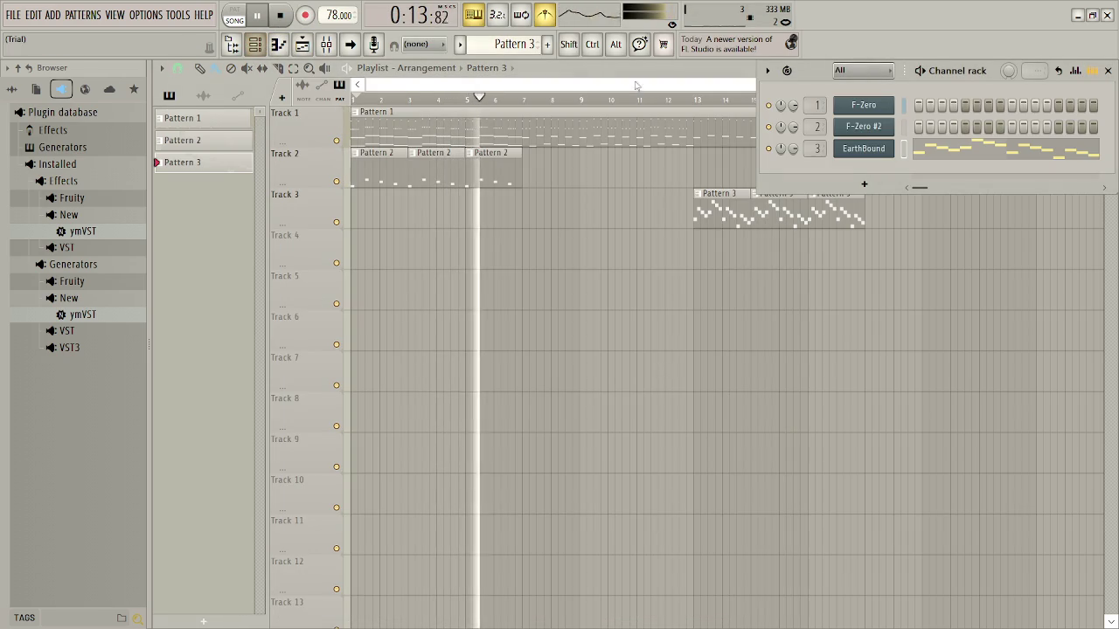
left_click(881, 150)
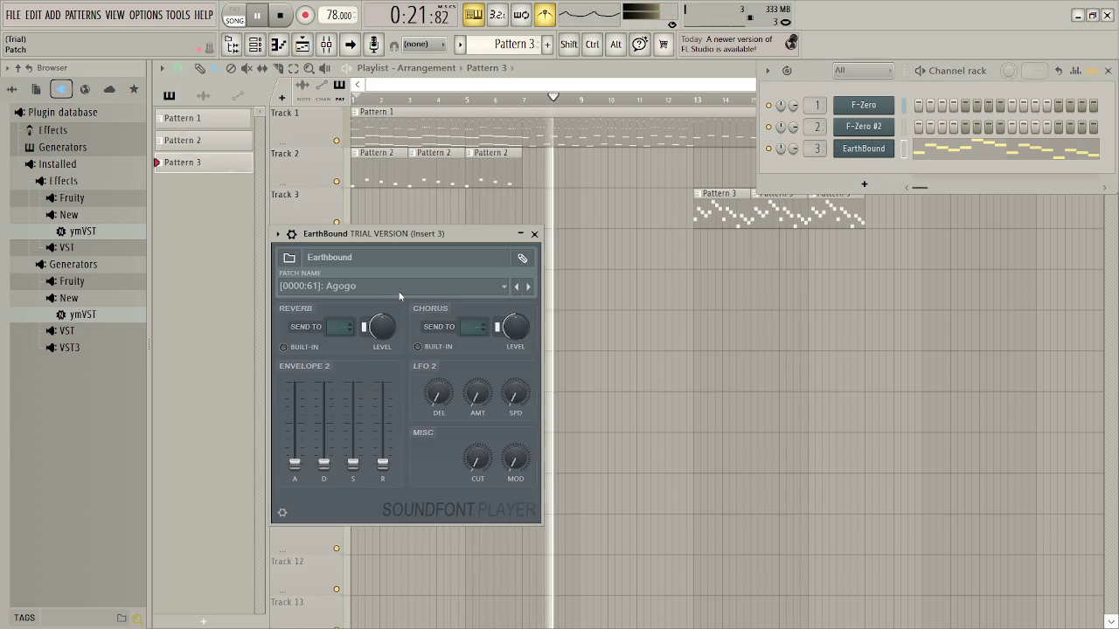
left_click(289, 261)
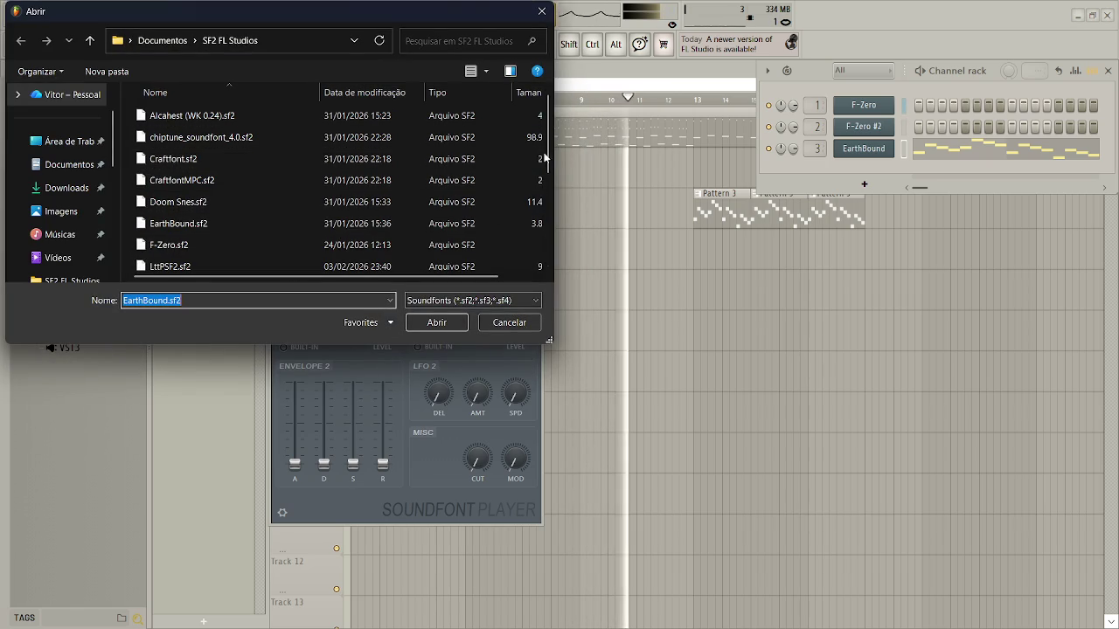
Load SuperMetroid.sf2 into channel 3, replacing the EarthBound soundfont
scroll(548, 178, "down", 1)
left_click_drag(548, 178, 552, 244)
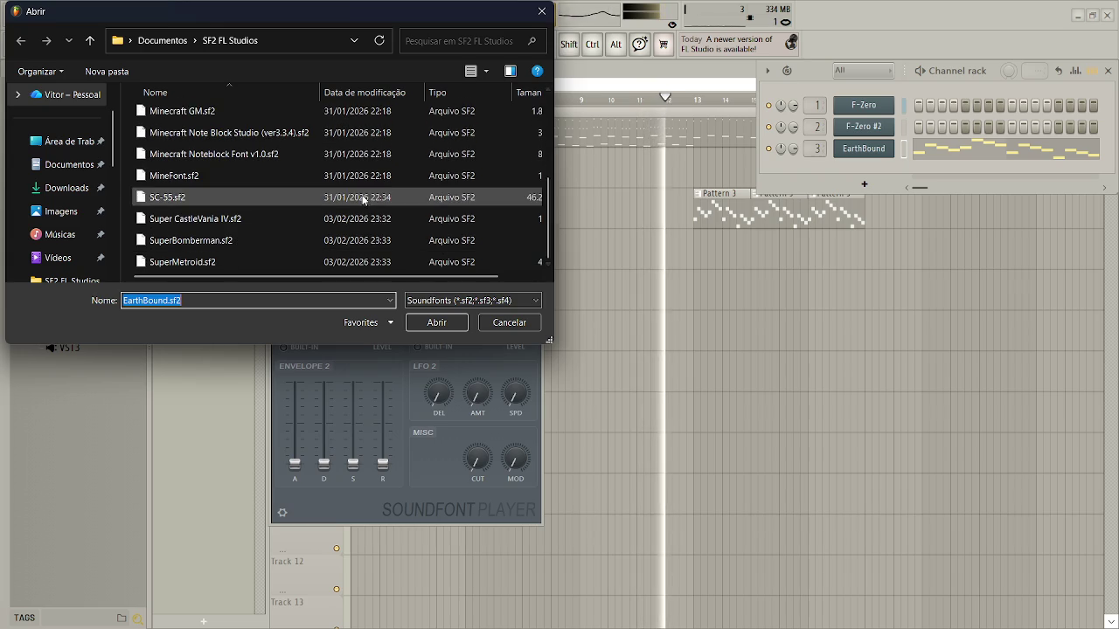
double_click(291, 261)
left_click(290, 258)
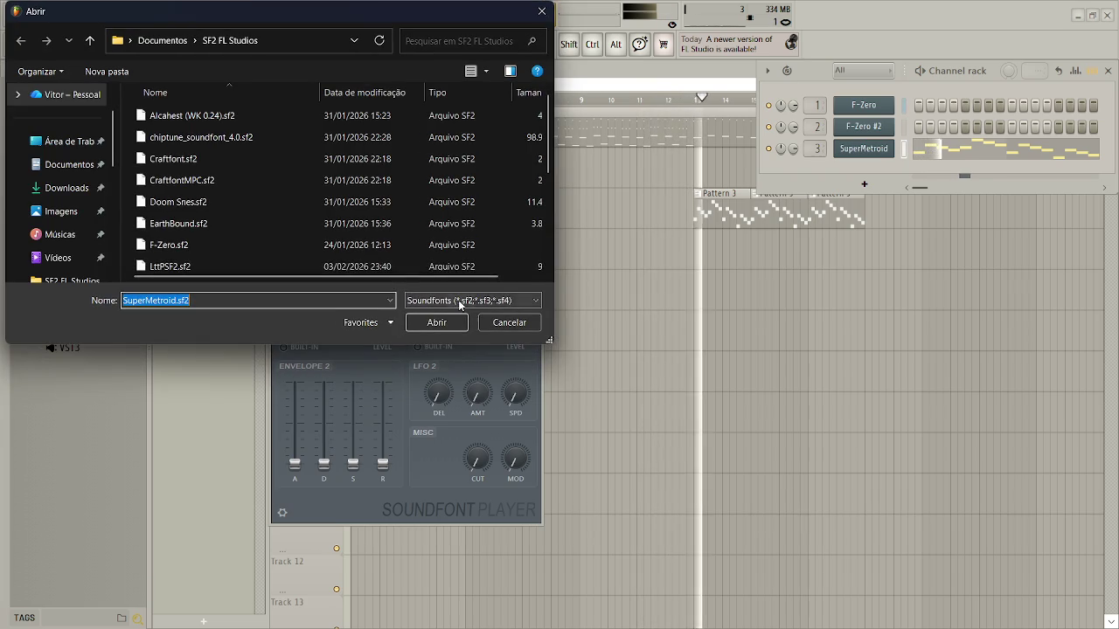
left_click(462, 323)
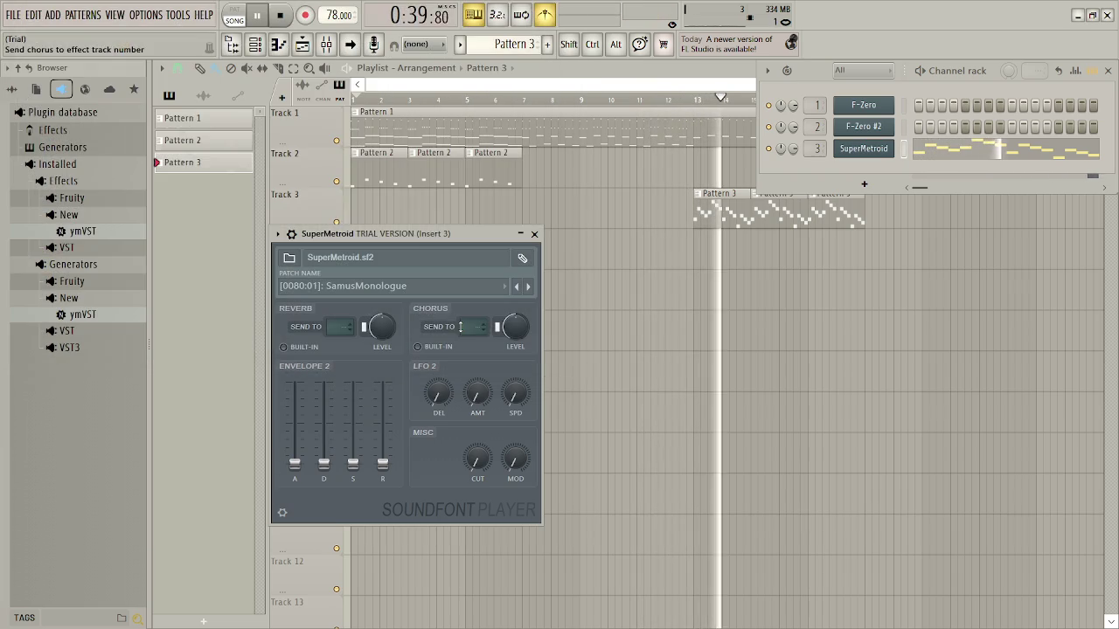
Audition the OpeningSynthString, Bass(padish) and BrinstarPanFlute patches, playing from bar 13
left_click(383, 286)
left_click(393, 278)
left_click(379, 288)
left_click(394, 380)
left_click(382, 288)
left_click(390, 419)
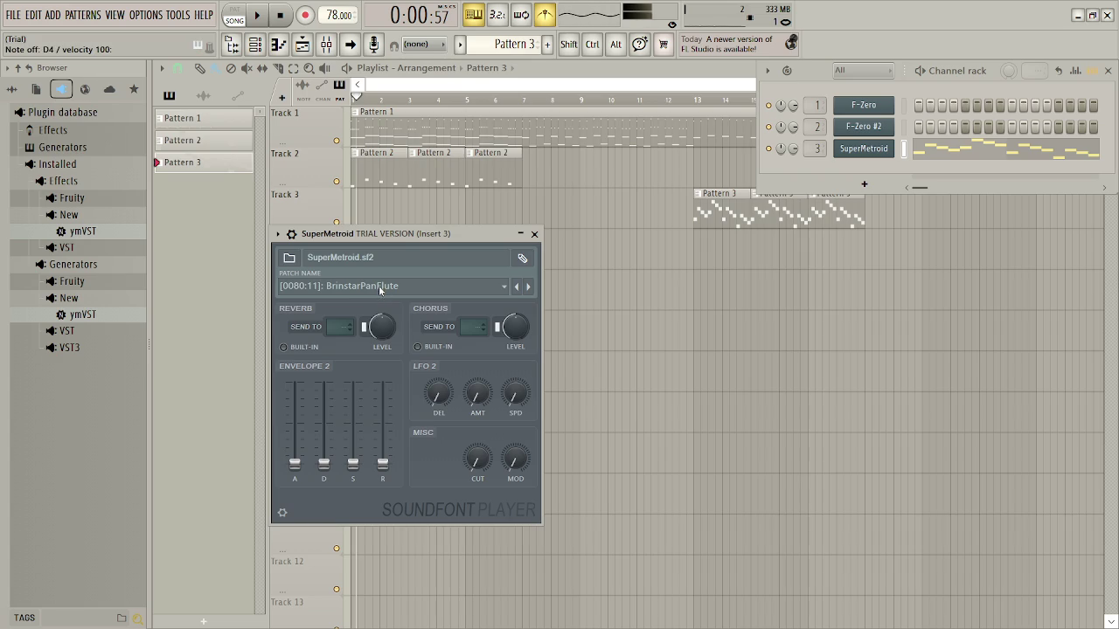
left_click(699, 103)
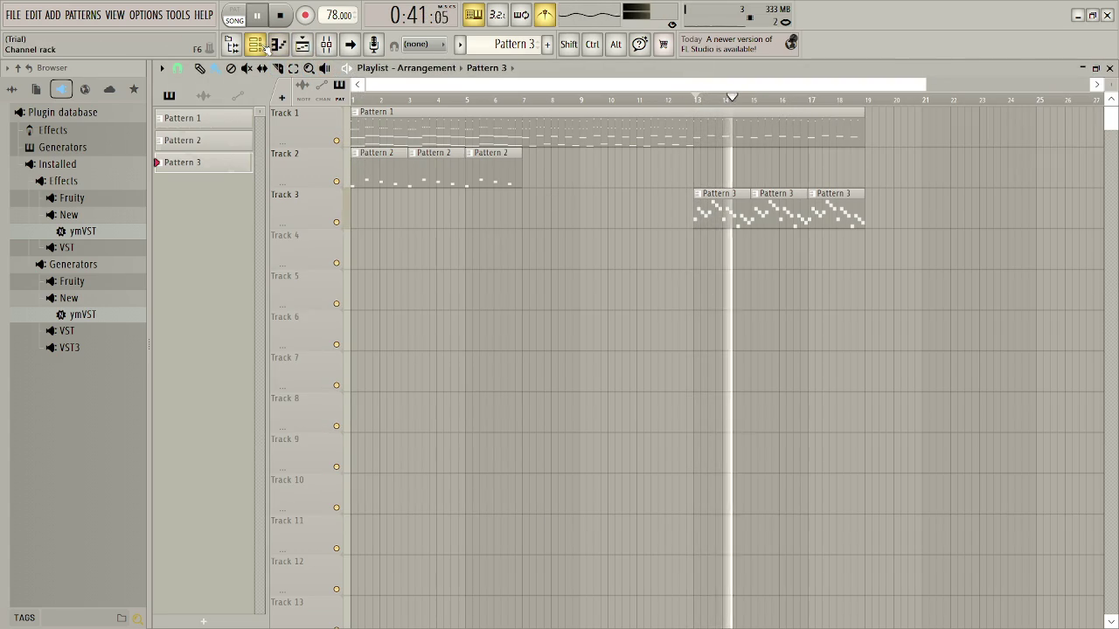
Set the SuperMetroid channel to the Sine1 patch and close its settings
left_click(256, 45)
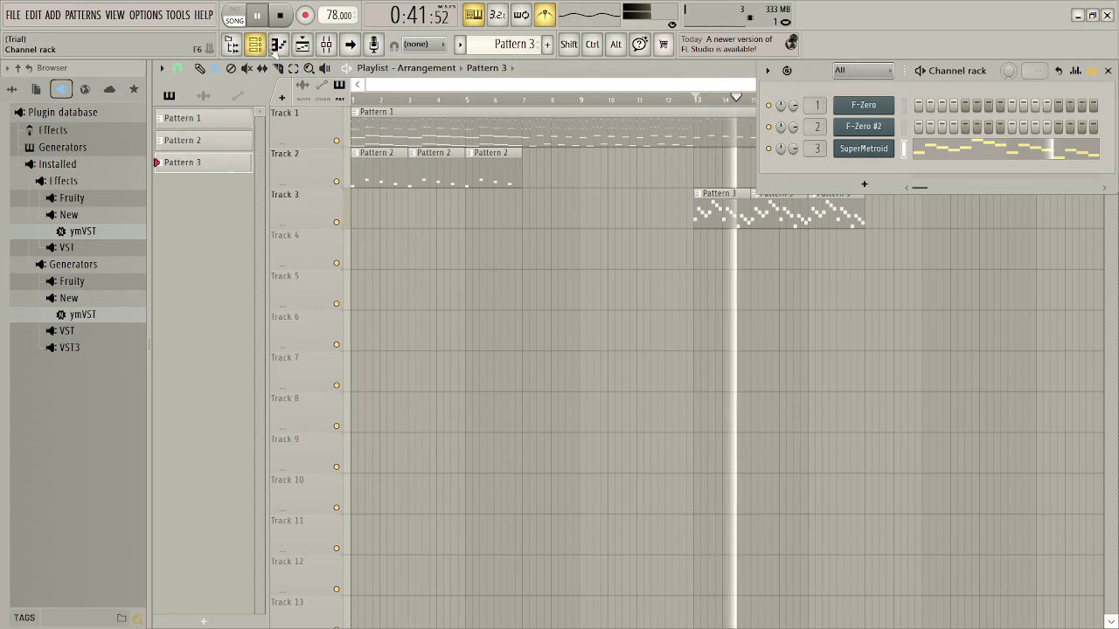
left_click(863, 149)
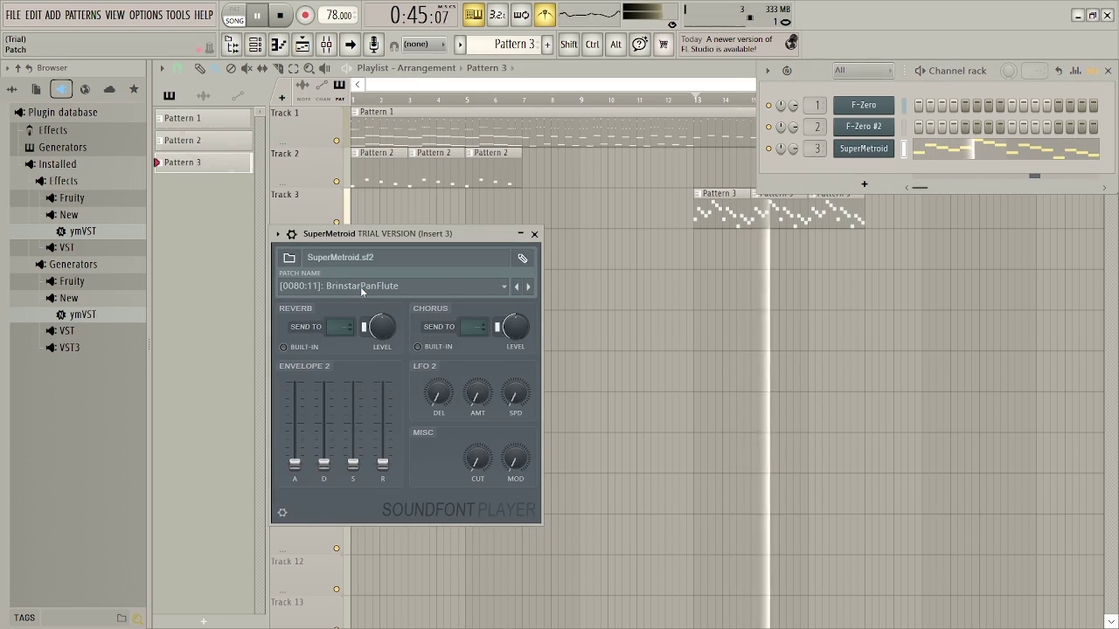
left_click(360, 287)
left_click(389, 471)
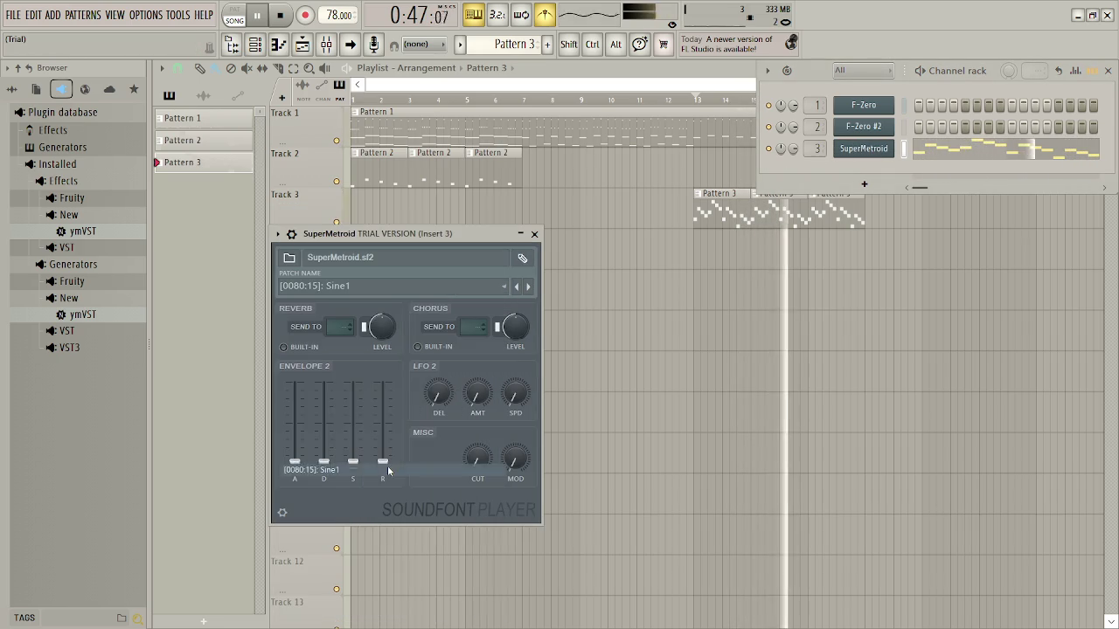
left_click(534, 233)
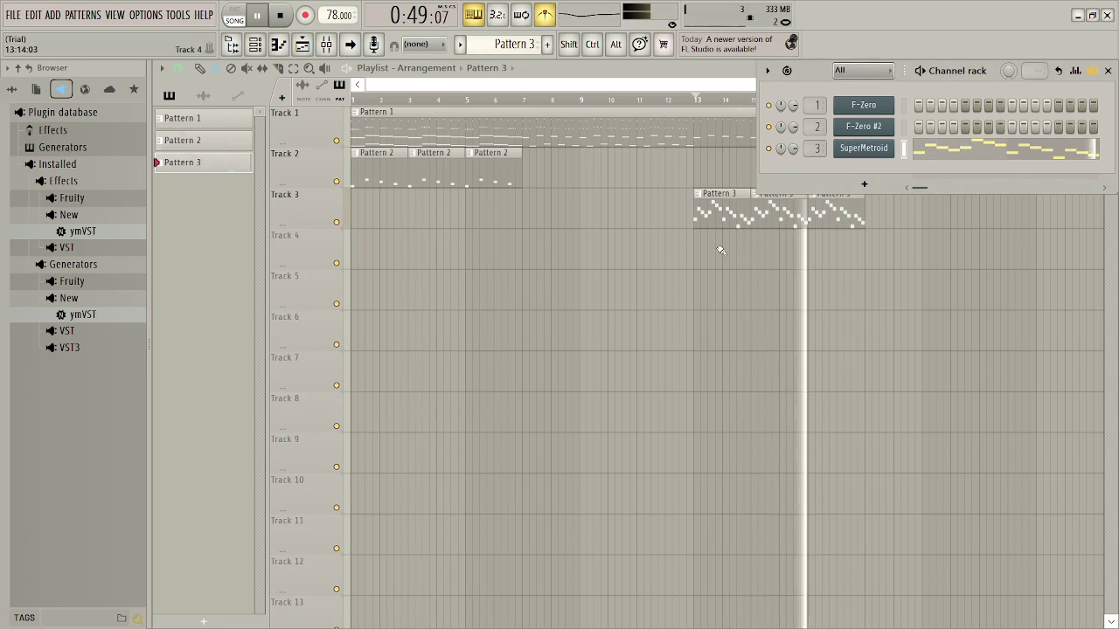
Stop playback, open Track 3's melody in the piano roll, select all notes and raise an octave
key("space")
double_click(727, 216)
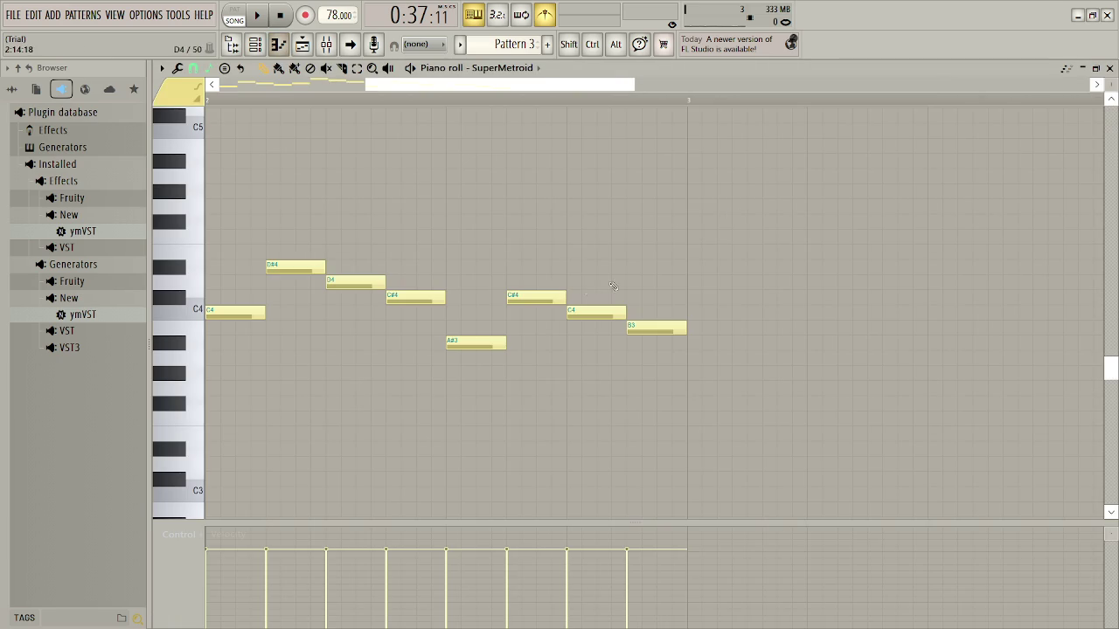
mouse_move(490, 92)
left_mouse_down()
mouse_move(367, 91)
mouse_move(140, 181)
left_mouse_up()
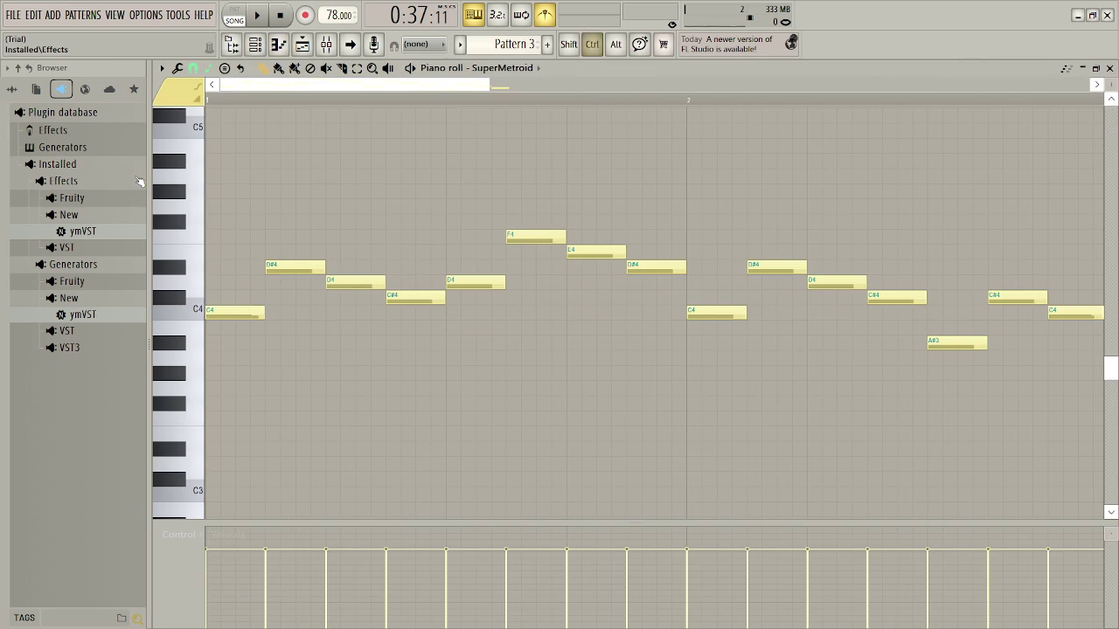
key("ctrl+a")
key("ctrl+Up")
key("ctrl+Up")
key("space")
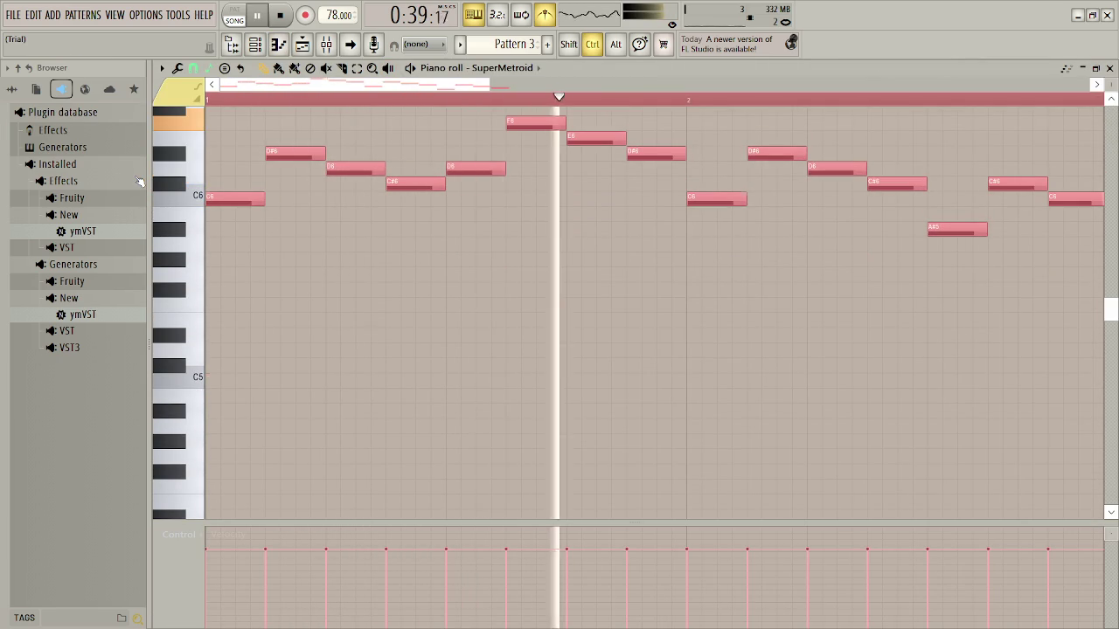
Transpose the melody by octaves and semitones until it starts on C8, then close the piano roll
key("ctrl+Down")
key("ctrl+Down")
key("ctrl+Down")
key("ctrl+Down")
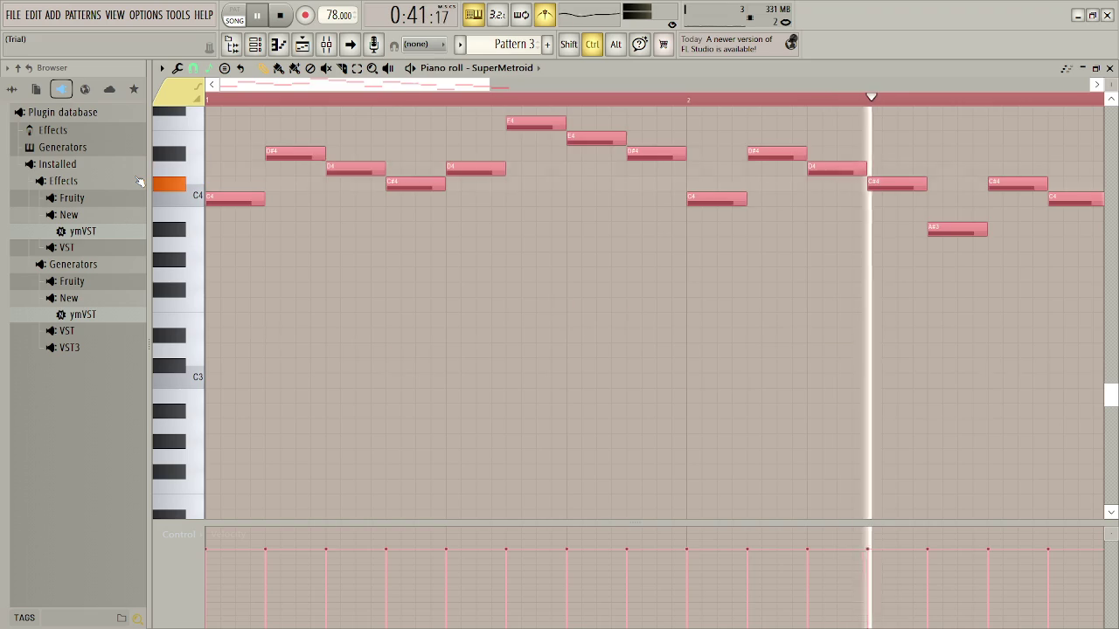
key("ctrl+Down")
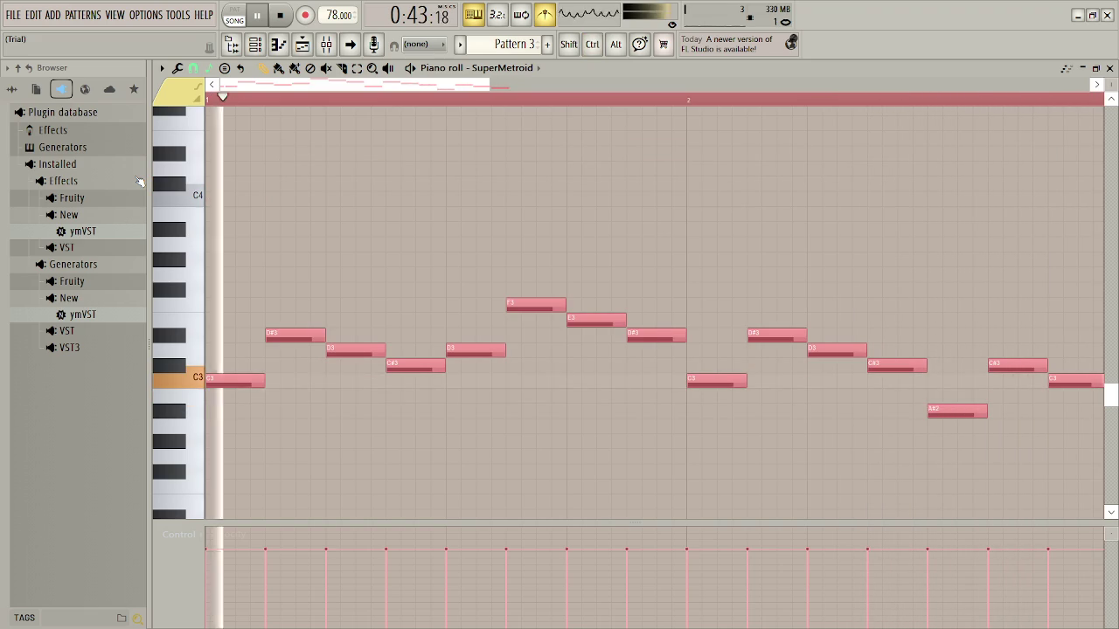
key("ctrl+Up")
key("shift+Down")
key("shift+Down")
key("shift+Down")
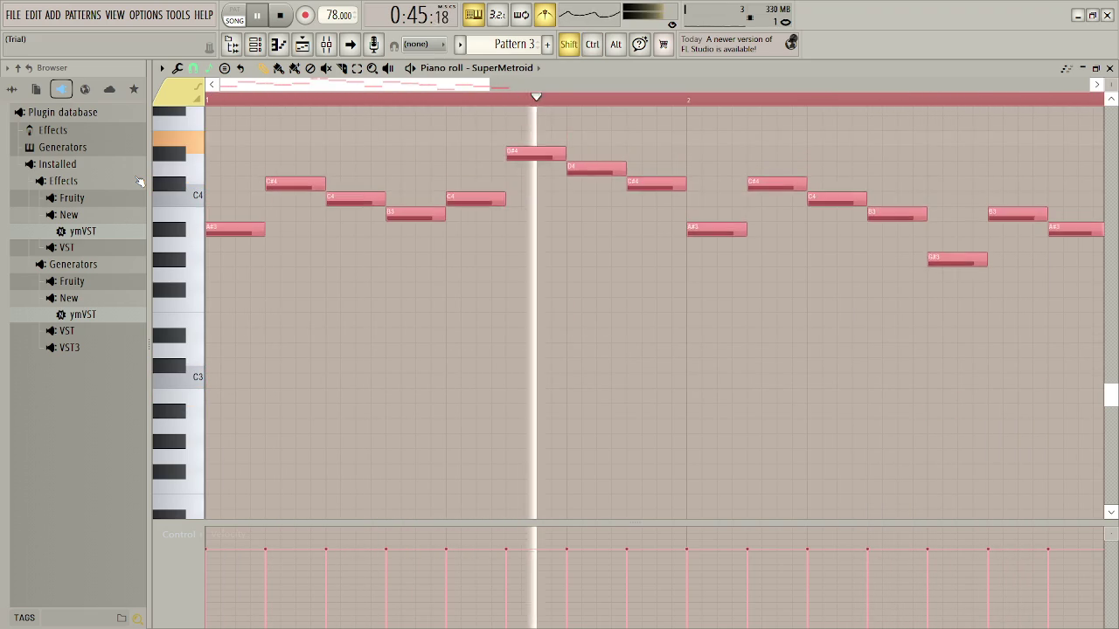
key("space")
key("space")
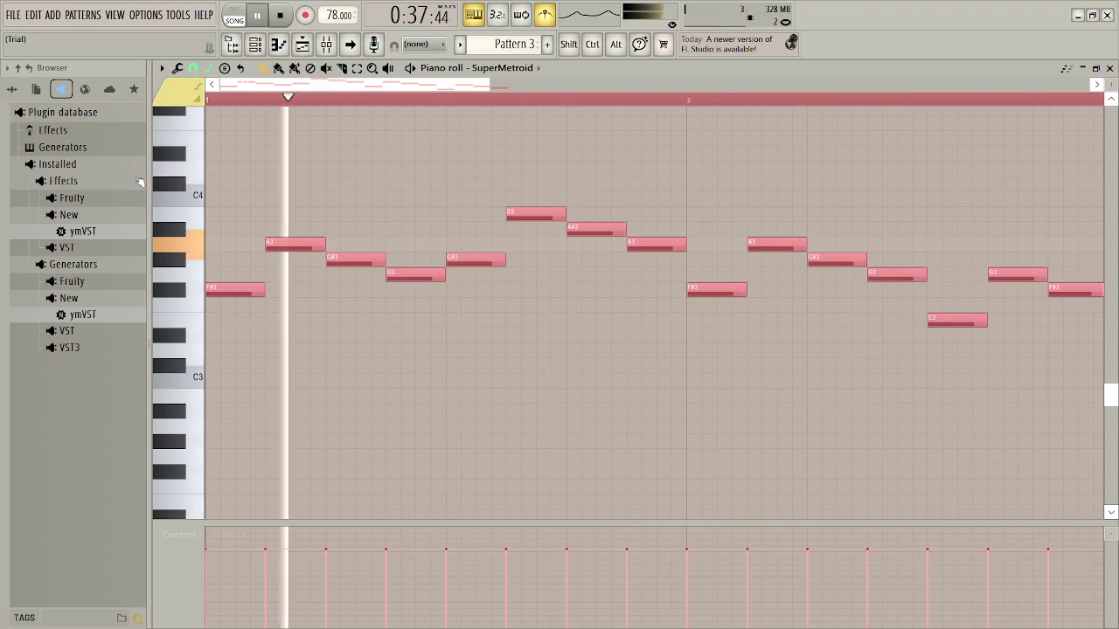
key("ctrl+z")
key("ctrl+z")
key("ctrl+z")
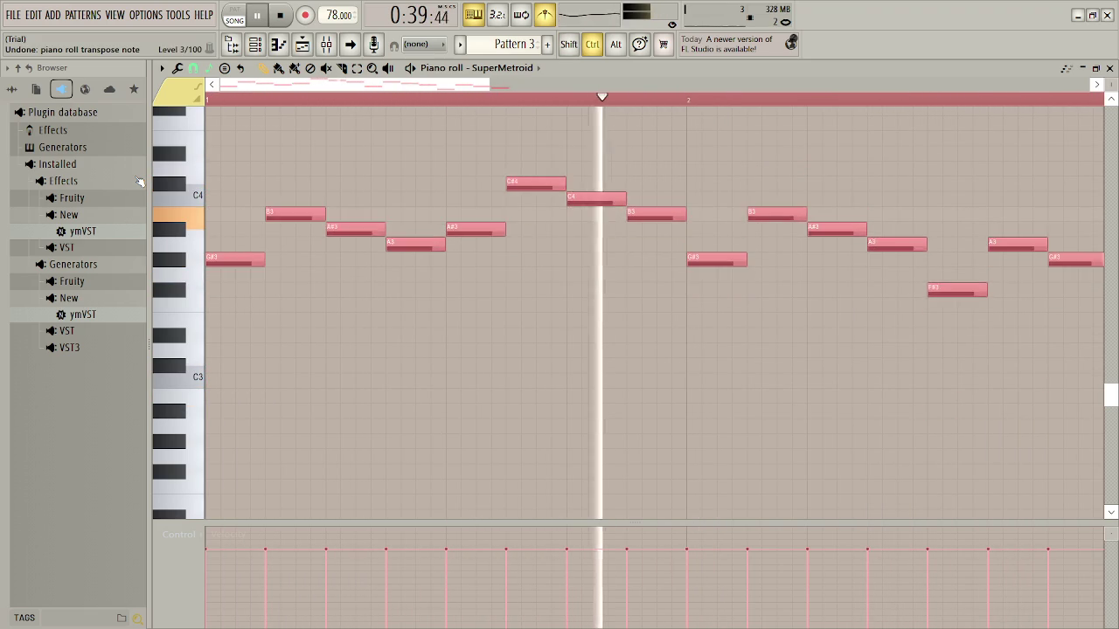
key("ctrl+Up")
key("ctrl+Up")
key("ctrl+Up")
key("ctrl+Down")
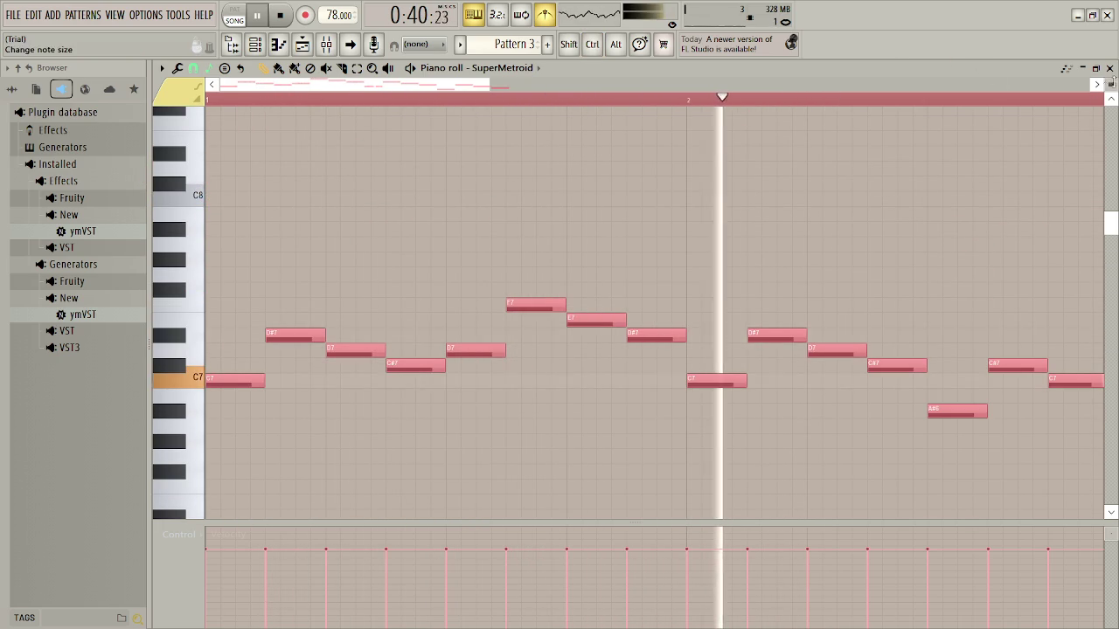
key("ctrl+Up")
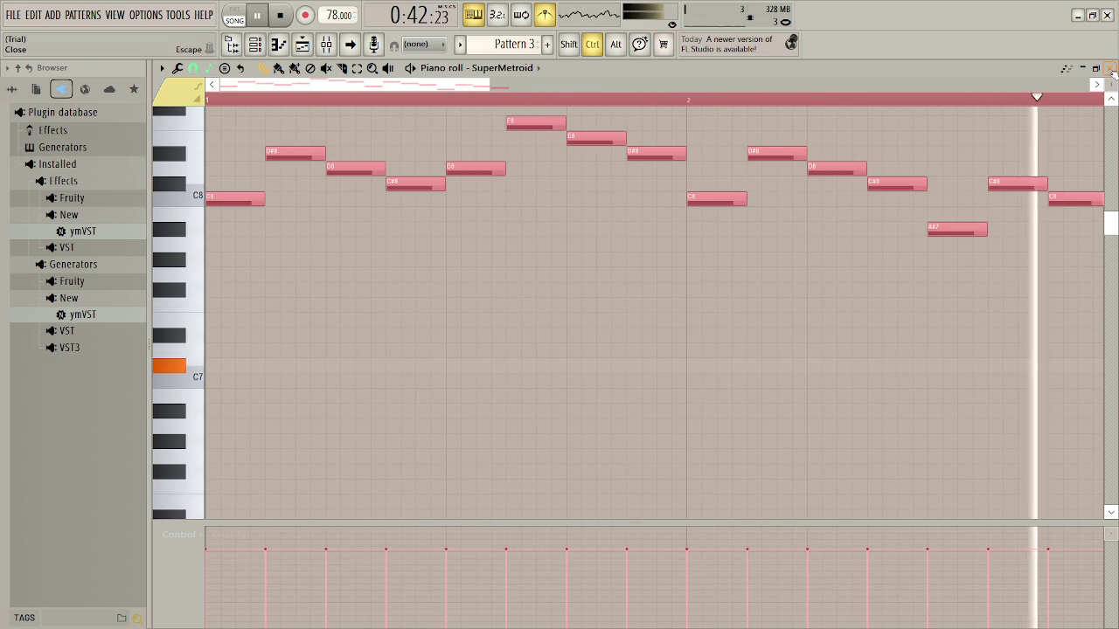
left_click(1111, 68)
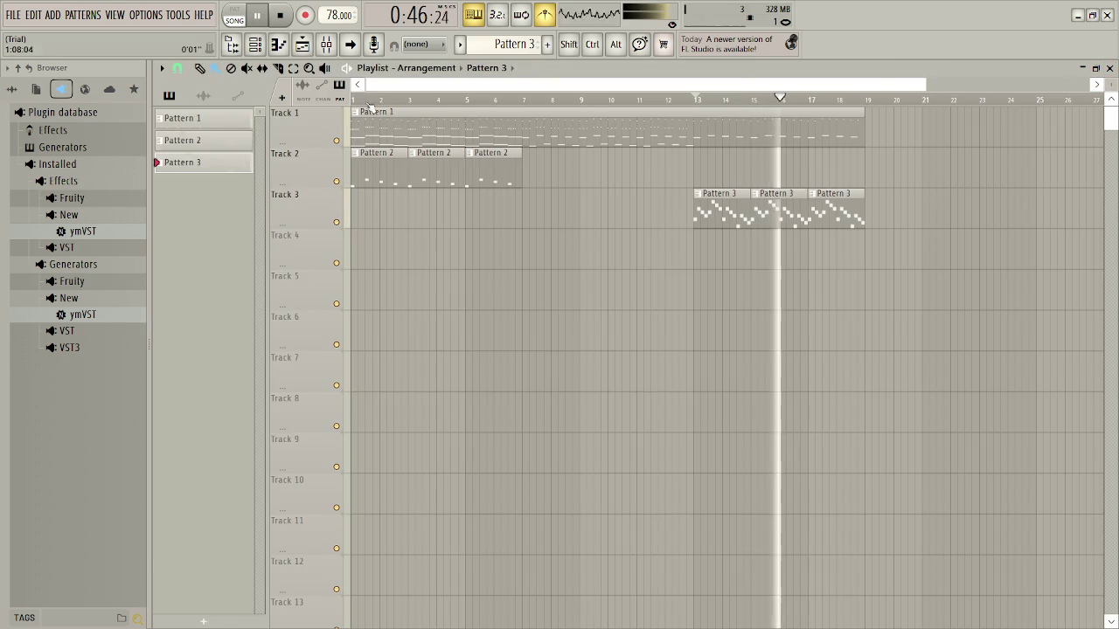
Audition the Sine2, Tampani, BrinstarGreenString and BrinstarChoir patches on the SuperMetroid channel
key("F6")
left_click(884, 149)
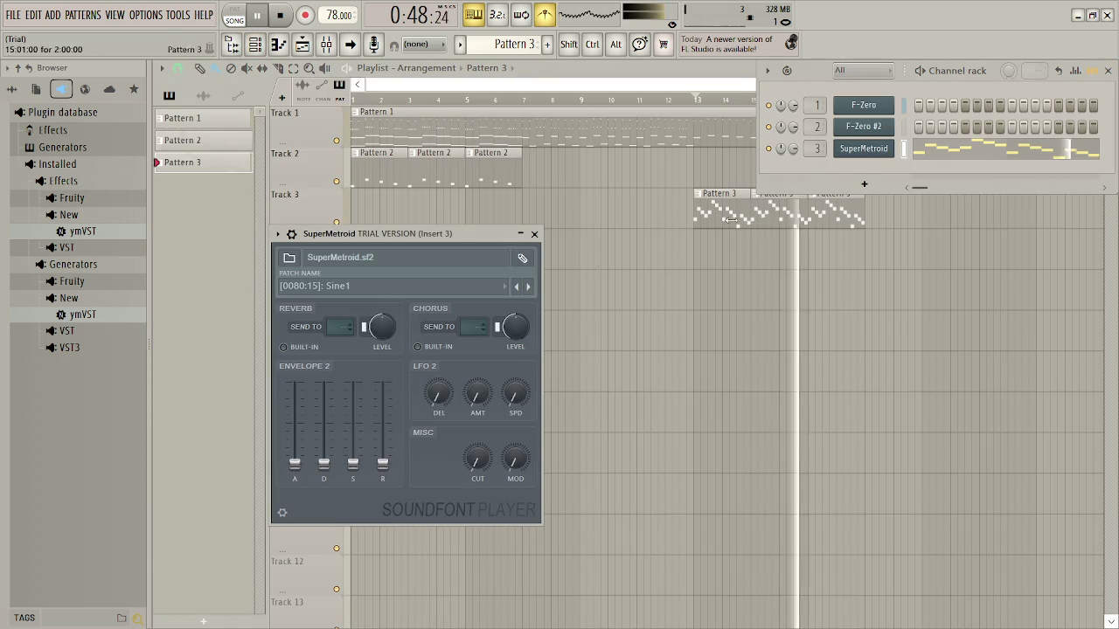
left_click(349, 287)
left_click(380, 486)
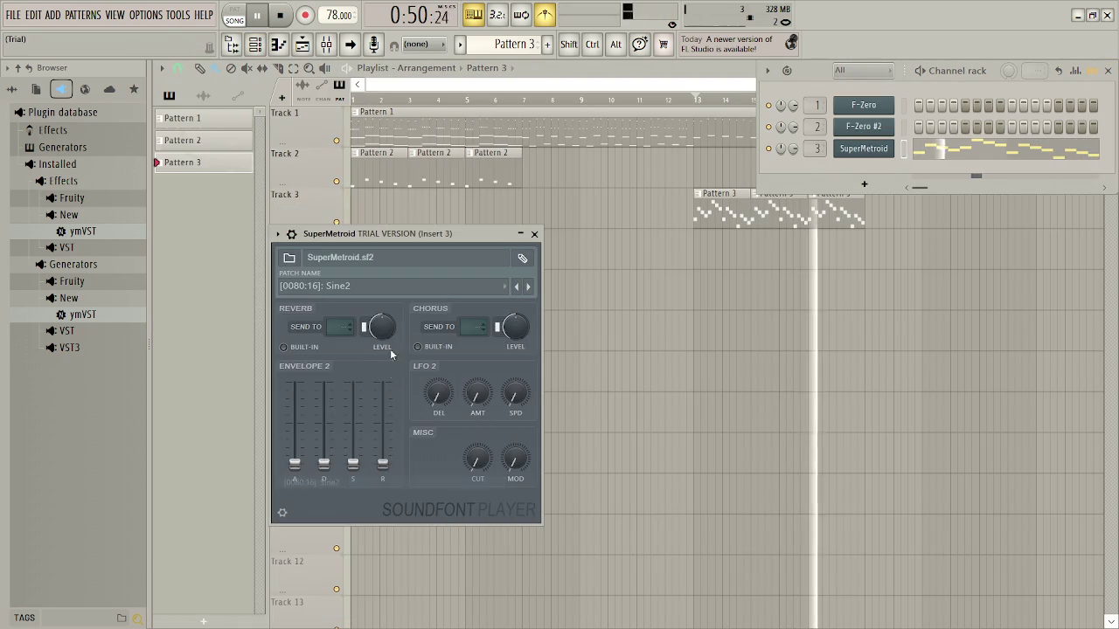
left_click(395, 288)
left_click(376, 495)
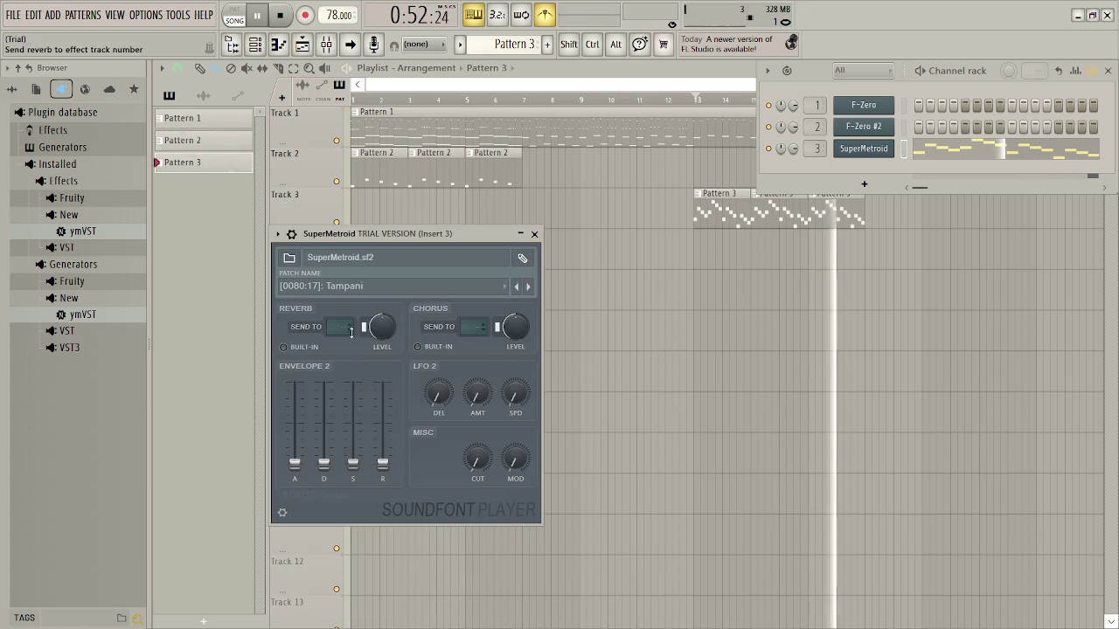
left_click(361, 289)
left_click(361, 303)
left_click(361, 289)
left_click(361, 305)
left_click(361, 288)
left_click(354, 388)
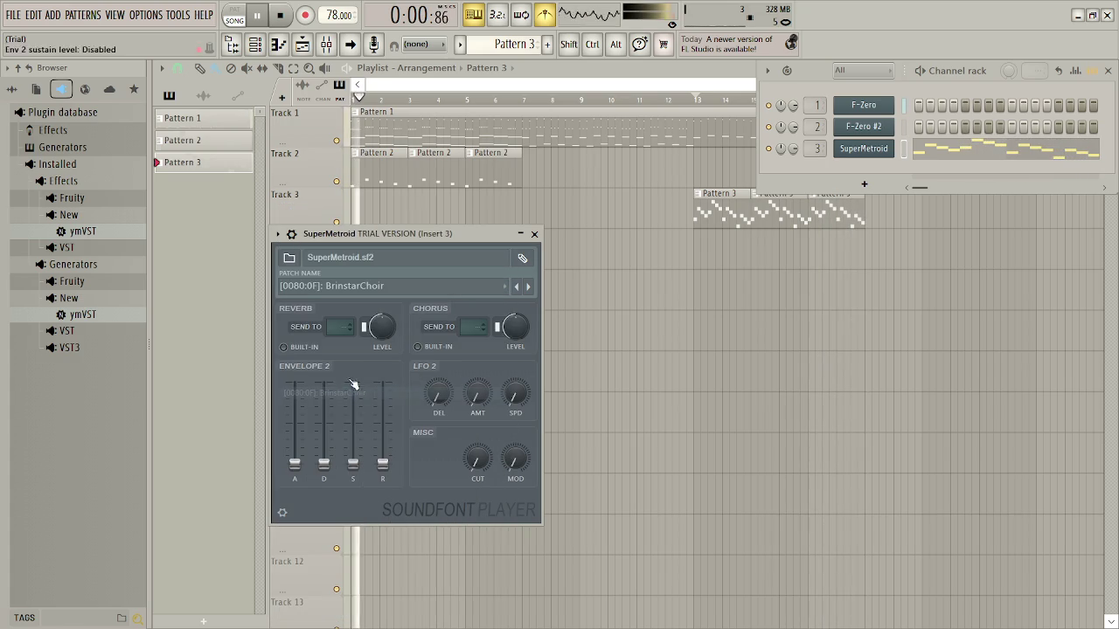
With playback running, try BrinstarPanFlute, SamusElectricity, piano and Synthspiel, then settle on Marimba
key("space")
left_click(361, 288)
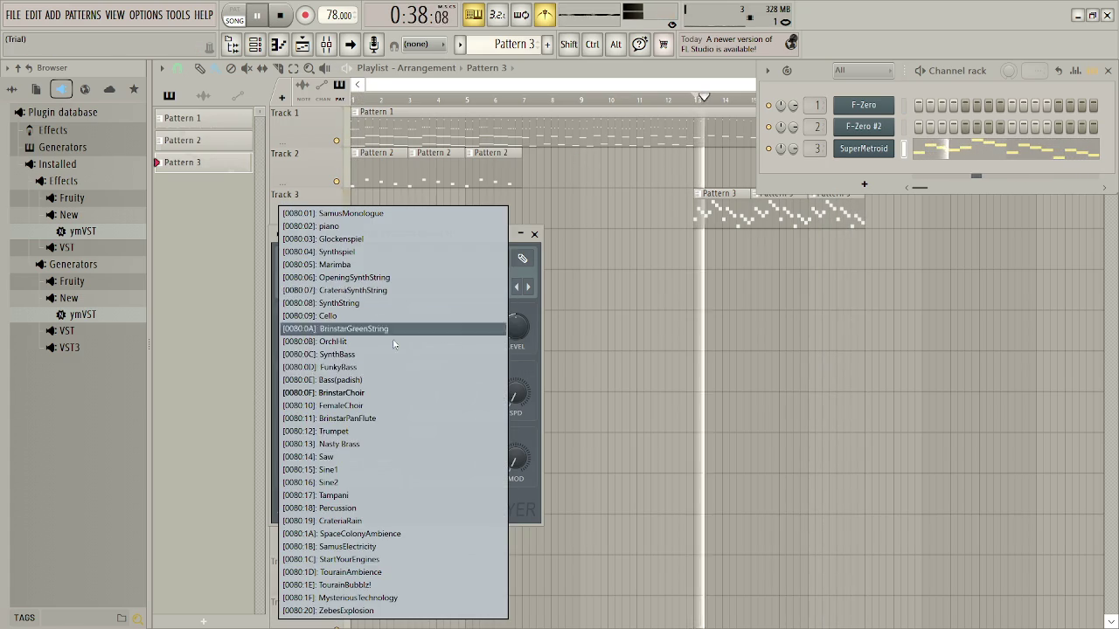
left_click(358, 418)
left_click(361, 287)
left_click(365, 546)
left_click(361, 286)
left_click(365, 226)
left_click(367, 286)
left_click(384, 255)
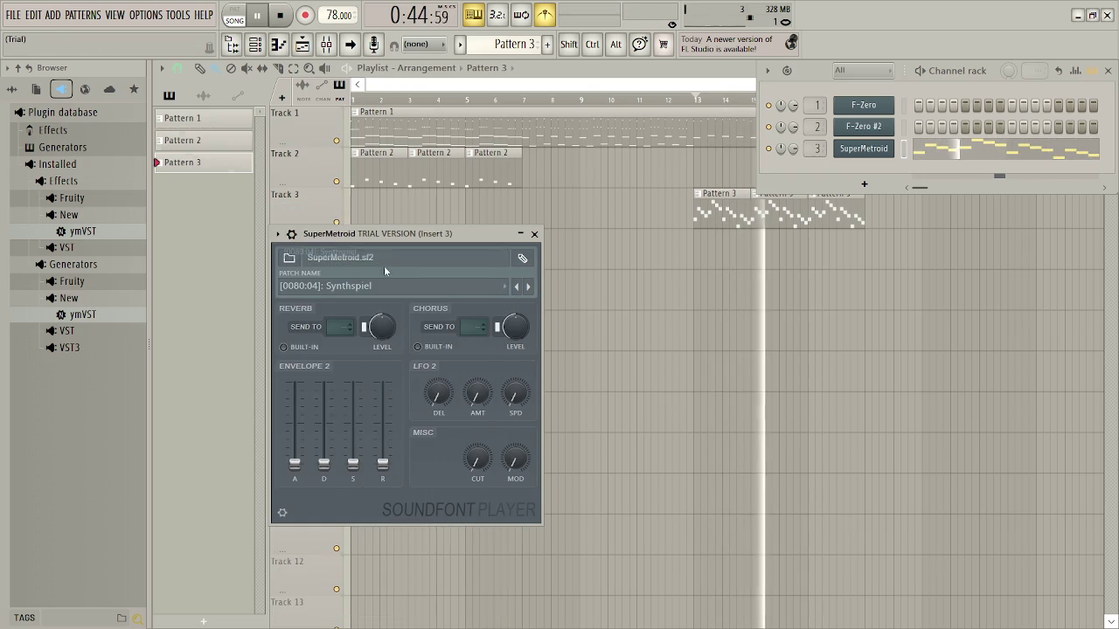
left_click(361, 287)
left_click(372, 267)
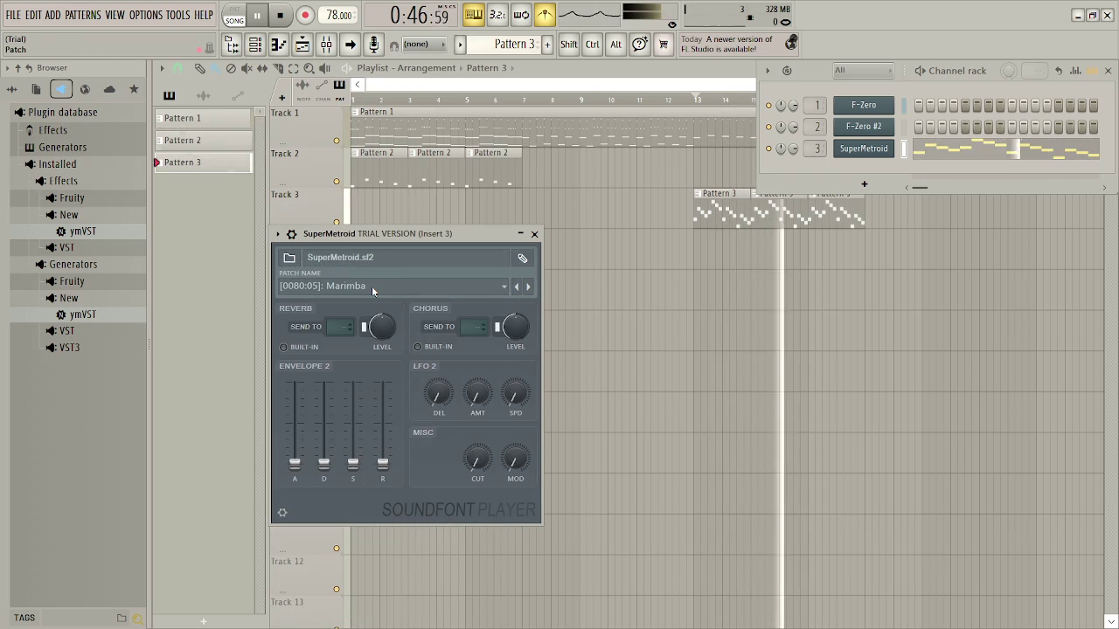
key("XF86AudioRaiseVolume")
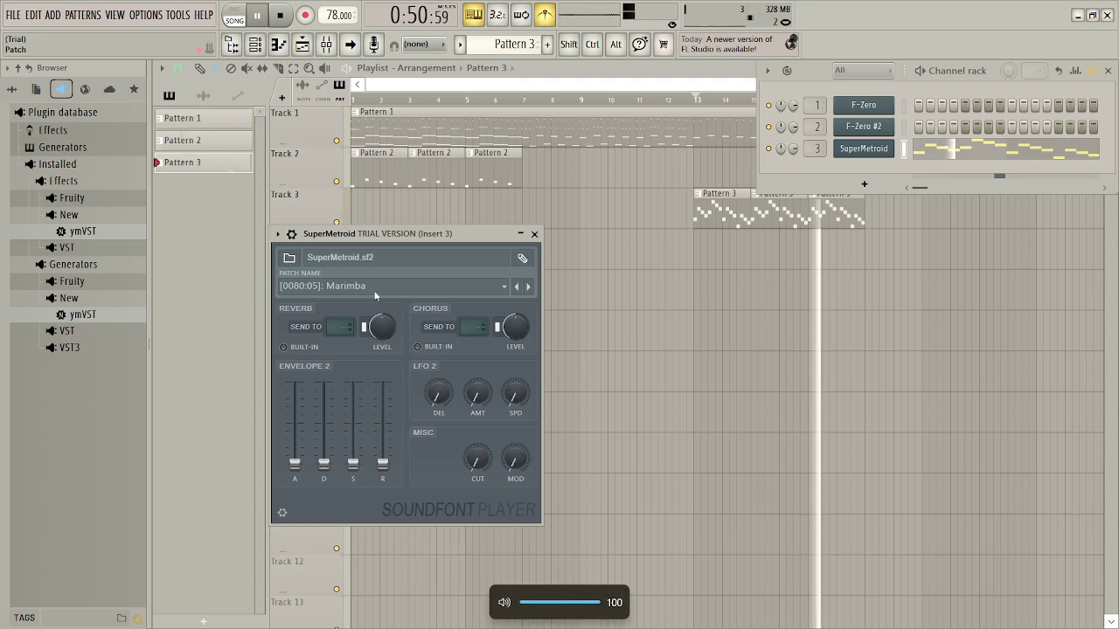
left_click(536, 235)
left_click(1113, 72)
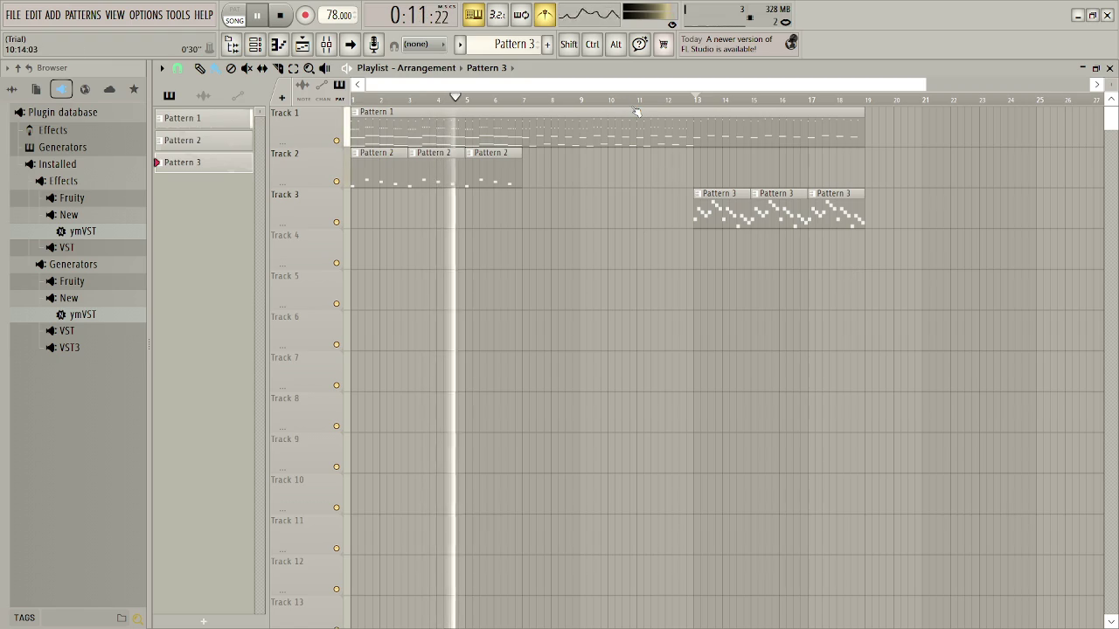
key("XF86AudioRaiseVolume")
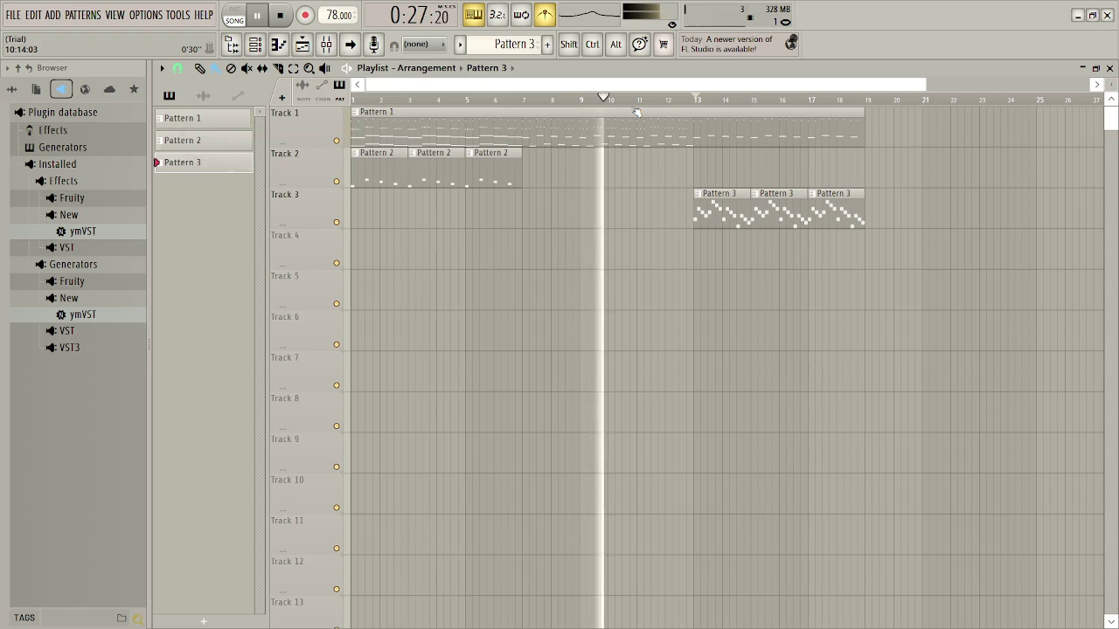
left_click(695, 97)
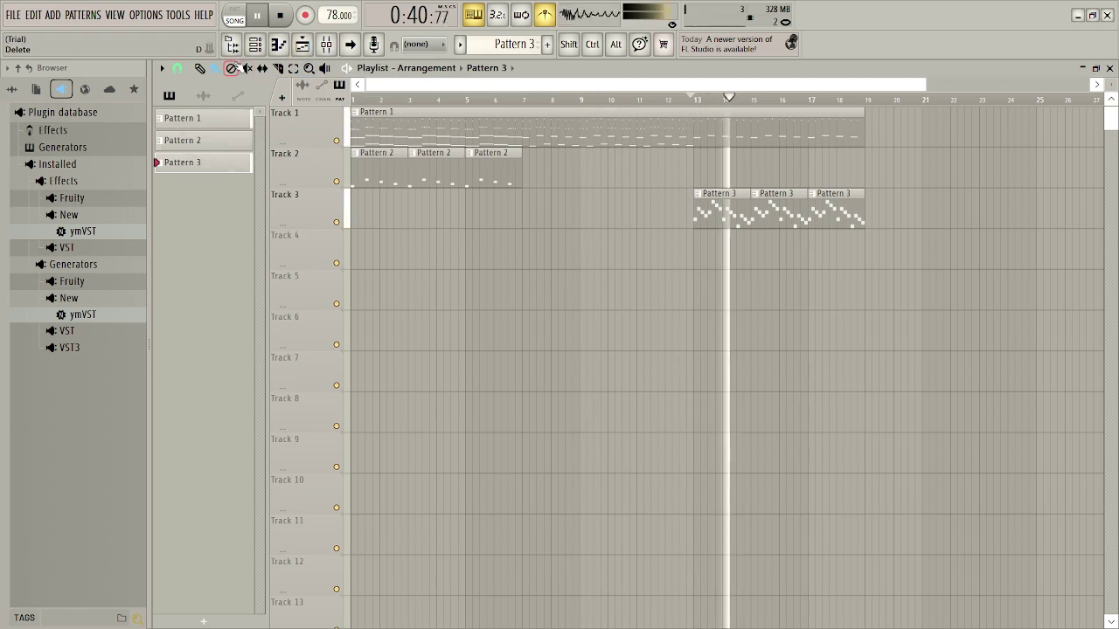
left_click(255, 45)
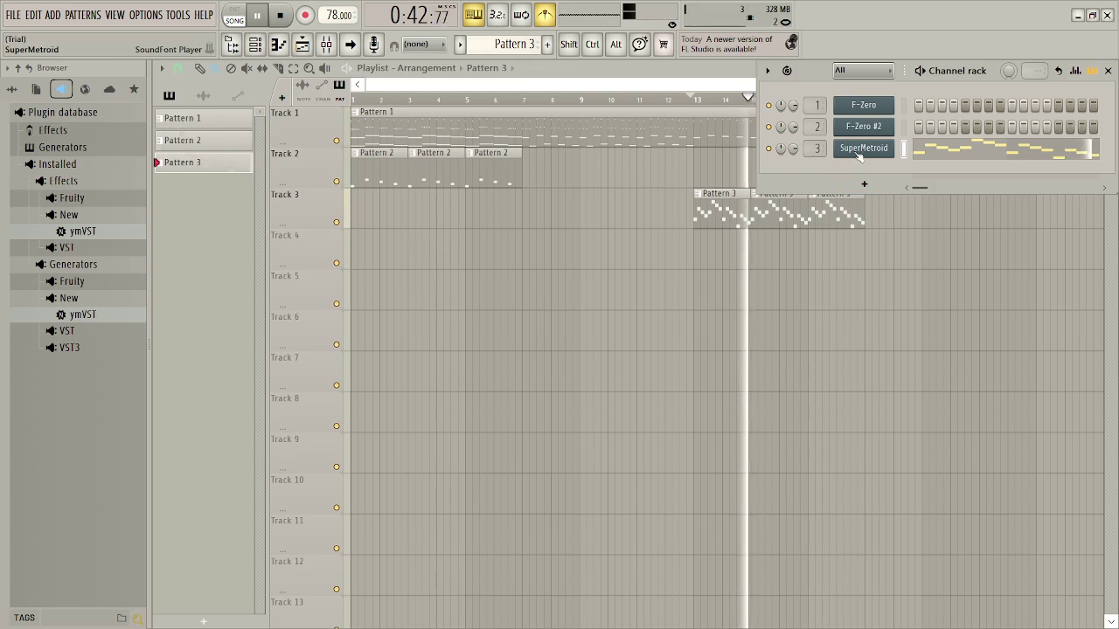
Load the F-Zero soundfont on the third channel and try FZ Organ, FZ Slap Bass, FZ Muted Trumpet and FZ Slow Horn
left_click(848, 151)
left_click(381, 261)
left_click(350, 297)
left_click(393, 285)
left_click(376, 330)
left_click(371, 289)
left_click(371, 367)
left_click(371, 286)
left_click(370, 405)
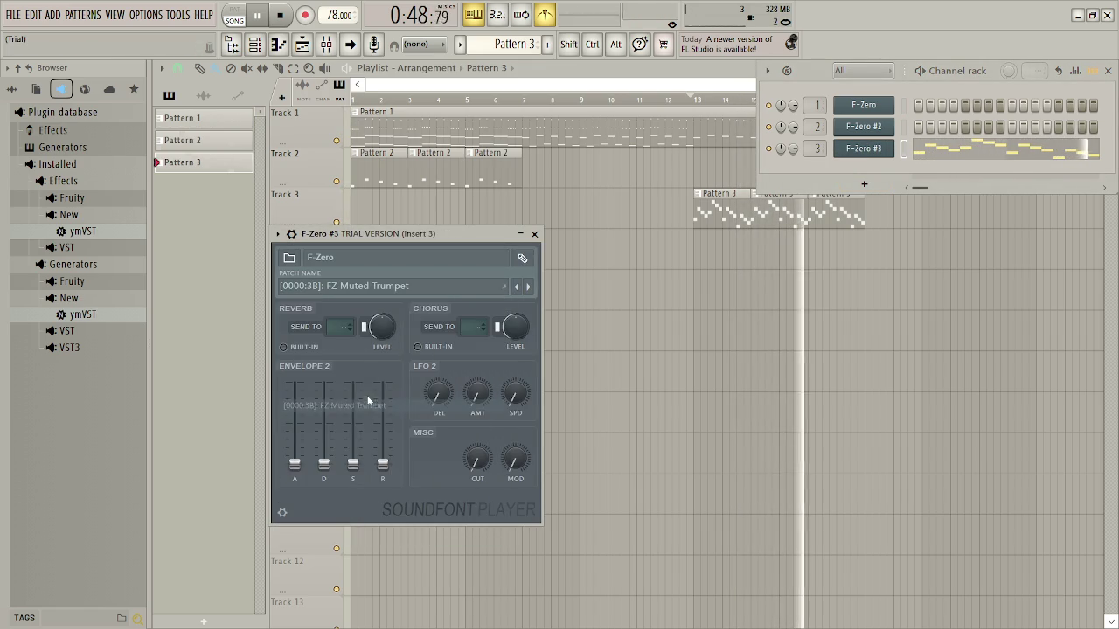
left_click(370, 286)
left_click(368, 411)
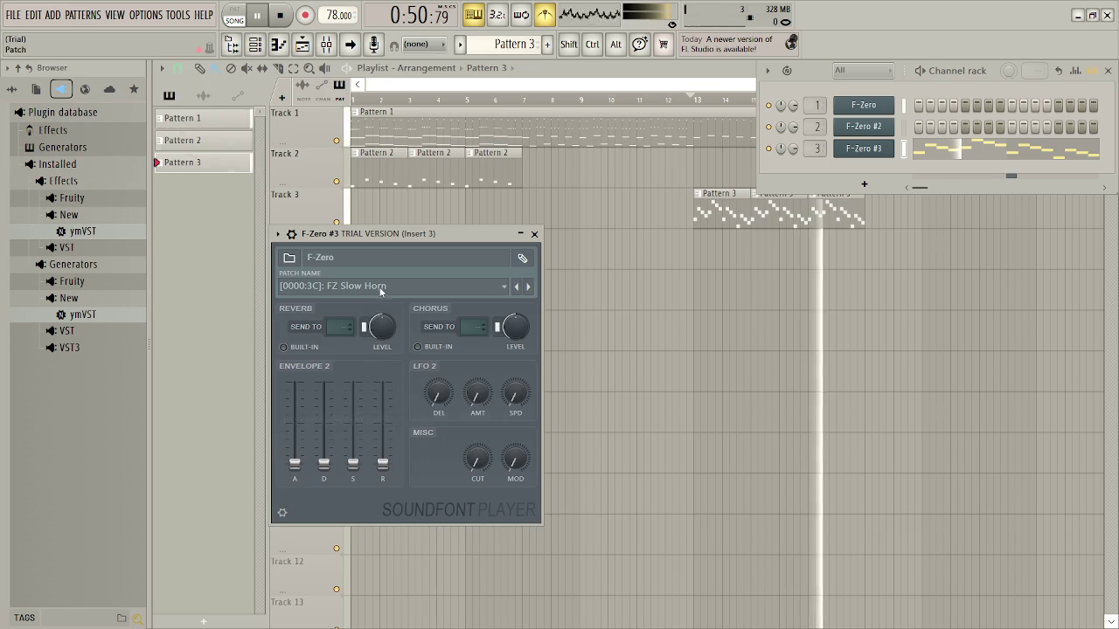
Try the FZ Synth Lead, FZ Muted Trumpet, FZ Wind, FZ Wind 2 and FZ Slap Bass 2 patches
left_click(370, 286)
left_click(371, 457)
left_click(378, 289)
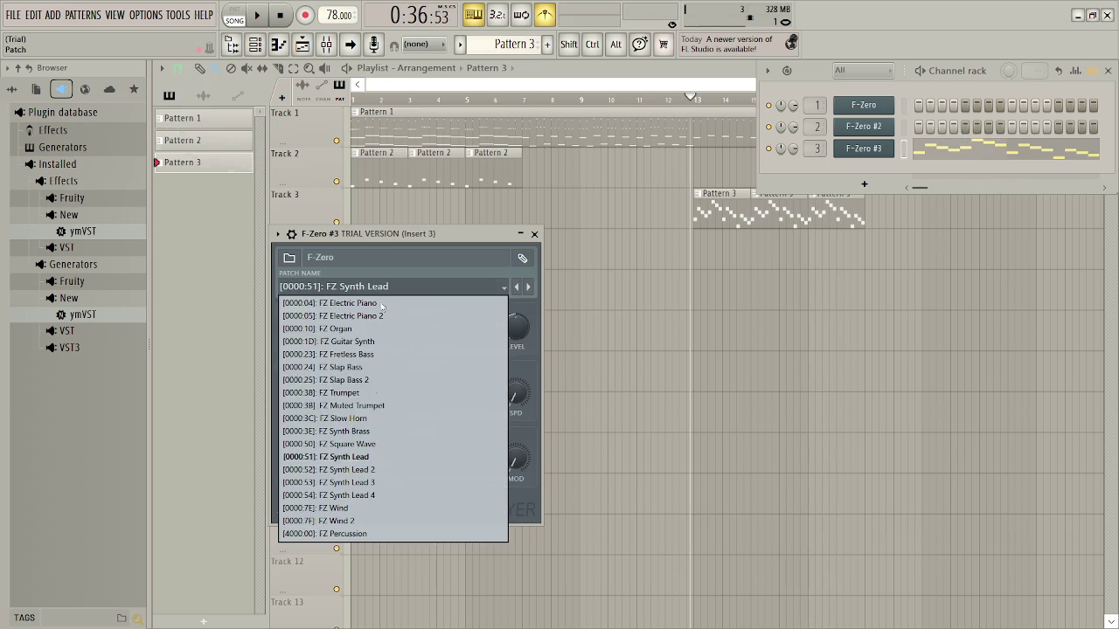
left_click(375, 407)
left_click(388, 288)
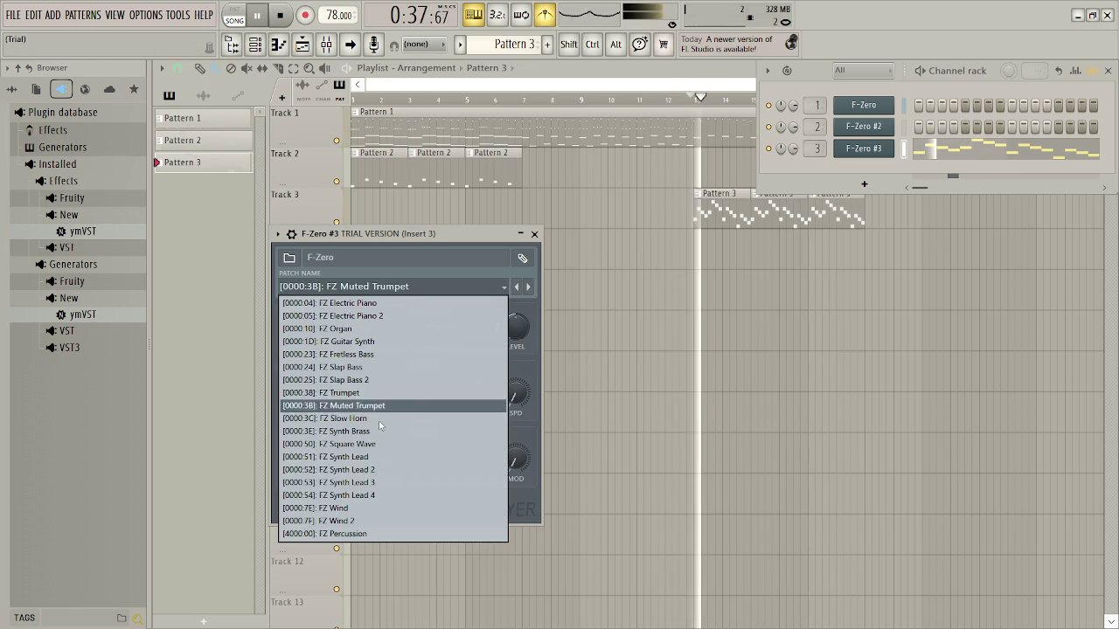
left_click(363, 509)
left_click(395, 289)
left_click(362, 521)
left_click(390, 290)
left_click(375, 379)
Try FZ Guitar Synth and FZ Fretless Bass, then settle on the FZ Slap Bass patch
left_click(401, 286)
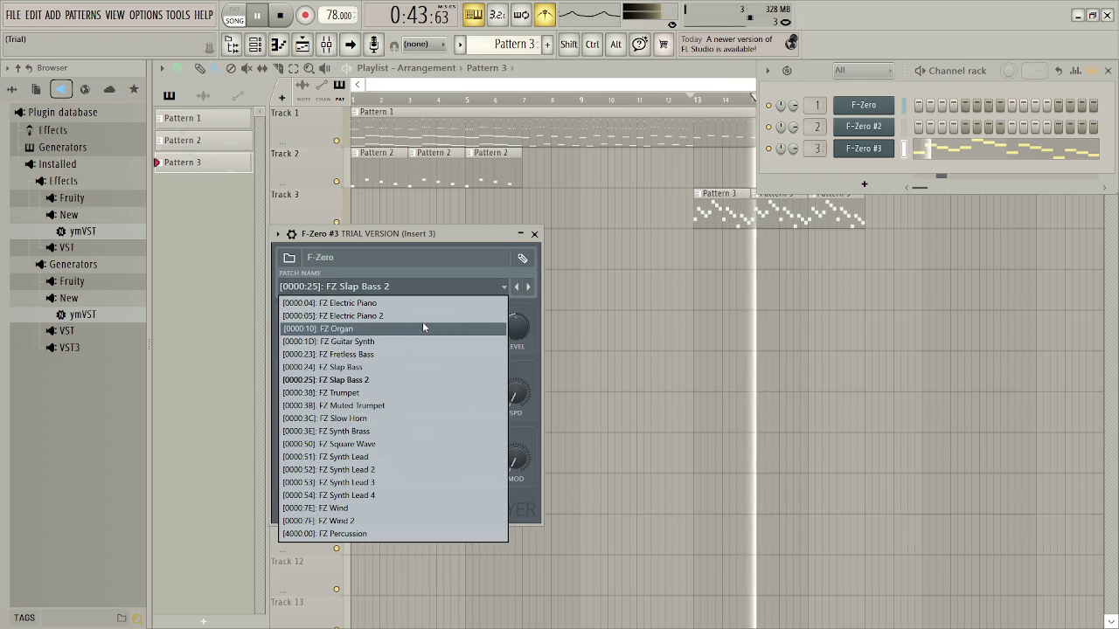
left_click(374, 341)
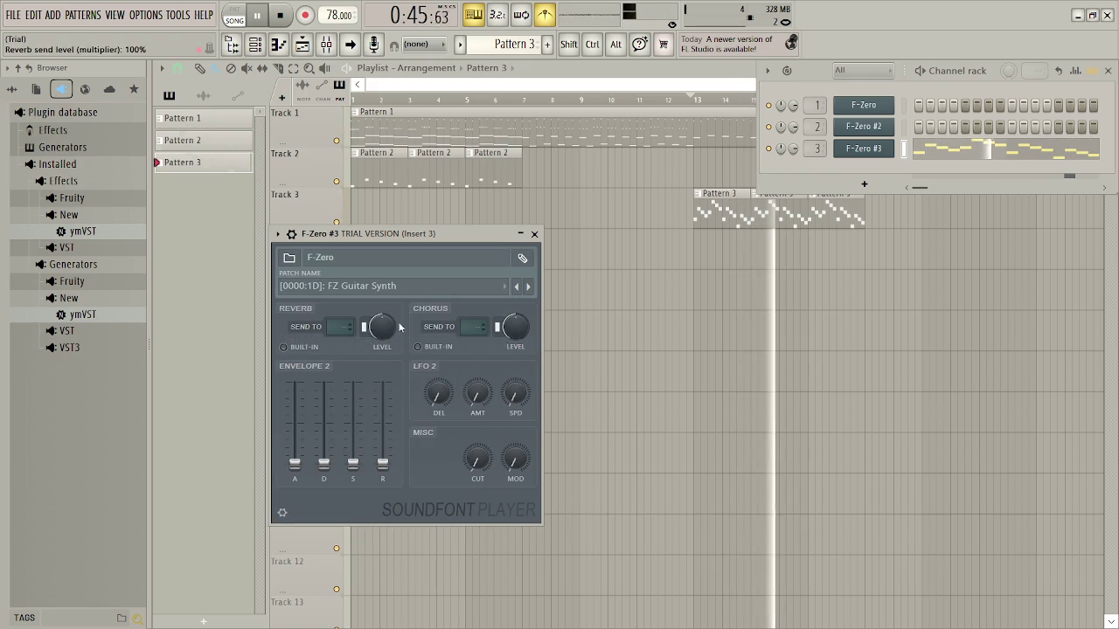
left_click(391, 290)
left_click(376, 354)
left_click(390, 287)
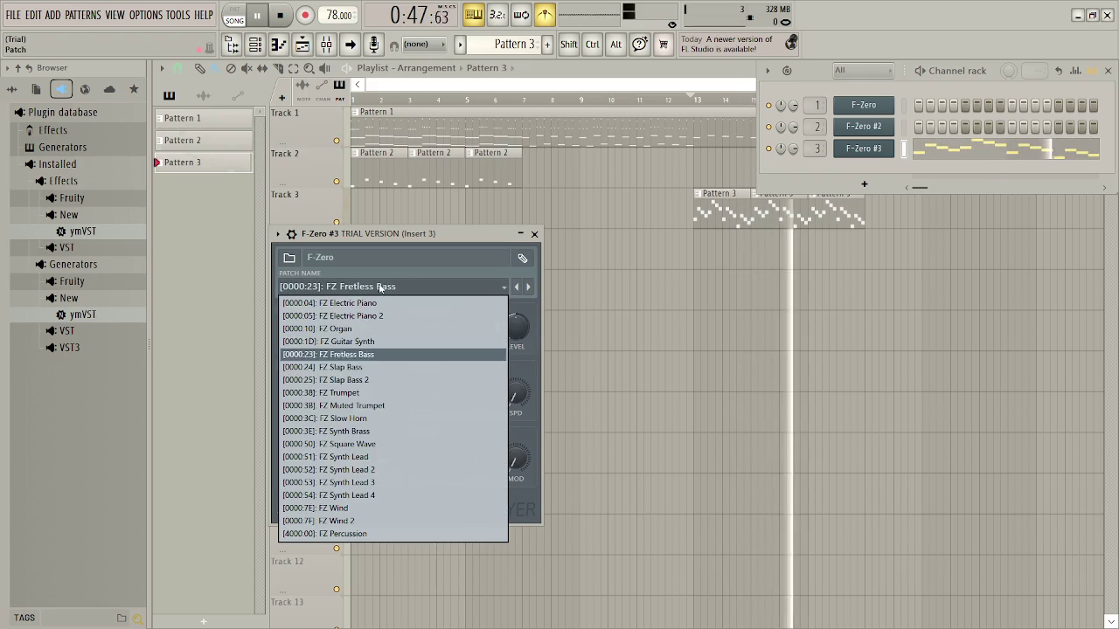
left_click(373, 368)
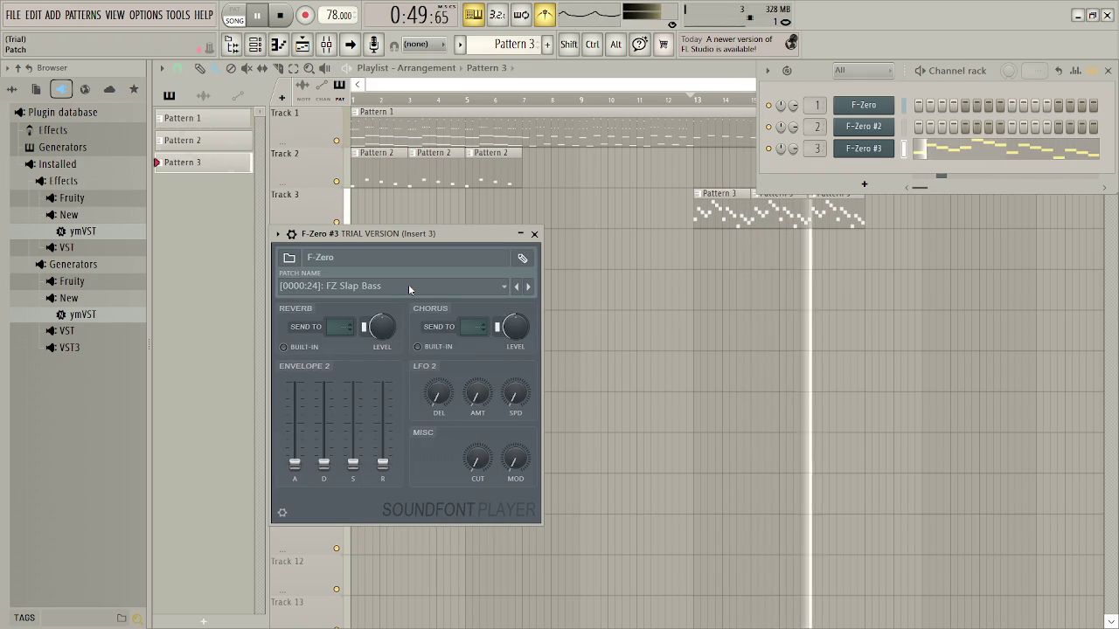
Stop playback, close the F-Zero #3 window and channel rack, and replay from bar 13
key("space")
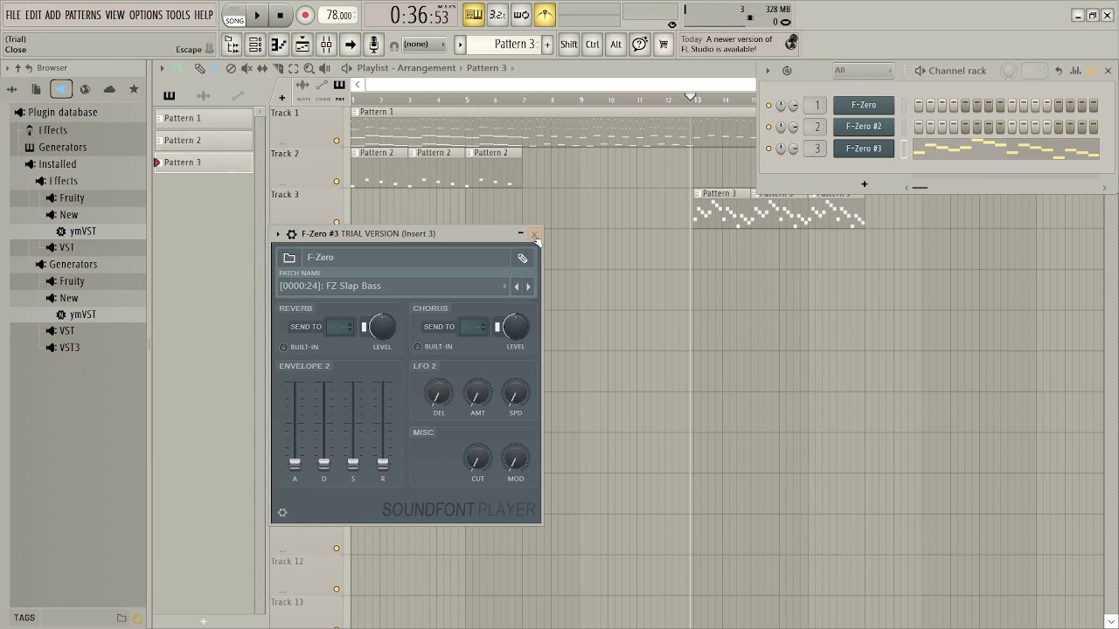
left_click(863, 148)
left_click(1108, 72)
key("space")
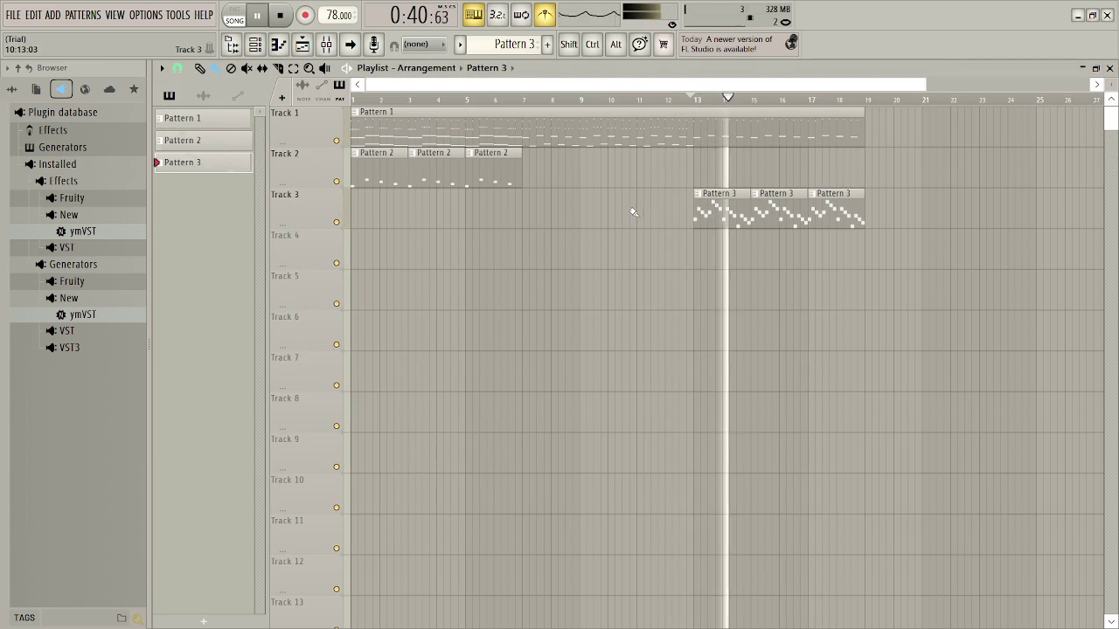
Open Pattern 3 in the piano roll and shift its melody down several octaves from C8
key("space")
double_click(738, 210)
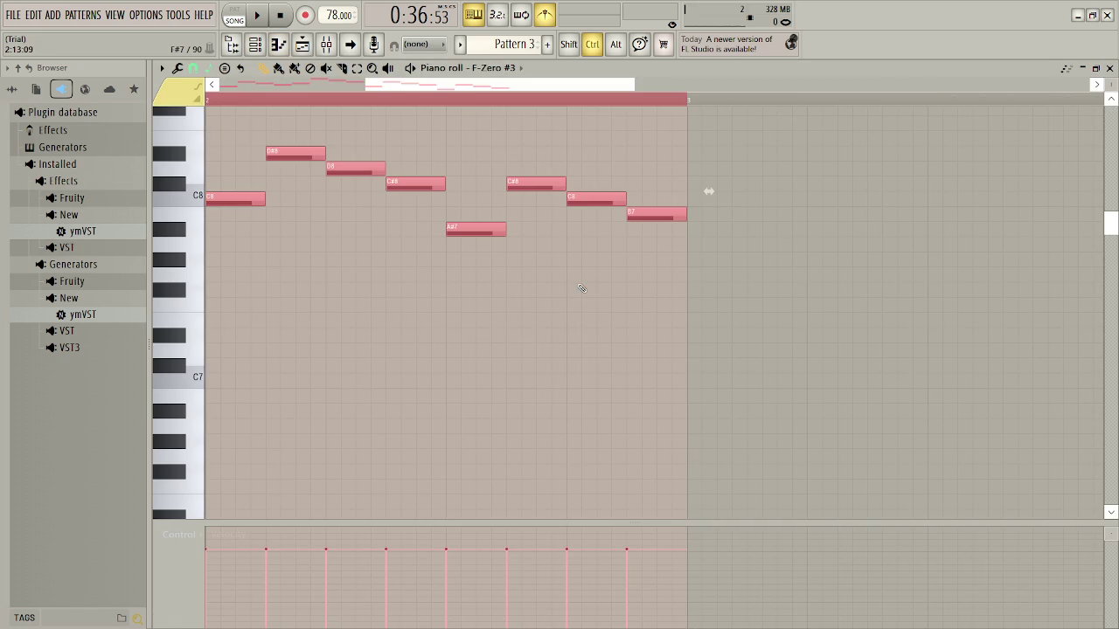
key("ctrl+Down")
key("ctrl+Down")
key("ctrl+Down")
key("space")
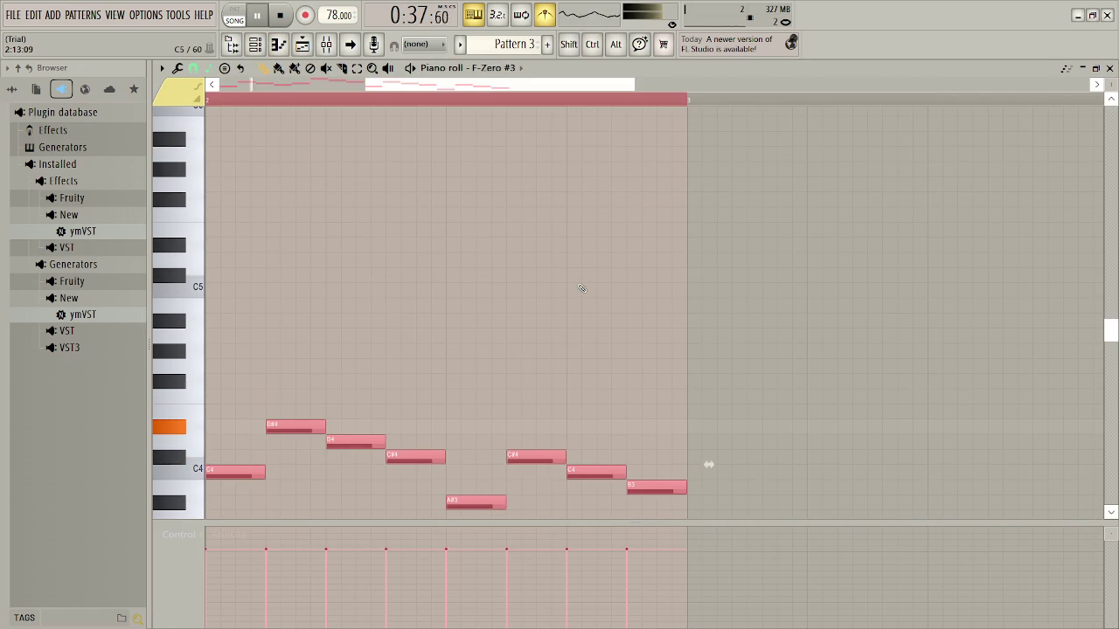
key("ctrl+Down")
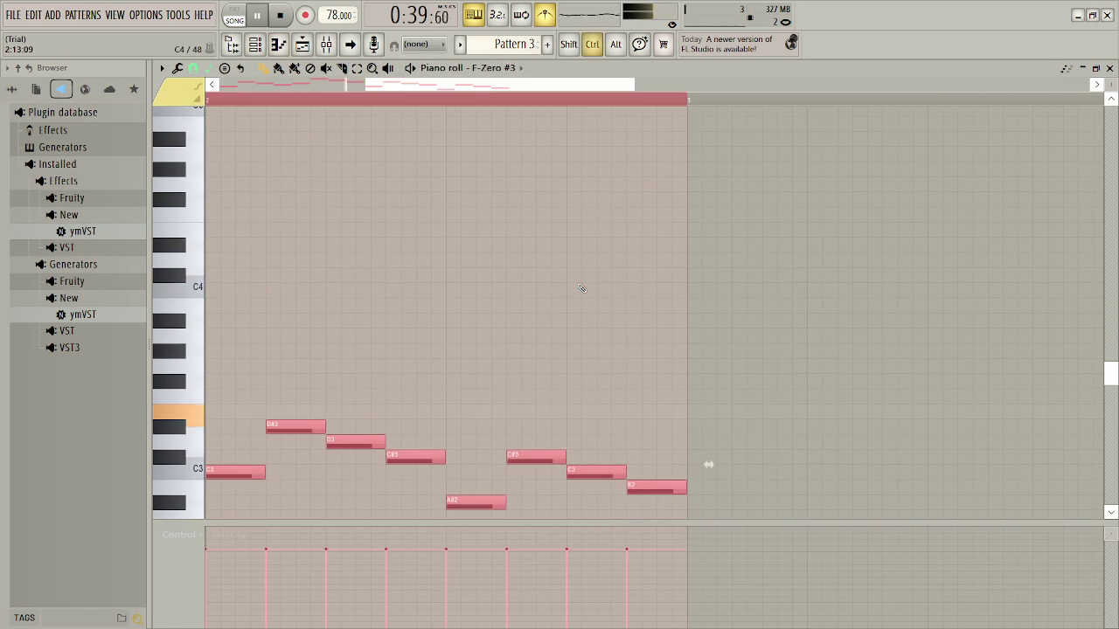
key("ctrl+Up")
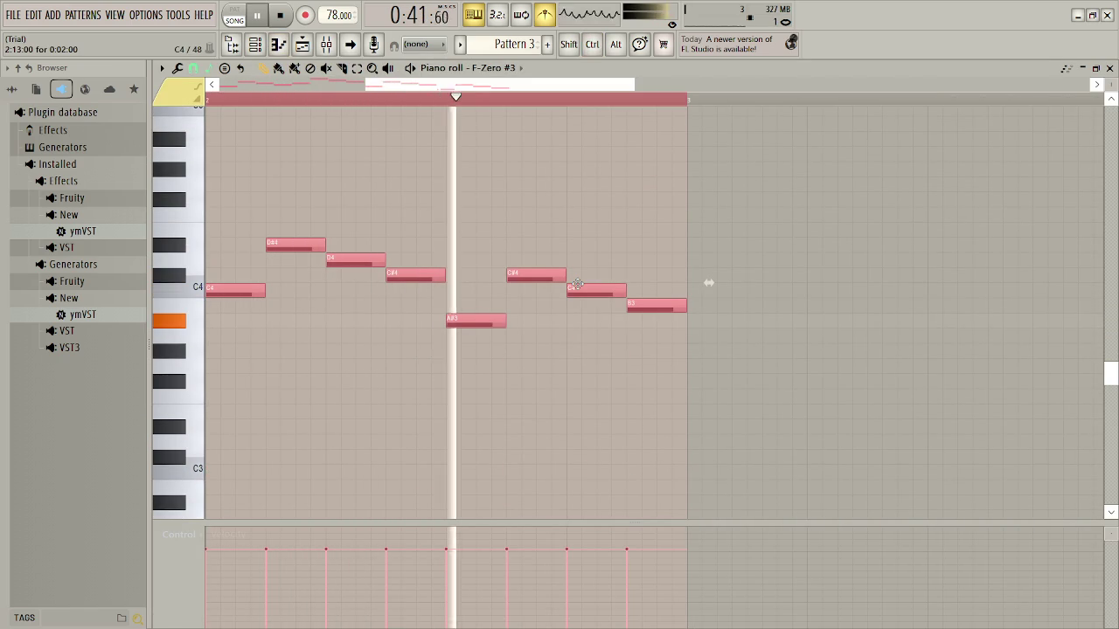
key("space")
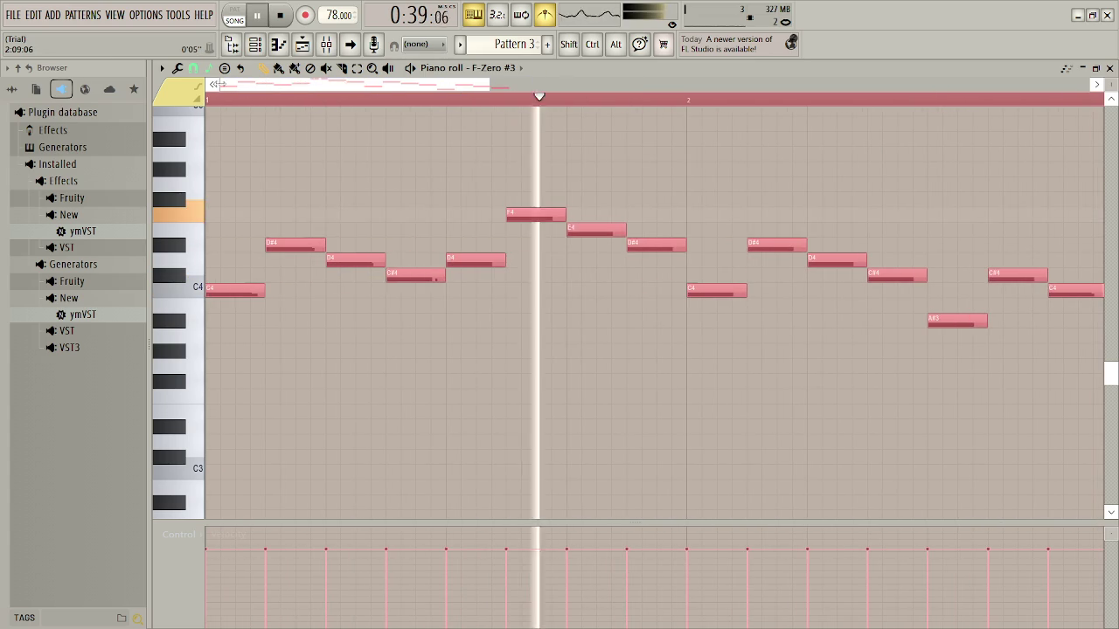
key("space")
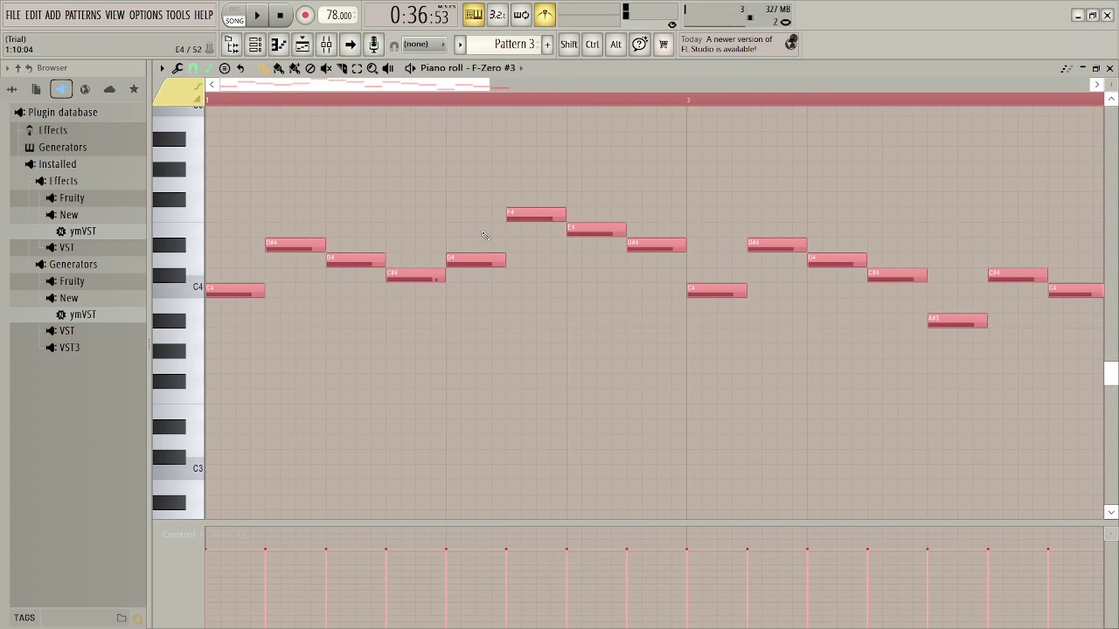
Shorten all notes to short blips, raise them an octave to start on C5, and close the piano roll
left_click(411, 278)
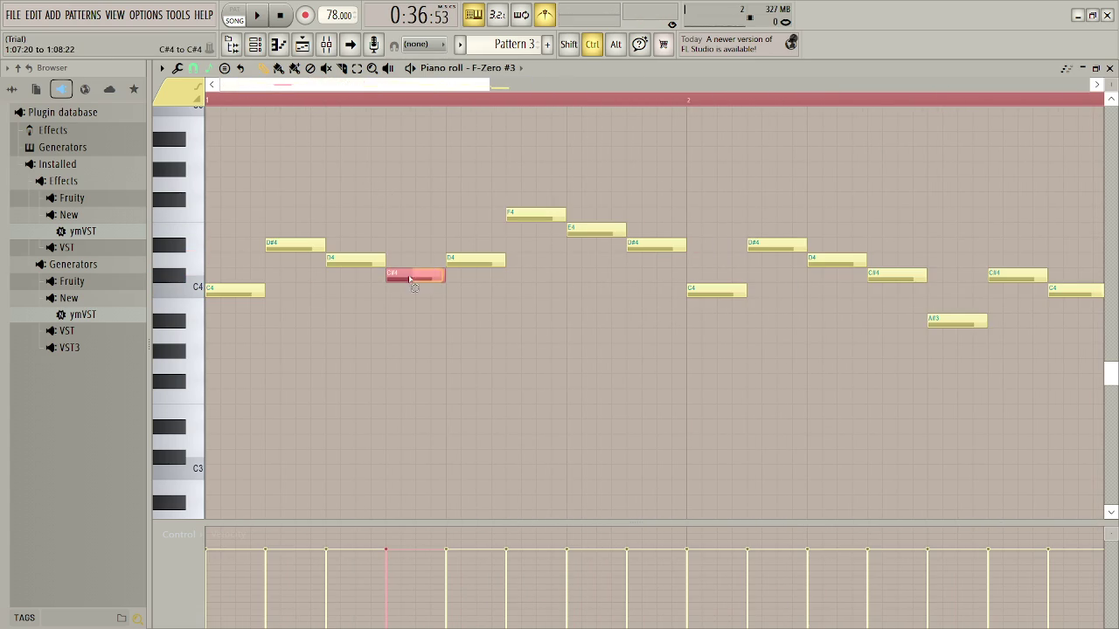
key("ctrl+a")
left_click_drag(442, 278, 378, 274)
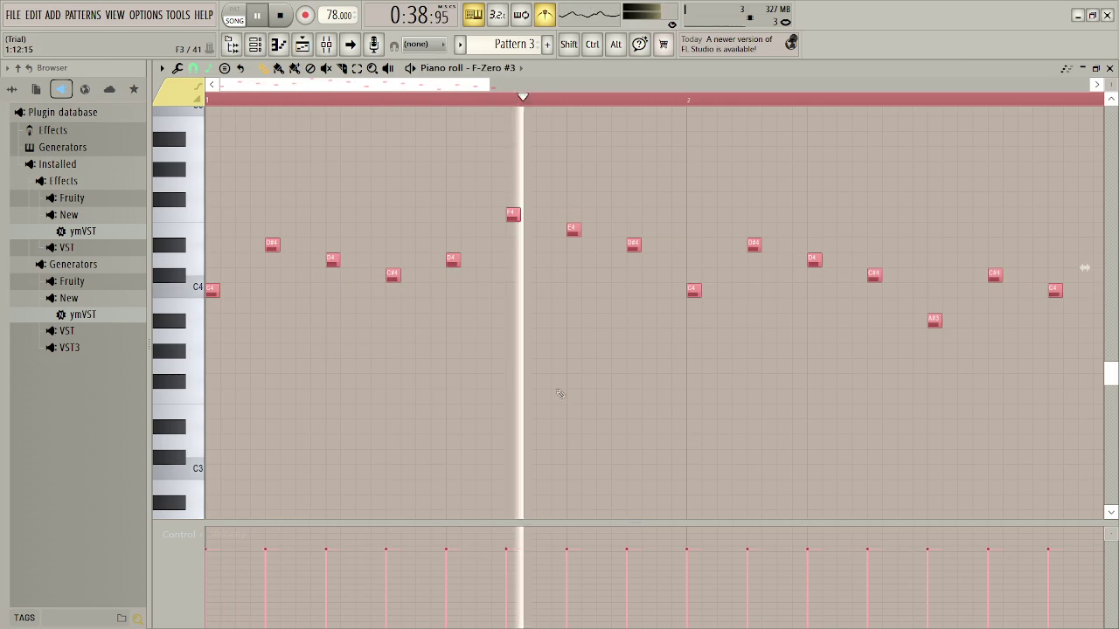
key("ctrl+Up")
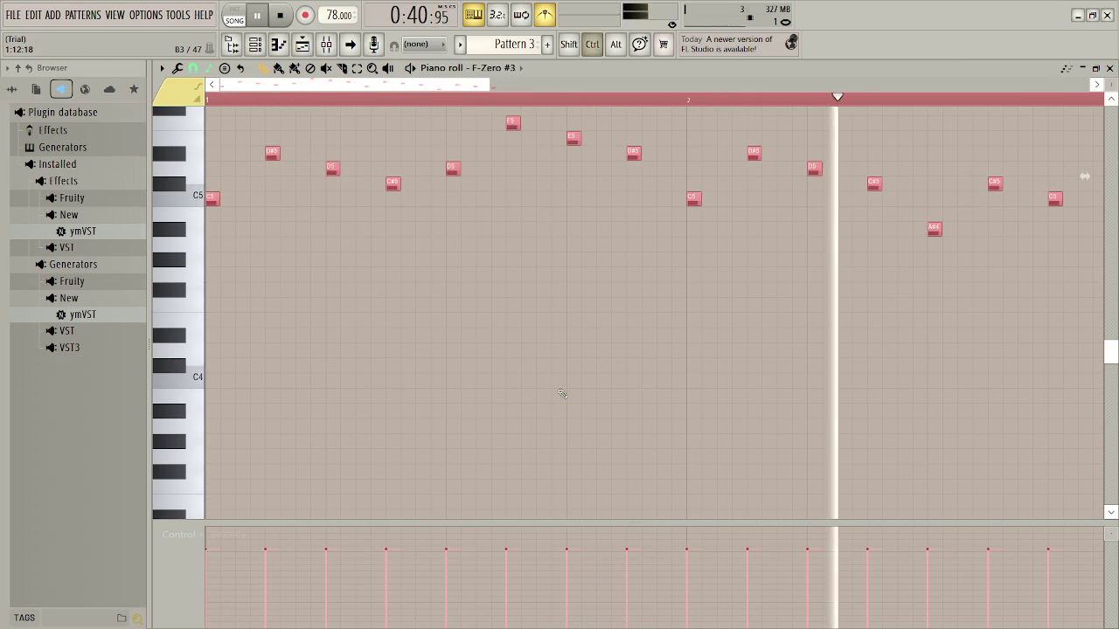
scroll(562, 394, "up", 3)
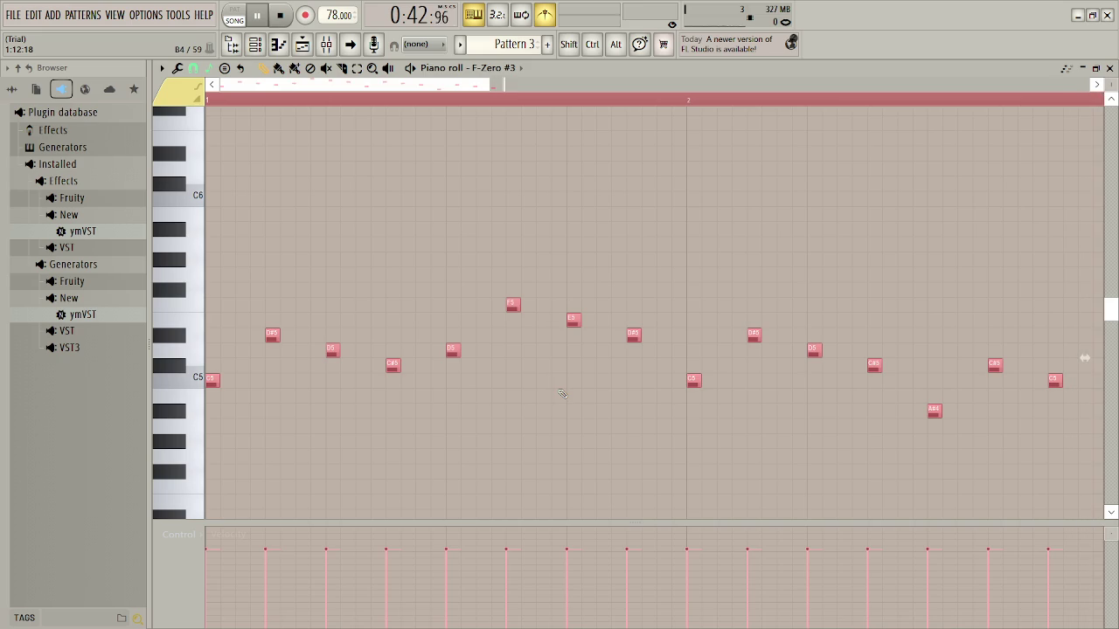
key("ctrl+d")
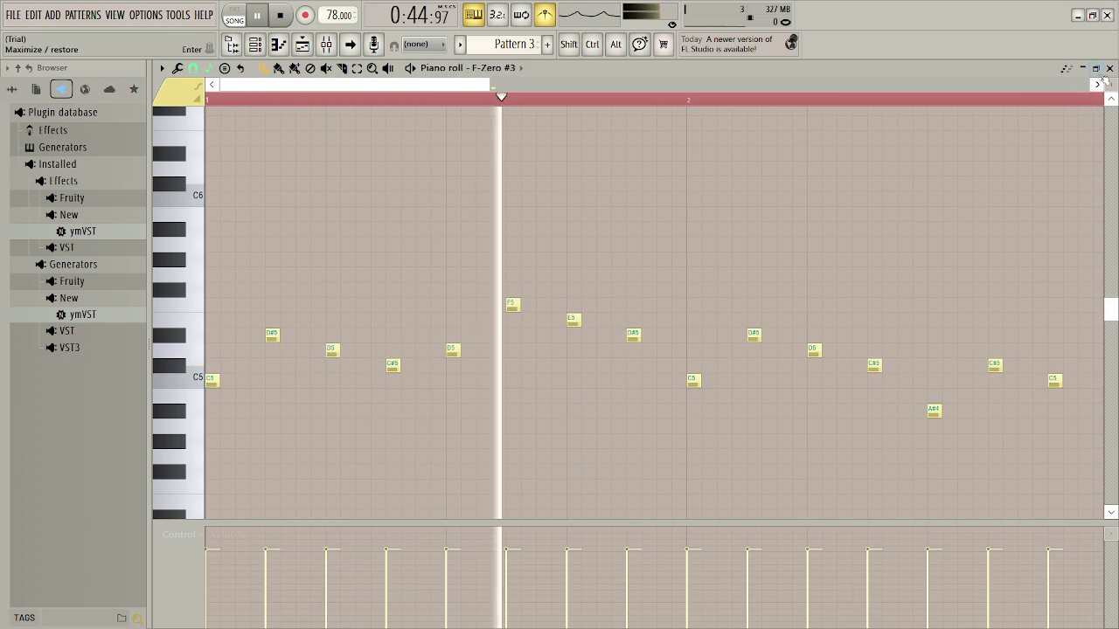
left_click(1109, 68)
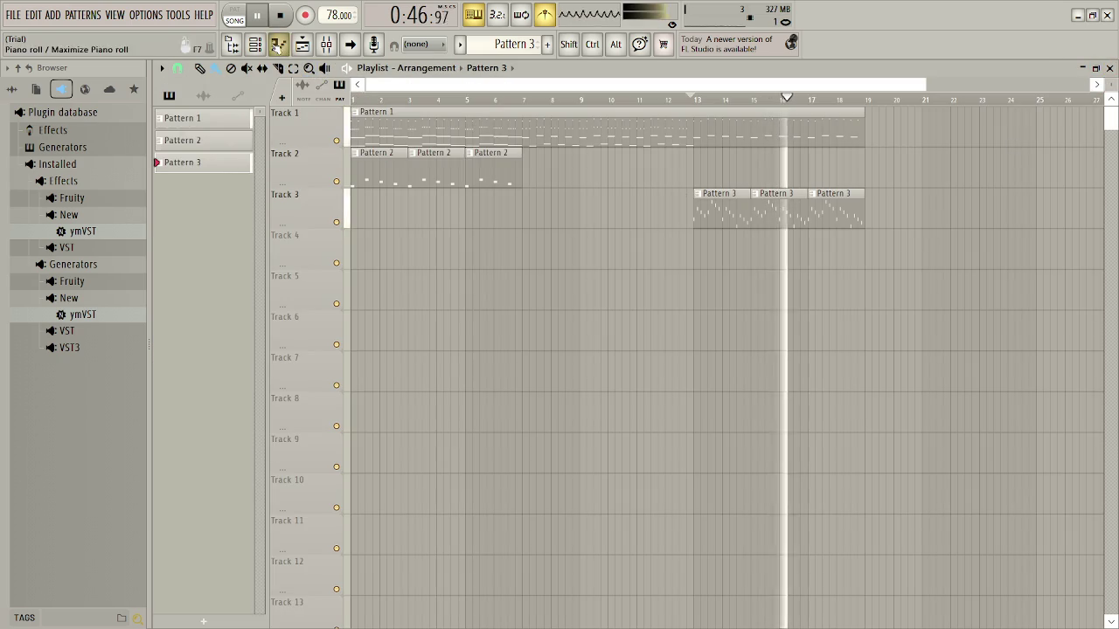
Try the FZ Muted Trumpet, FZ Slow Horn and FZ Synth Brass patches on F-Zero #3
left_click(255, 43)
left_click(874, 149)
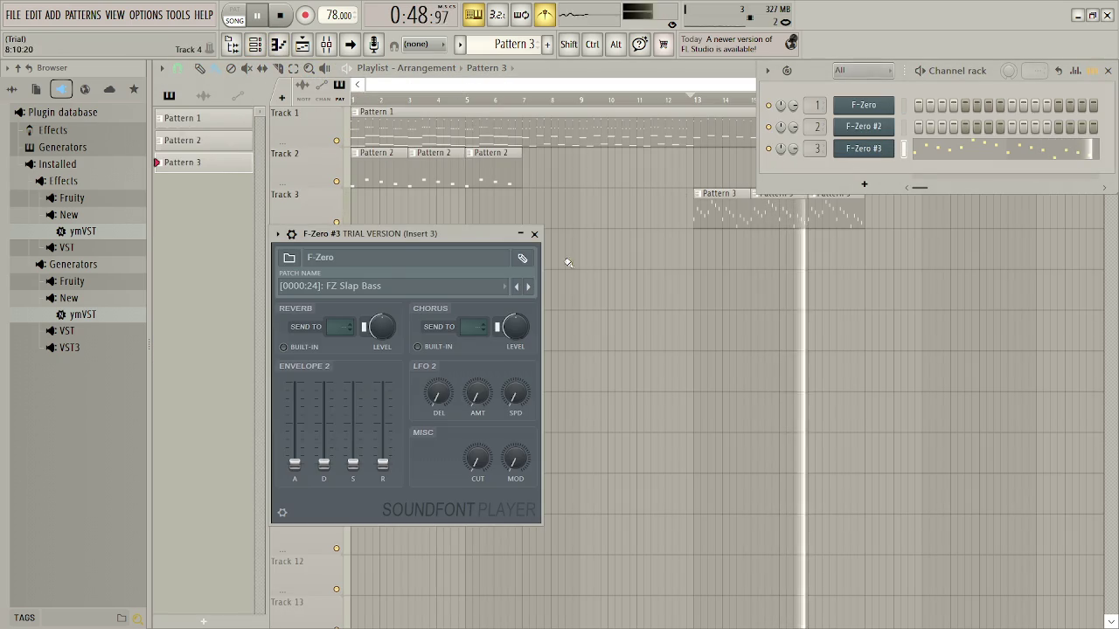
left_click(424, 294)
left_click(388, 405)
left_click(384, 289)
left_click(387, 418)
left_click(384, 287)
left_click(381, 431)
Choose FZ Square Wave, lengthen the Envelope 2 release, and replay from bar 13
left_click(390, 291)
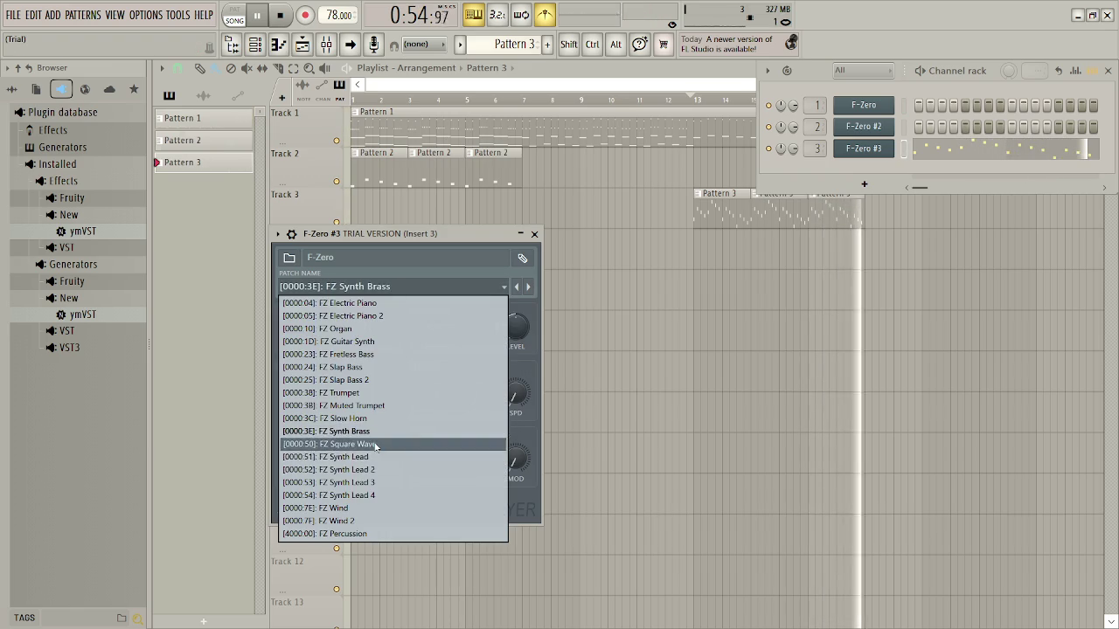
left_click(384, 440)
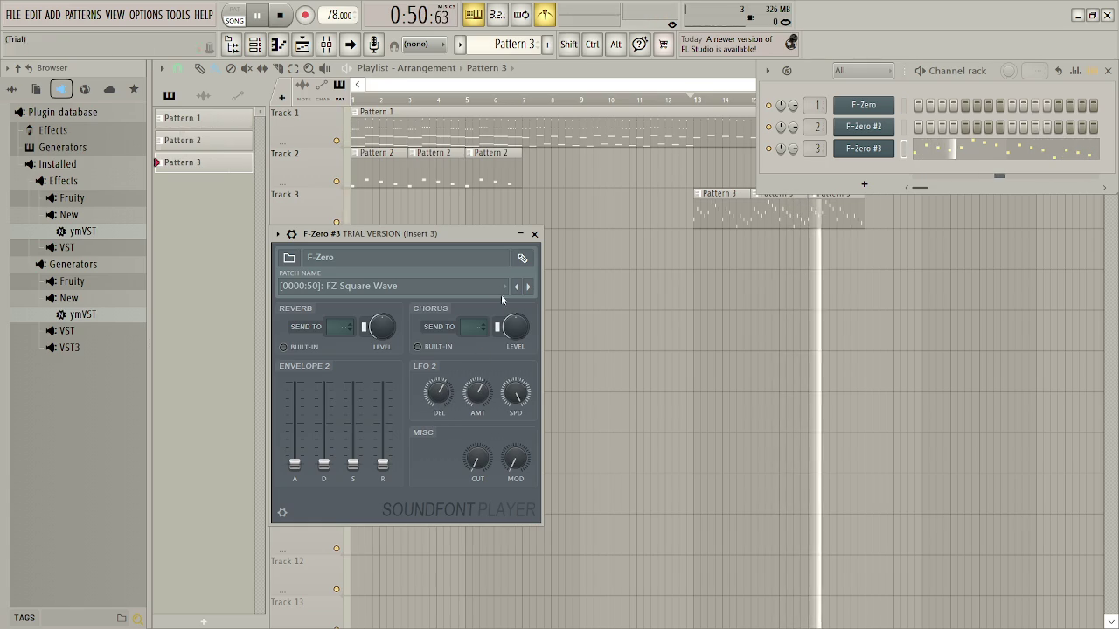
left_click_drag(382, 463, 391, 428)
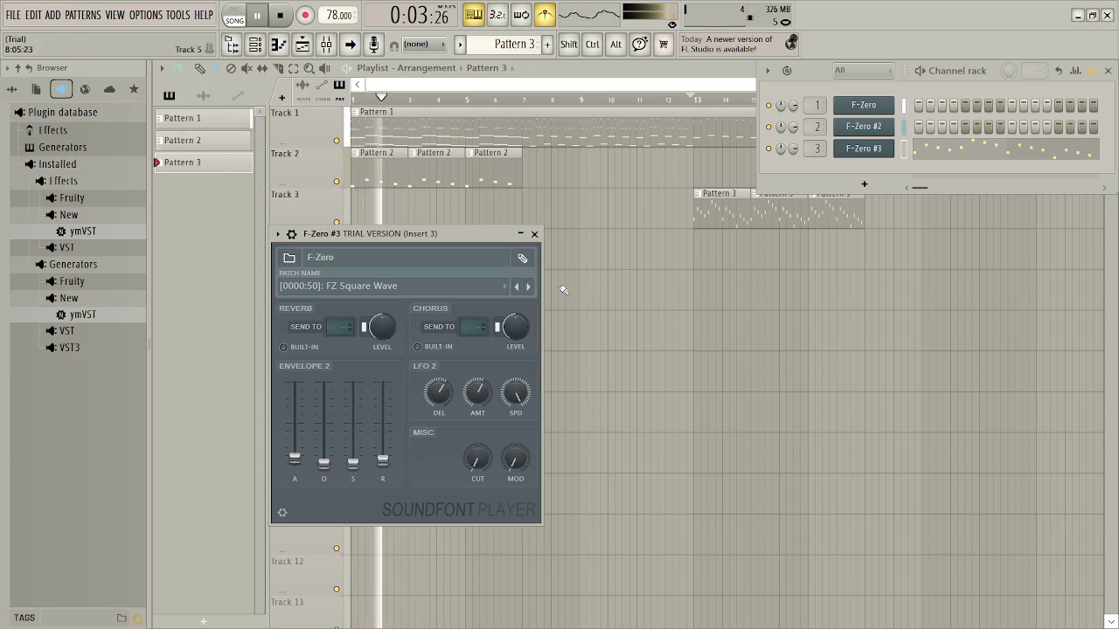
left_click(690, 96)
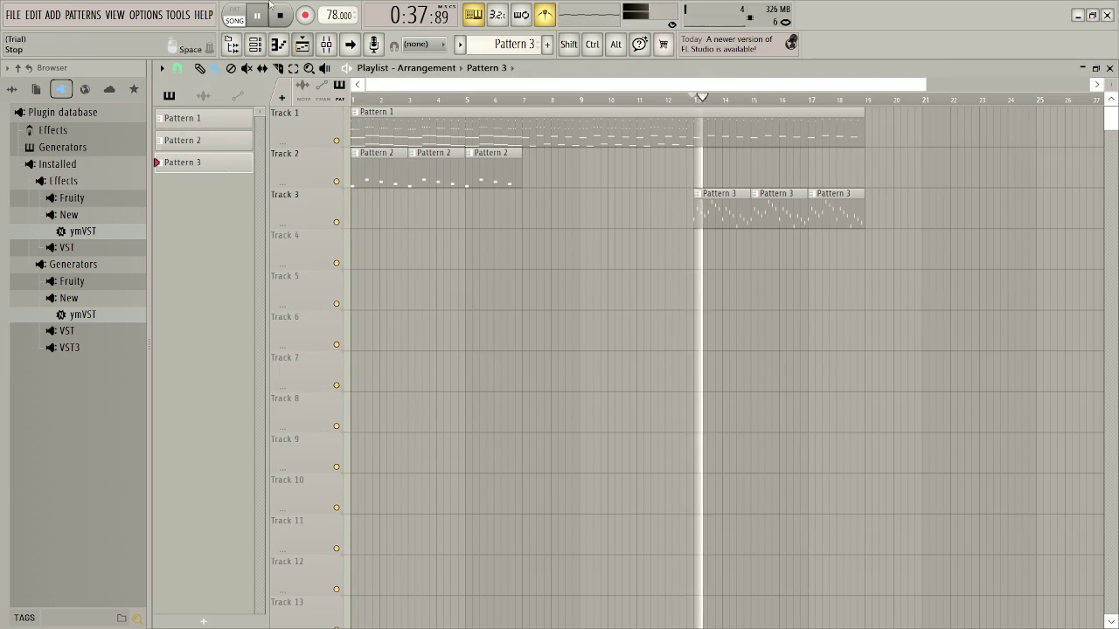
Check the F-Zero #3 instrument in the Channel rack, then bring up the mixer on Insert 3
left_click(302, 44)
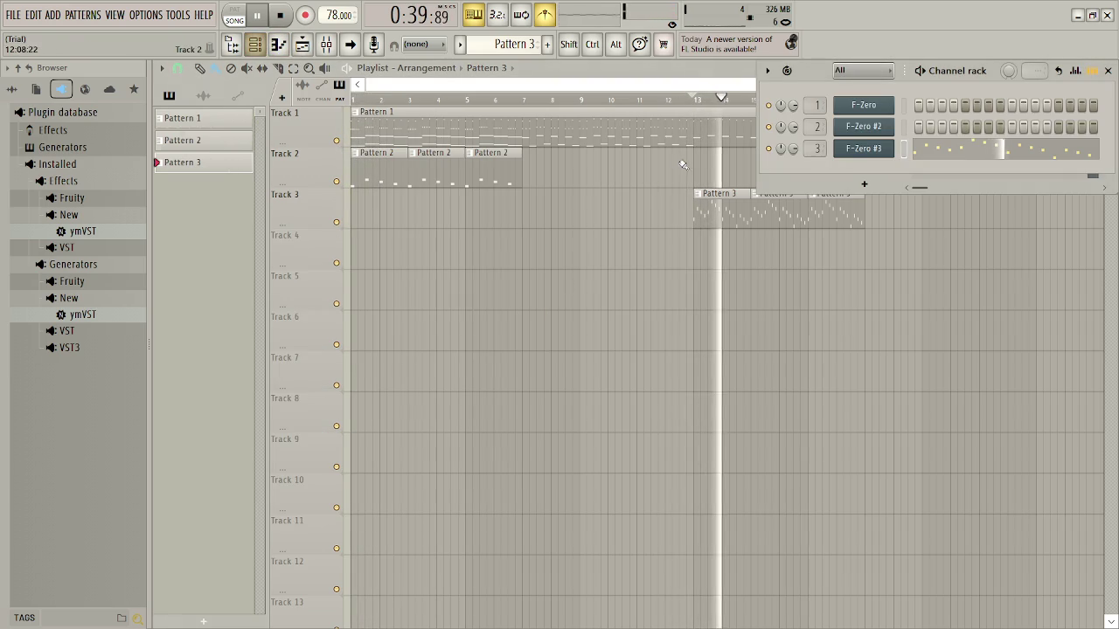
left_click(863, 150)
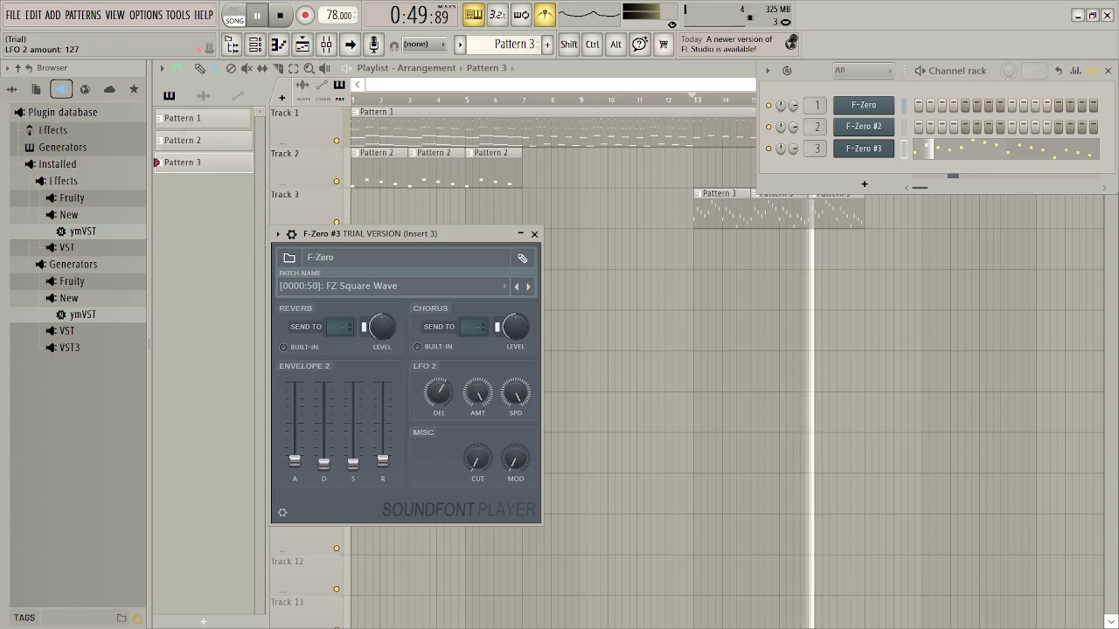
left_click(864, 148)
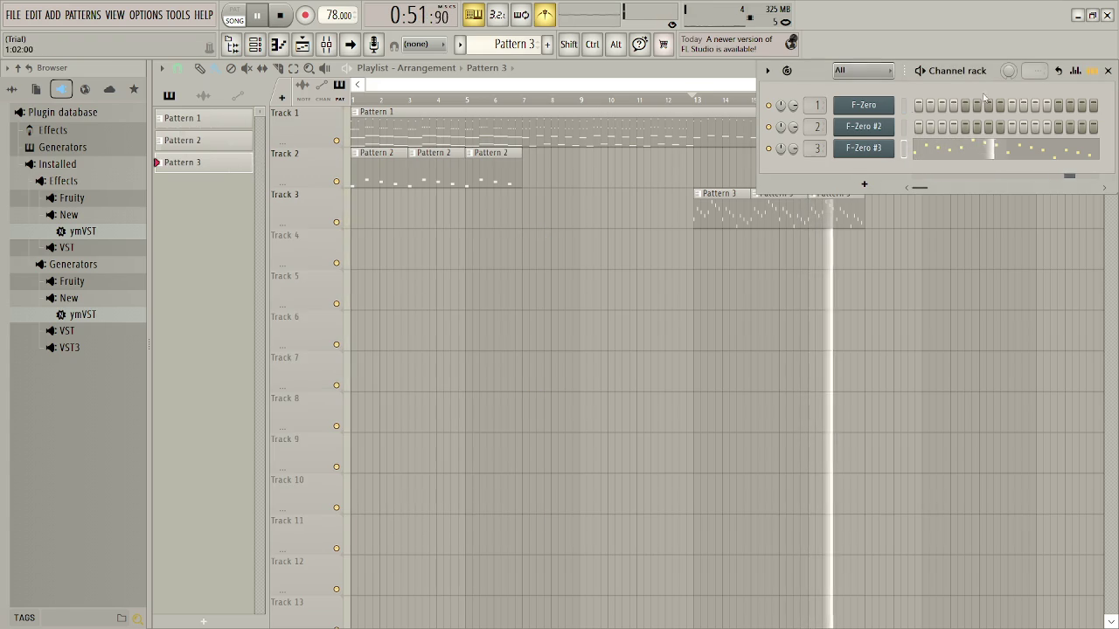
left_click(1111, 70)
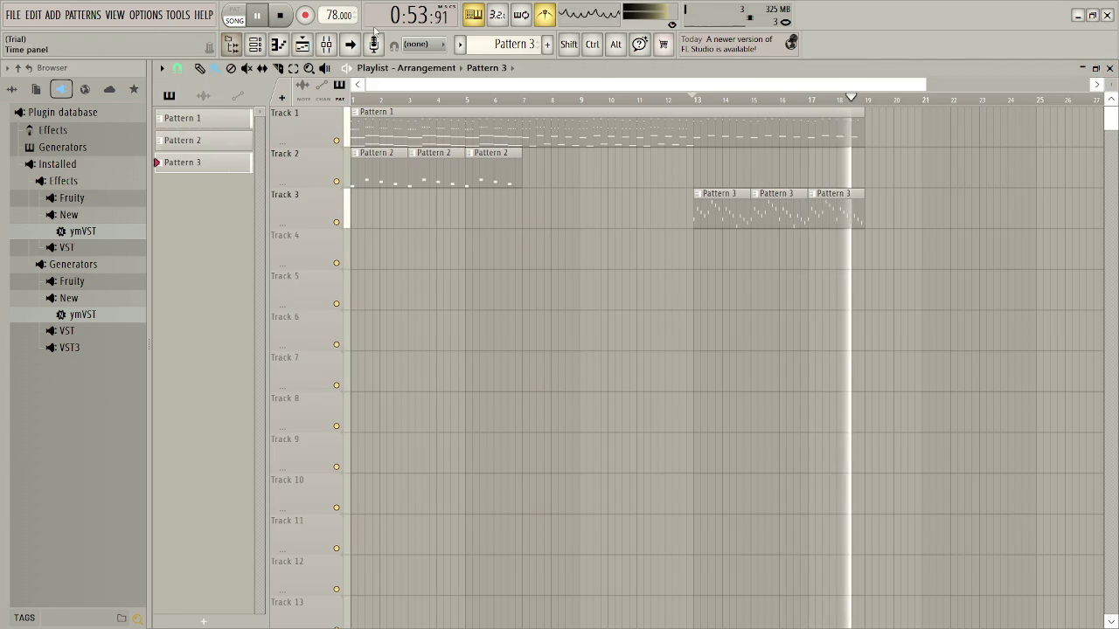
left_click(326, 44)
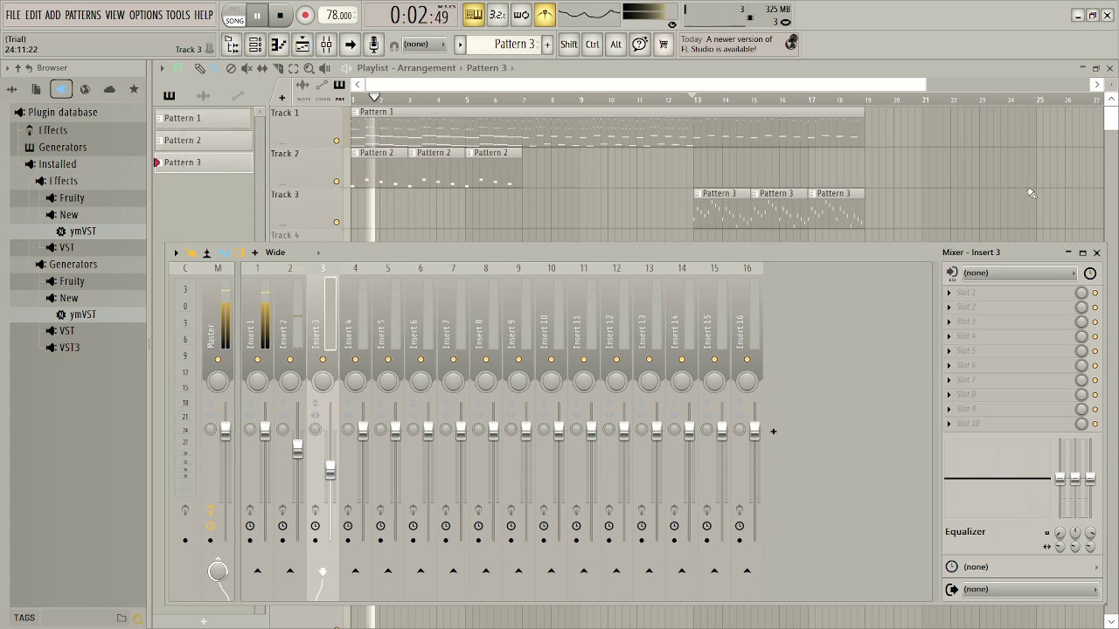
Jump playback to bar 13 and nudge the Insert 3 fader up slightly, to about 73% (-6.4 dB)
left_click(1096, 253)
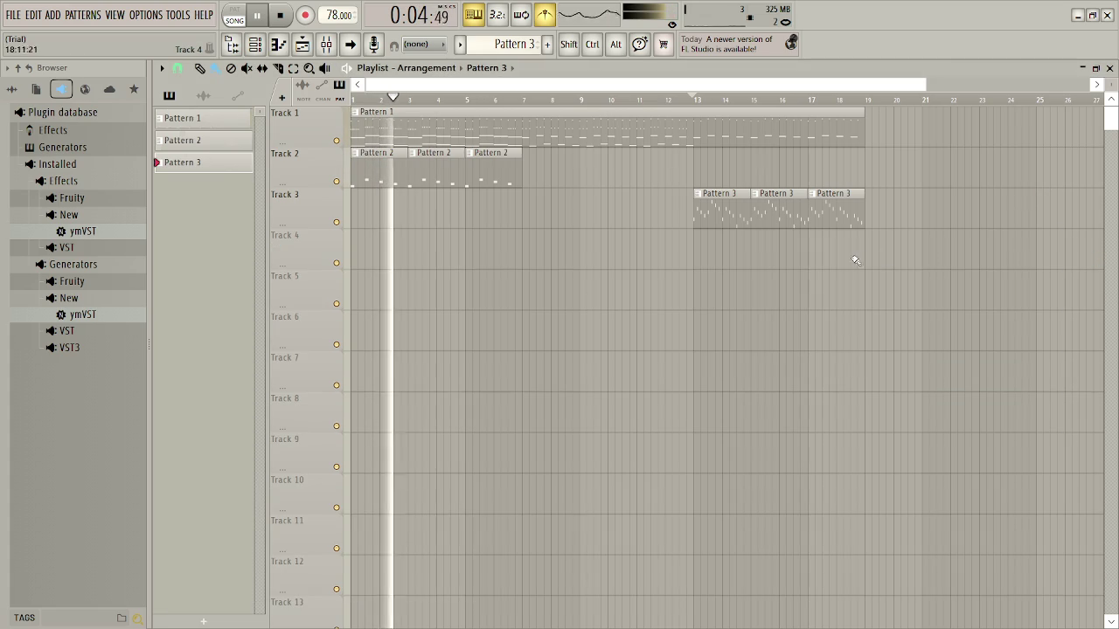
left_click(696, 98)
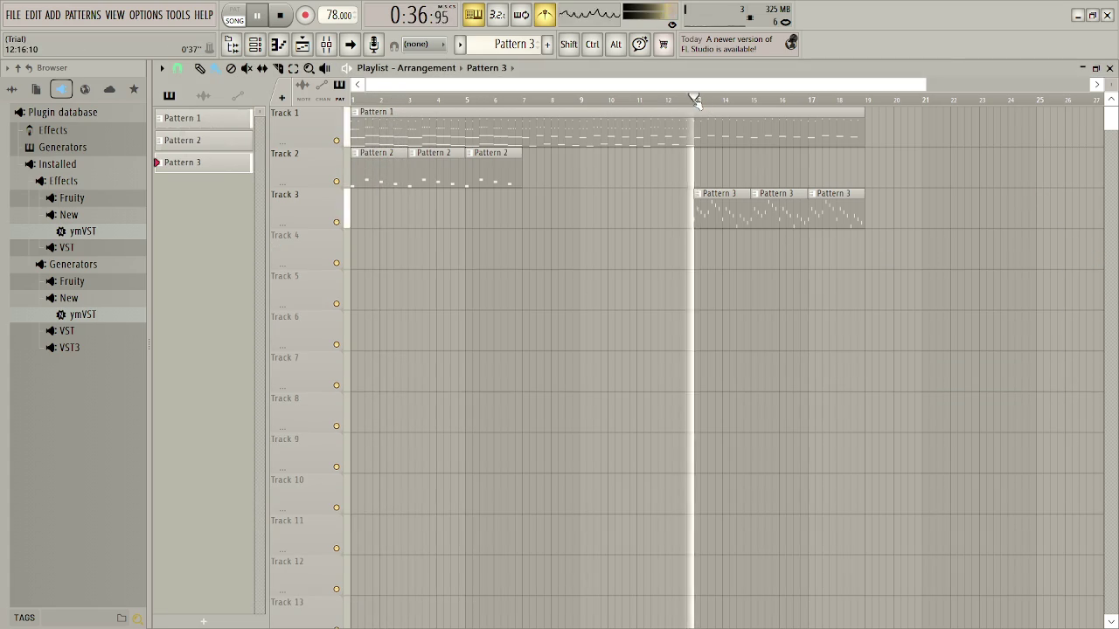
left_click(325, 43)
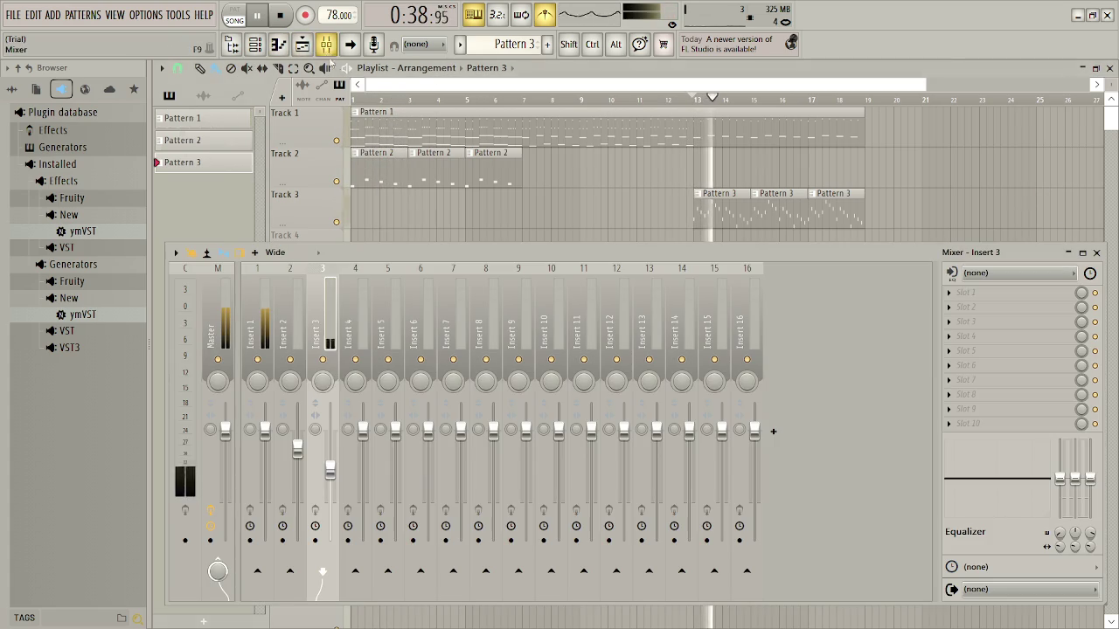
left_click_drag(343, 475, 342, 464)
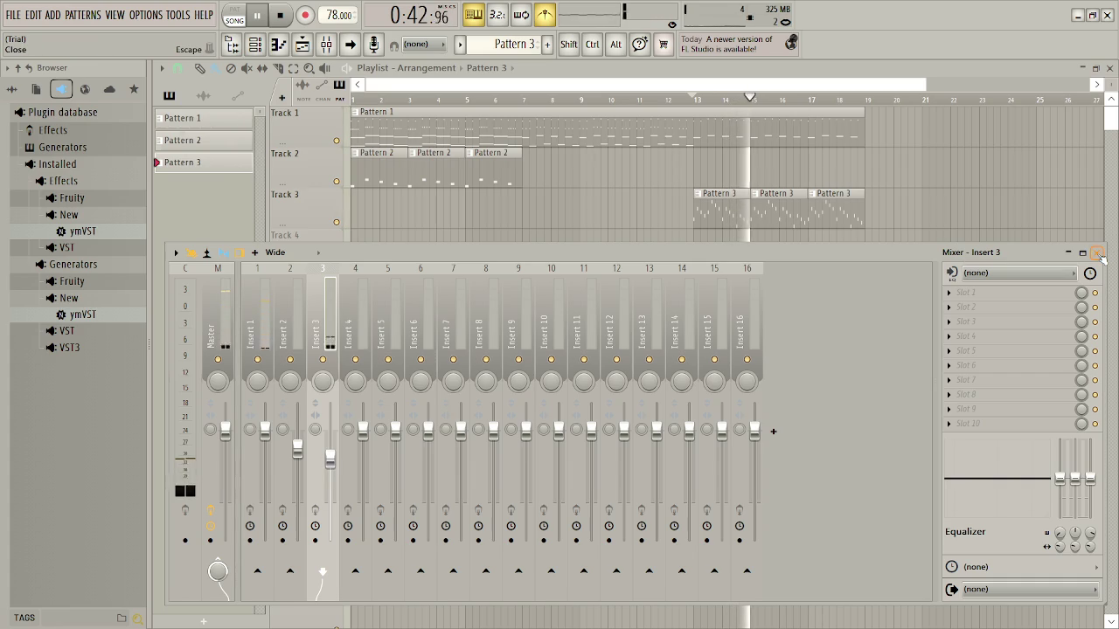
key("F9")
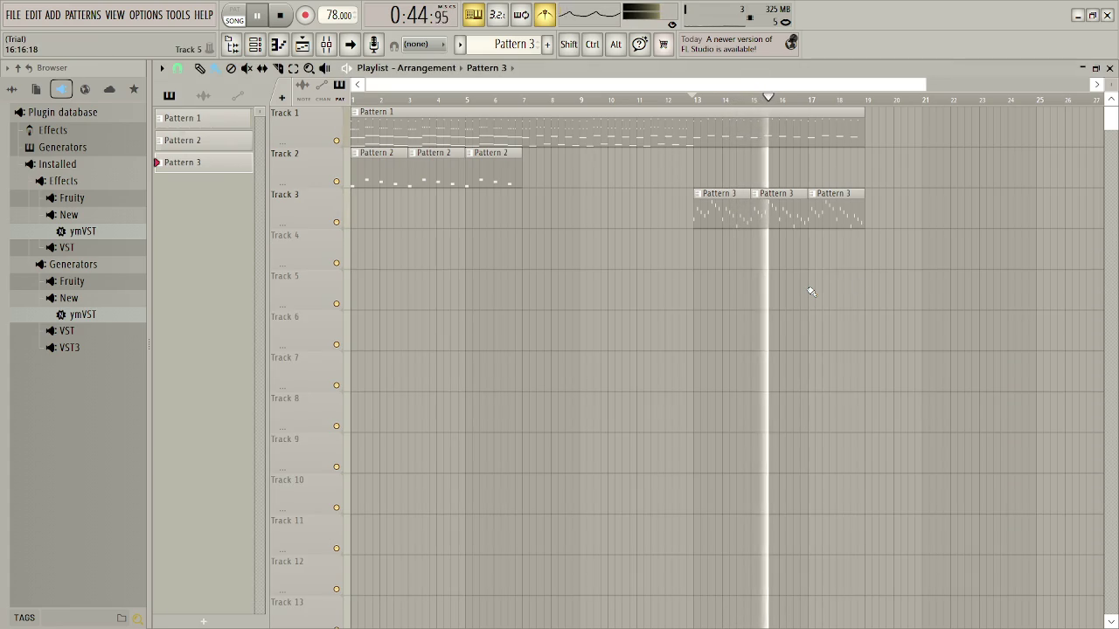
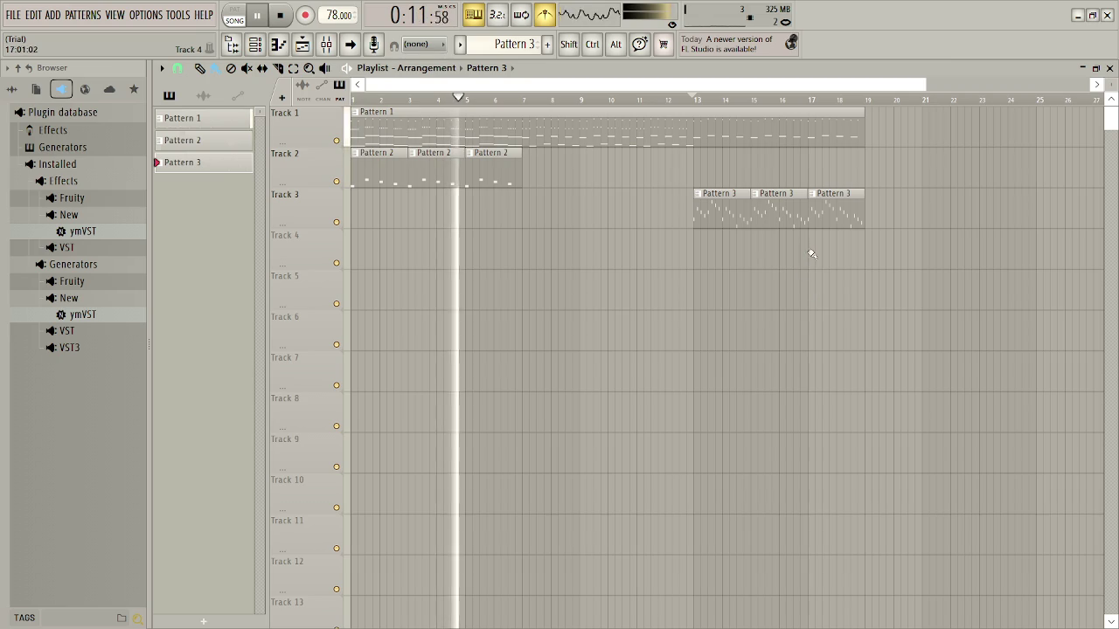
Stop playback and shift Track 2's three Pattern 2 clips right so they start at bar 7
key("space")
left_click_drag(542, 171, 386, 170)
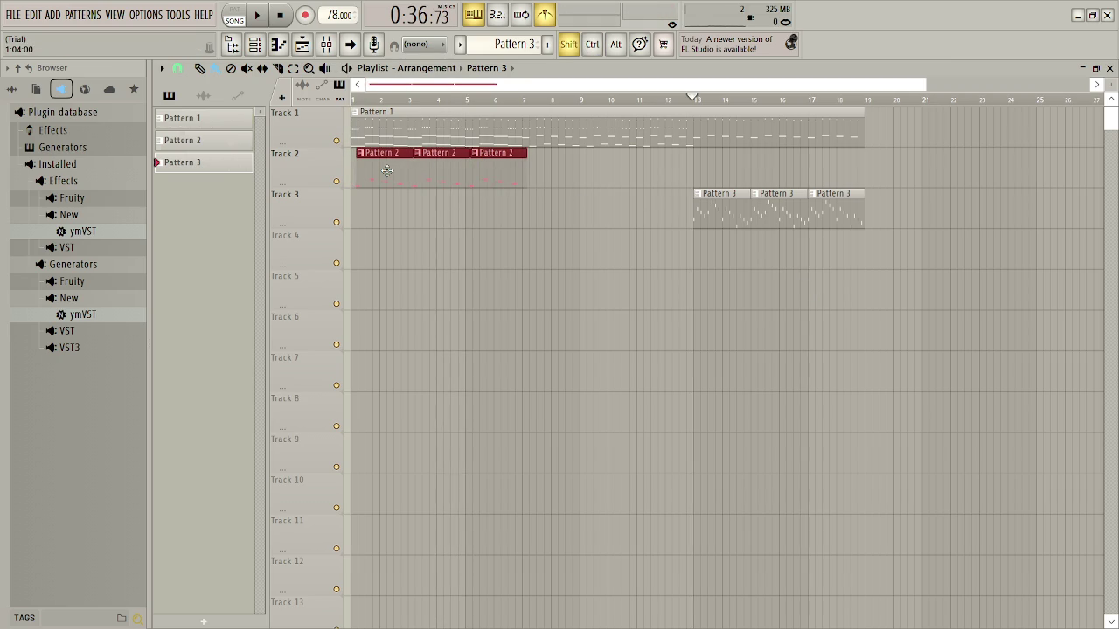
key("shift+Right")
key("shift+Right")
key("shift+Right")
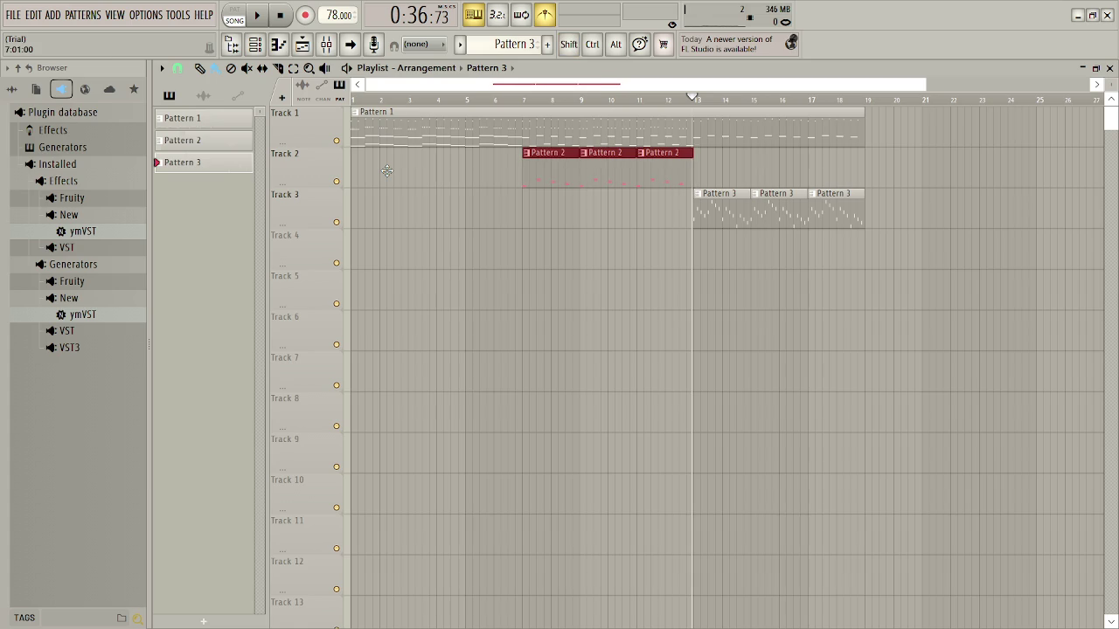
left_click(641, 232)
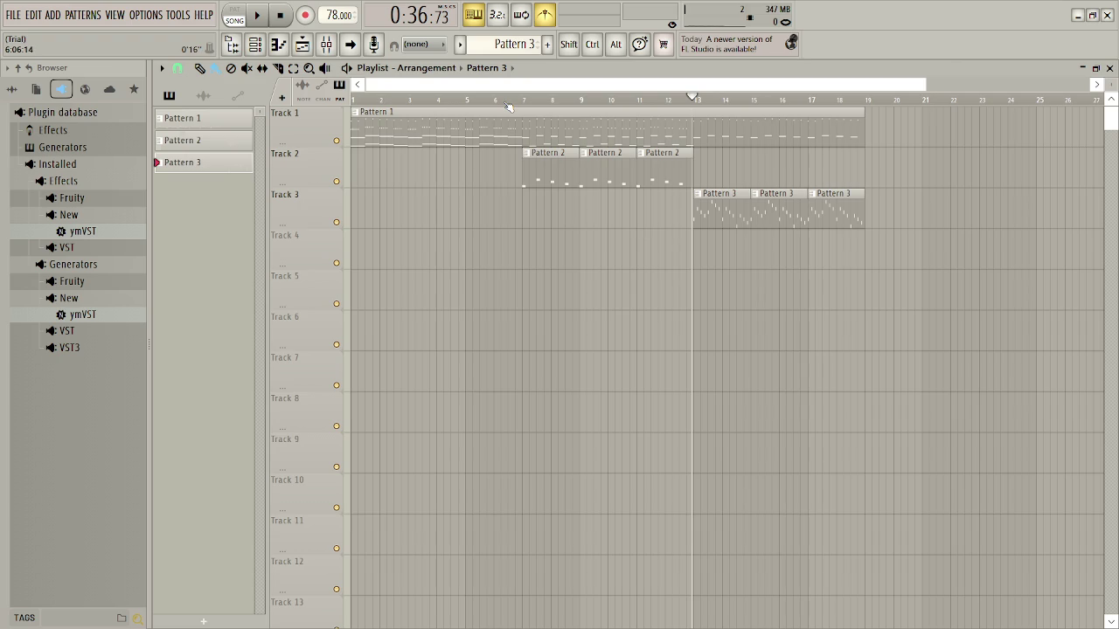
left_click(455, 97)
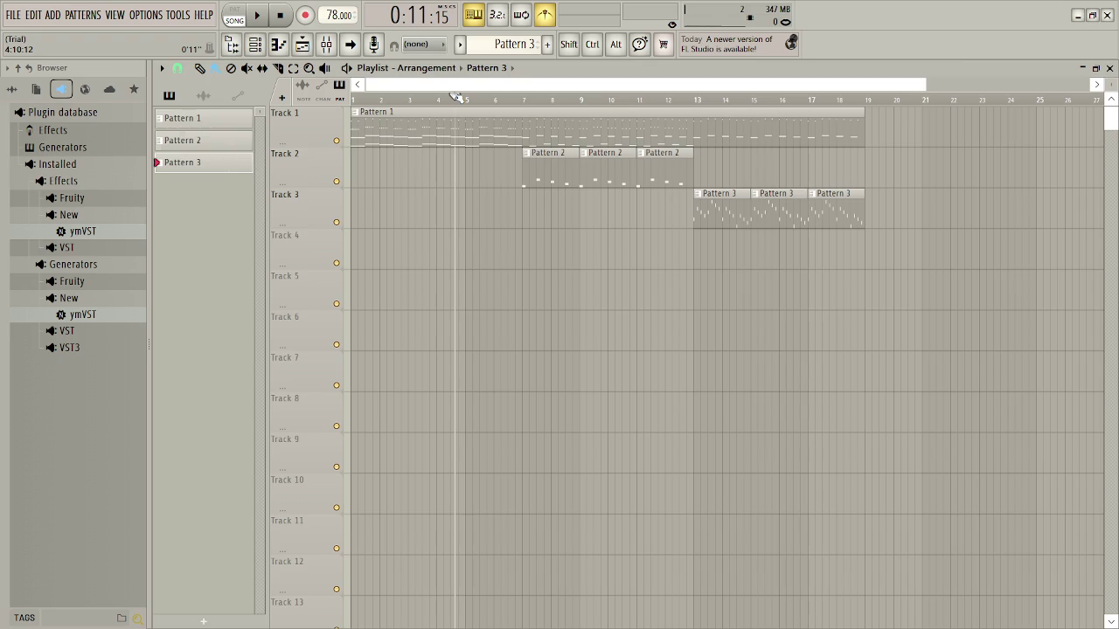
key("space")
left_click(521, 97)
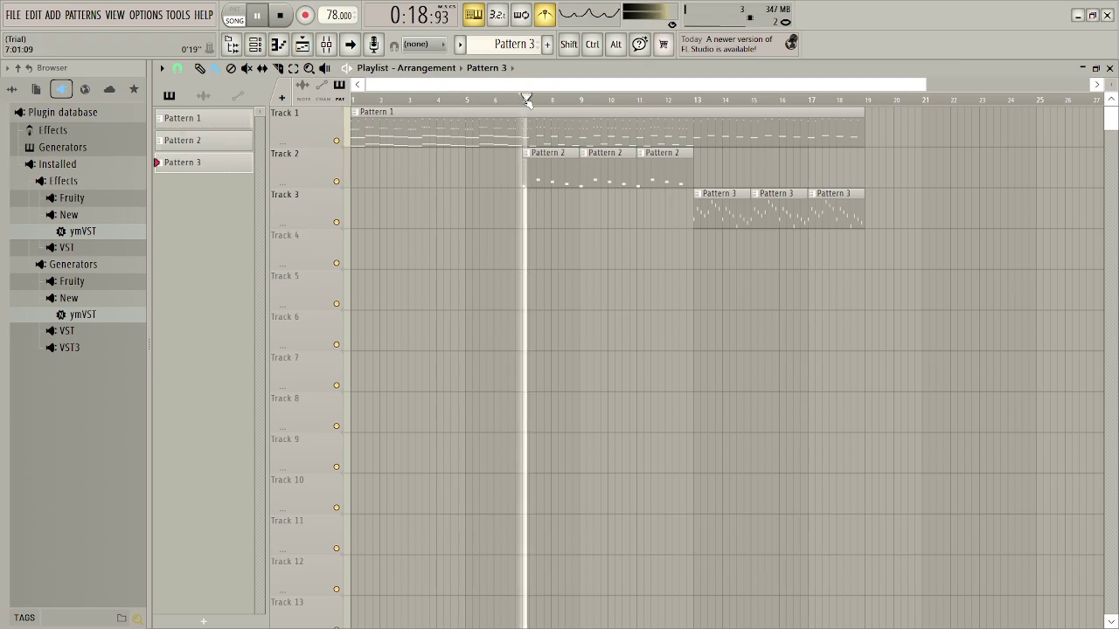
left_click(355, 98)
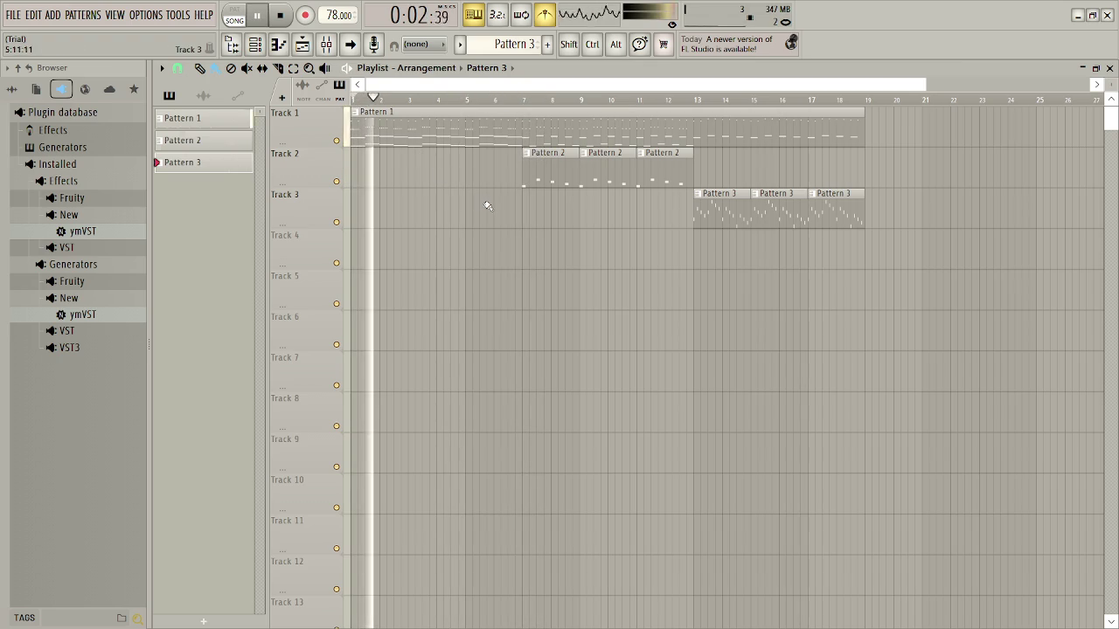
left_click(536, 102)
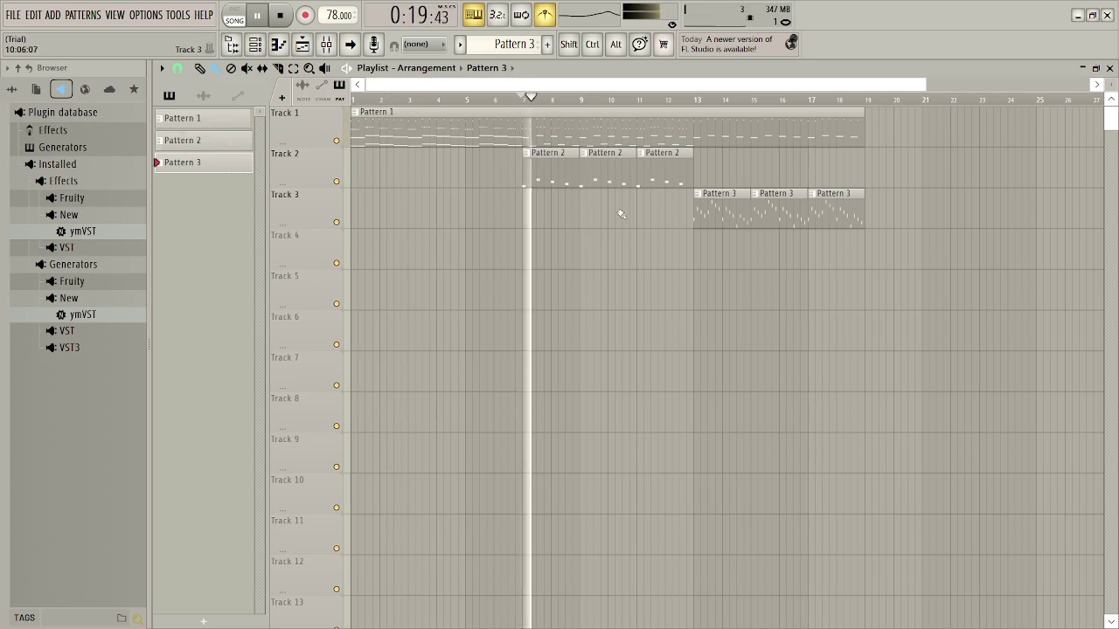
left_click(701, 100)
left_click(684, 100)
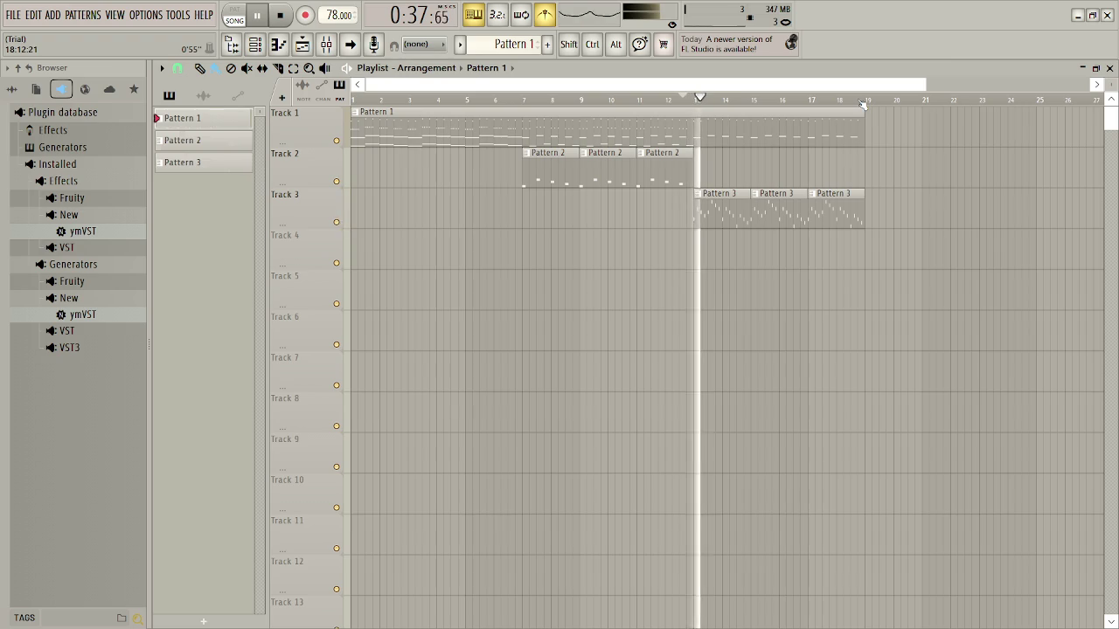
double_click(722, 209)
key("ctrl+a")
key("ctrl+Up")
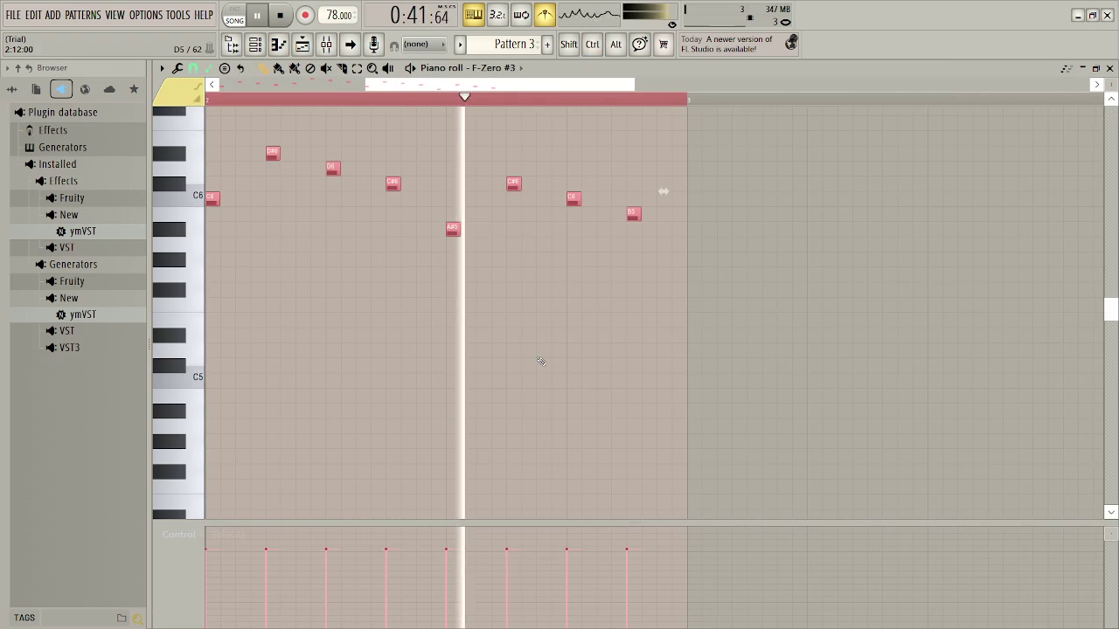
key("ctrl+Up")
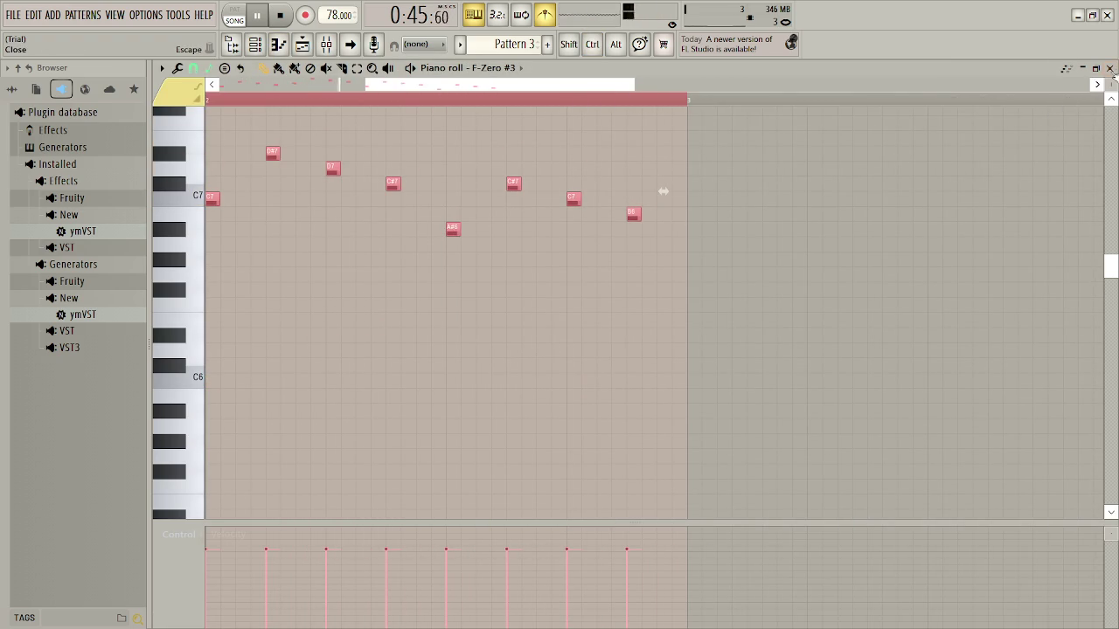
left_click(1109, 68)
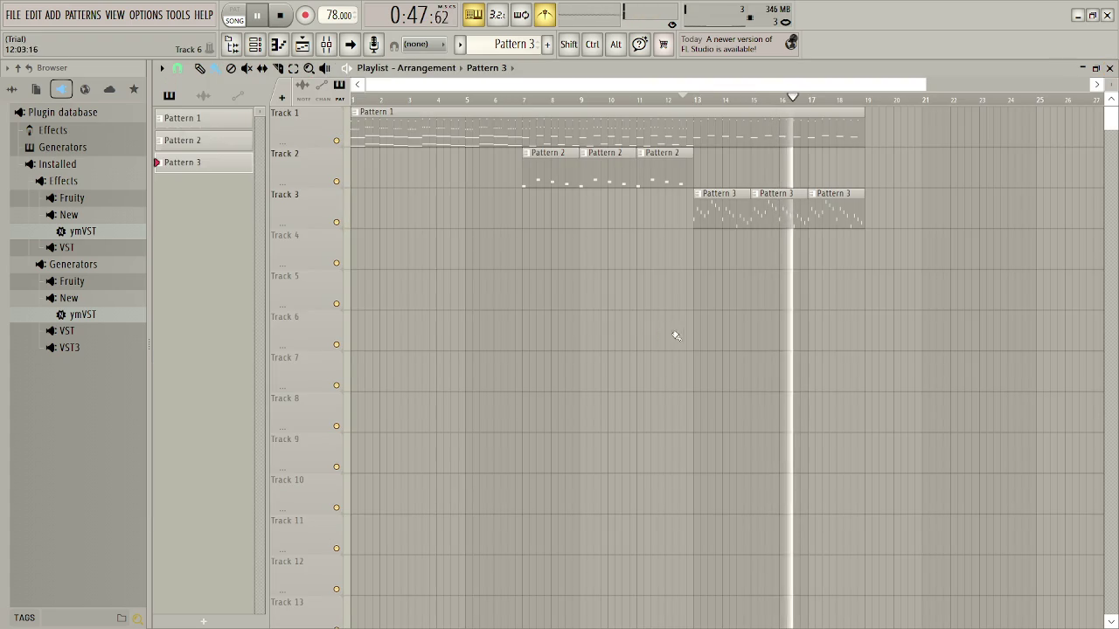
key("F7")
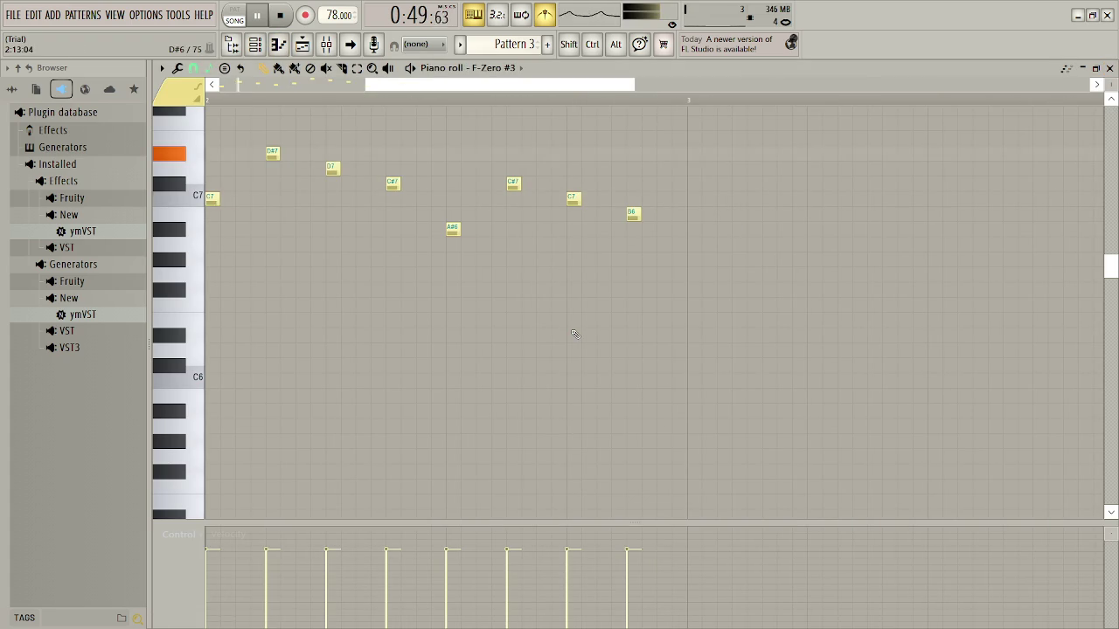
key("ctrl+a")
key("ctrl+Down")
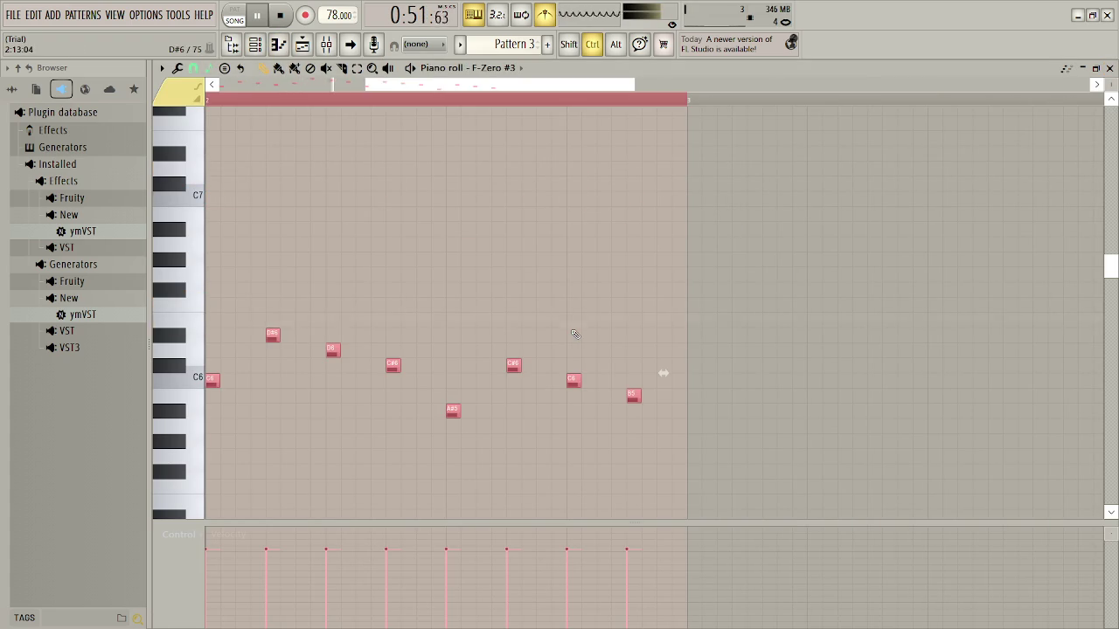
key("ctrl+Down")
key("ctrl+Down")
key("ctrl+Down")
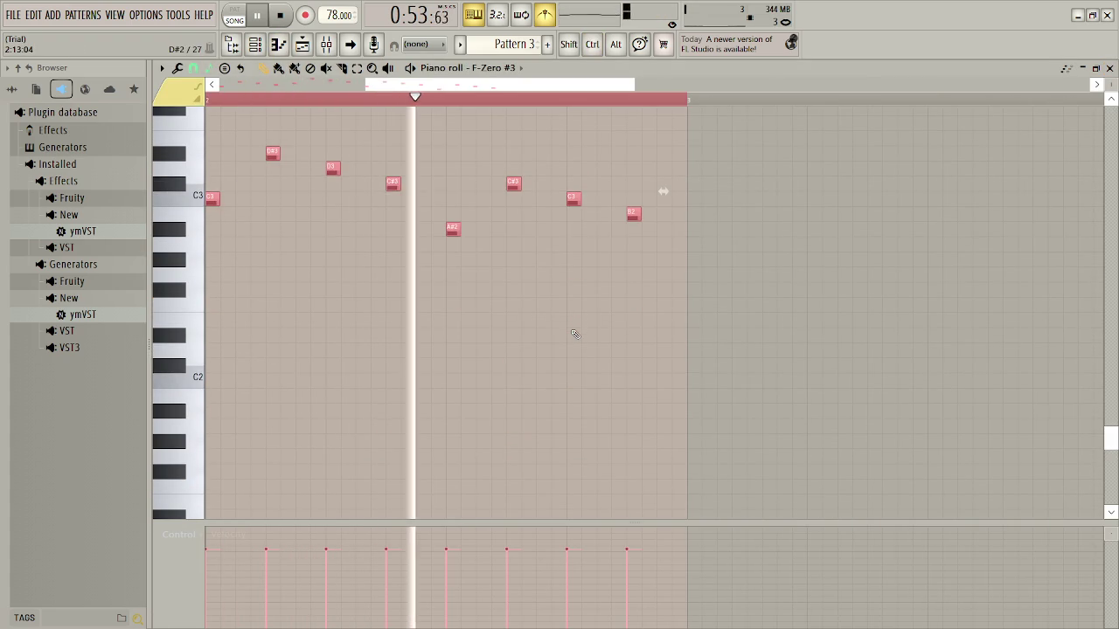
key("ctrl+Up")
key("space")
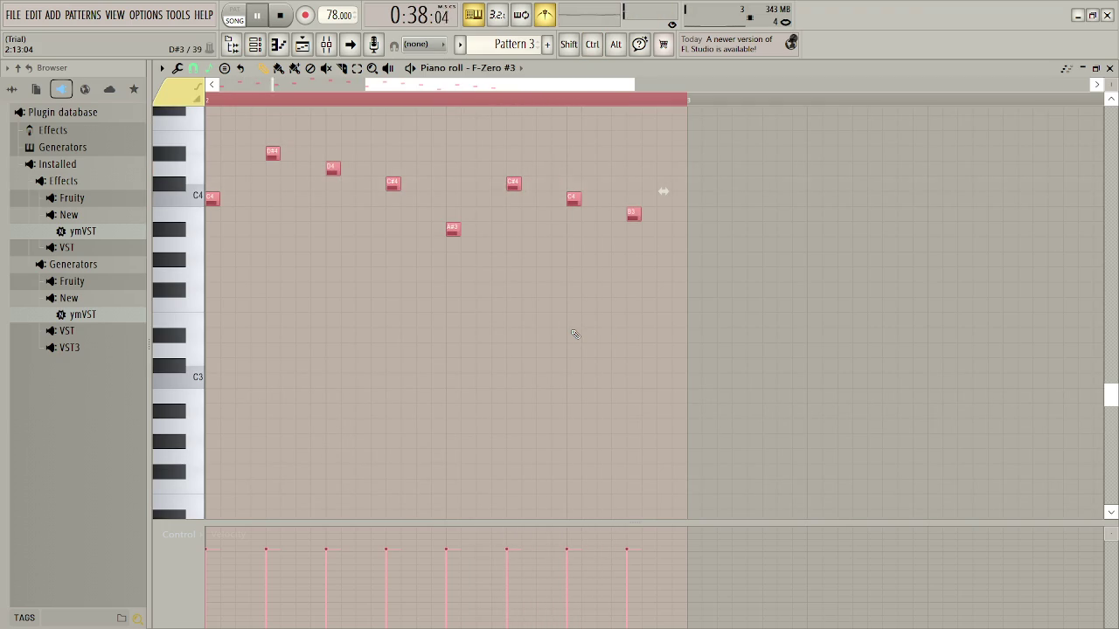
key("shift+Up")
key("shift+Up")
key("shift+Up")
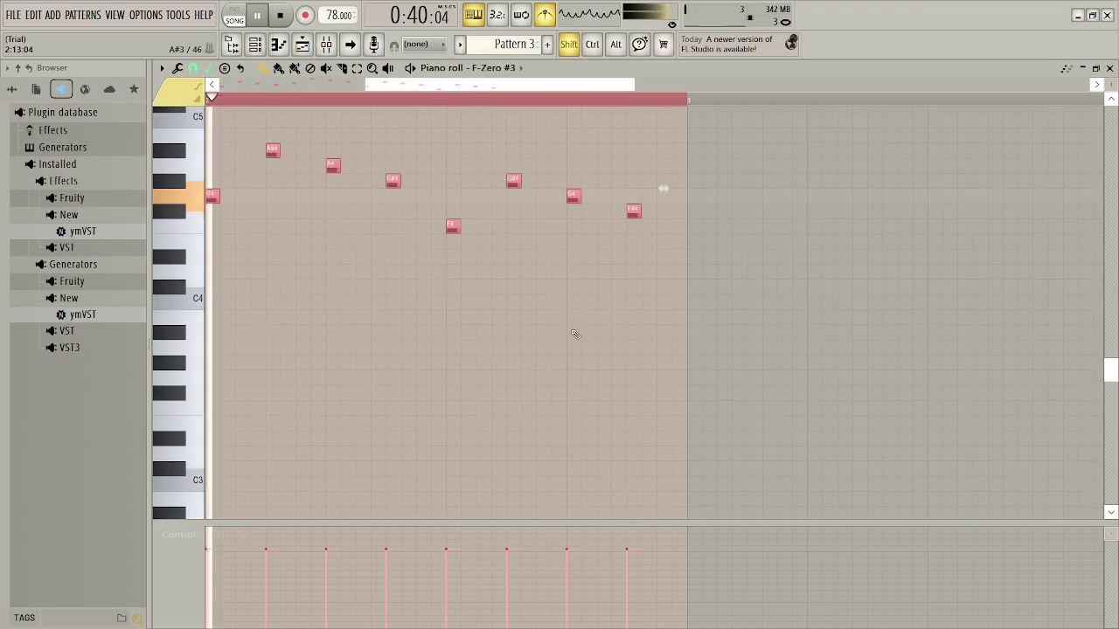
key("shift+Up")
key("shift+Up")
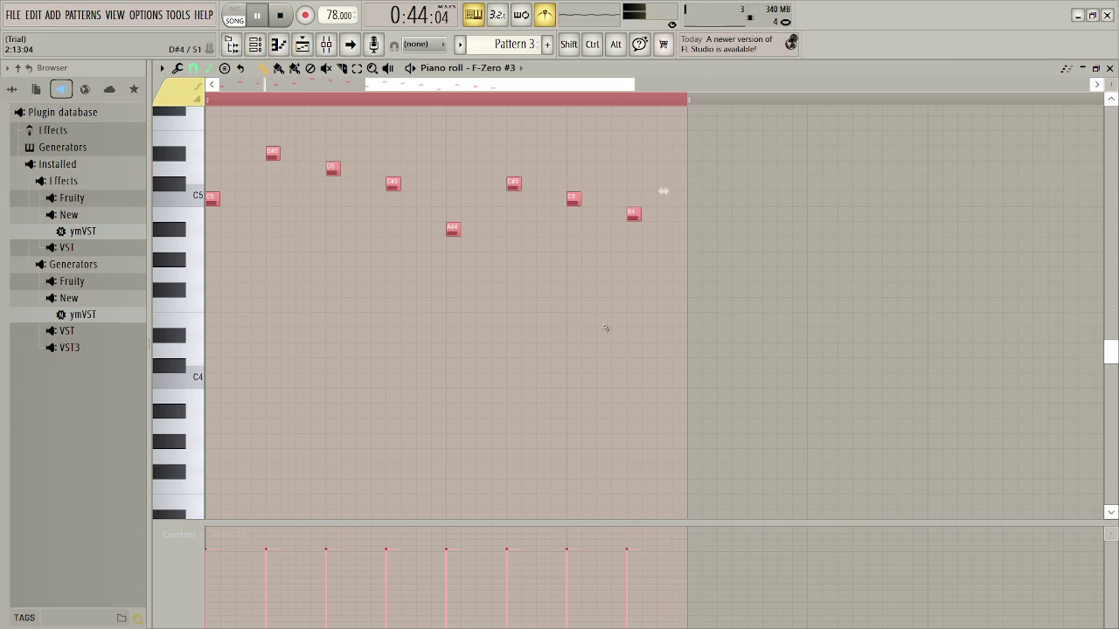
left_click(1113, 68)
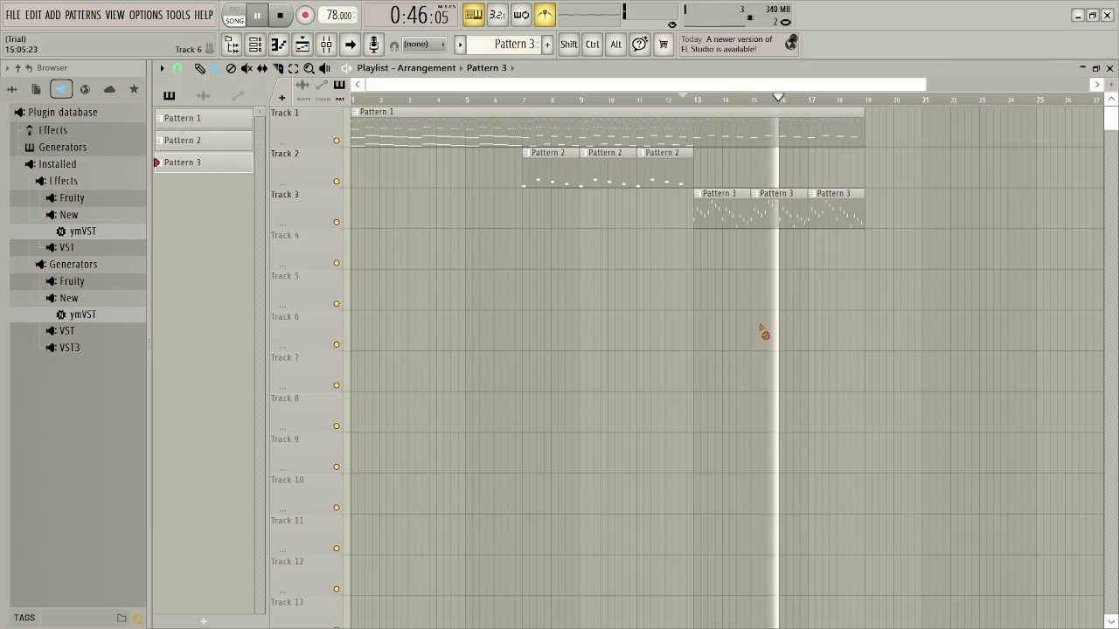
Duplicate Track 2's three Pattern 2 clips and place the copies at bars 1–7
key("space")
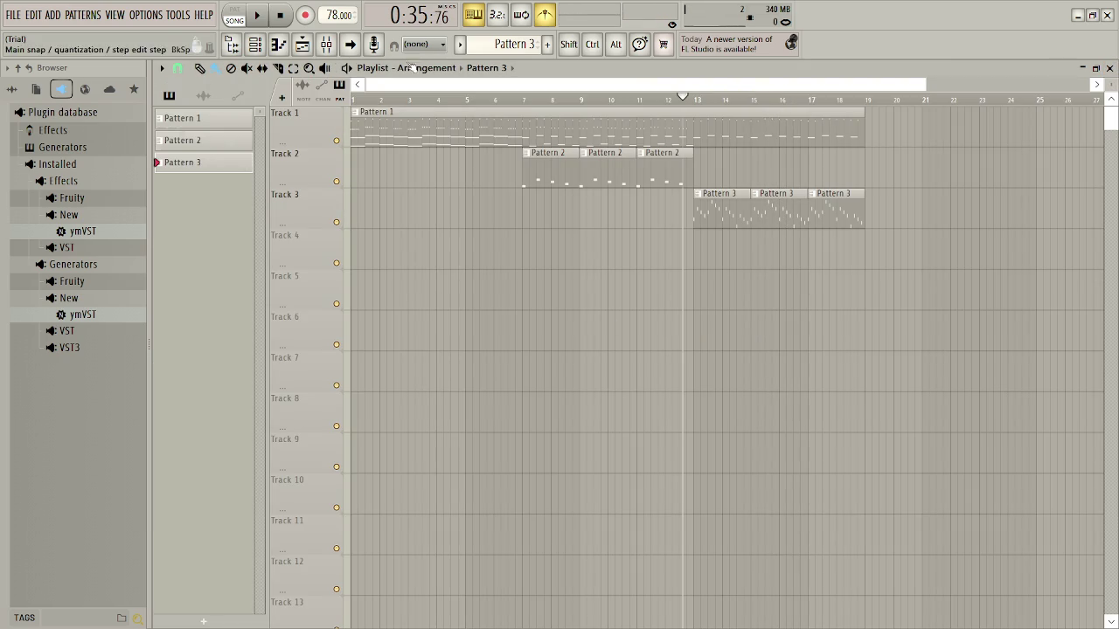
left_click_drag(512, 169, 656, 166)
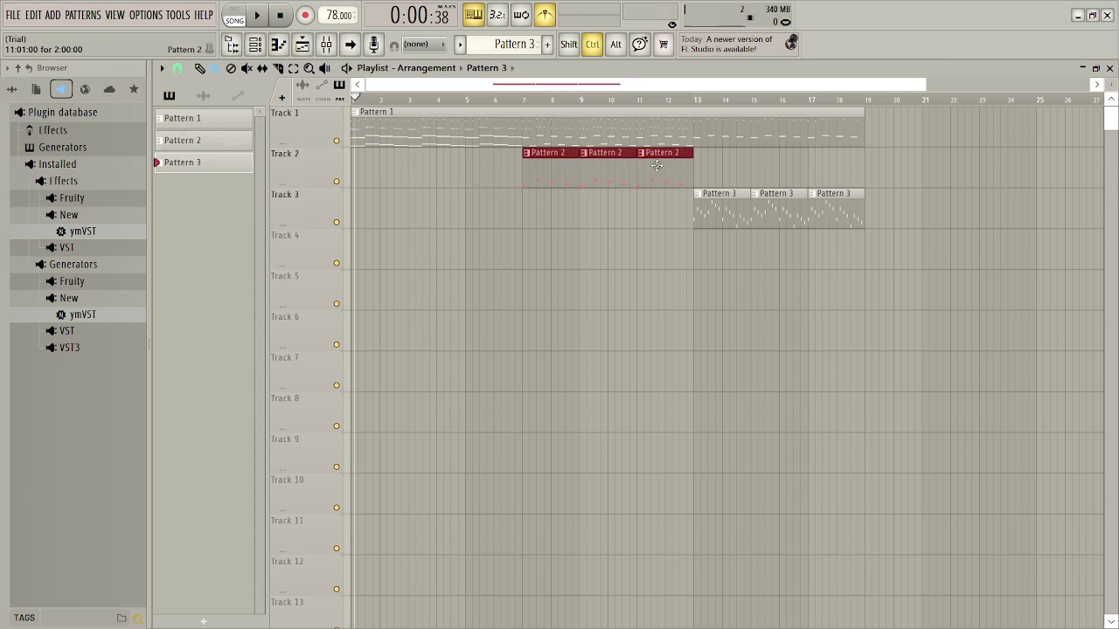
key("ctrl+b")
left_click_drag(845, 167, 503, 168)
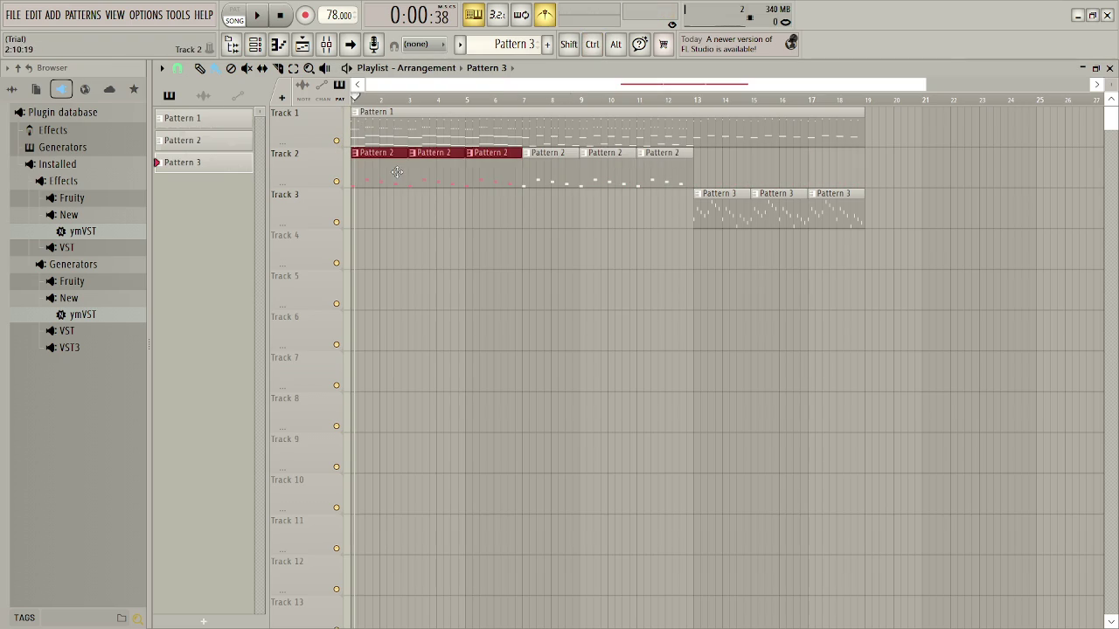
left_click(484, 225)
Delete the stray Pattern 2 clip from Track 3 and play back the arrangement
right_click(515, 225)
key("space")
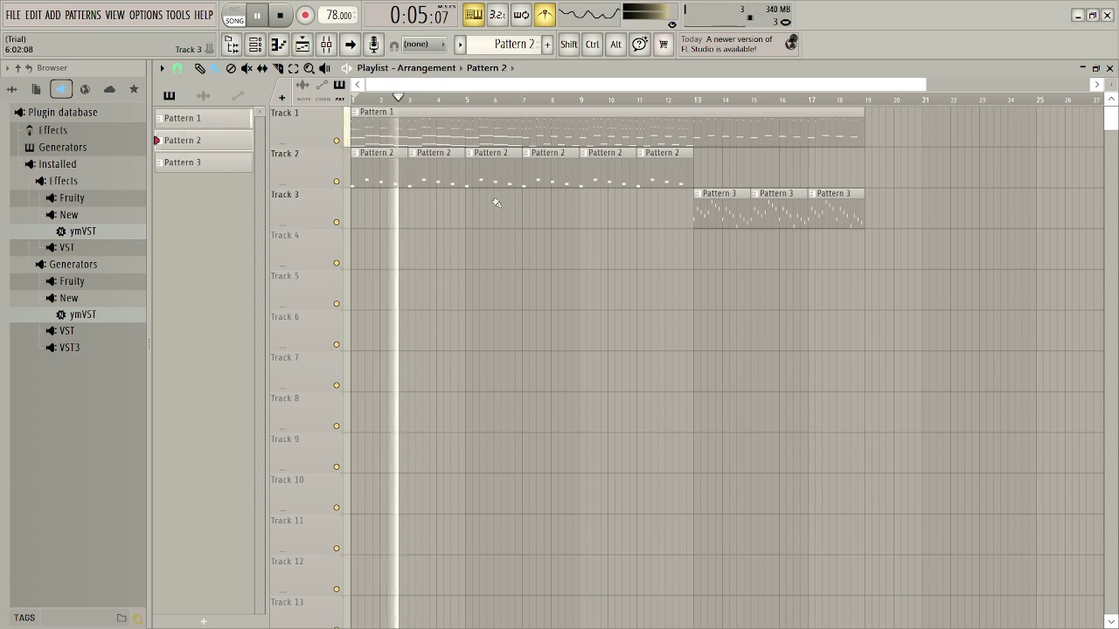
key("space")
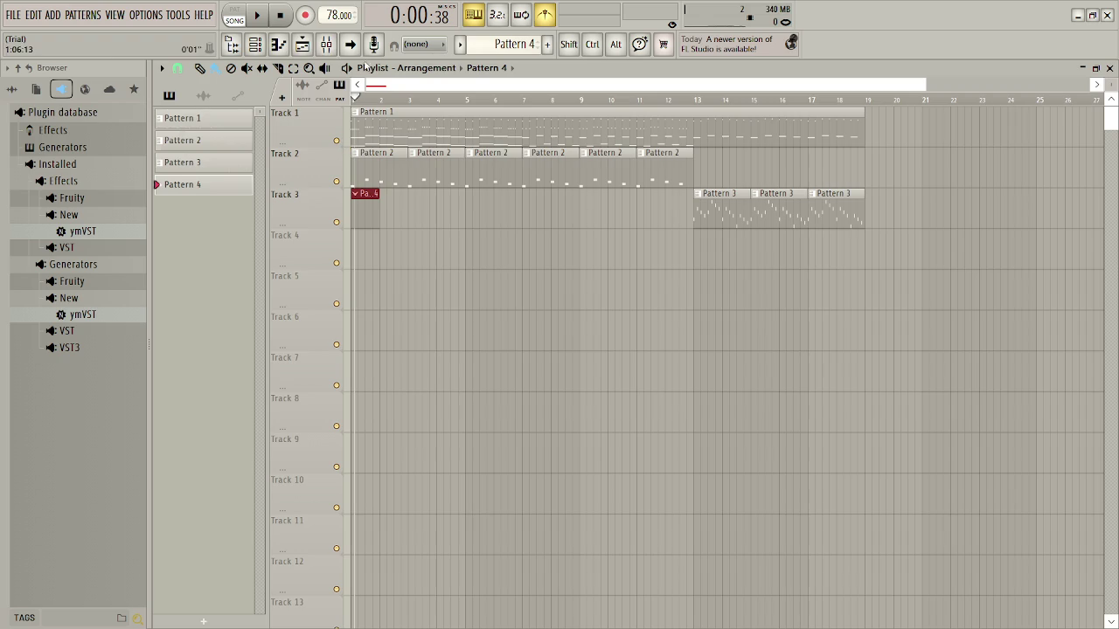
Add a Soundfont Player channel and load Super CastleVania IV.sf2 into it
left_click(301, 48)
left_click(302, 48)
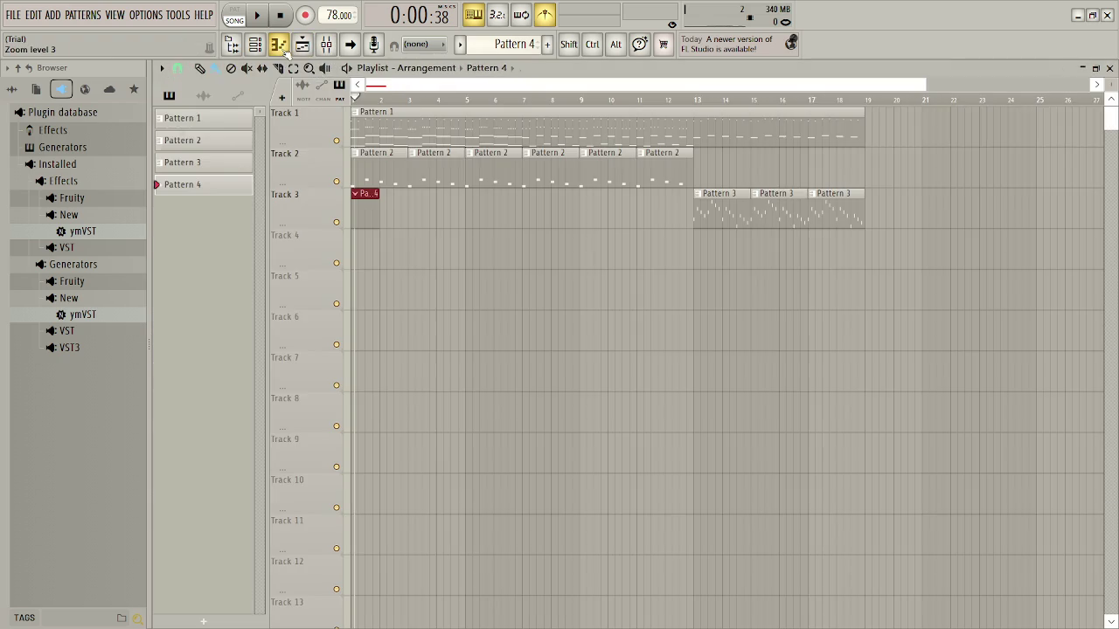
left_click(256, 47)
left_click(862, 183)
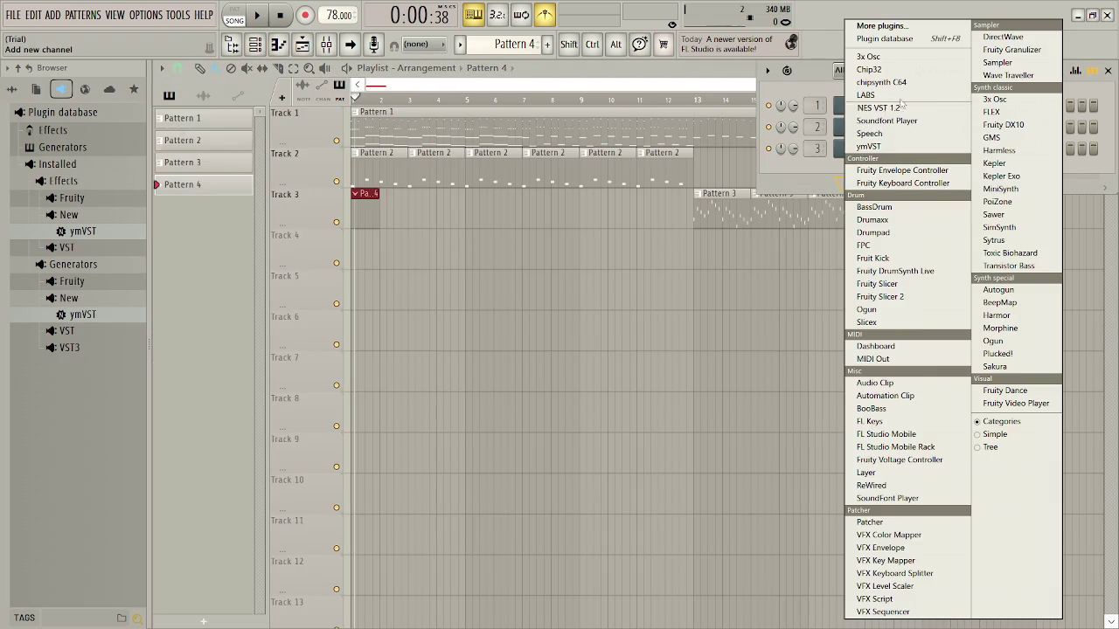
left_click(908, 124)
left_click(332, 291)
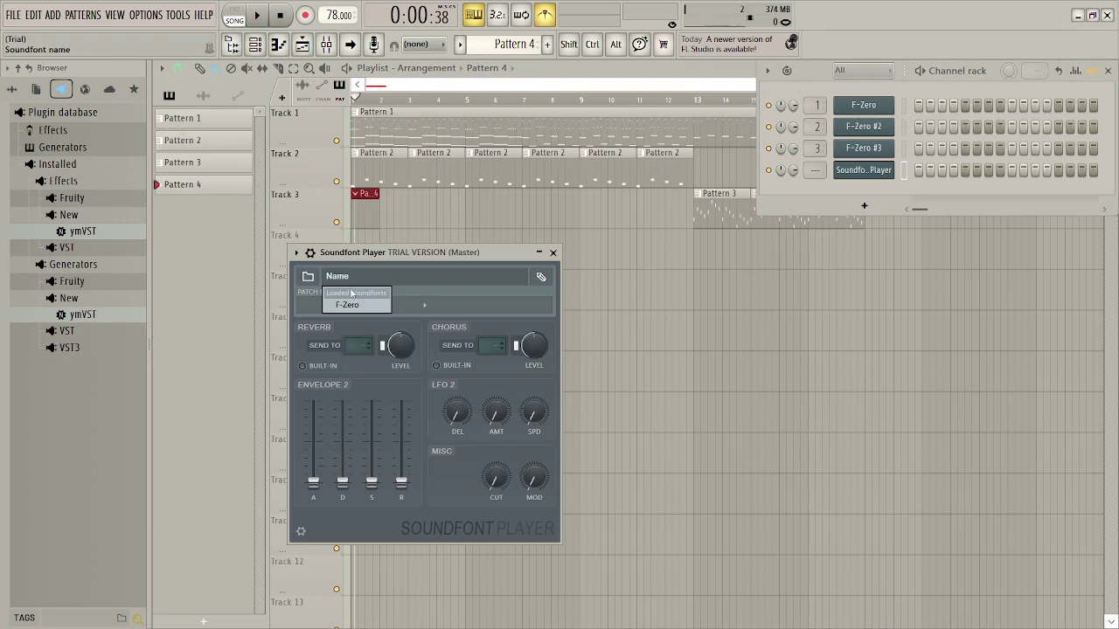
left_click(308, 276)
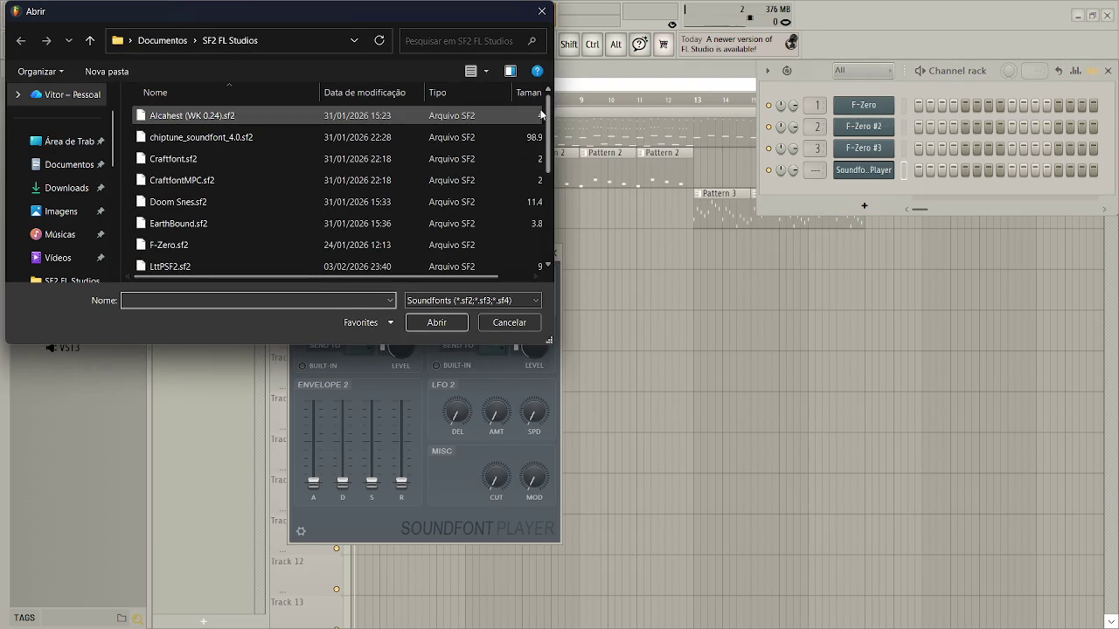
scroll(284, 179, "down", 3)
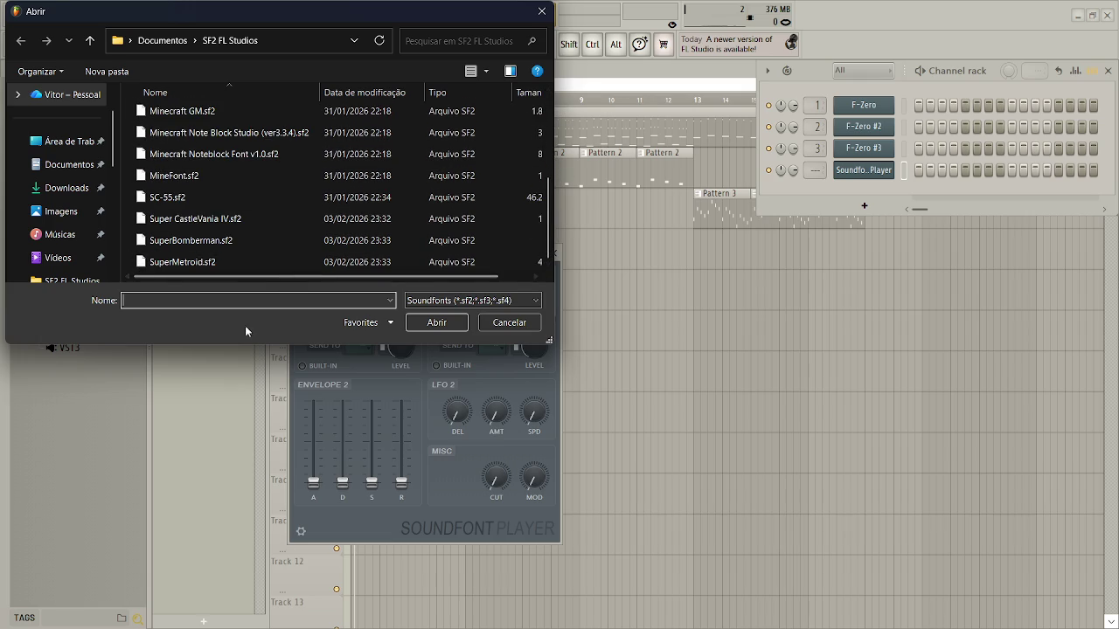
double_click(258, 218)
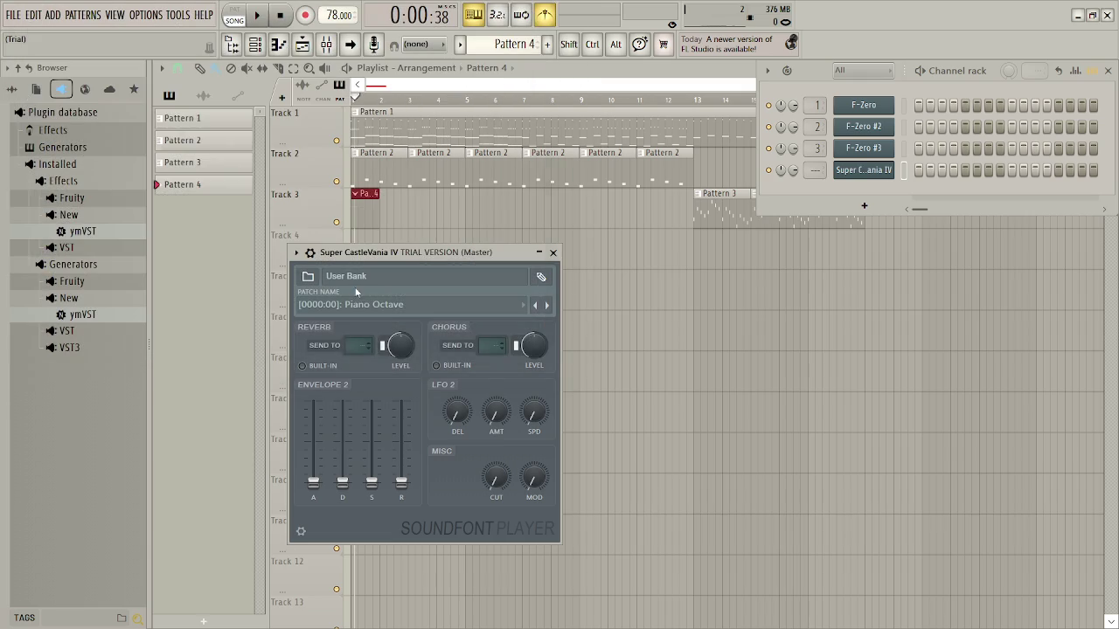
Audition the Double Bass patch, then browse for a different soundfont file
left_click(385, 304)
left_click(356, 407)
left_click(390, 304)
left_click(376, 306)
left_click(359, 277)
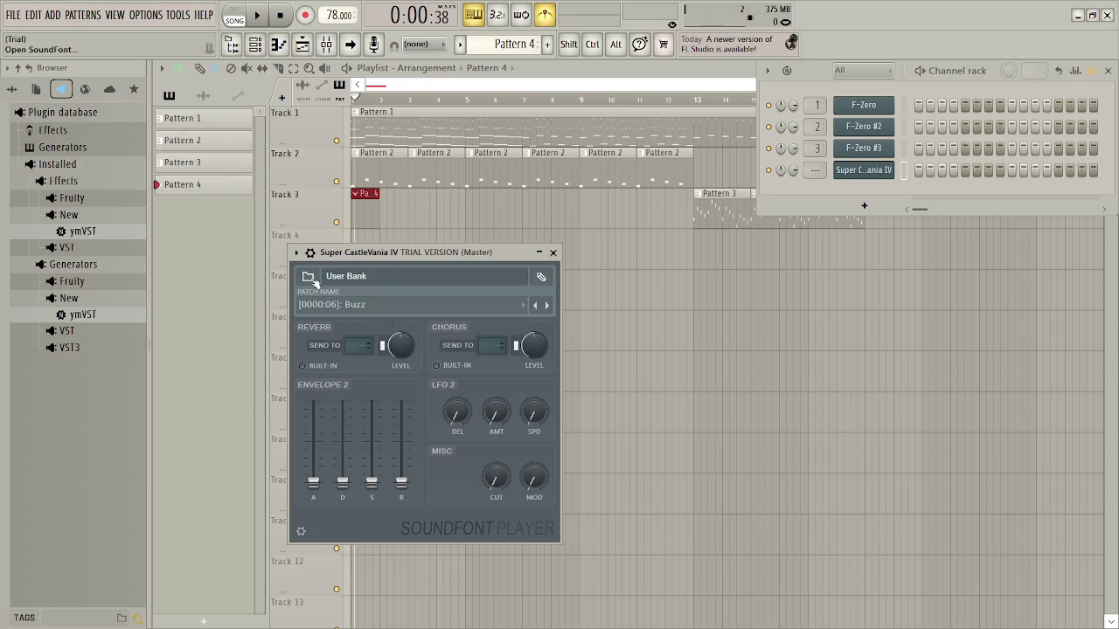
left_click(309, 278)
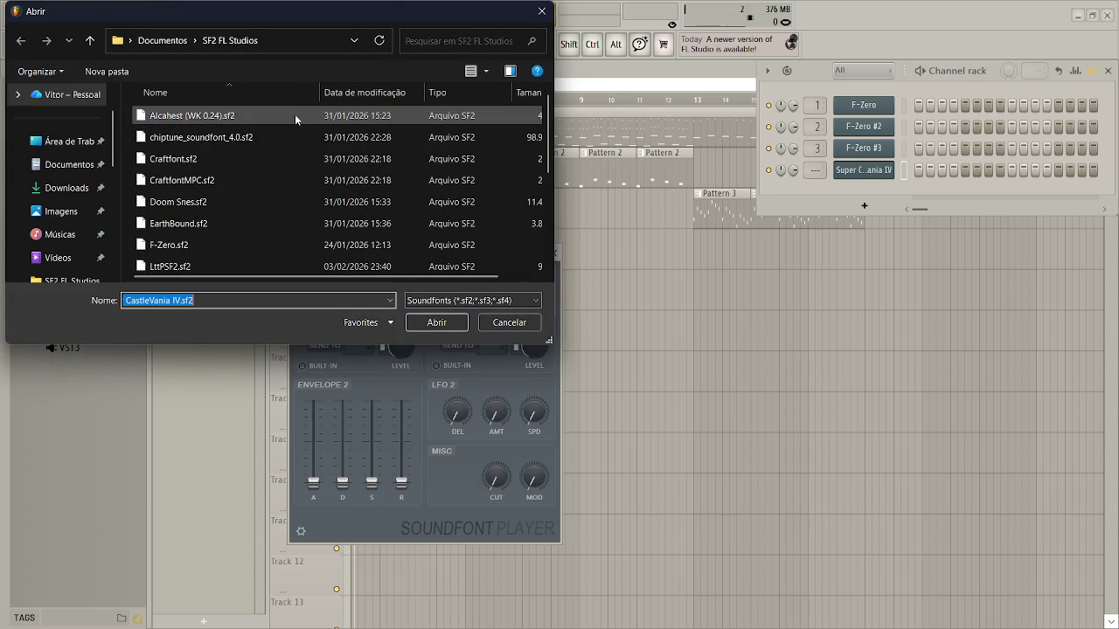
Load chiptune_soundfont_4.0.sf2 and try its Synth Voice and Violin presets
left_click(293, 137)
left_click(426, 321)
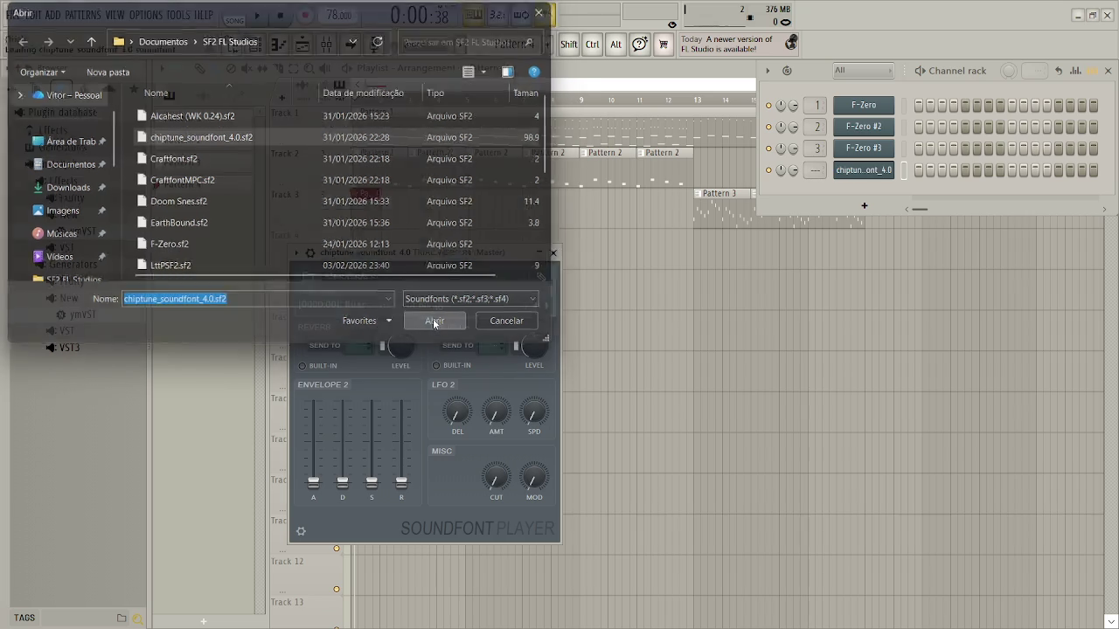
left_click(394, 305)
left_click(498, 111)
left_click(455, 305)
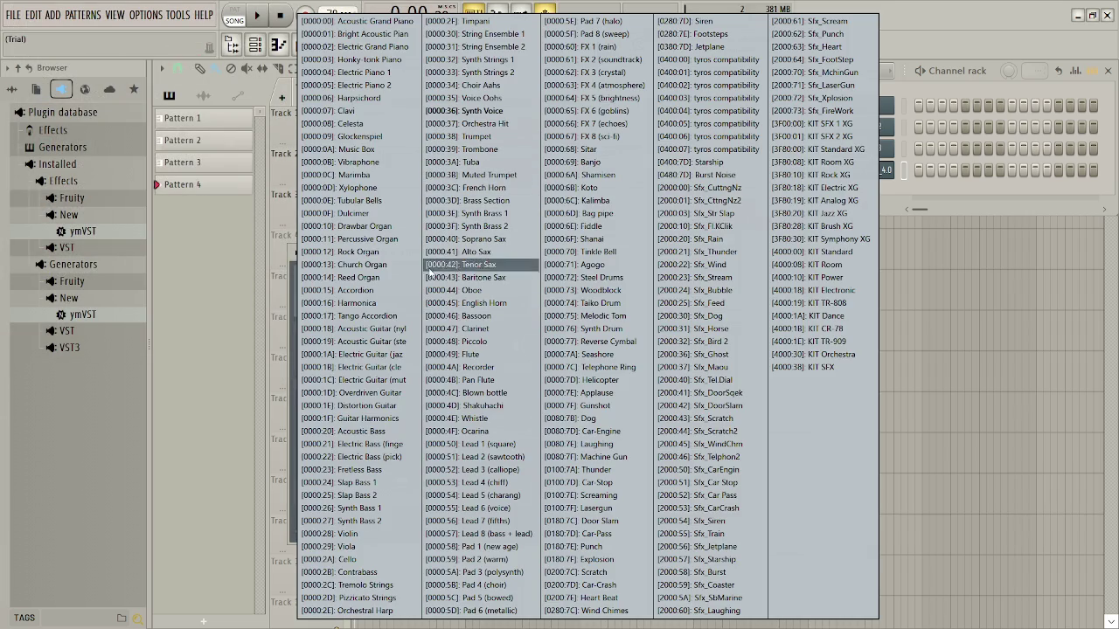
left_click(364, 533)
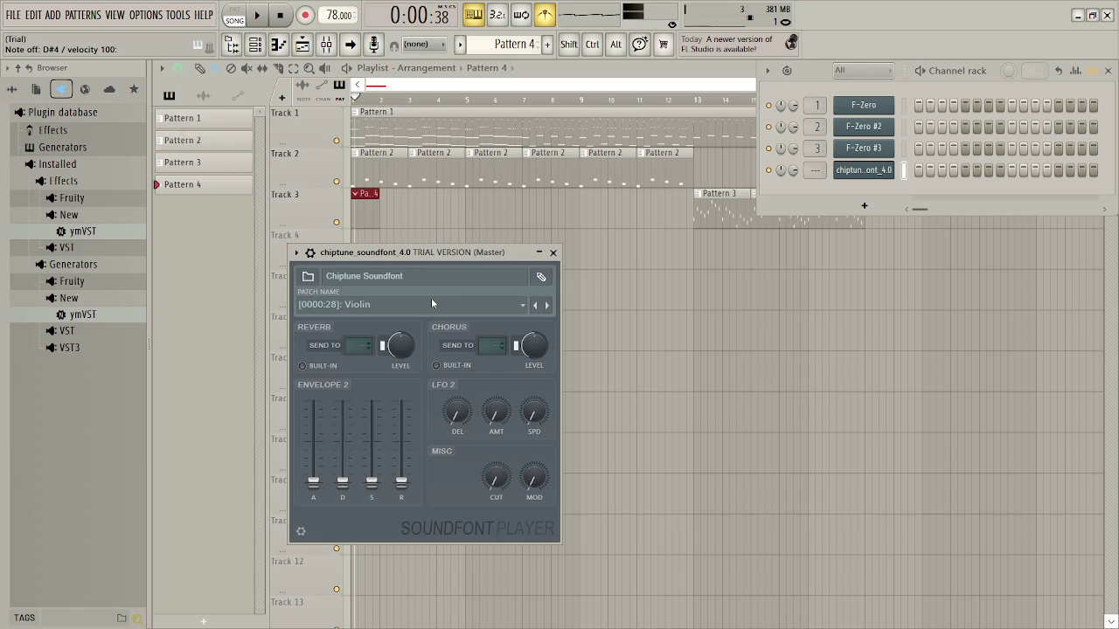
Try Viola, Tremolo Strings and Tuba, settling on the Pad 1 (new age) patch
left_click(402, 304)
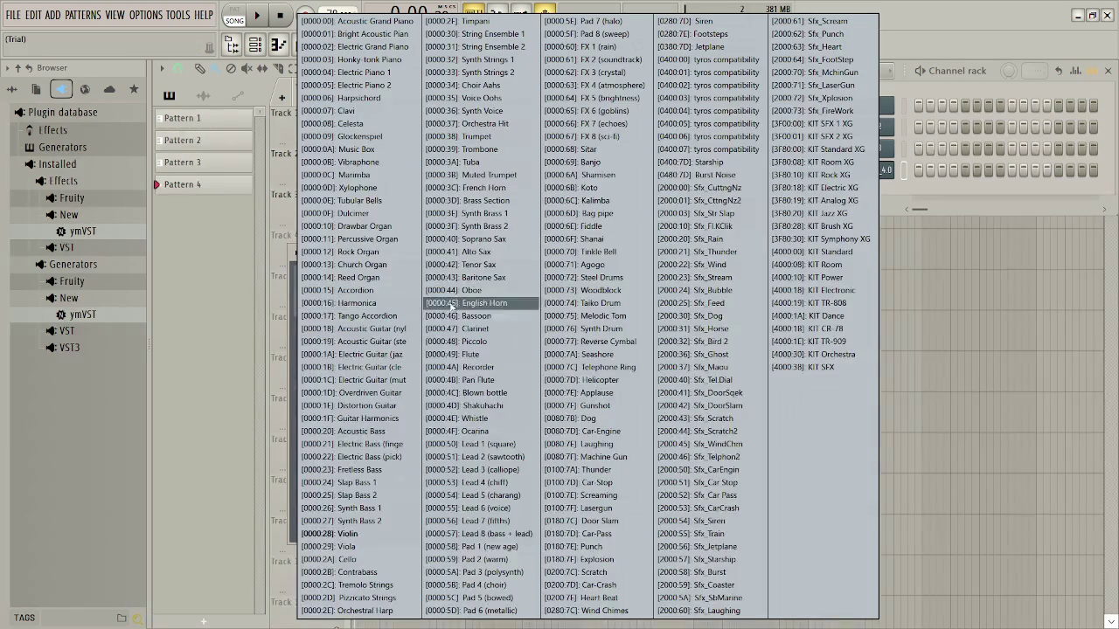
left_click(357, 548)
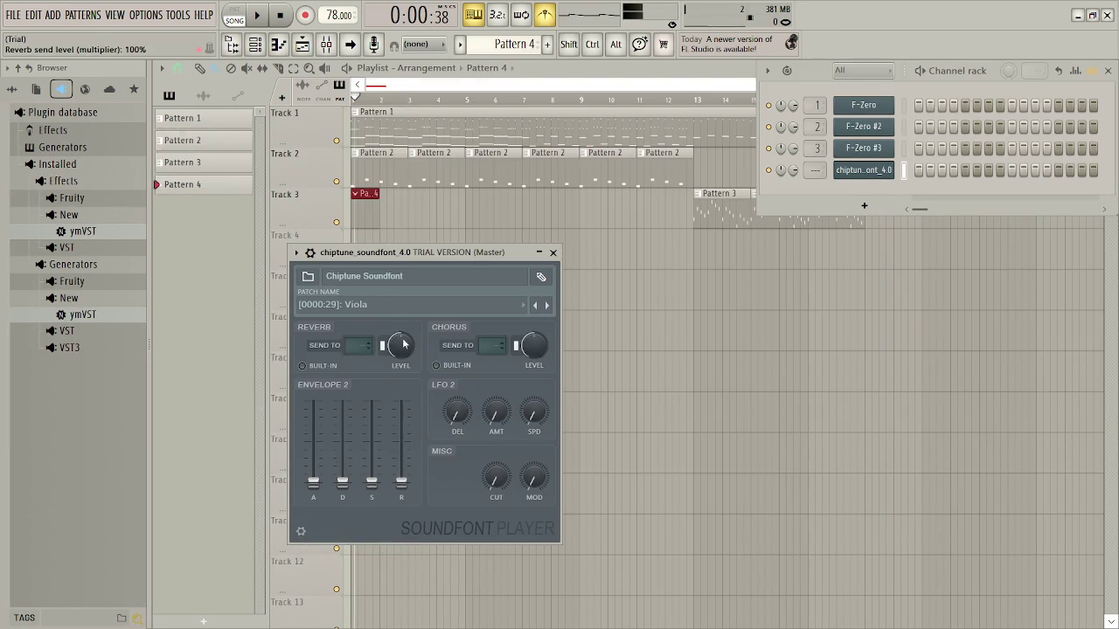
left_click(386, 310)
left_click(383, 586)
left_click(399, 308)
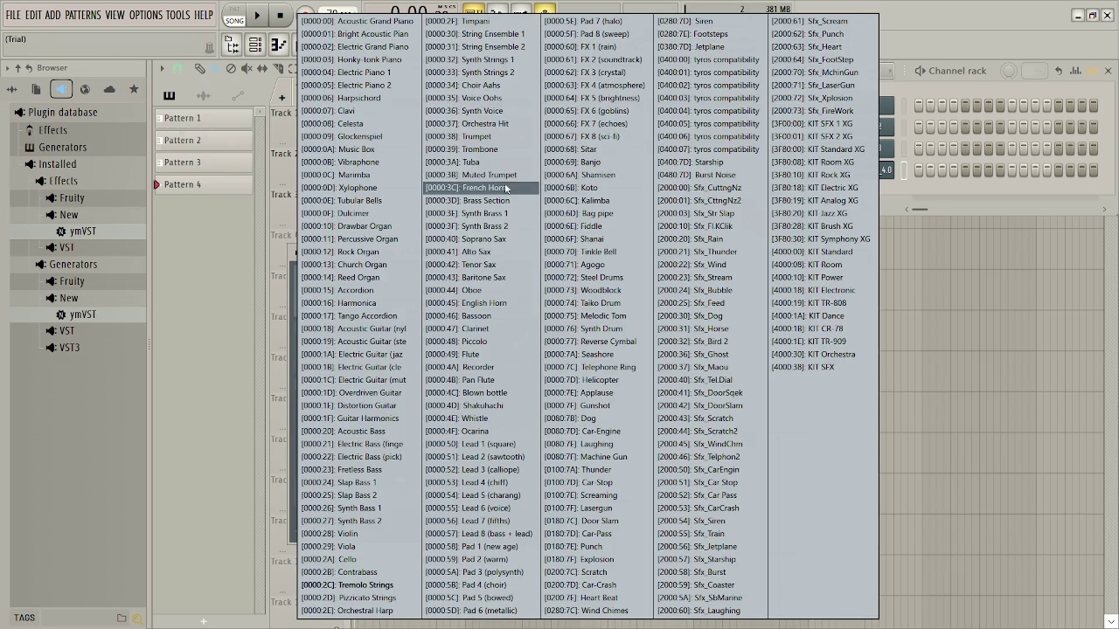
left_click(500, 165)
left_click(399, 308)
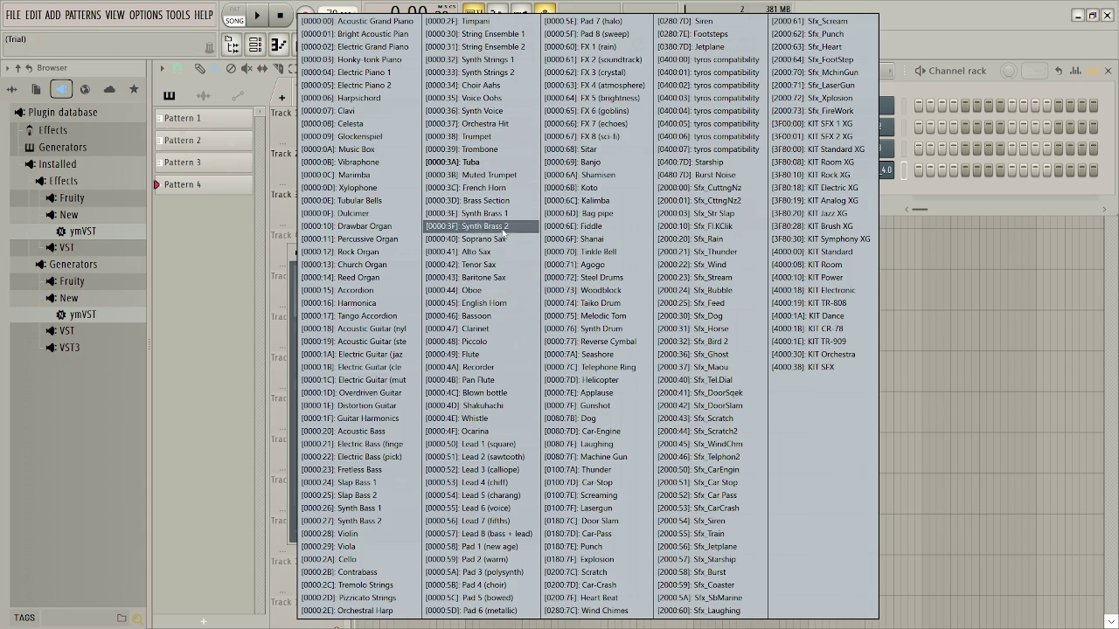
left_click(504, 548)
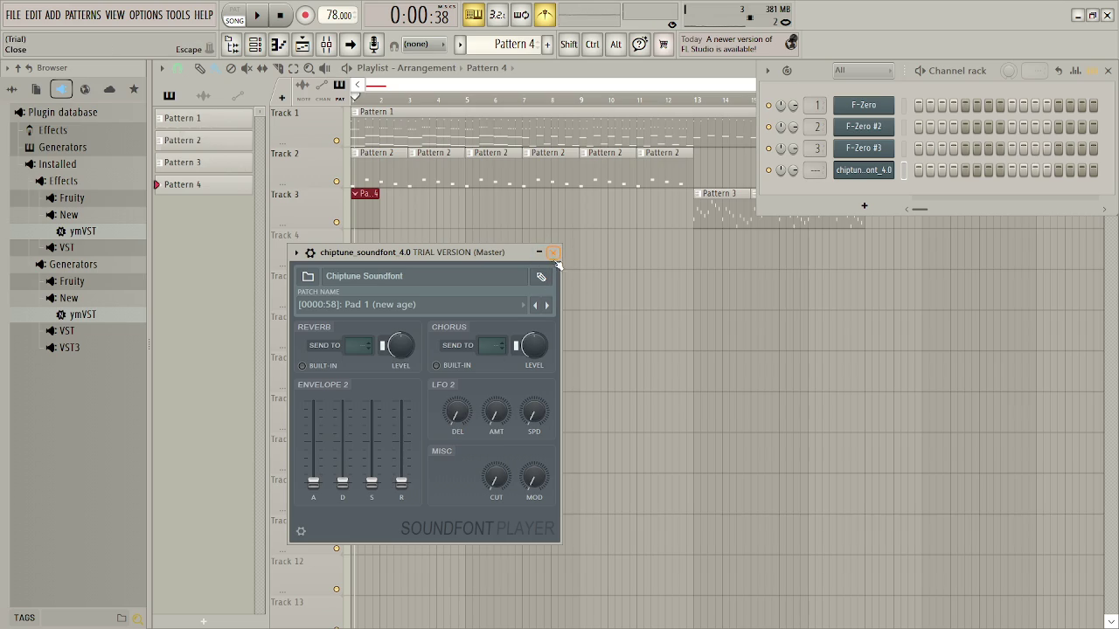
Close the soundfont player and Channel rack, glance at Pattern 2's notes, return to the arrangement
left_click(554, 253)
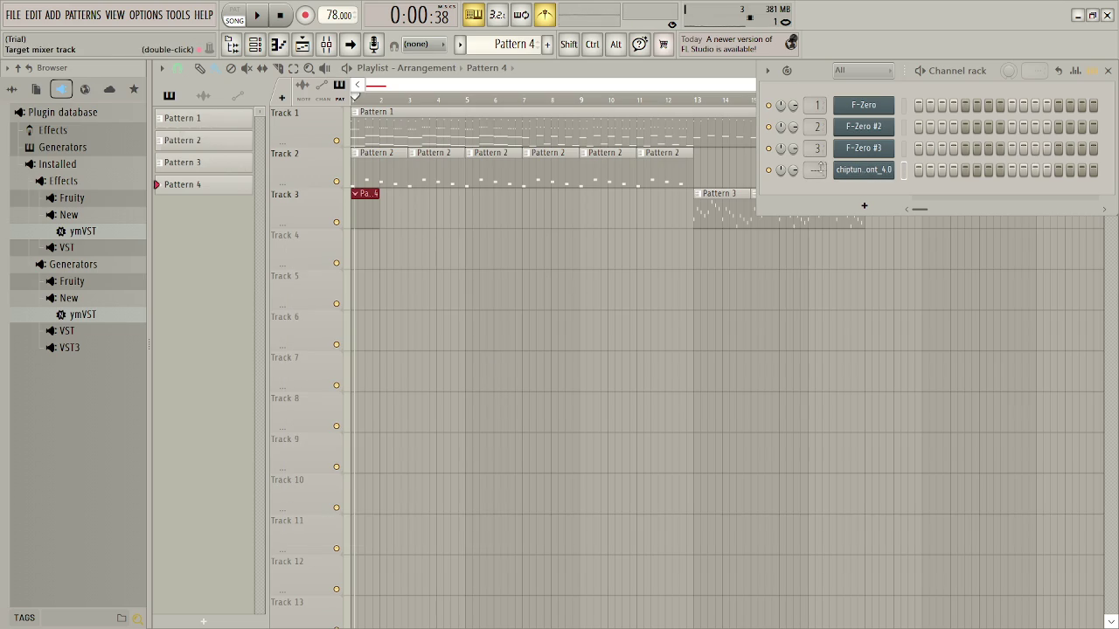
left_click(1112, 70)
double_click(396, 169)
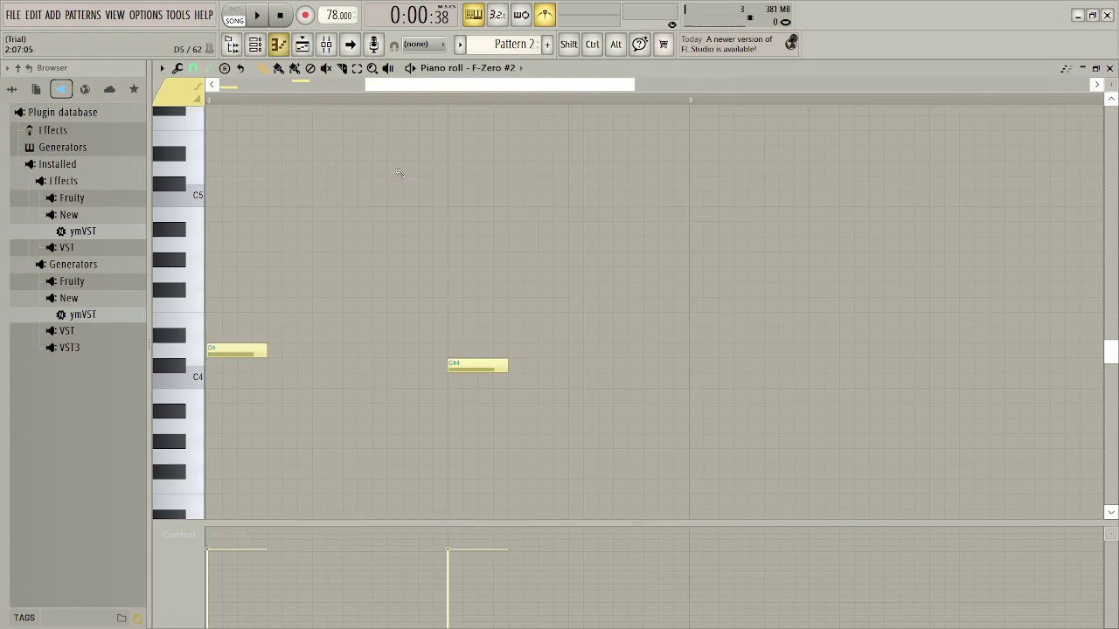
key("F6")
key("F6")
key("F5")
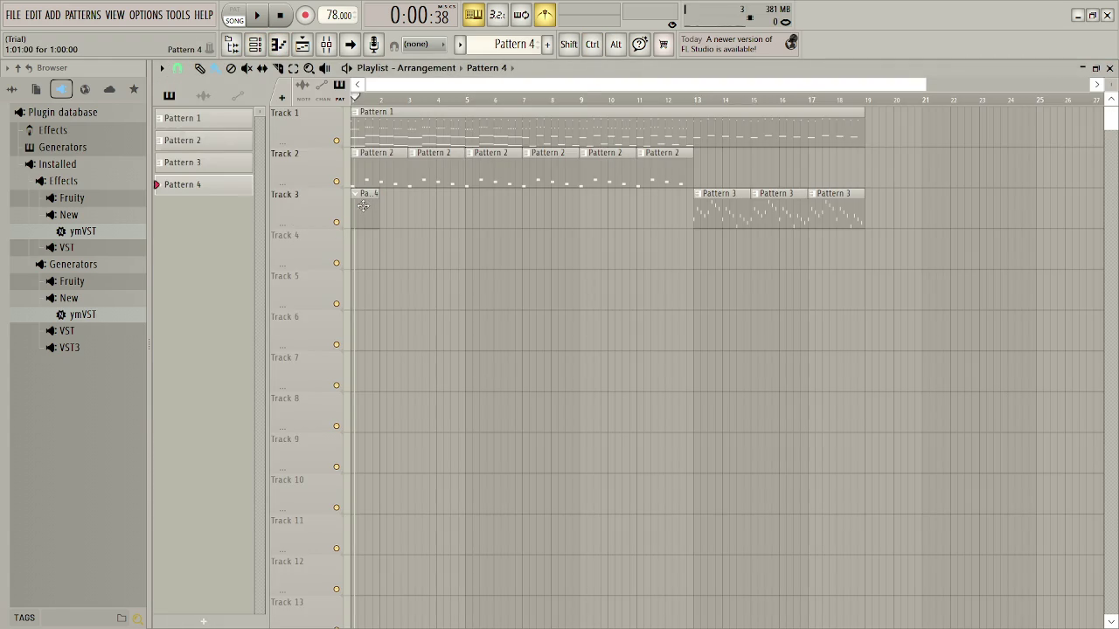
In Pattern 4 on chiptune_soundfont, copy the four notes three steps later as an echo
double_click(363, 207)
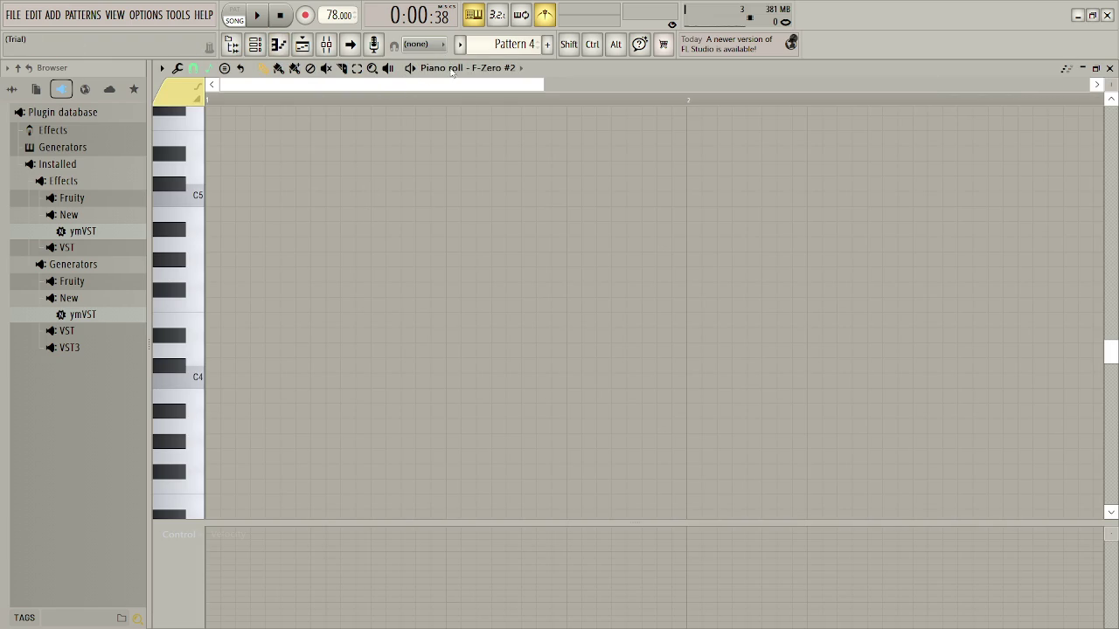
left_click(502, 69)
left_click(527, 132)
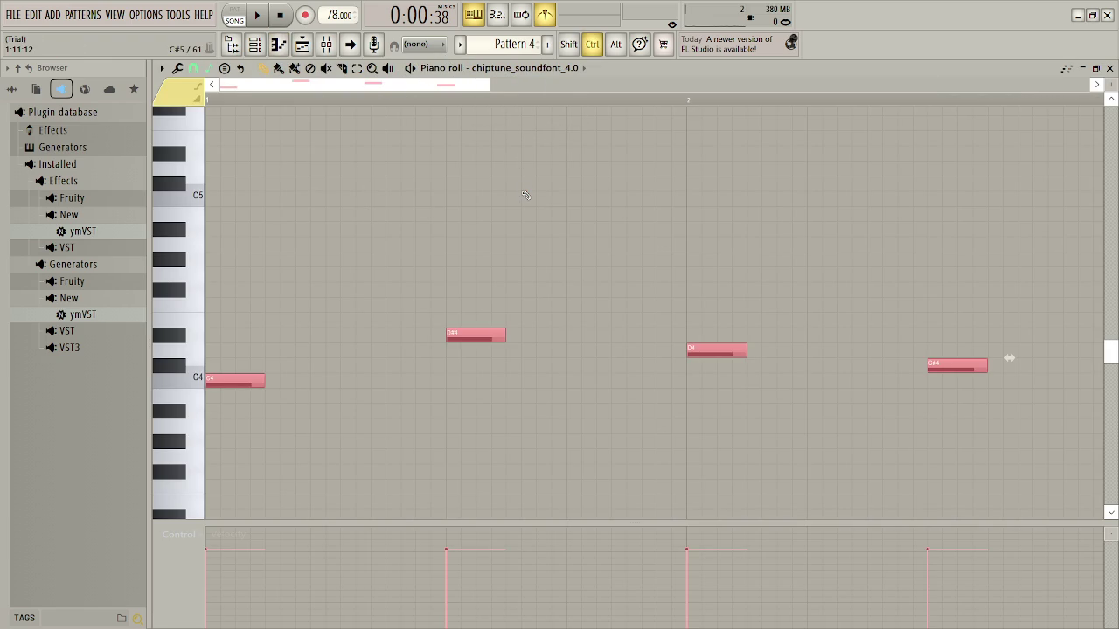
key("ctrl+b")
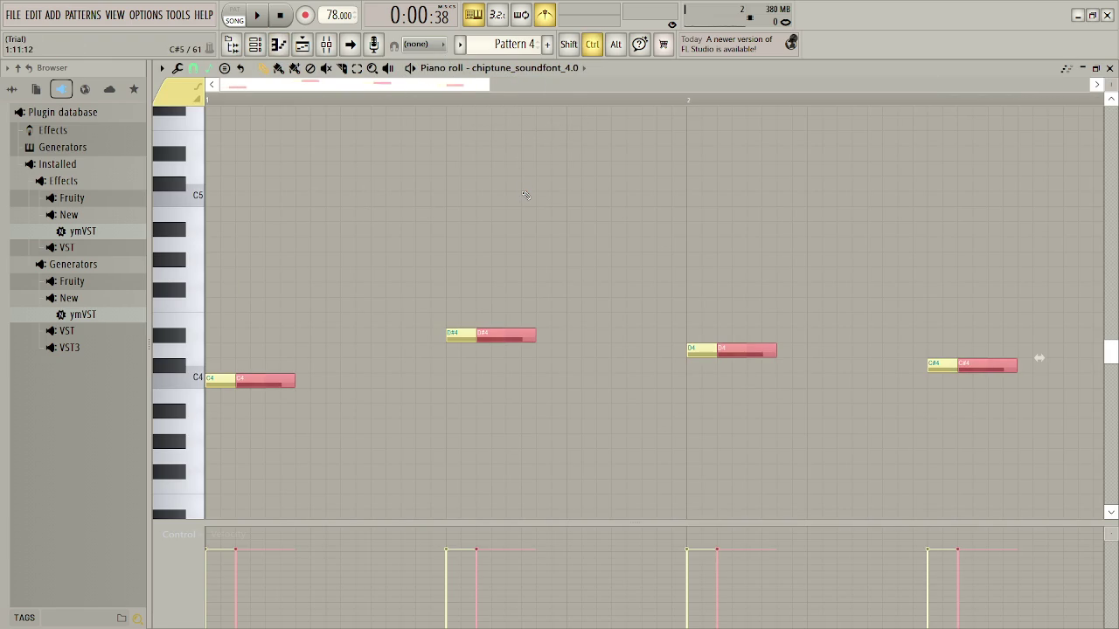
key("shift+Right")
key("shift+Right")
key("shift+Right")
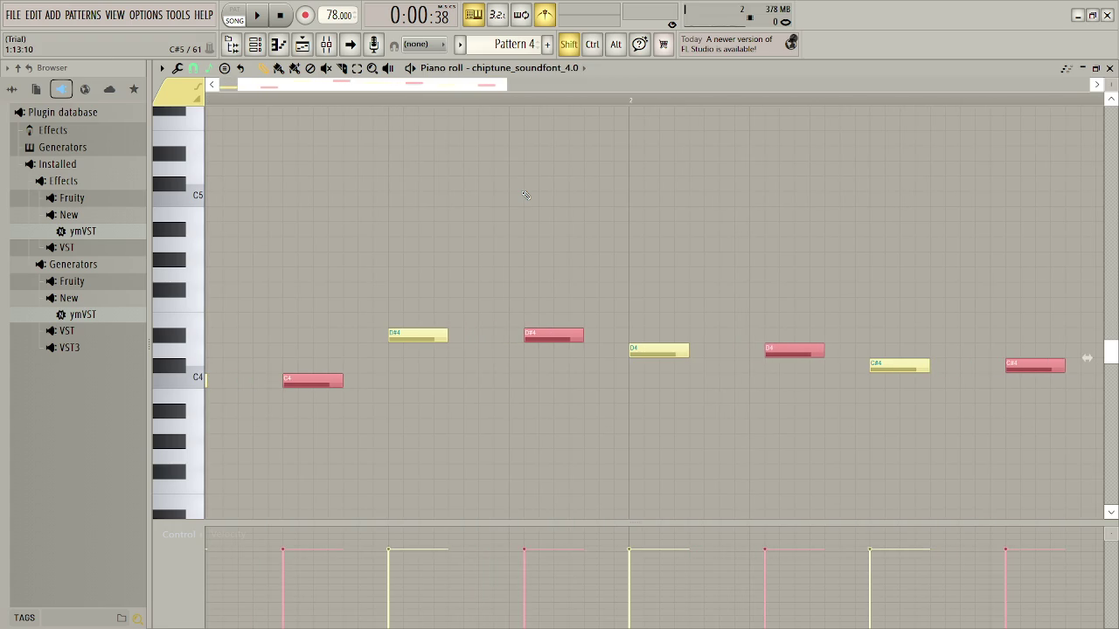
key("space")
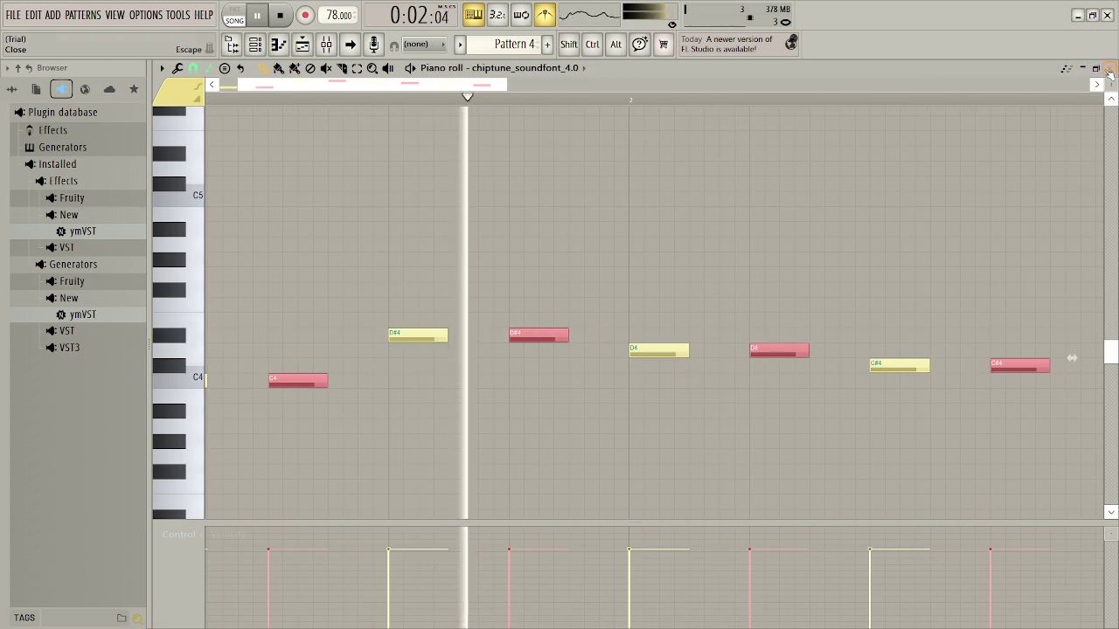
Back in the arrangement, delete the first Pattern 2 clip on Track 2
key("F5")
key("space")
right_click(391, 170)
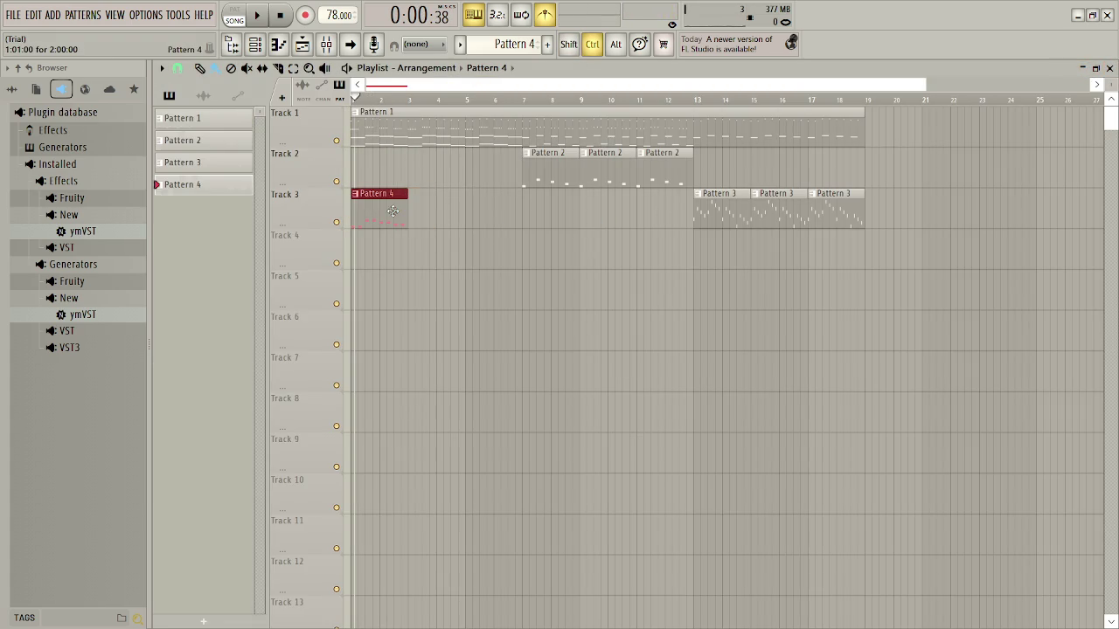
Play the arrangement from the start to hear the three Pattern 4 clips, then stop
key("space")
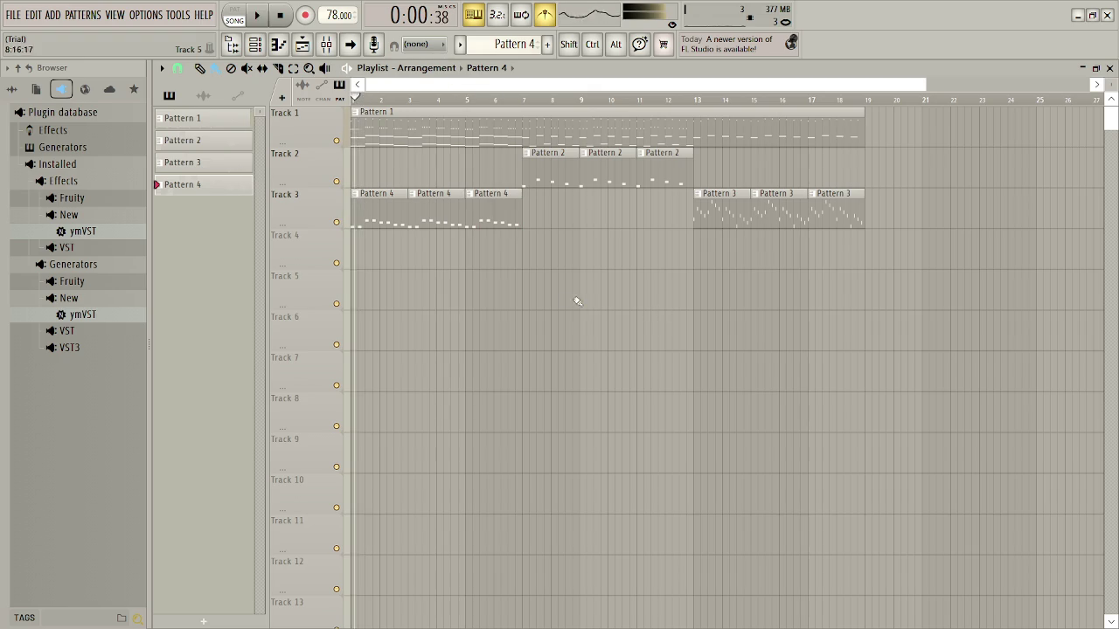
key("space")
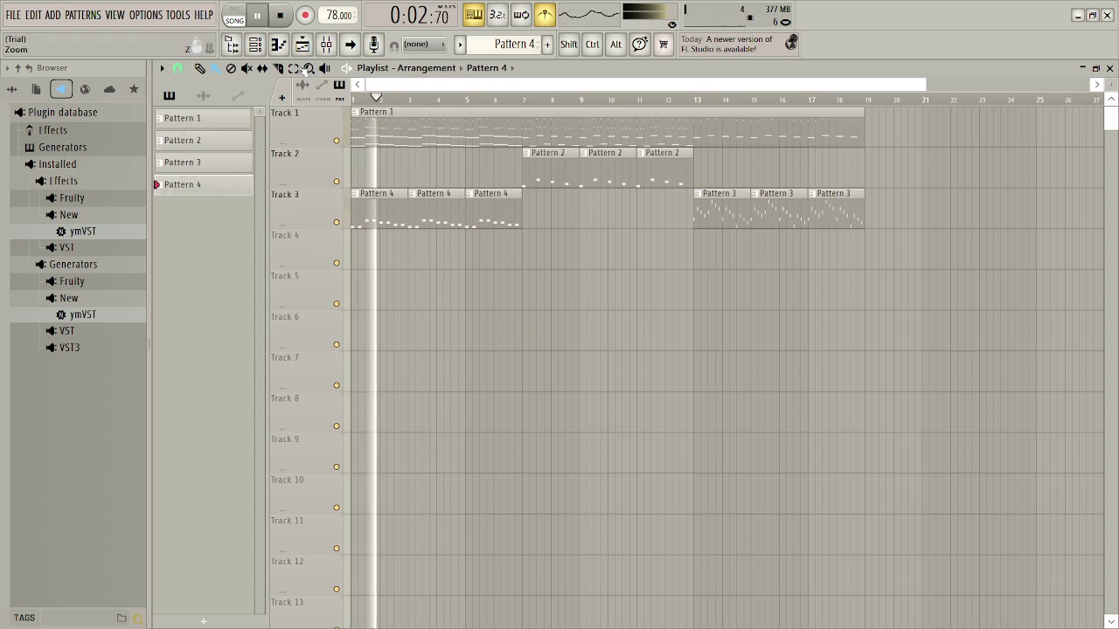
Switch the fourth channel to the F-Zero soundfont and try the FZ Organ patch
key("F6")
left_click(877, 170)
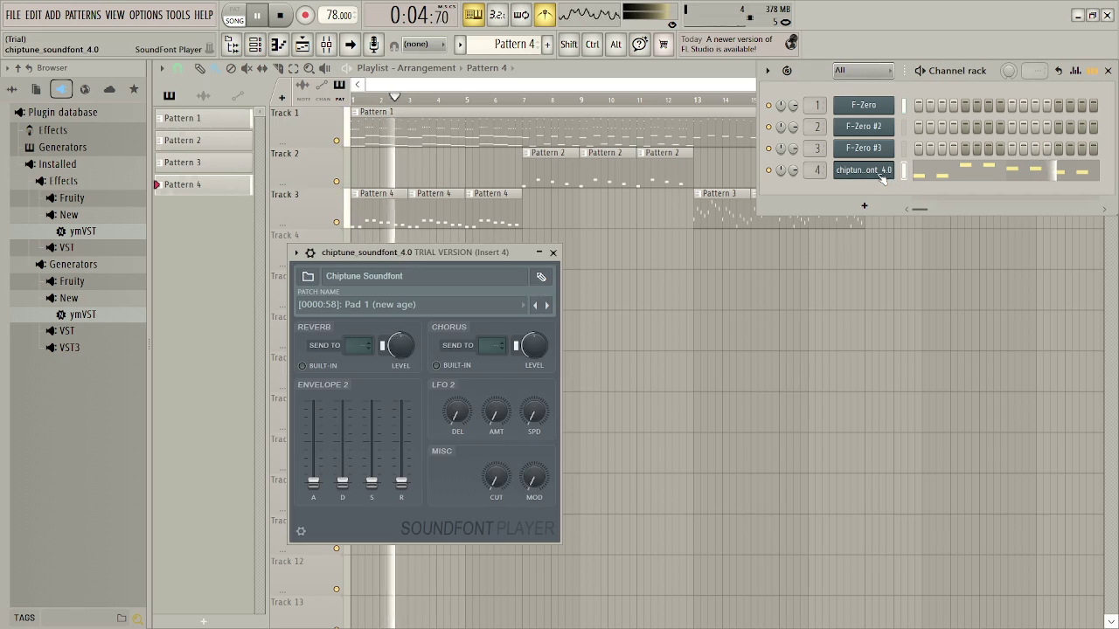
left_click(415, 277)
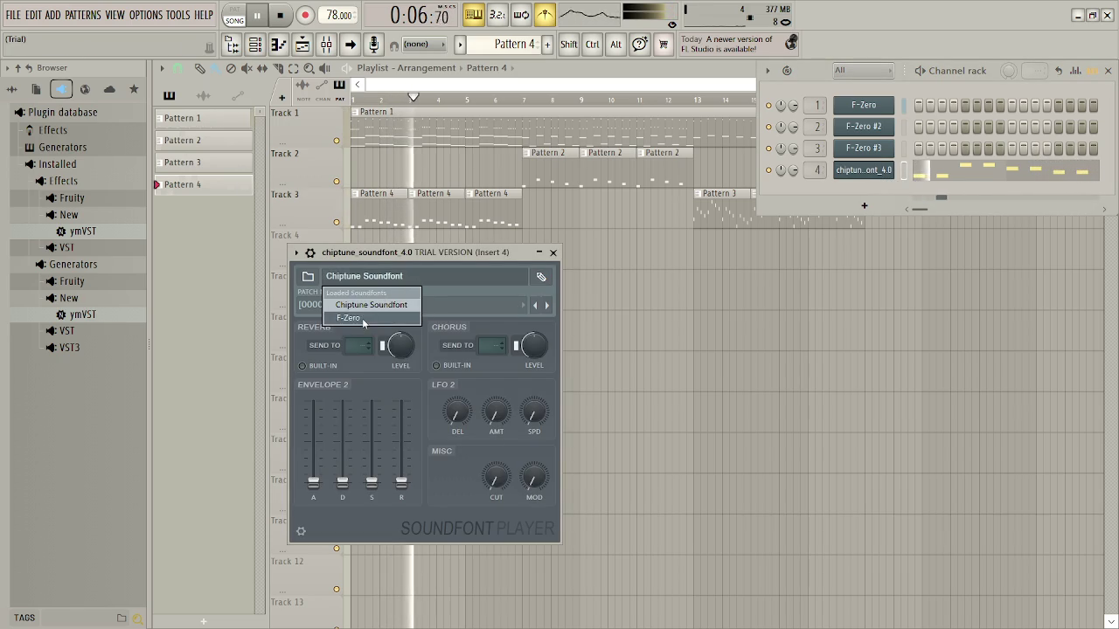
left_click(376, 318)
left_click(398, 305)
left_click(392, 347)
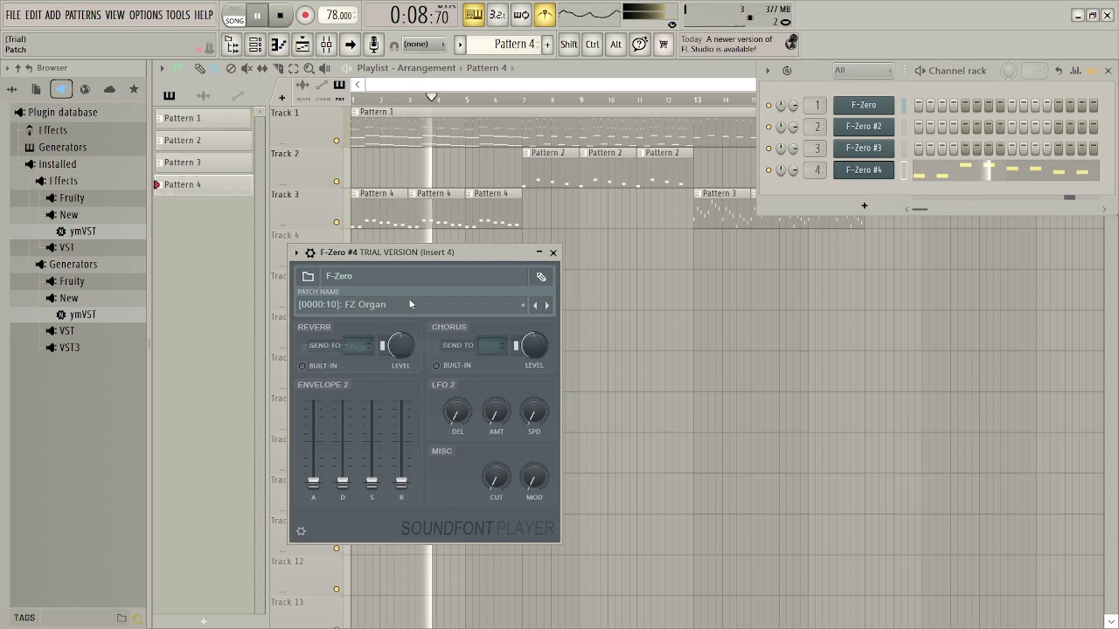
Audition FZ Fretless Bass, Slap Bass 2, Trumpet and Slow Horn, then restart the song
left_click(406, 308)
left_click(395, 347)
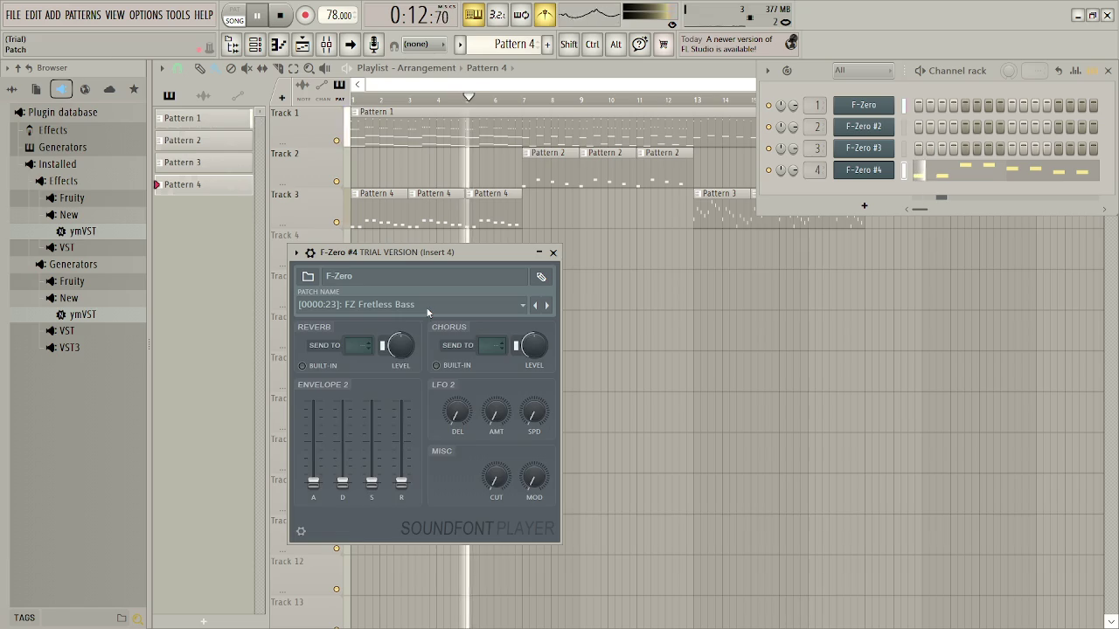
left_click(427, 310)
left_click(388, 394)
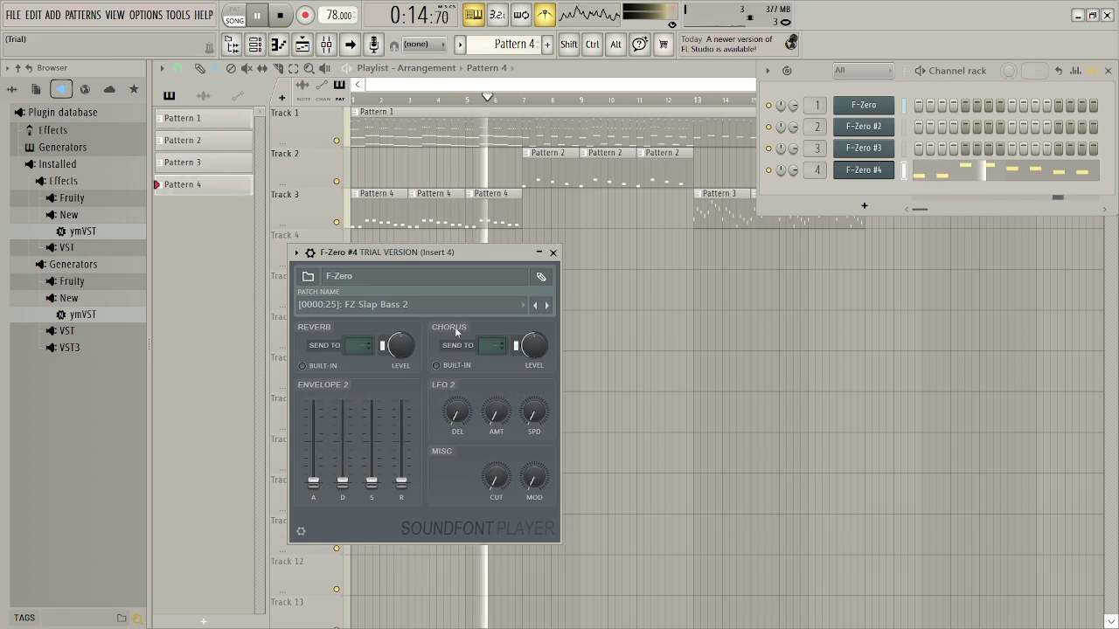
left_click(426, 306)
left_click(398, 413)
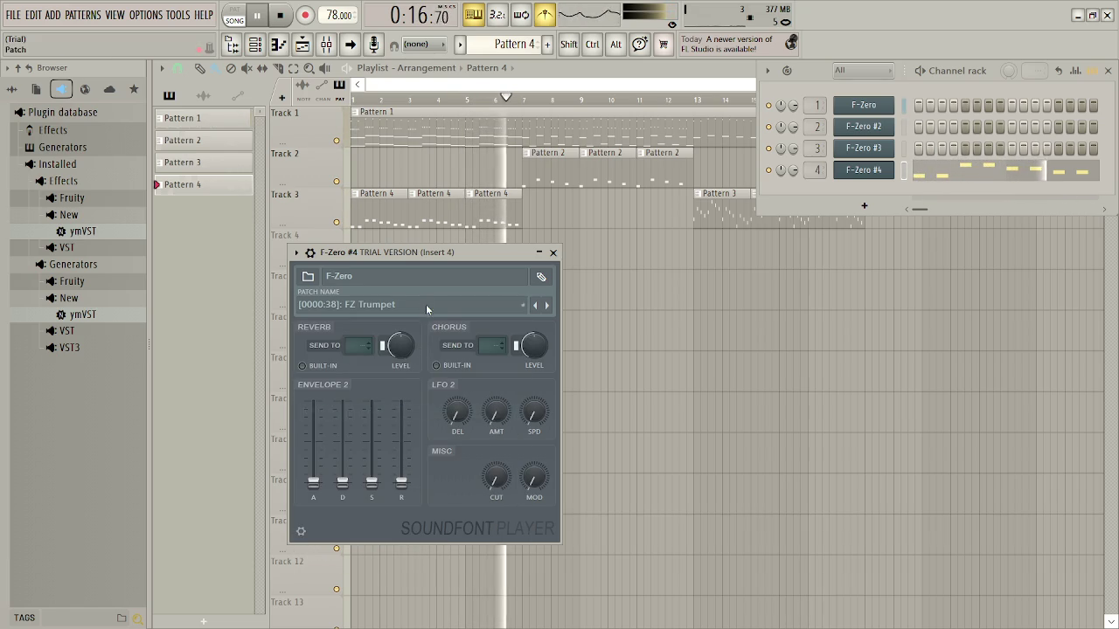
left_click(426, 304)
left_click(395, 437)
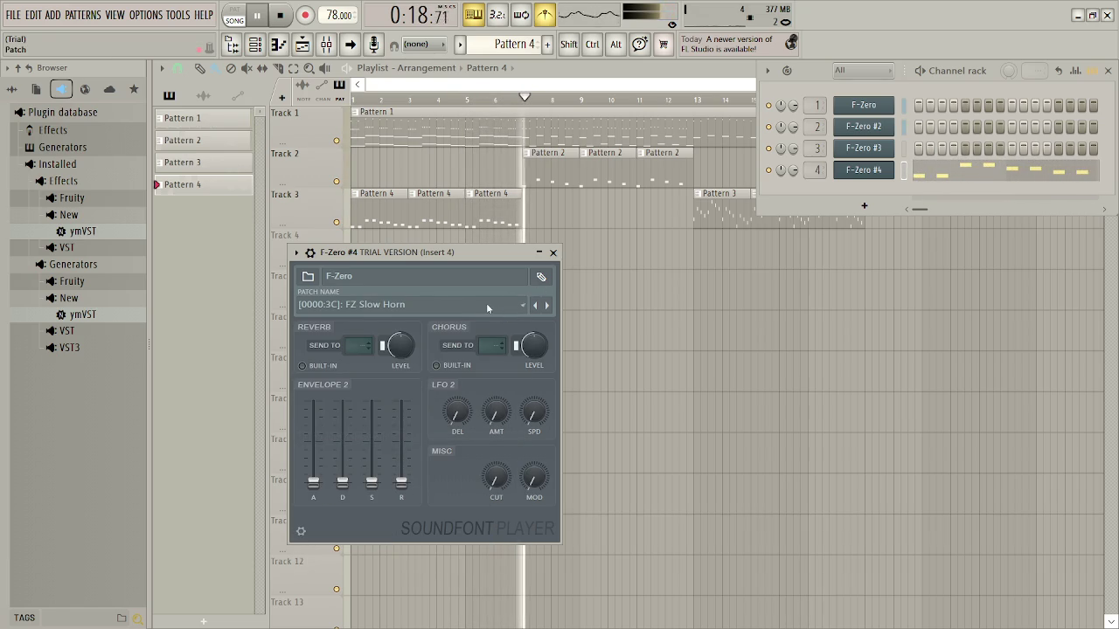
left_click(472, 99)
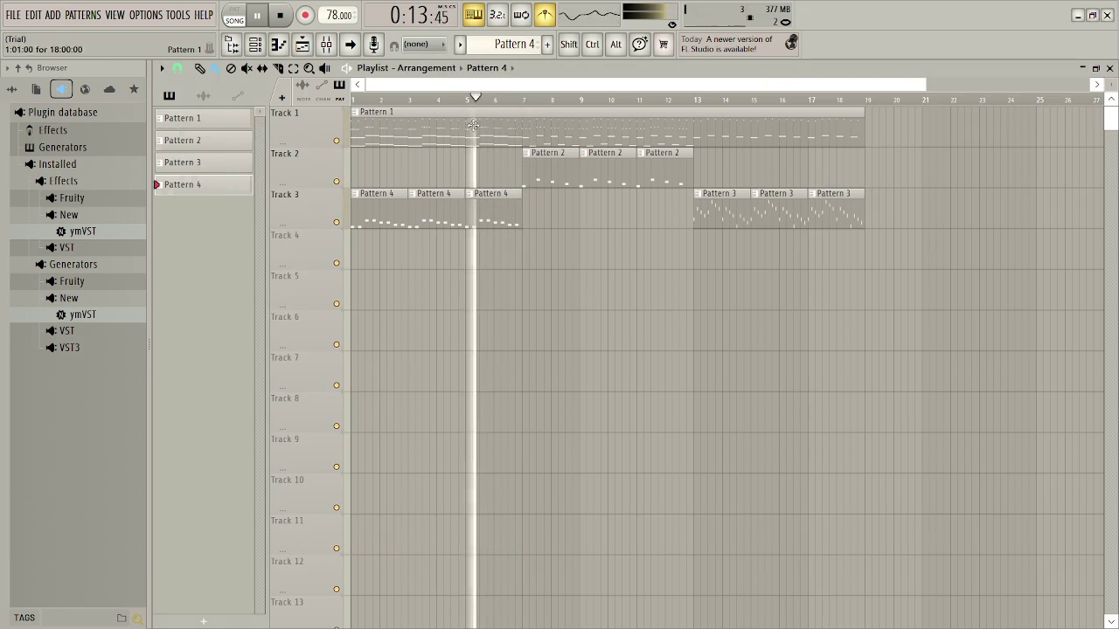
left_click(357, 95)
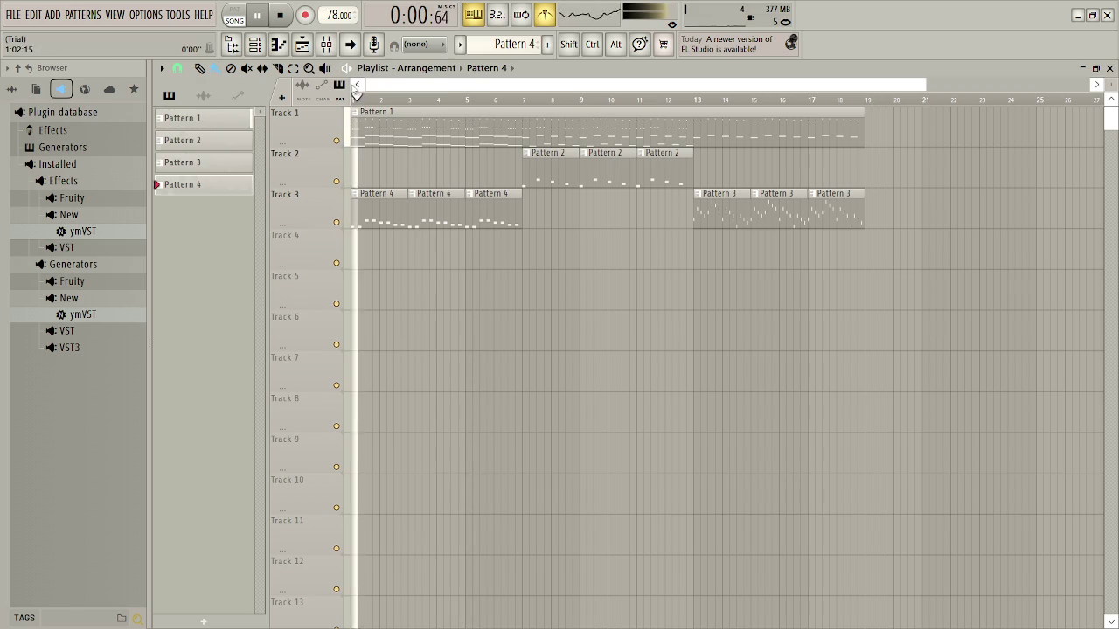
Reopen F-Zero #4 and try FZ Synth Lead, Synth Lead 2, Synth Lead 4 and Wind
left_click(255, 45)
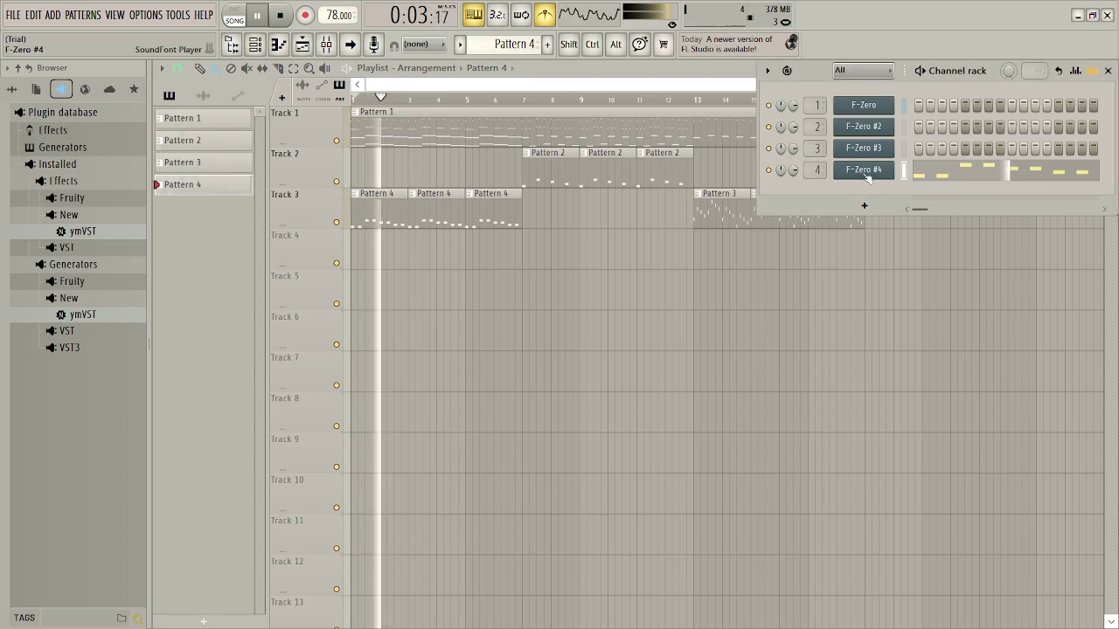
left_click(870, 170)
left_click(376, 304)
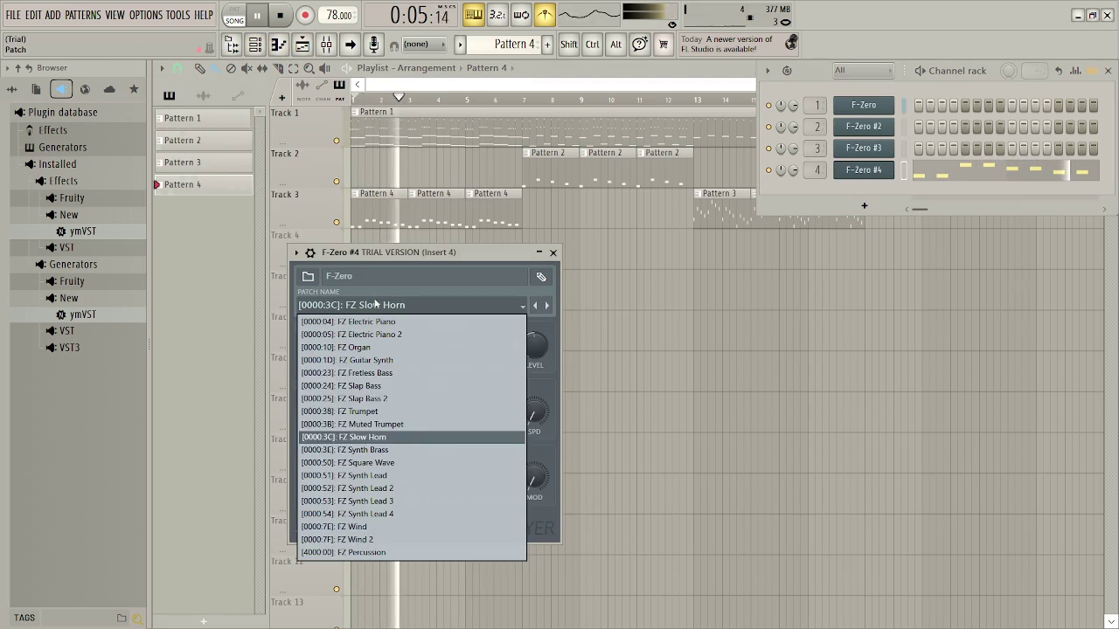
left_click(389, 475)
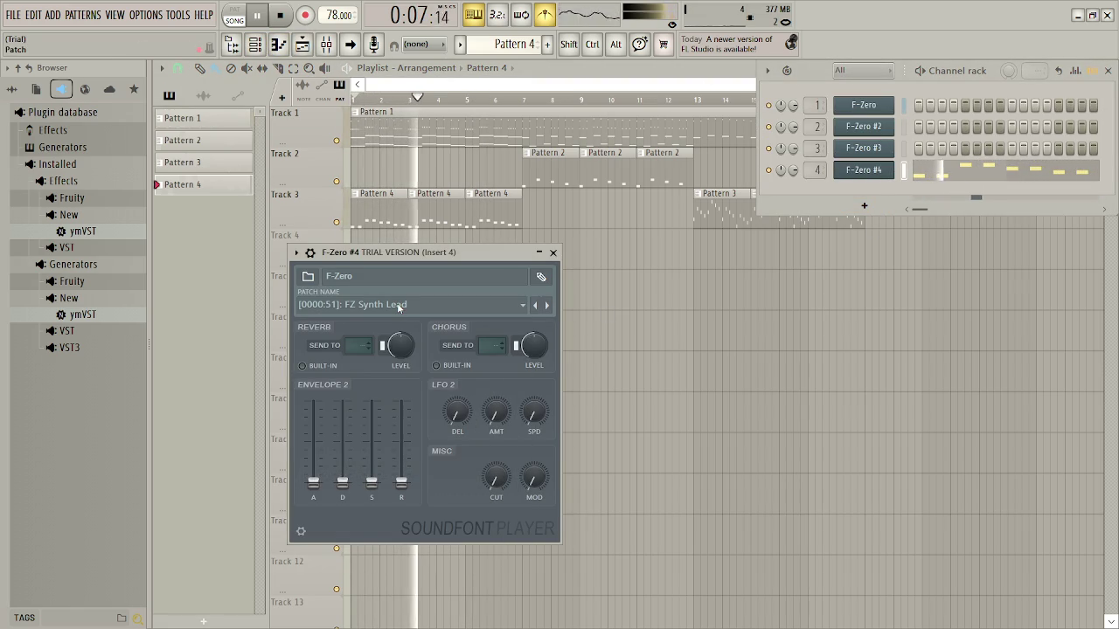
left_click(398, 306)
scroll(398, 306, "down", 1)
left_click(397, 306)
left_click(396, 305)
scroll(398, 306, "down", 2)
left_click(418, 306)
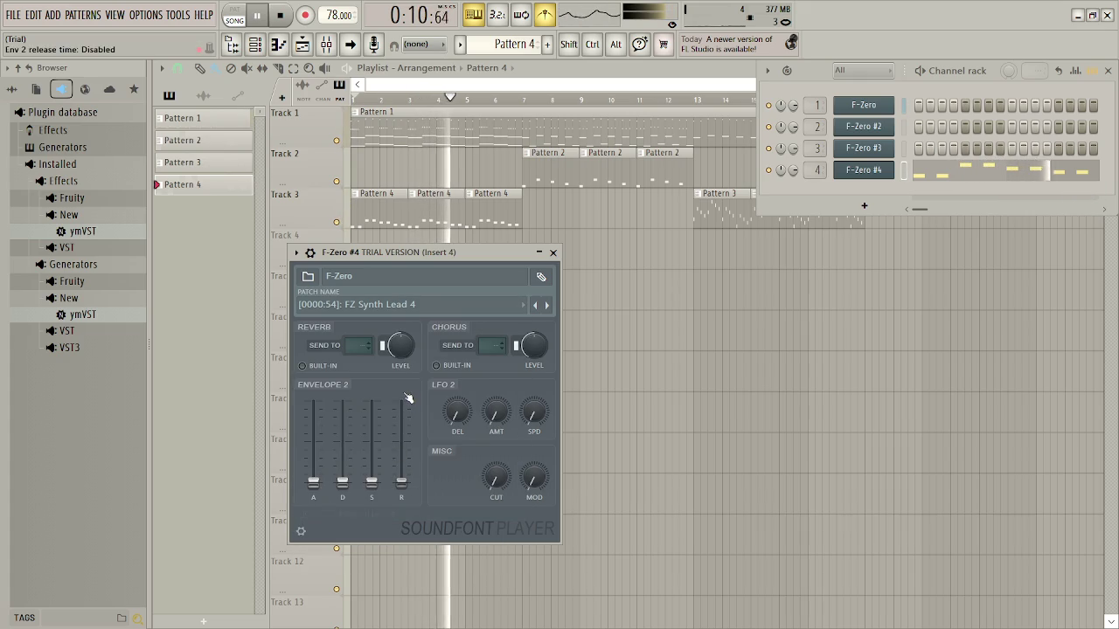
left_click(418, 306)
left_click(382, 529)
With the song playing, try FZ Percussion and Electric Piano patches, settling on FZ Trumpet
key("space")
left_click(392, 302)
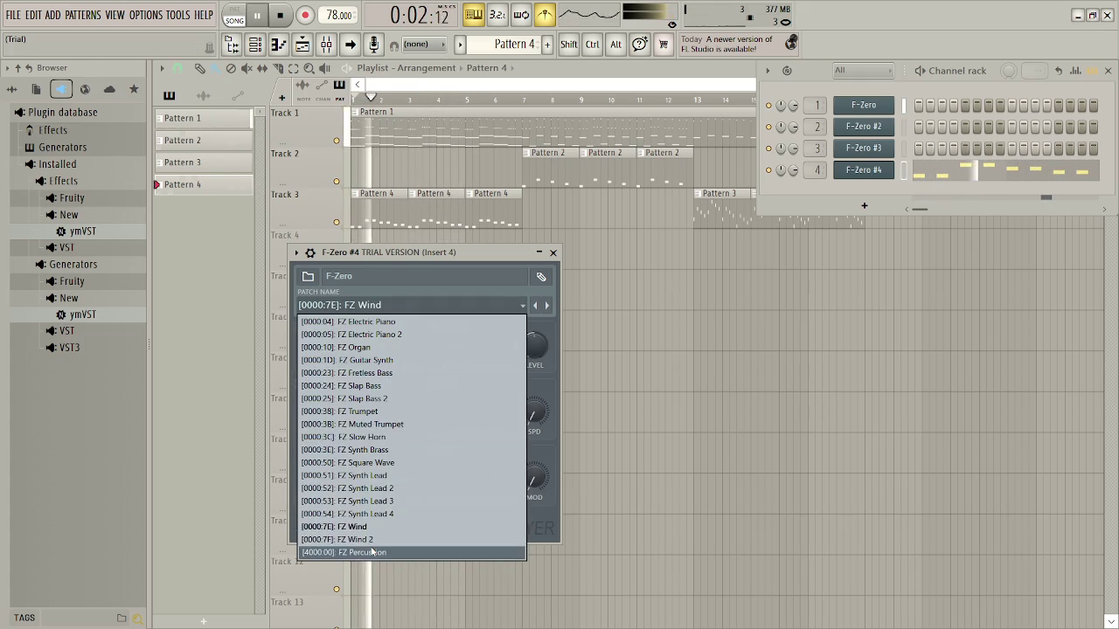
left_click(372, 552)
left_click(398, 305)
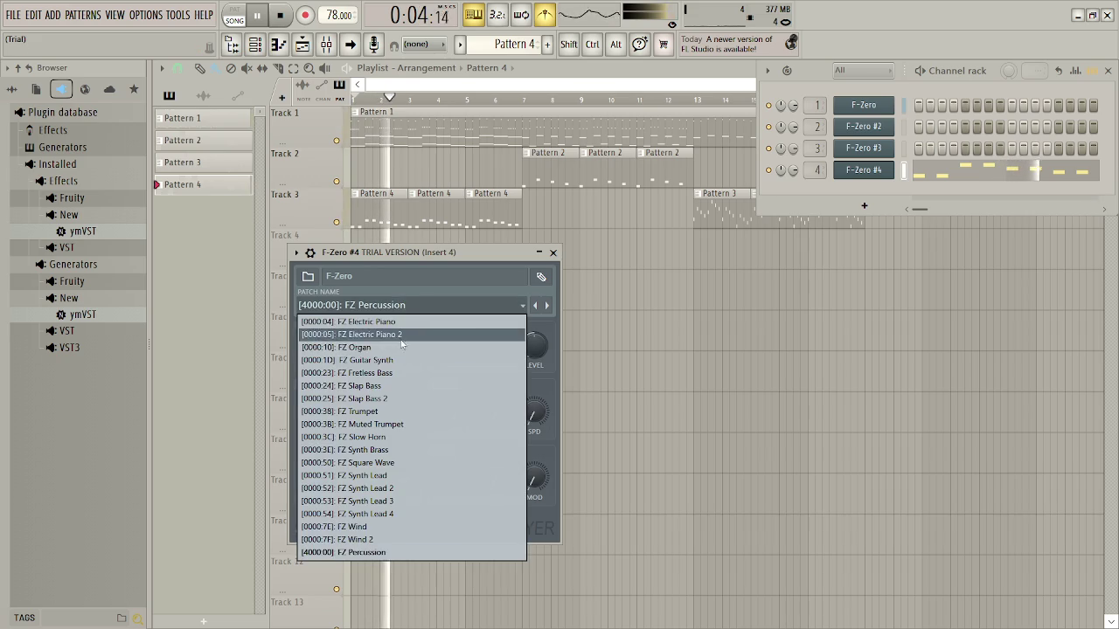
left_click(398, 322)
left_click(461, 306)
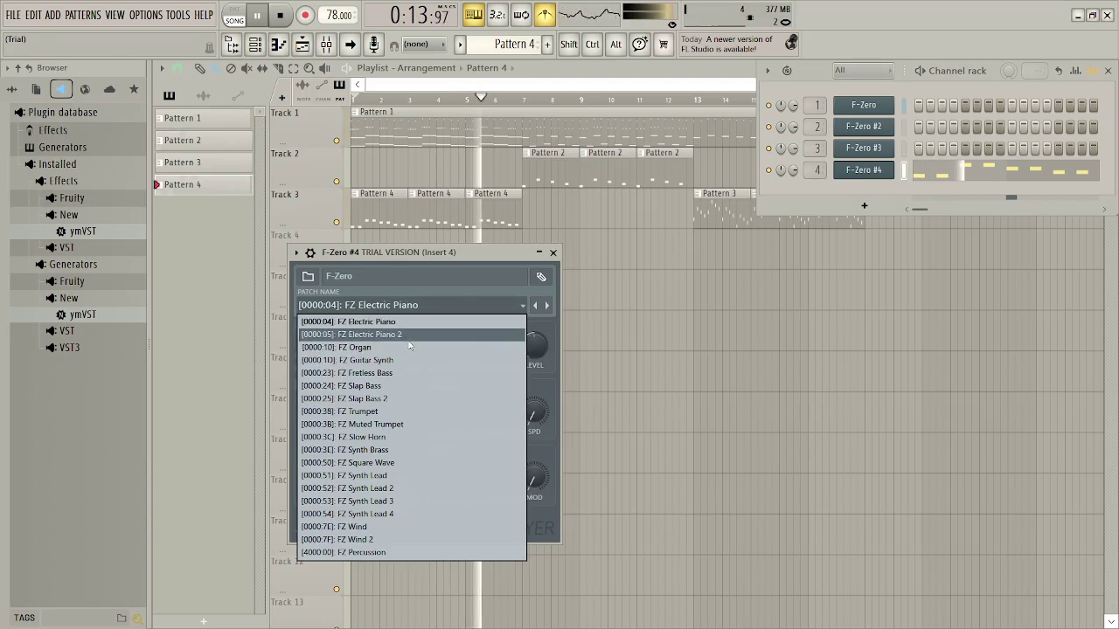
left_click(407, 335)
left_click(437, 307)
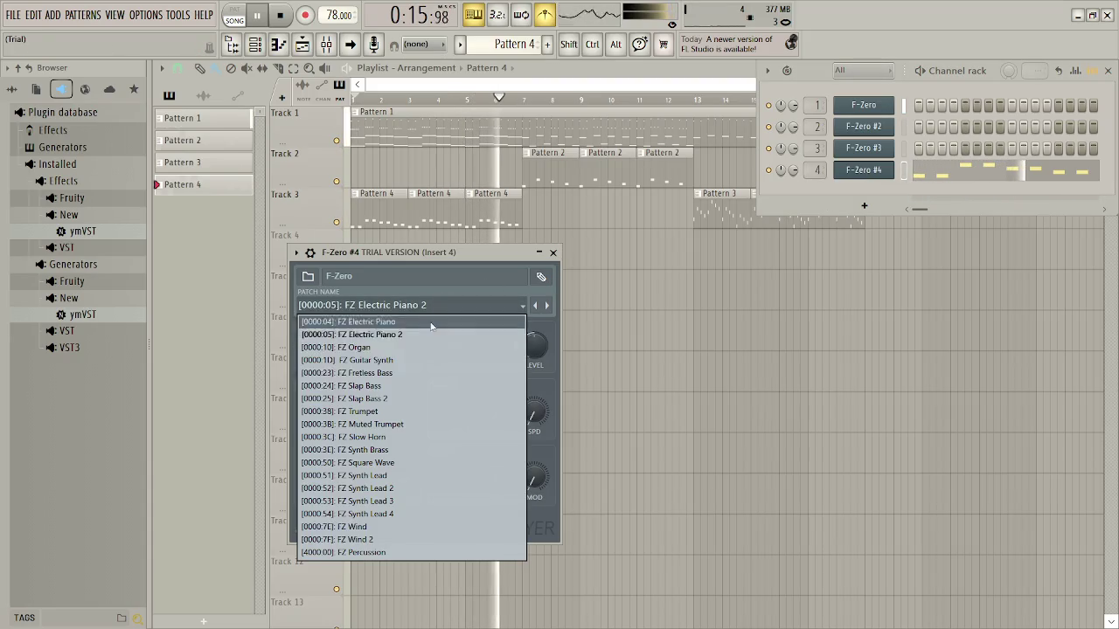
left_click(388, 411)
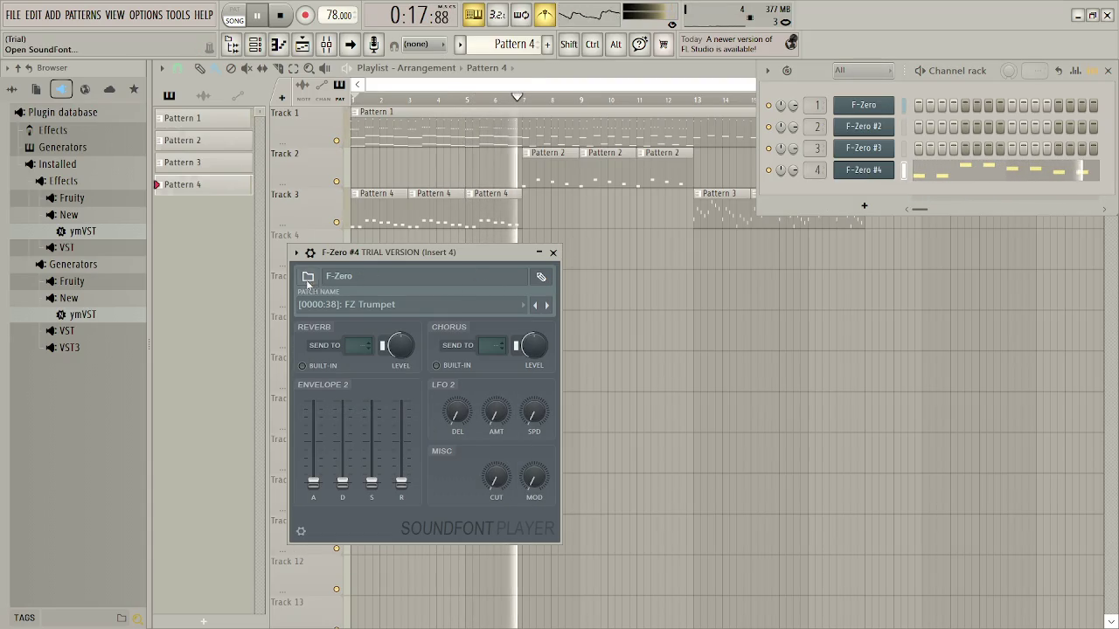
left_click(307, 277)
Load the SC-55 soundfont and audition its Violin, Cello, Contrabass and Pizzicato presets
left_click_drag(551, 122, 533, 199)
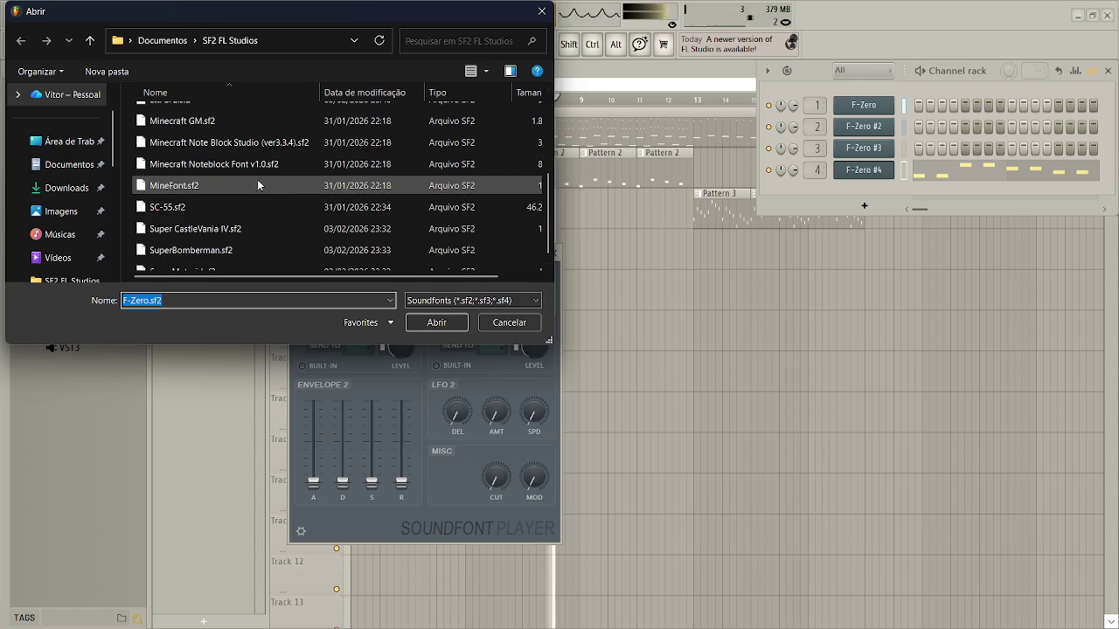
double_click(283, 208)
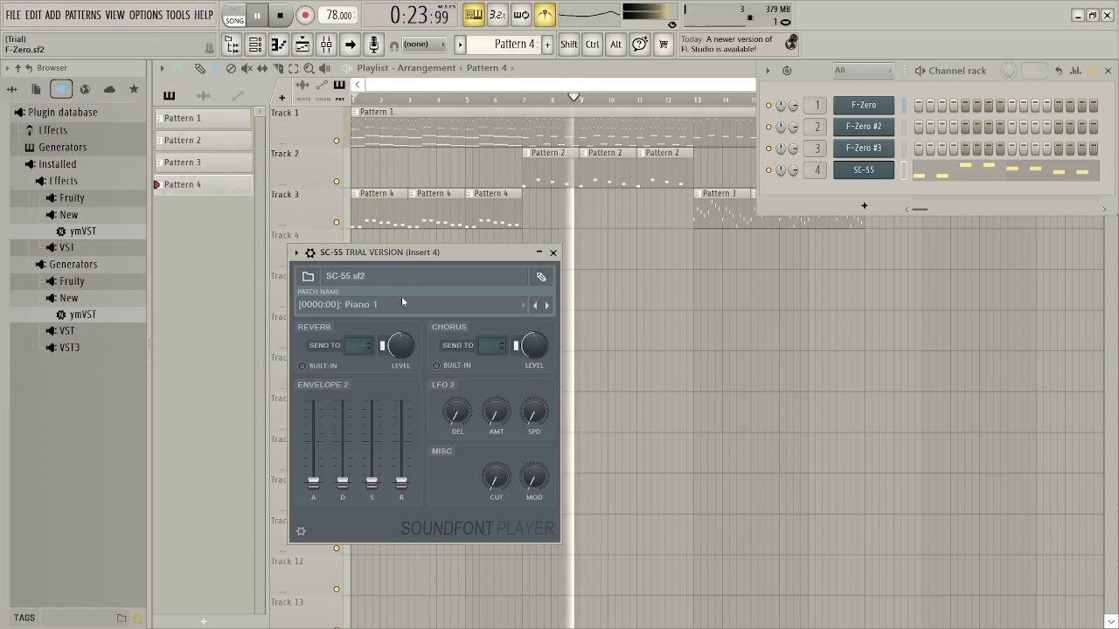
left_click(369, 305)
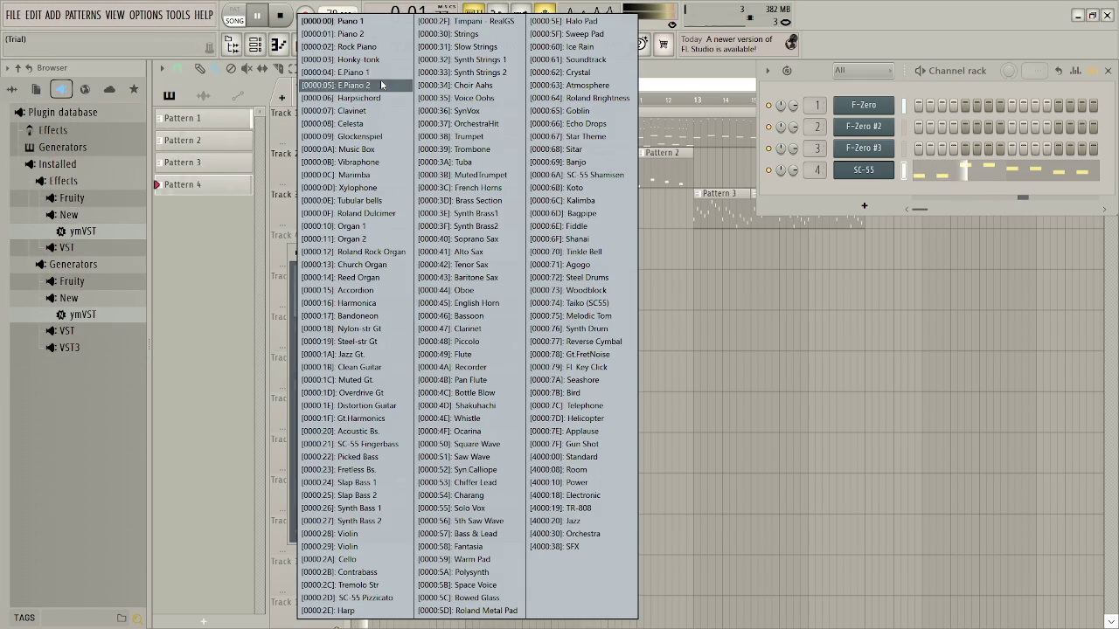
left_click(380, 546)
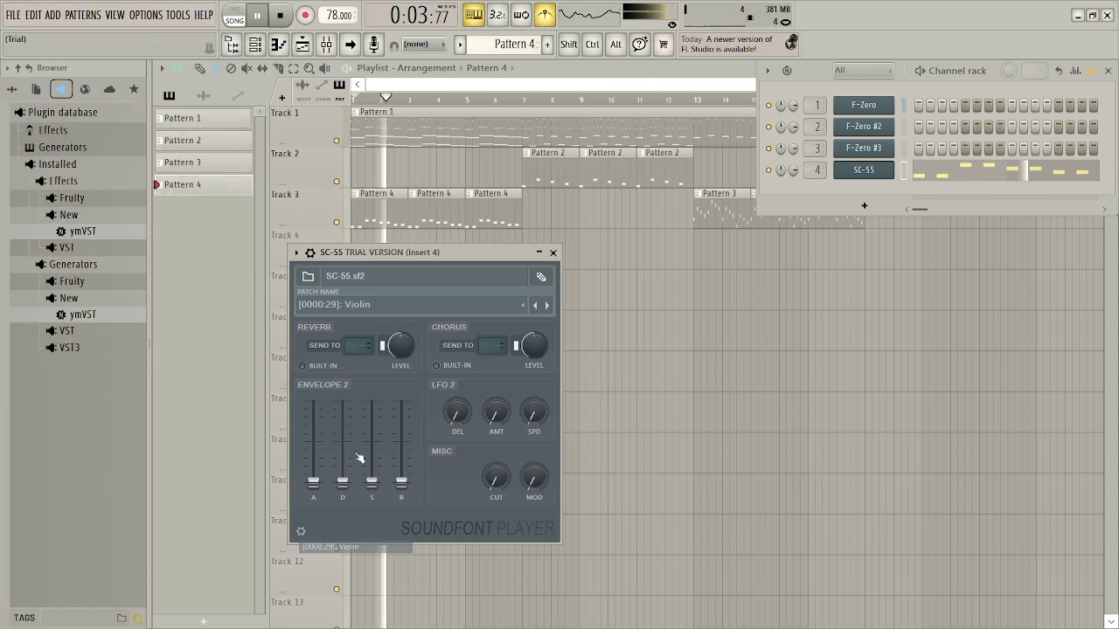
left_click(369, 305)
left_click(368, 546)
left_click(381, 306)
left_click(349, 559)
left_click(370, 305)
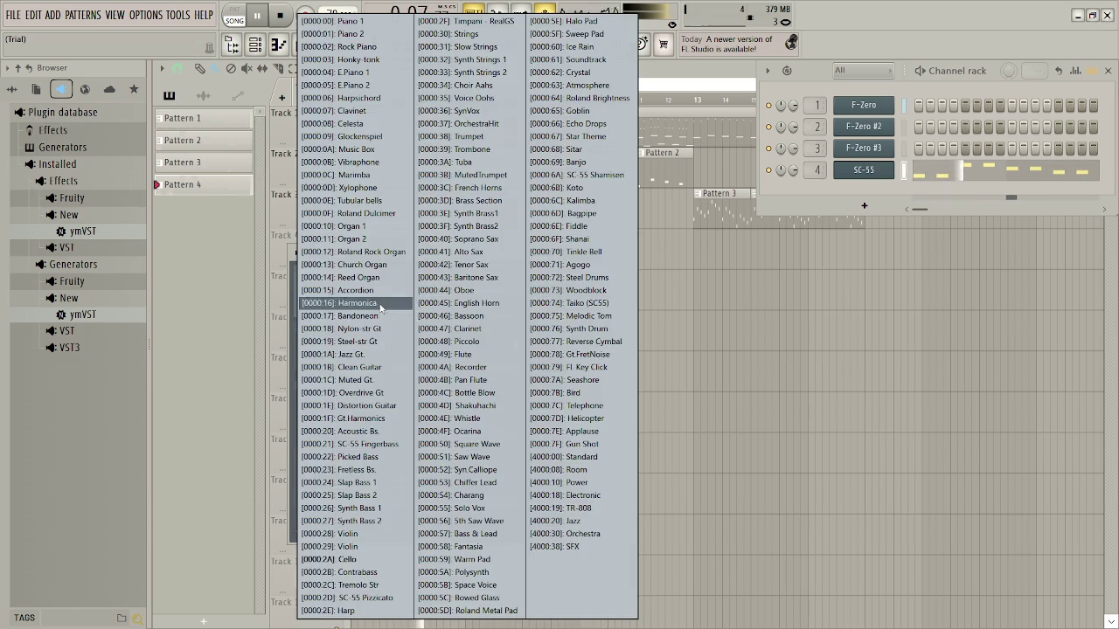
left_click(367, 575)
left_click(392, 297)
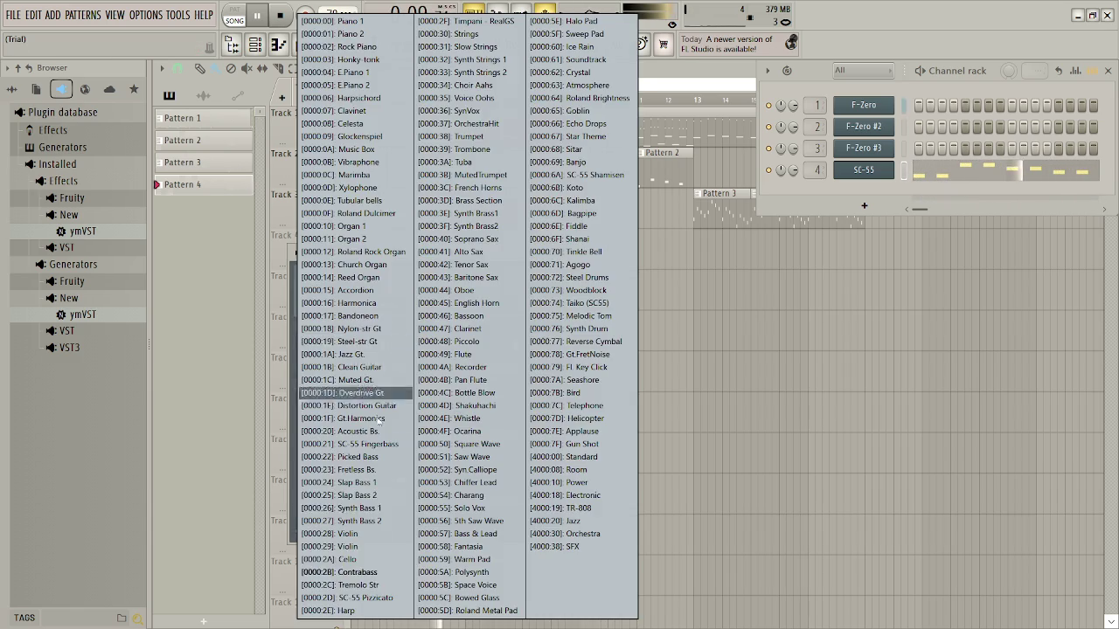
left_click(362, 598)
Try Synth Strings 2, Tremolo Str, Strings, Voice Oohs and SynVox, then switch to song playback
left_click(395, 305)
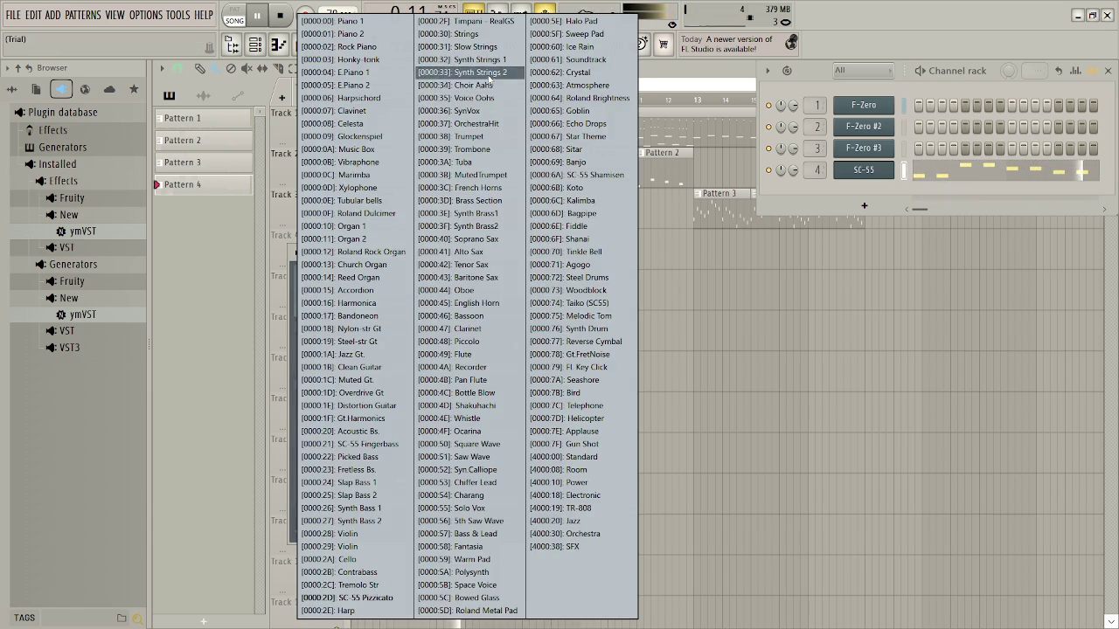
left_click(463, 71)
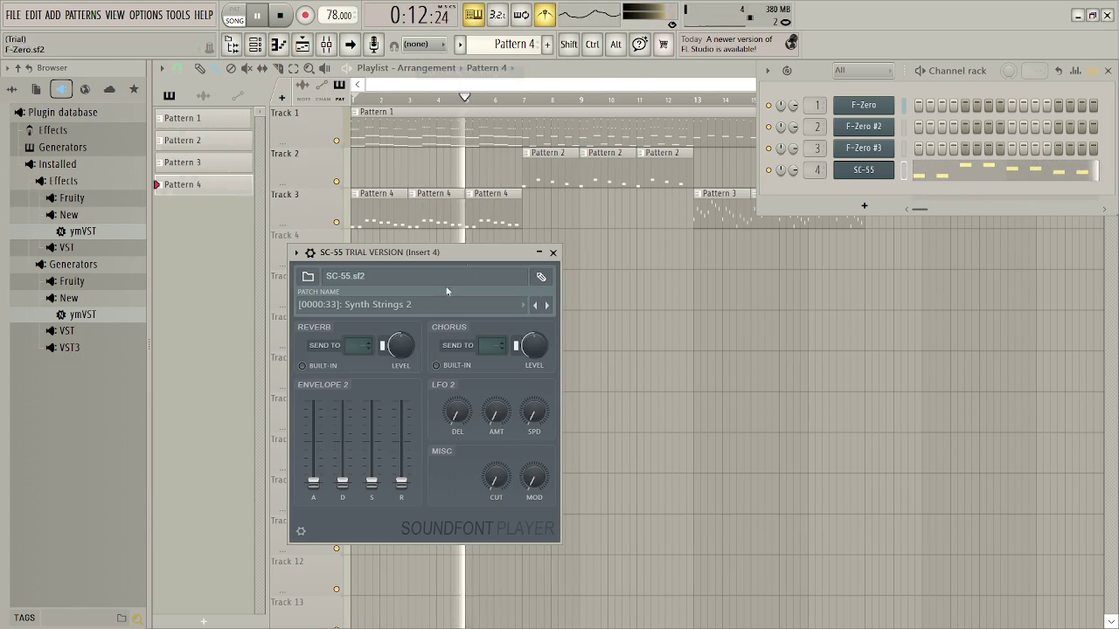
left_click(387, 306)
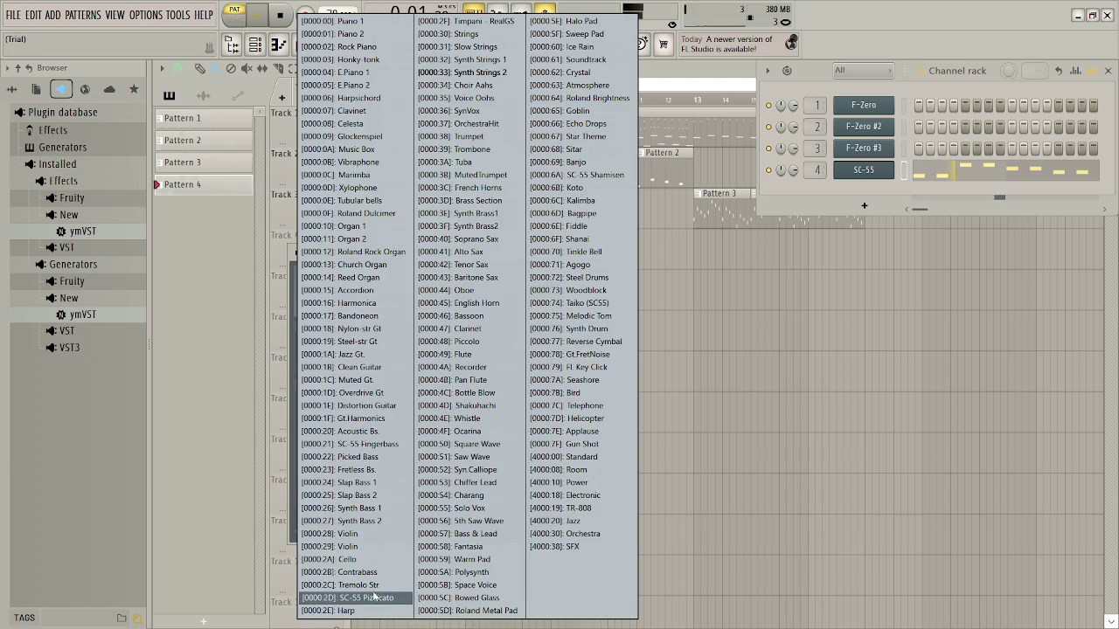
left_click(358, 584)
left_click(387, 305)
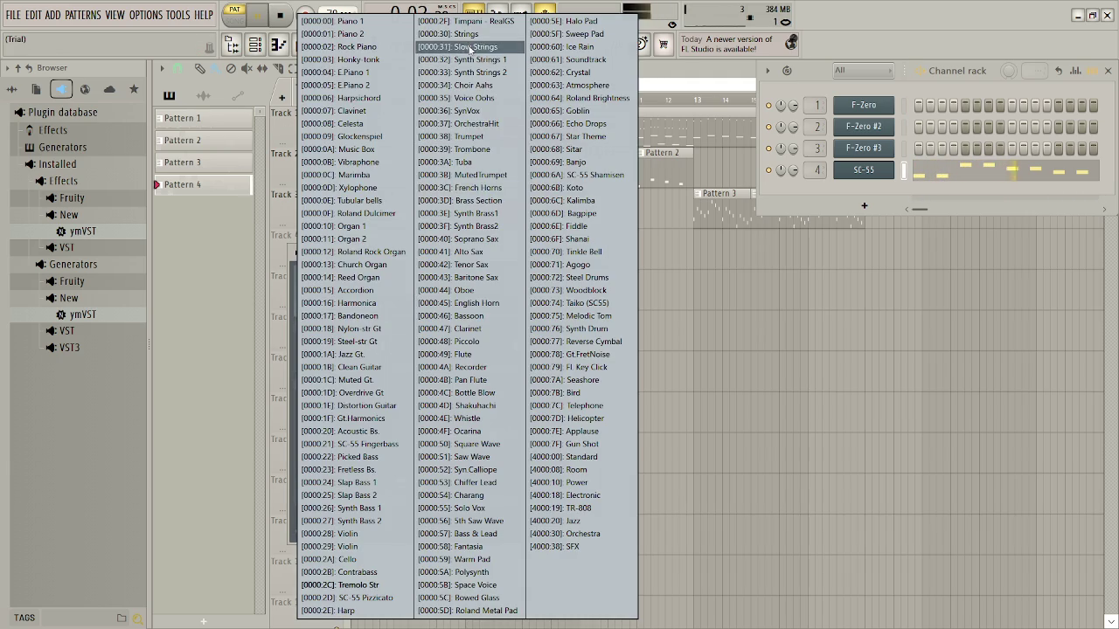
left_click(463, 42)
left_click(383, 305)
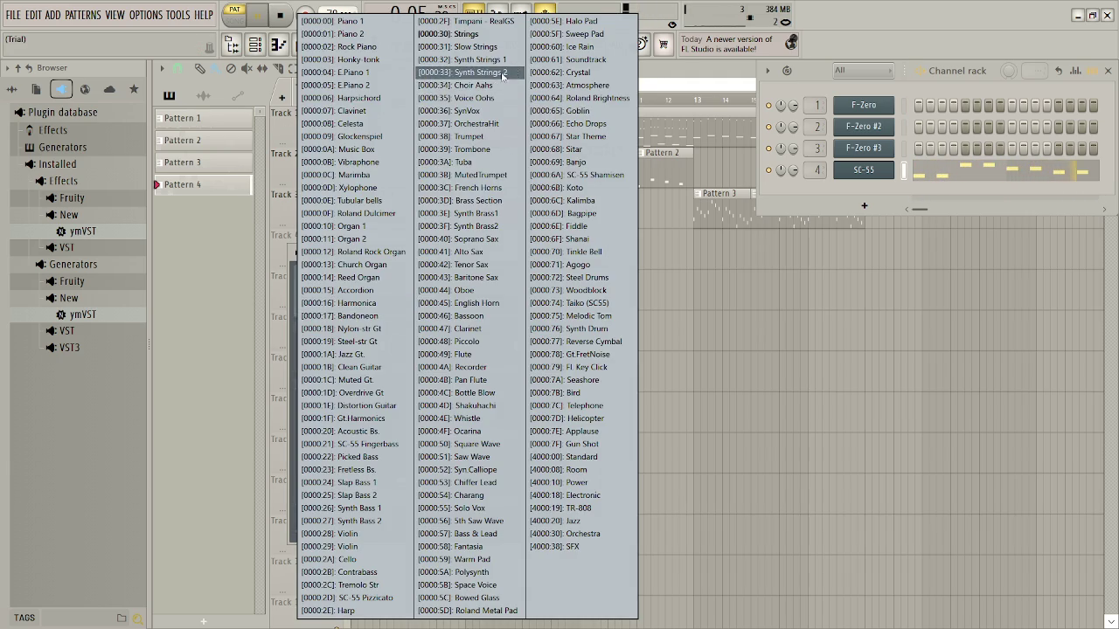
left_click(463, 75)
left_click(377, 304)
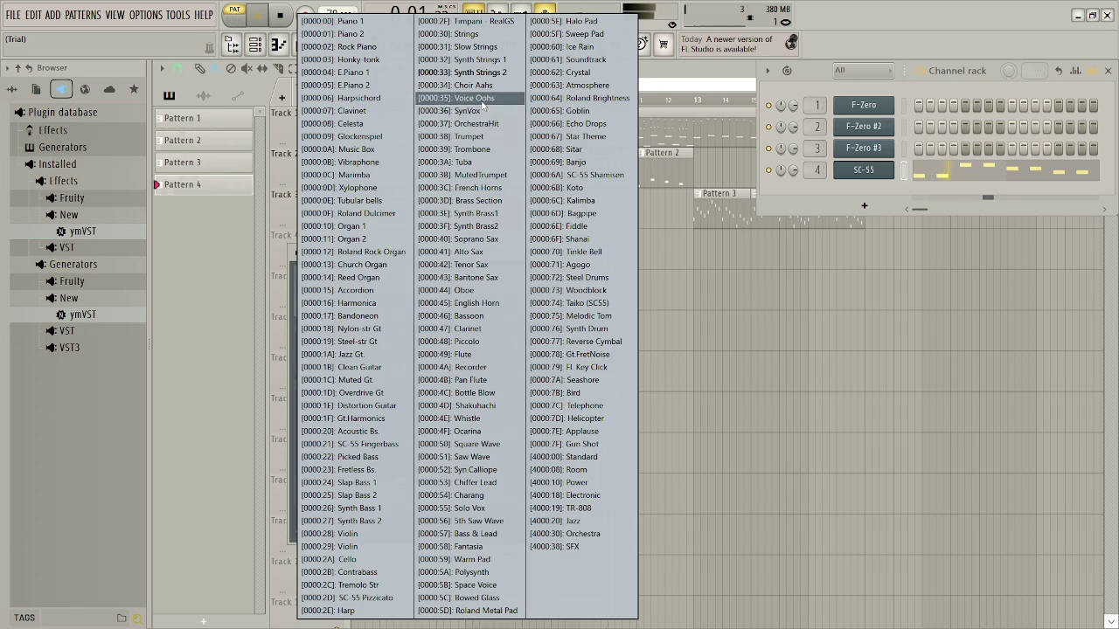
left_click(463, 105)
left_click(427, 305)
left_click(463, 116)
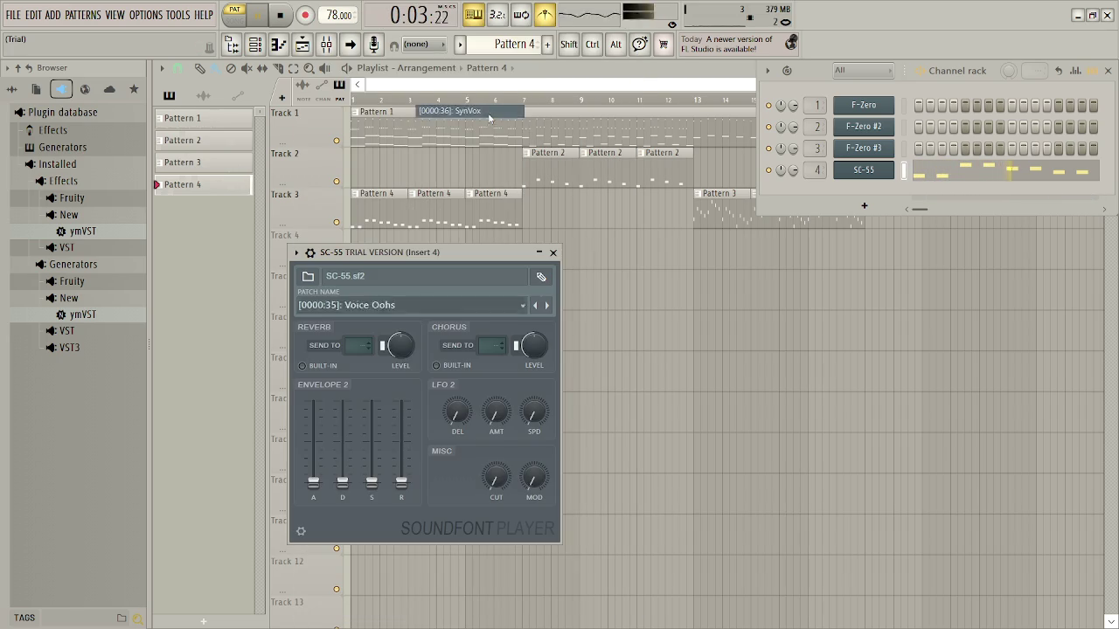
left_click(553, 253)
left_click(238, 19)
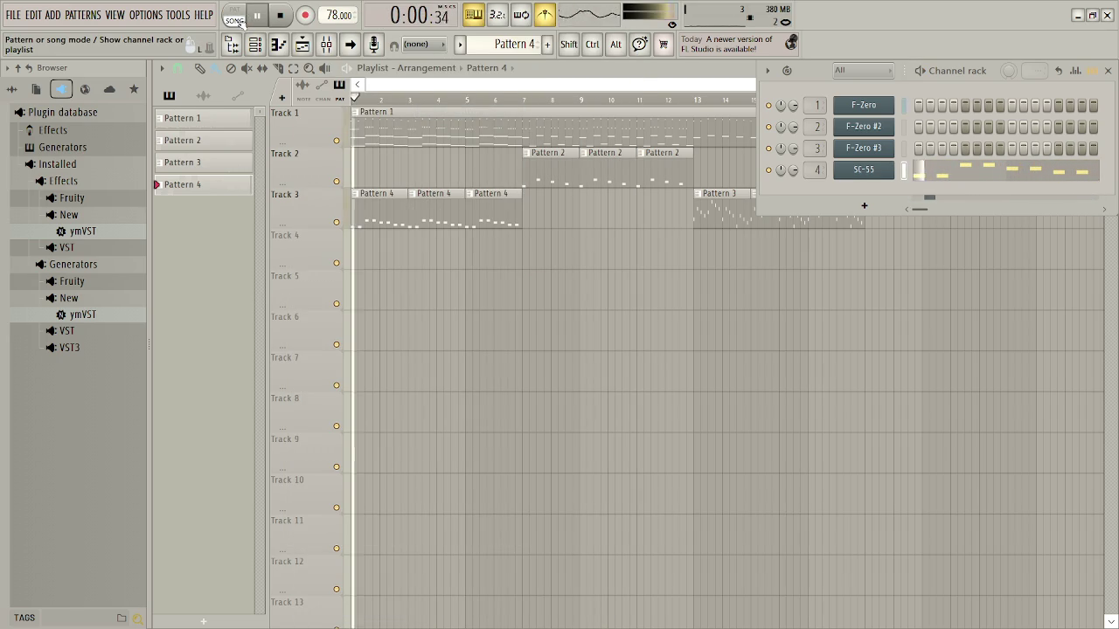
Reopen the SC-55 settings and try the Oboe, Piccolo, Bassoon and Pan Flute presets
left_click(863, 170)
left_click(393, 308)
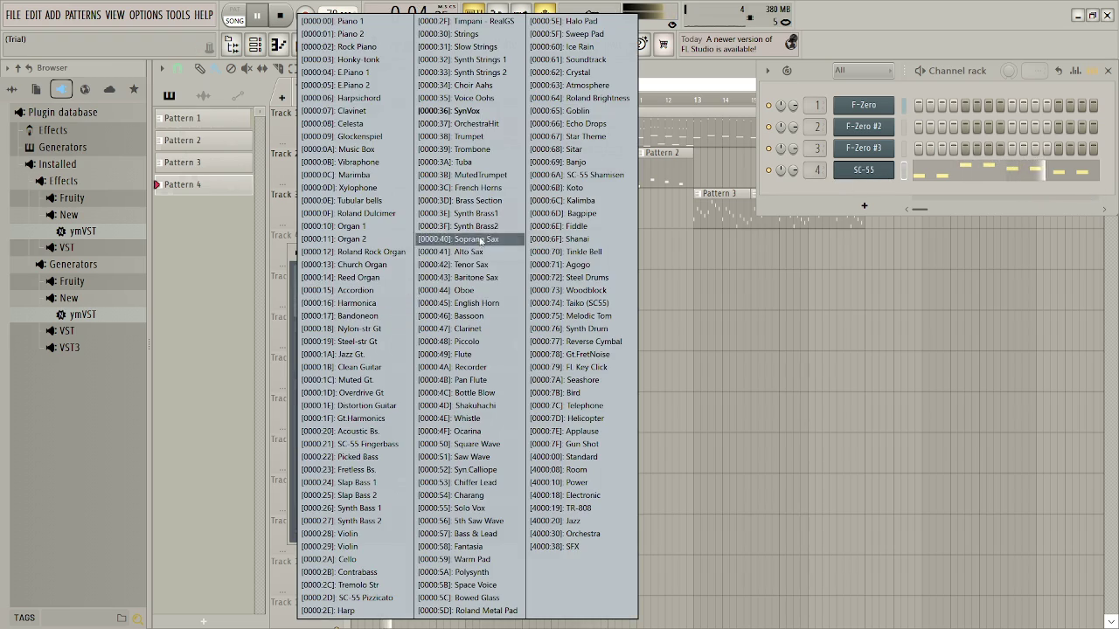
left_click(423, 293)
left_click(415, 305)
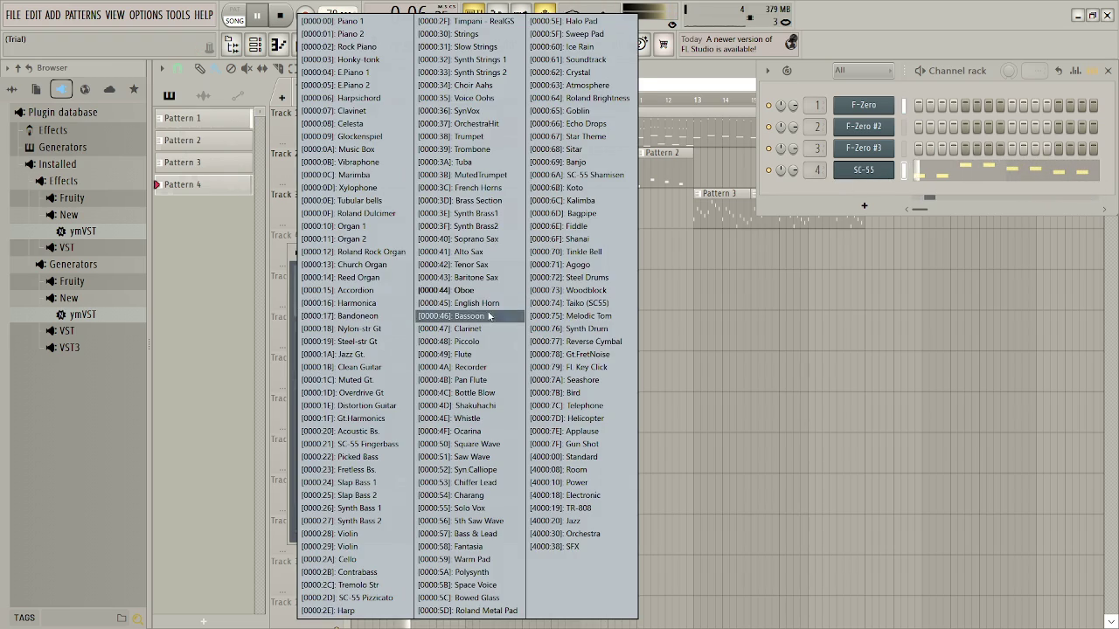
left_click(432, 349)
left_click(428, 308)
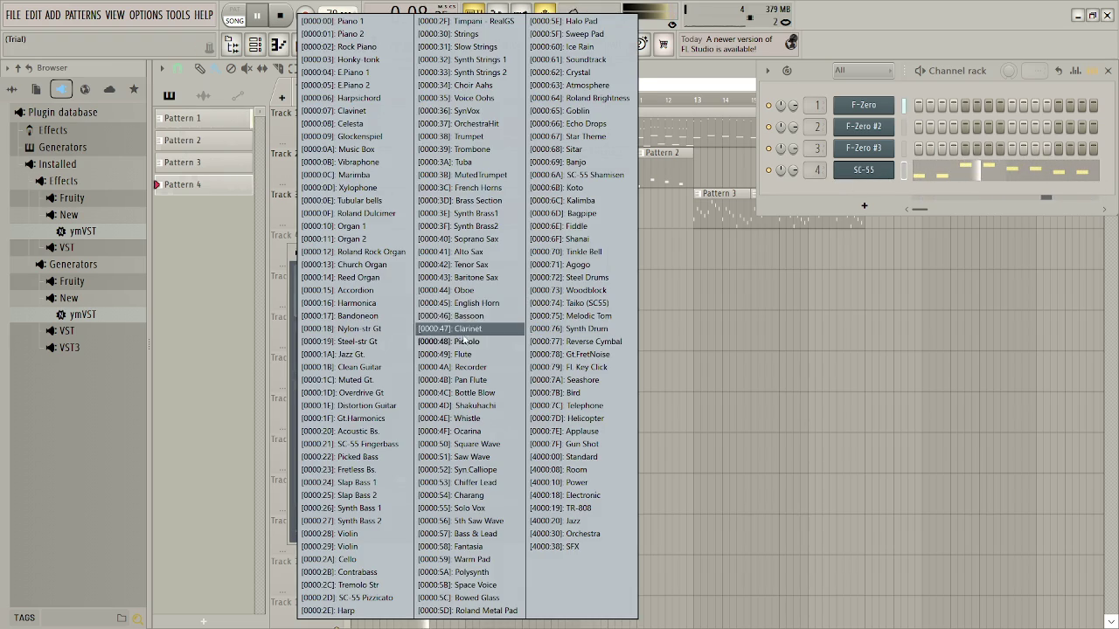
left_click(472, 316)
left_click(475, 308)
left_click(480, 385)
left_click(413, 302)
left_click(476, 384)
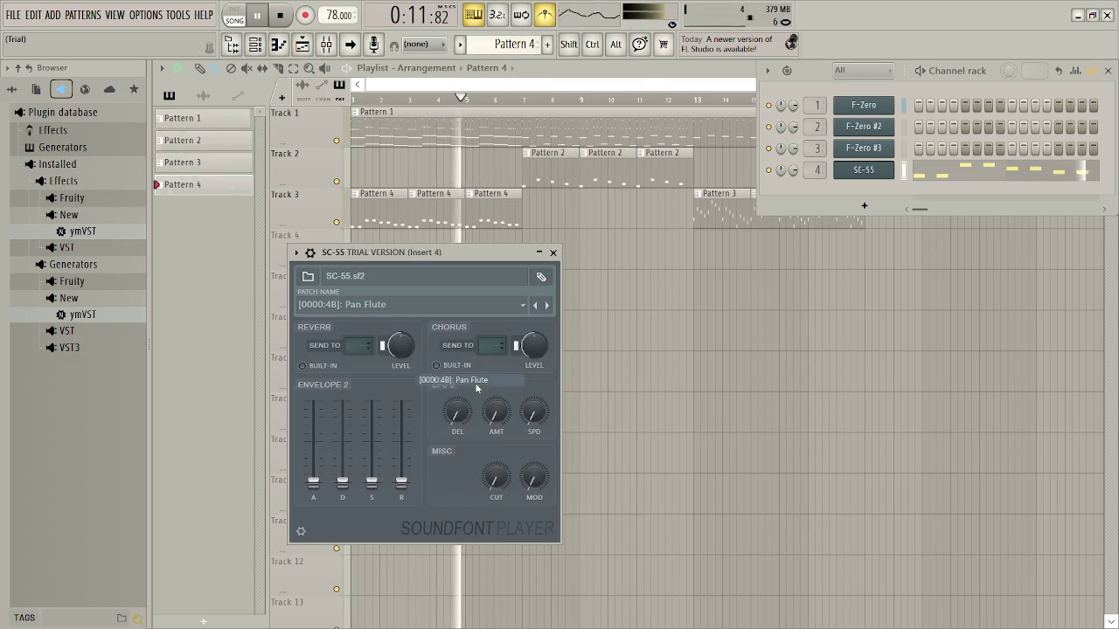
Pick [0000:50] Square Wave, lengthen the envelope attack slightly, and close the plugin and Channel rack
left_click(412, 309)
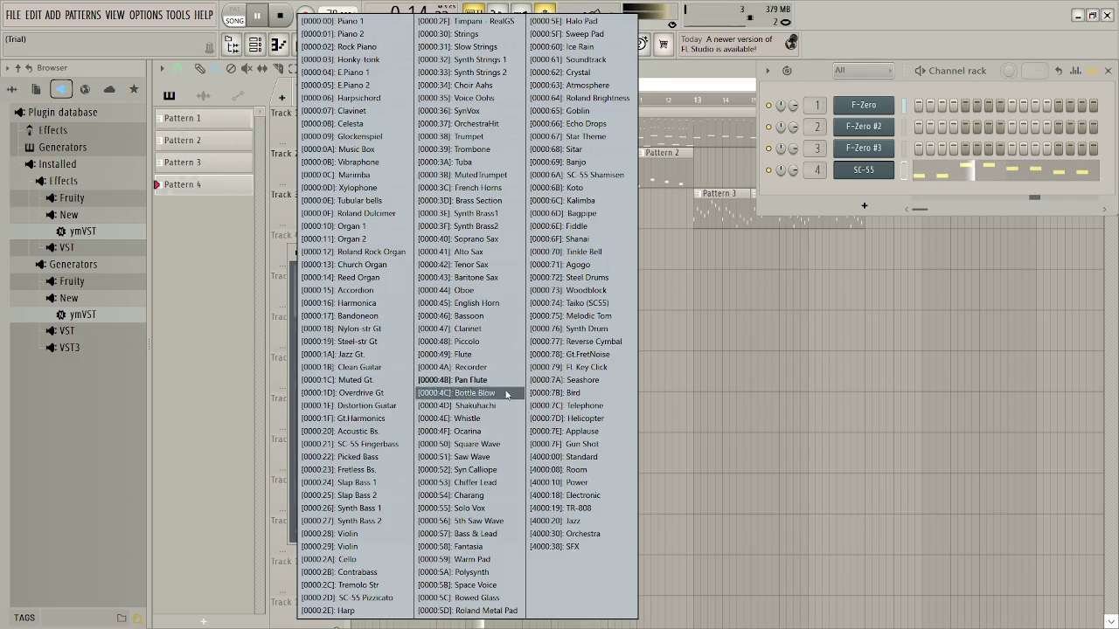
left_click(509, 456)
left_click(472, 305)
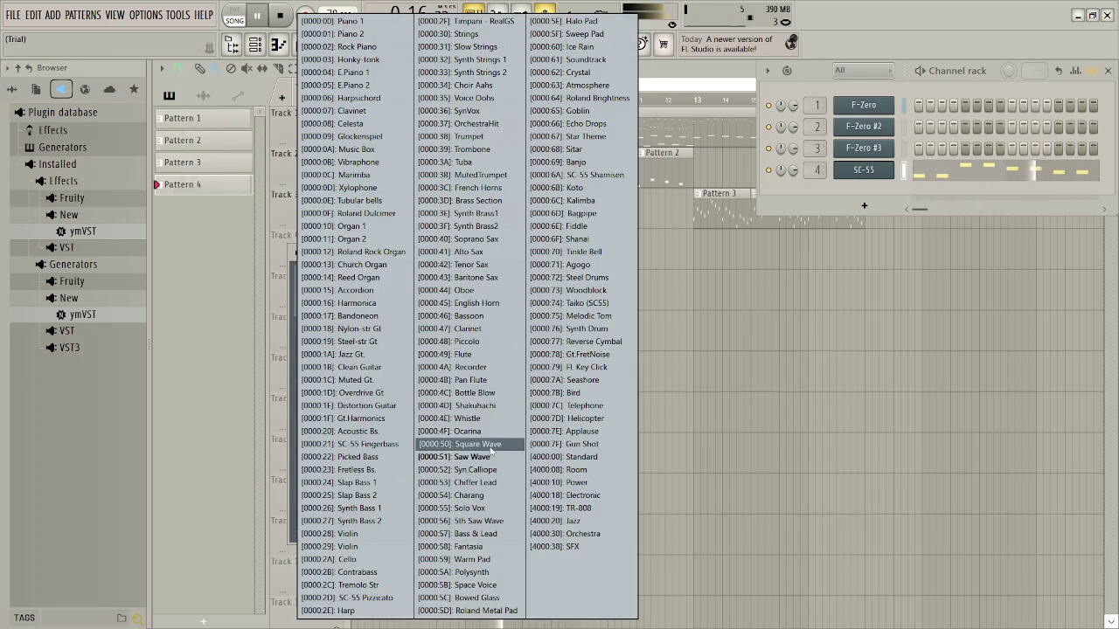
left_click(483, 437)
left_click_drag(313, 482, 314, 479)
key("space")
key("space")
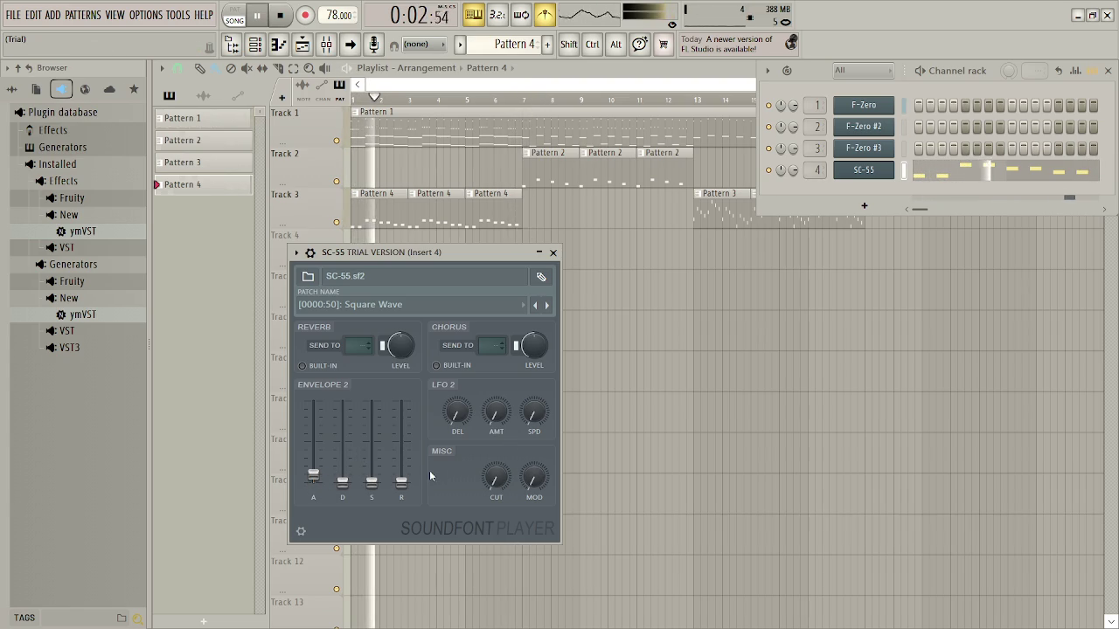
left_click(863, 170)
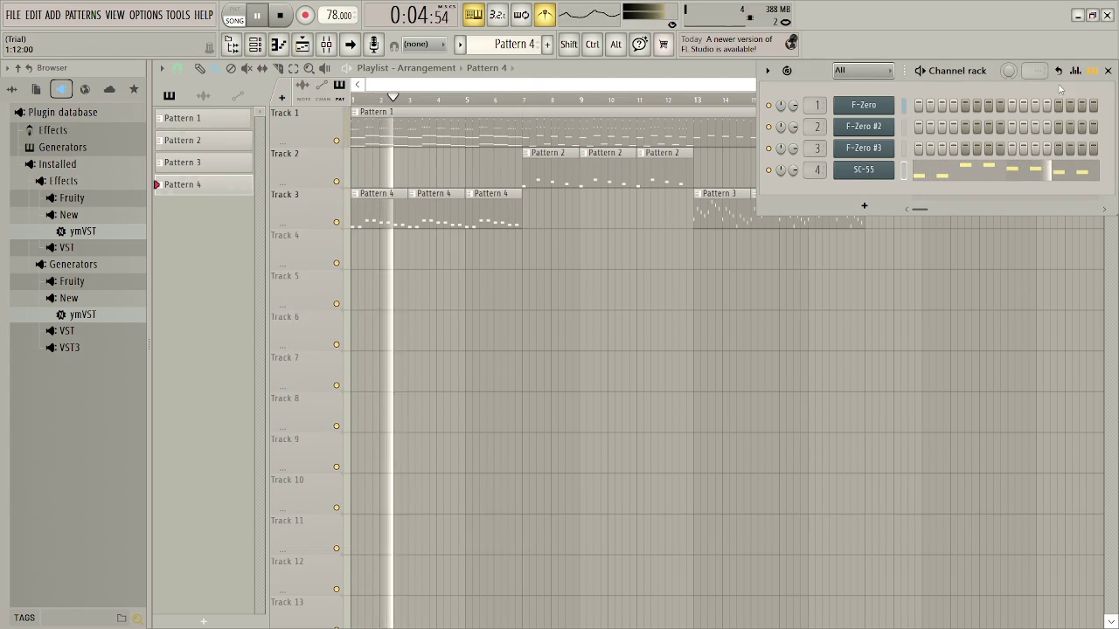
left_click(1107, 70)
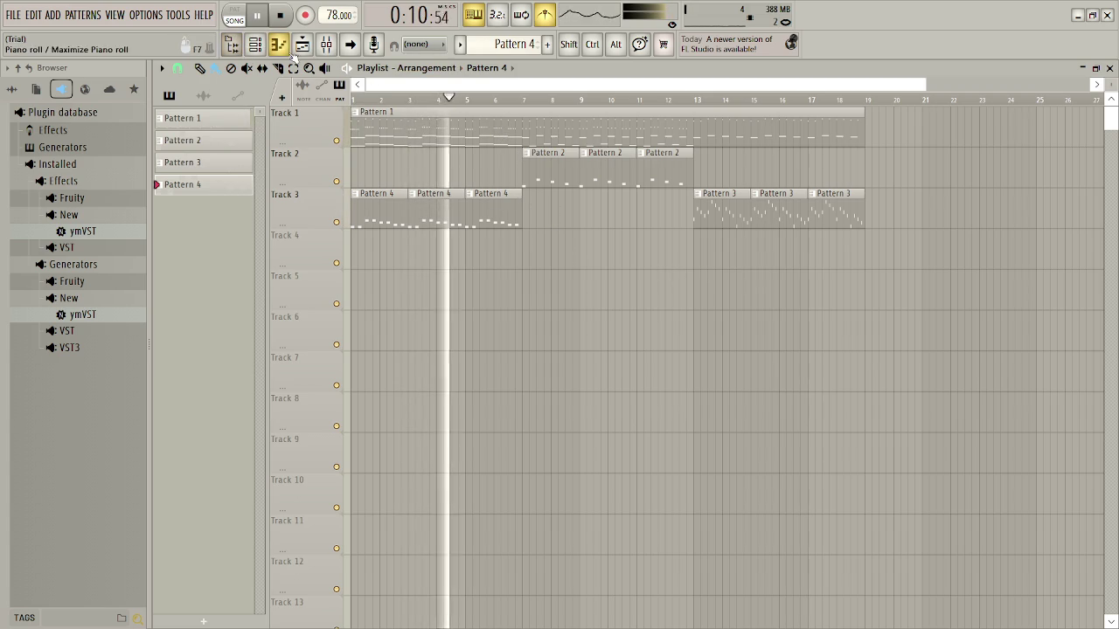
Lower the Insert 4 fader to 84%, then replay the song from bar 13
left_click(325, 44)
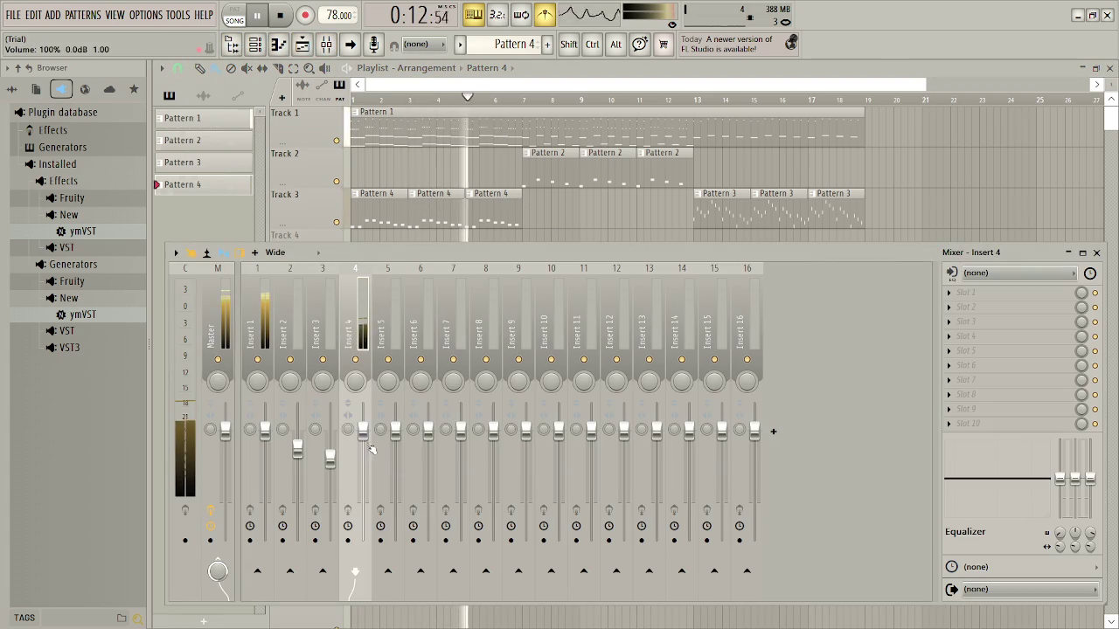
left_click_drag(362, 434, 363, 453)
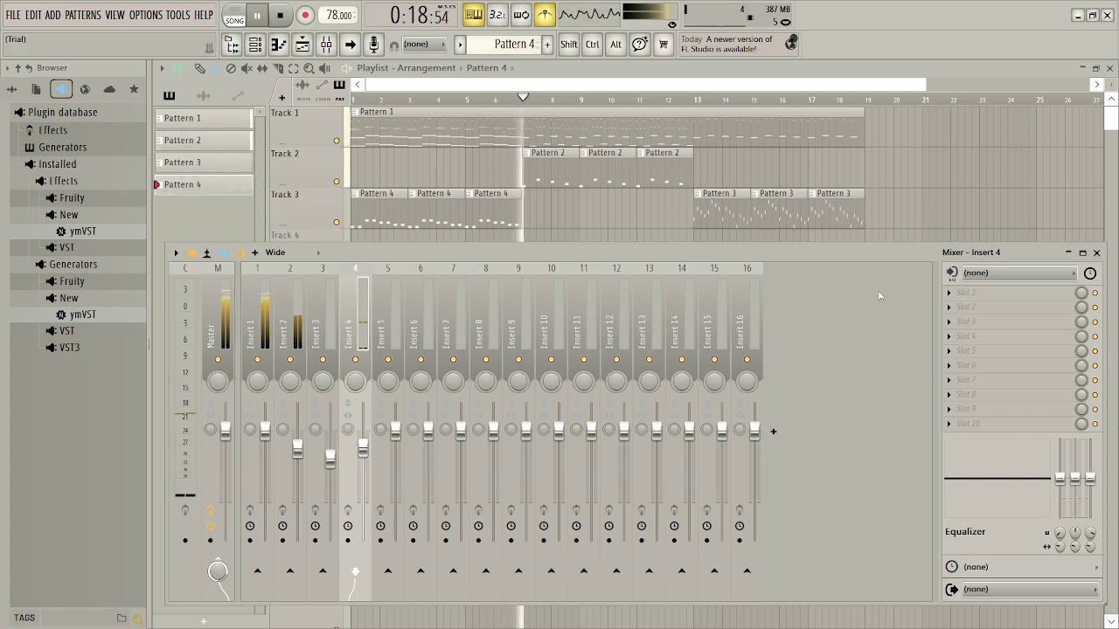
left_click(1103, 253)
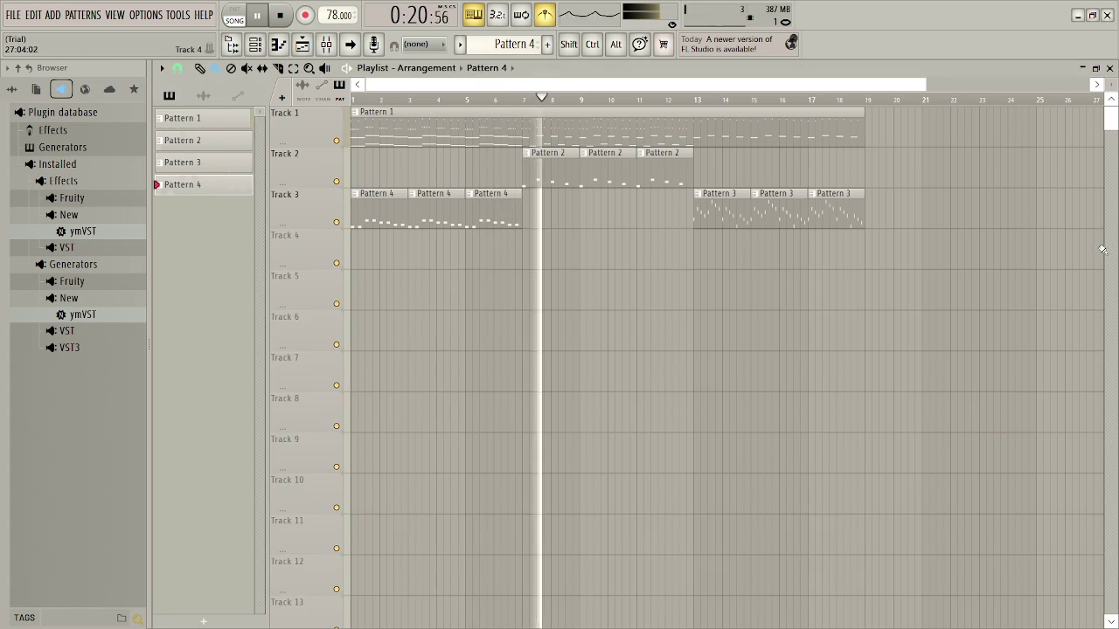
key("space")
key("space")
left_click(697, 103)
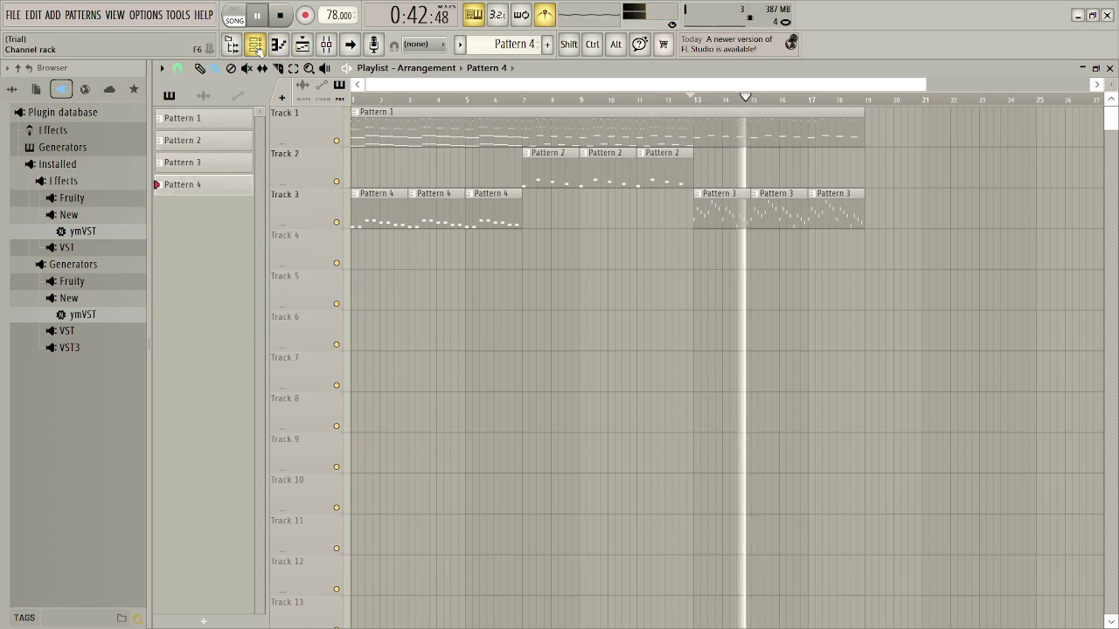
While the song plays, fine-tune Insert 3 to about -11.5 dB and Insert 4 to about -7 dB (70%)
left_click(326, 44)
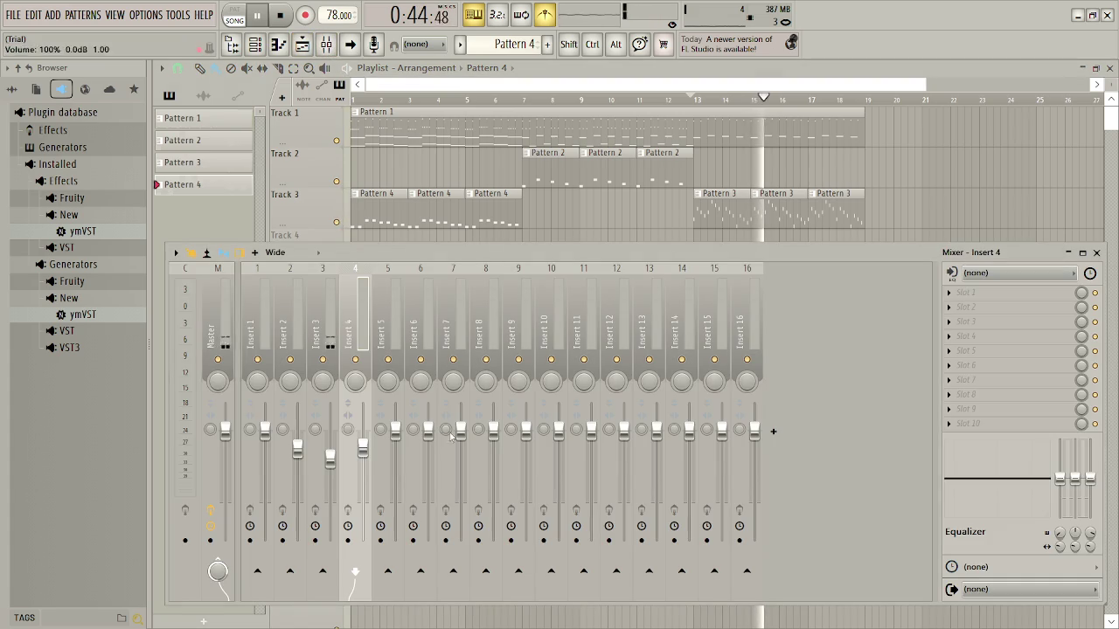
left_click(330, 469)
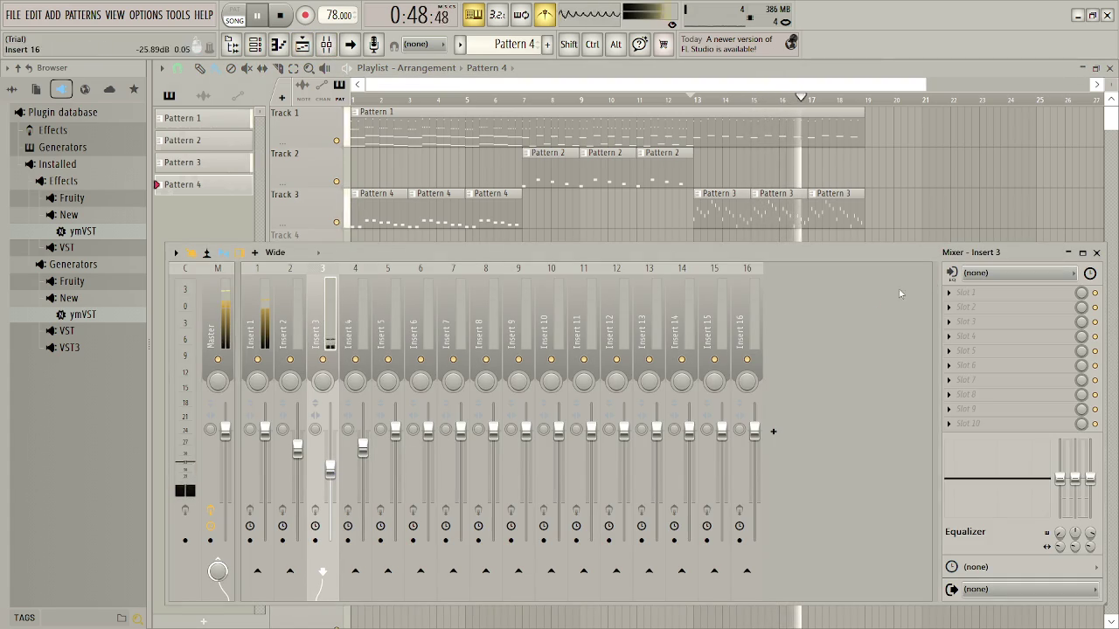
left_click(326, 44)
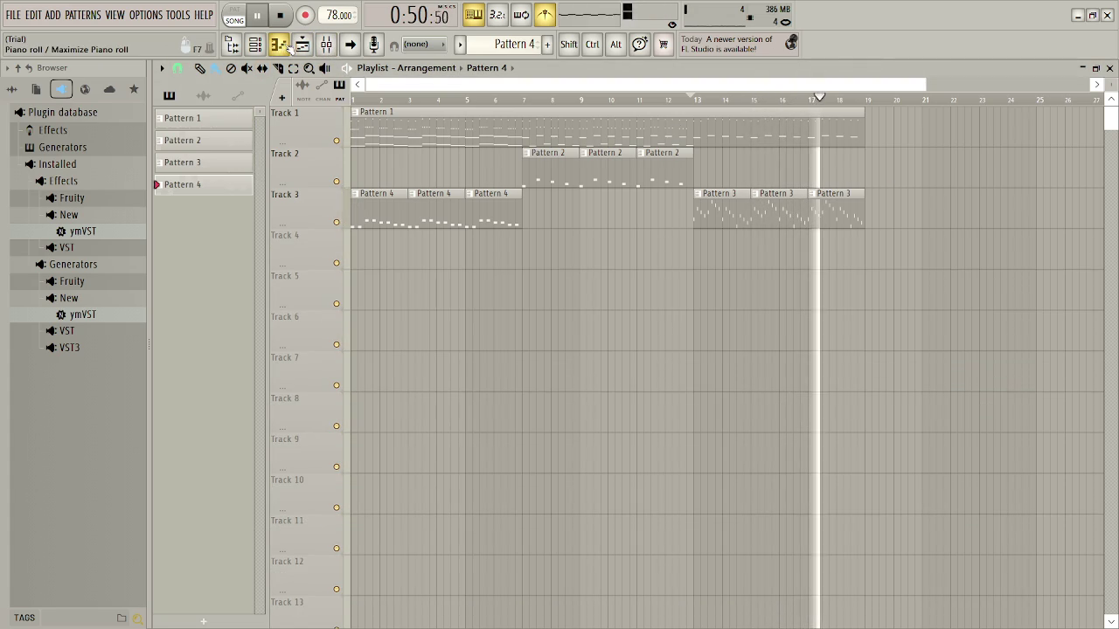
left_click(326, 43)
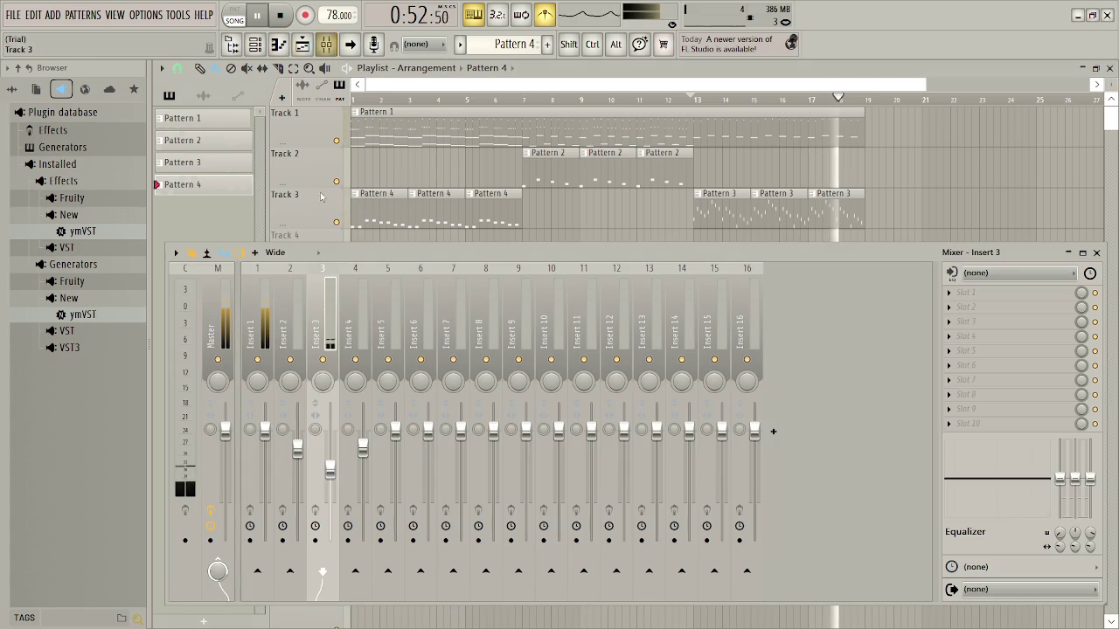
left_click_drag(330, 470, 329, 474)
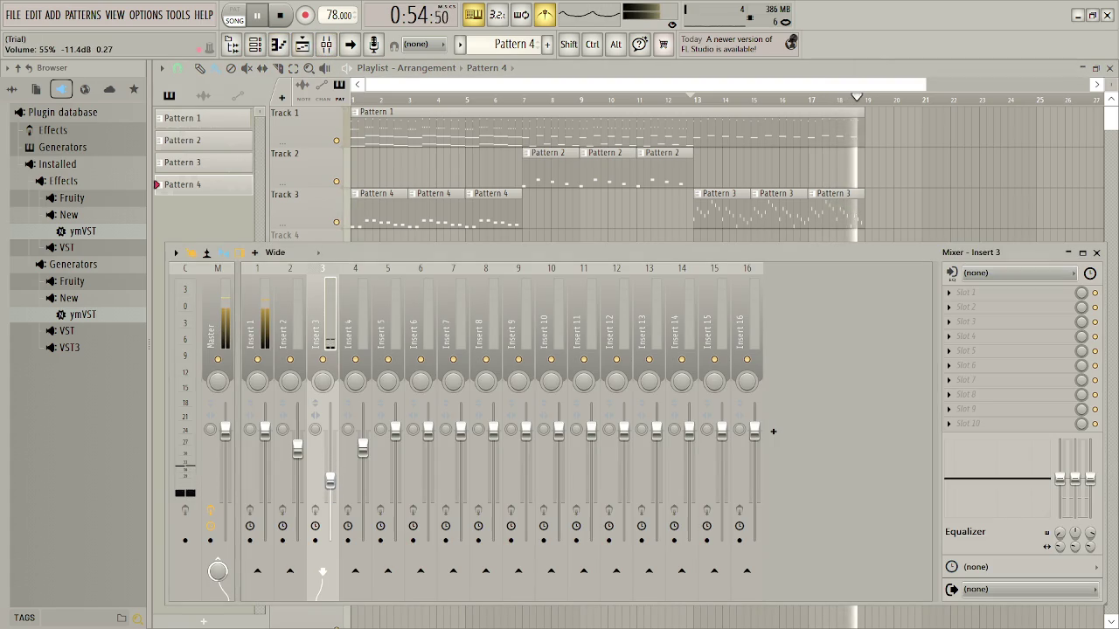
left_click_drag(366, 450, 365, 467)
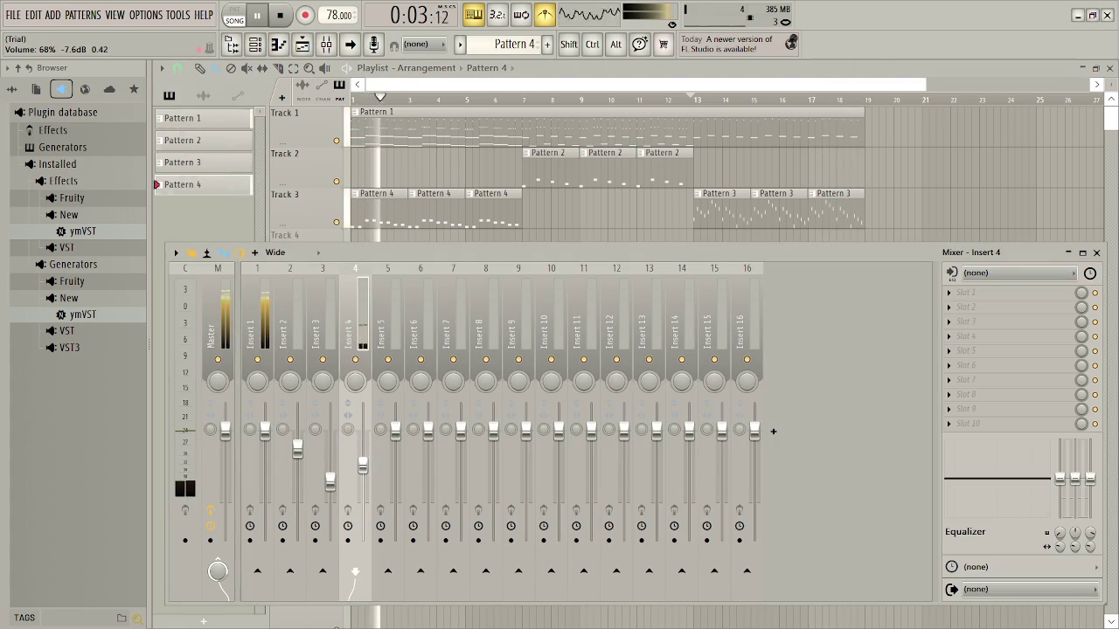
left_click_drag(362, 471, 362, 463)
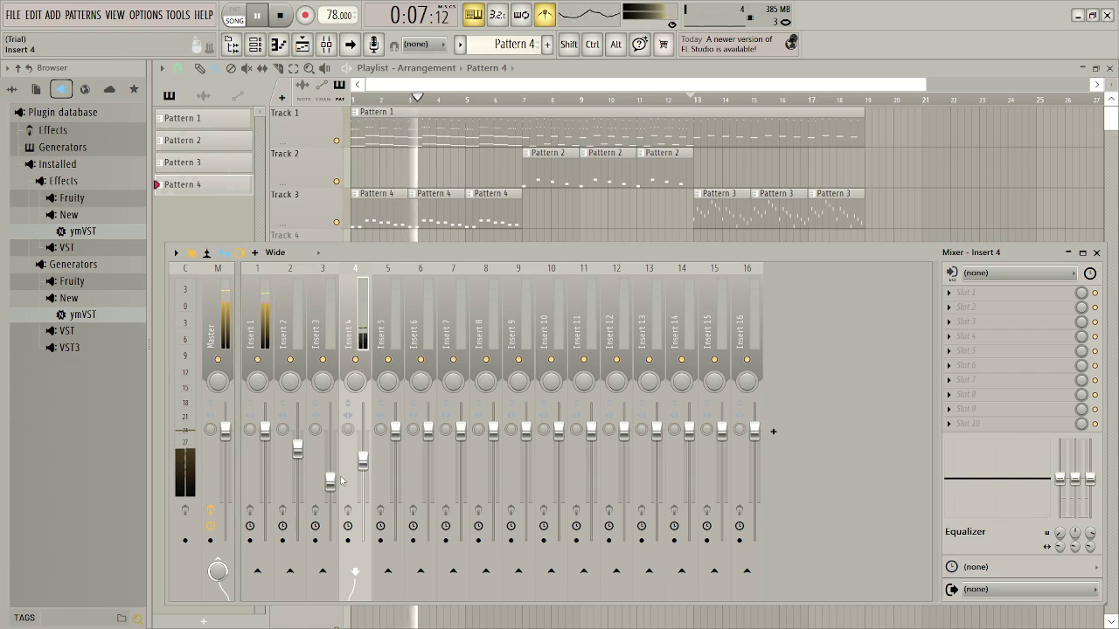
left_click_drag(332, 483, 331, 481)
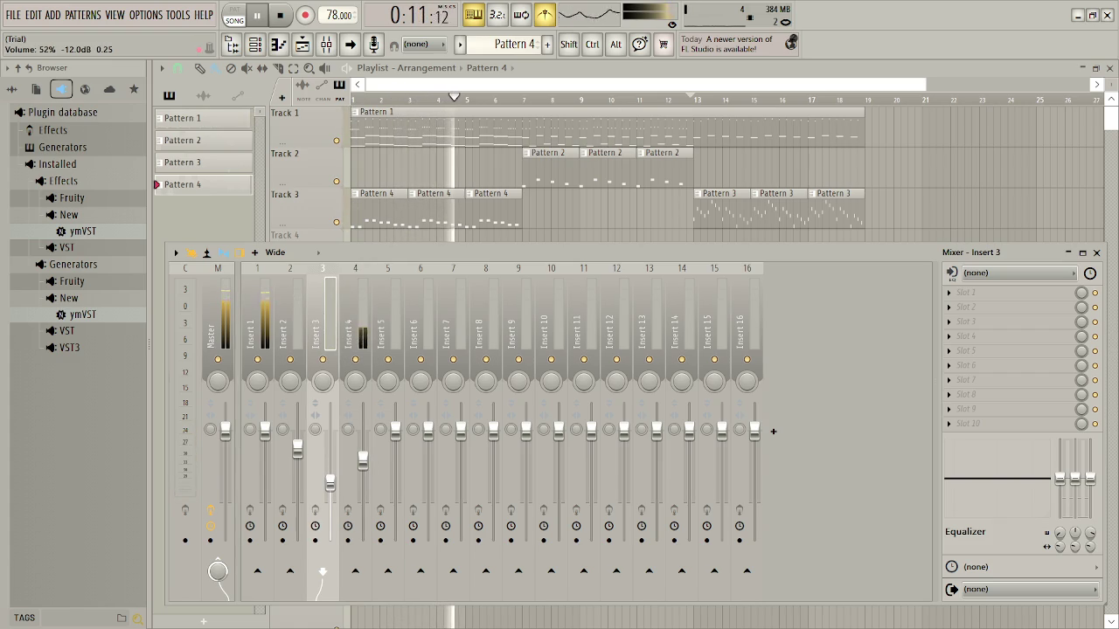
left_click(1097, 256)
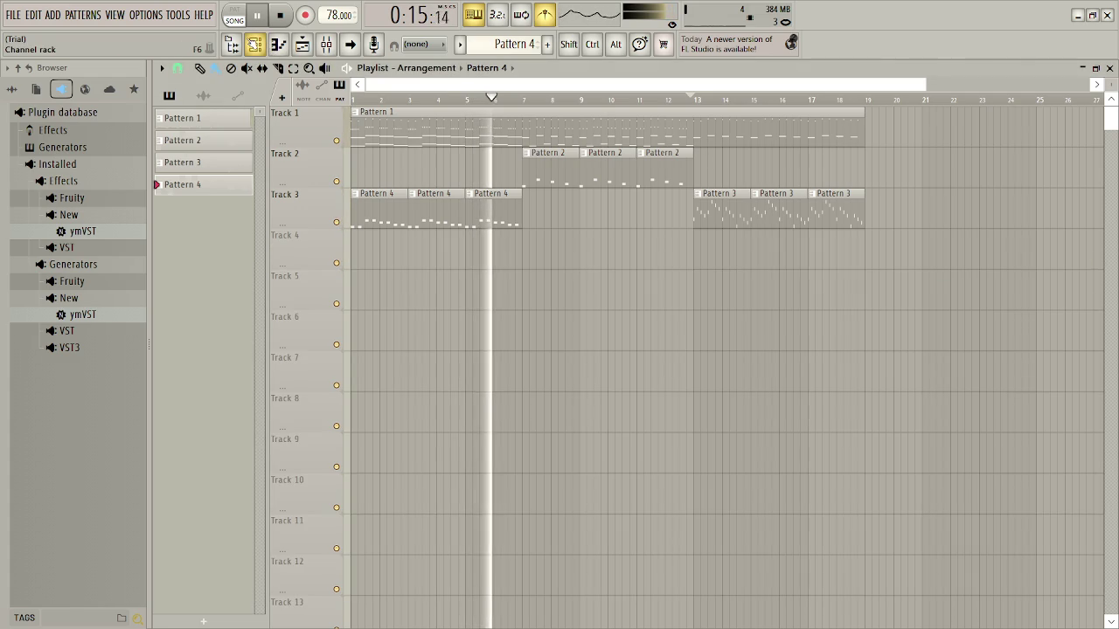
left_click(254, 43)
Load the F-Zero soundfont on channel 4 and play the song with its FZ Organ patch
left_click(861, 170)
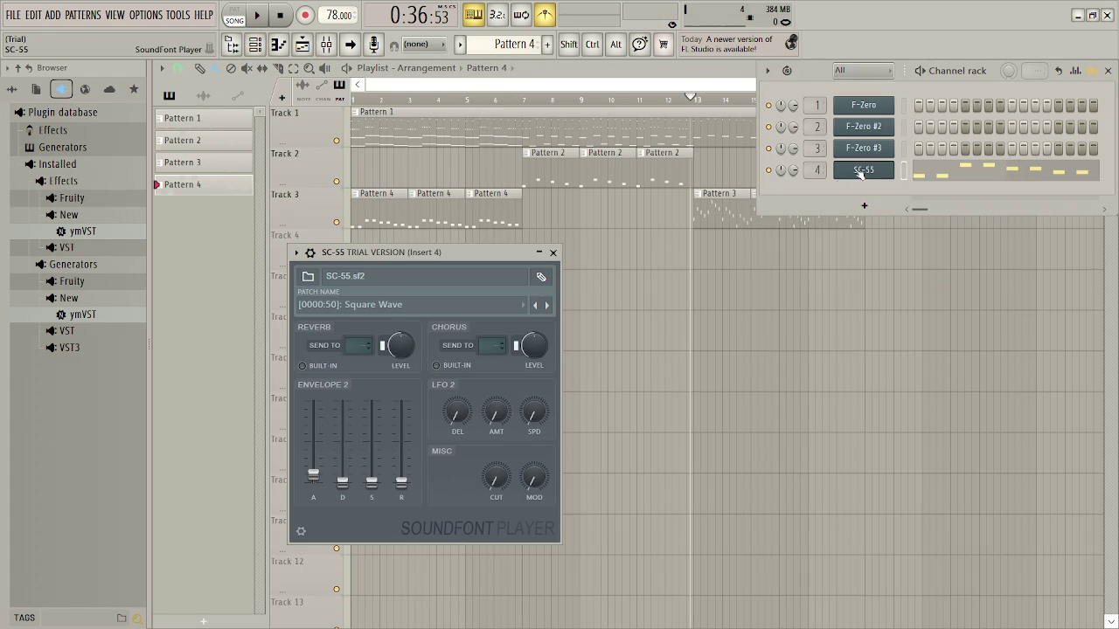
left_click(397, 305)
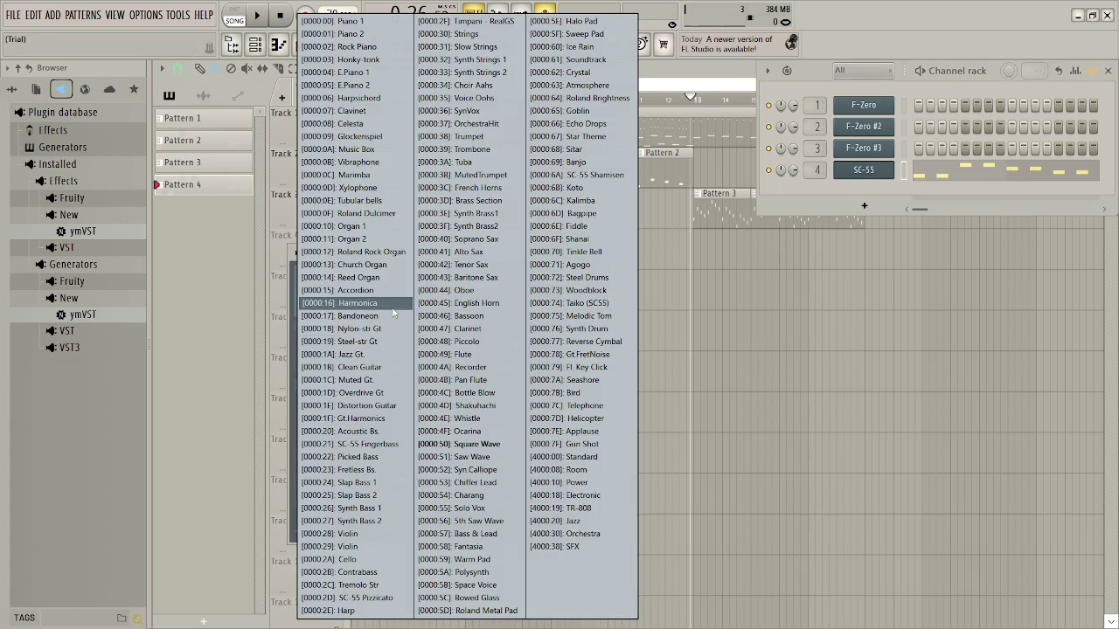
left_click(393, 313)
left_click(394, 306)
left_click(393, 406)
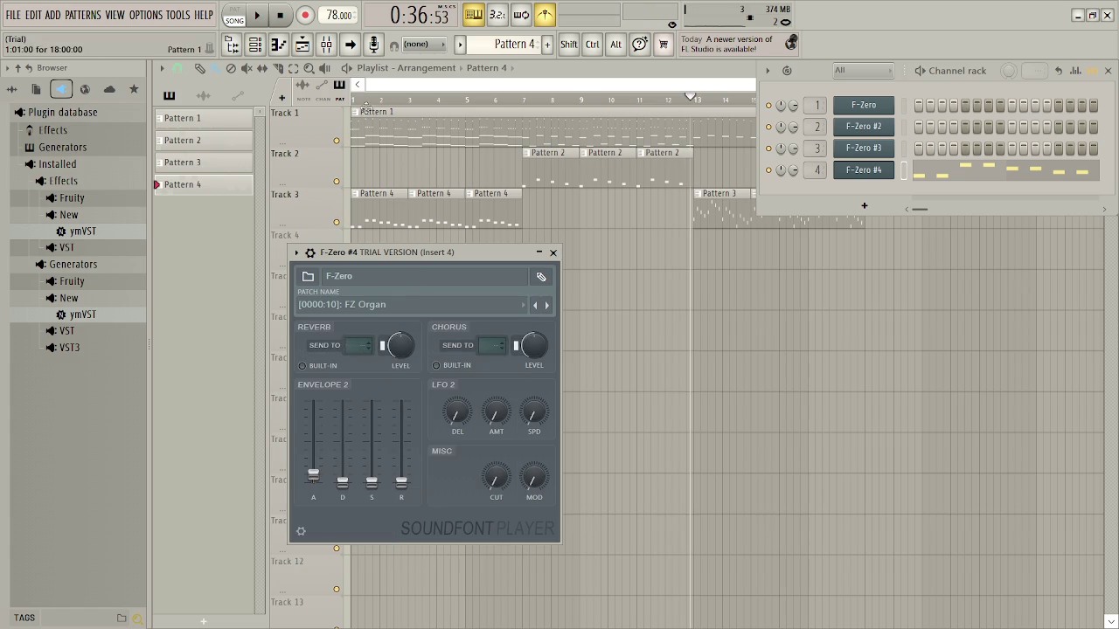
key("F12")
key("space")
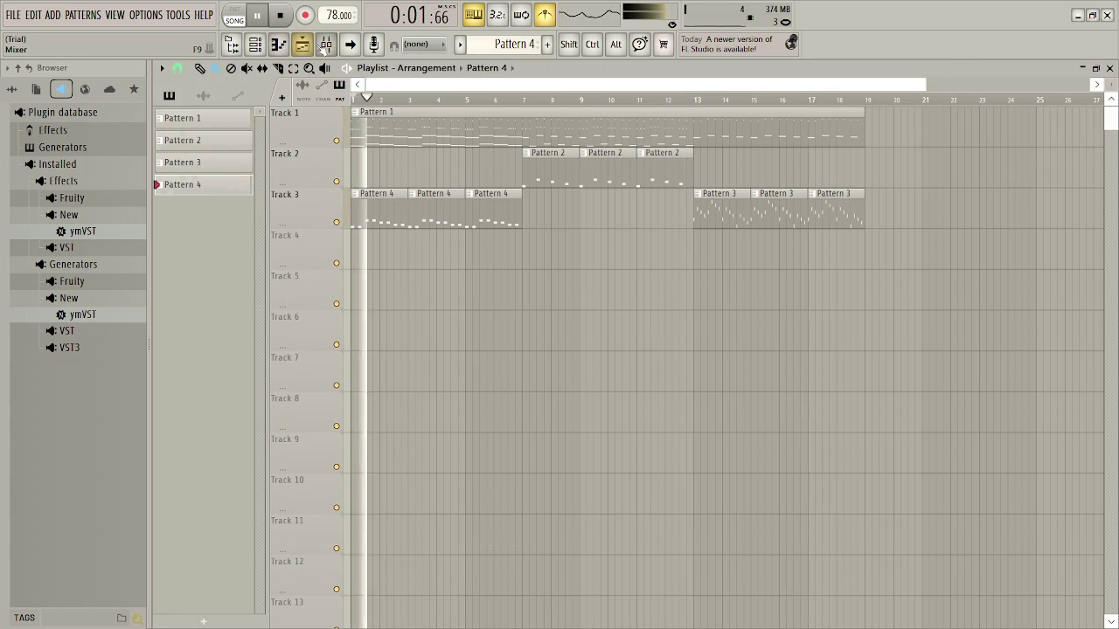
Try FZ Slow Horn, then set channel 4's patch to [0000:50] FZ Square Wave
left_click(325, 46)
left_click(324, 47)
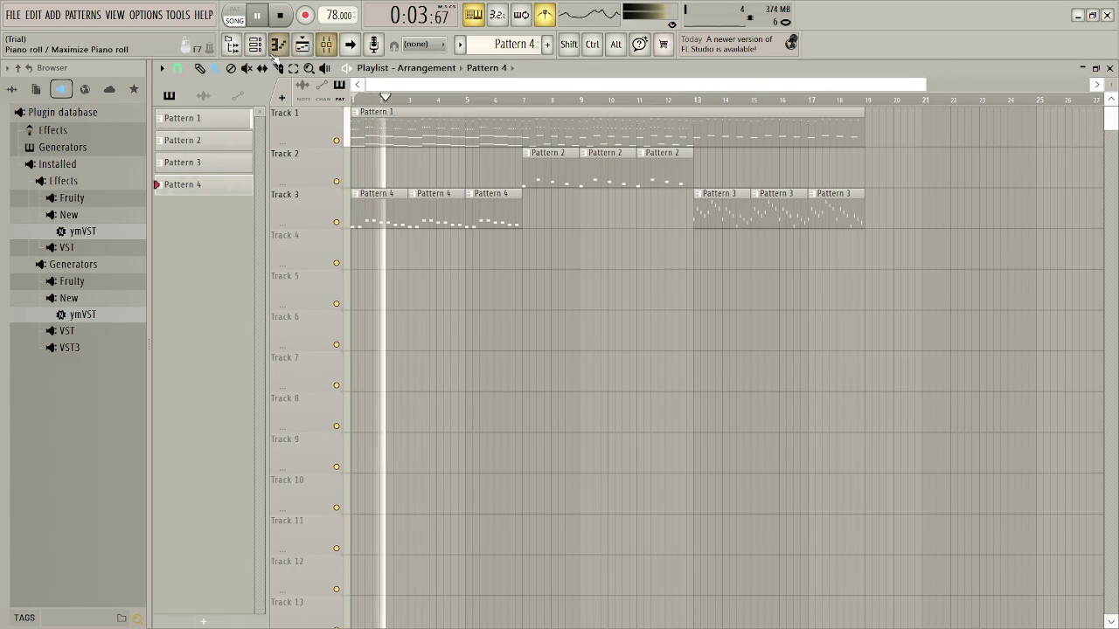
left_click(302, 45)
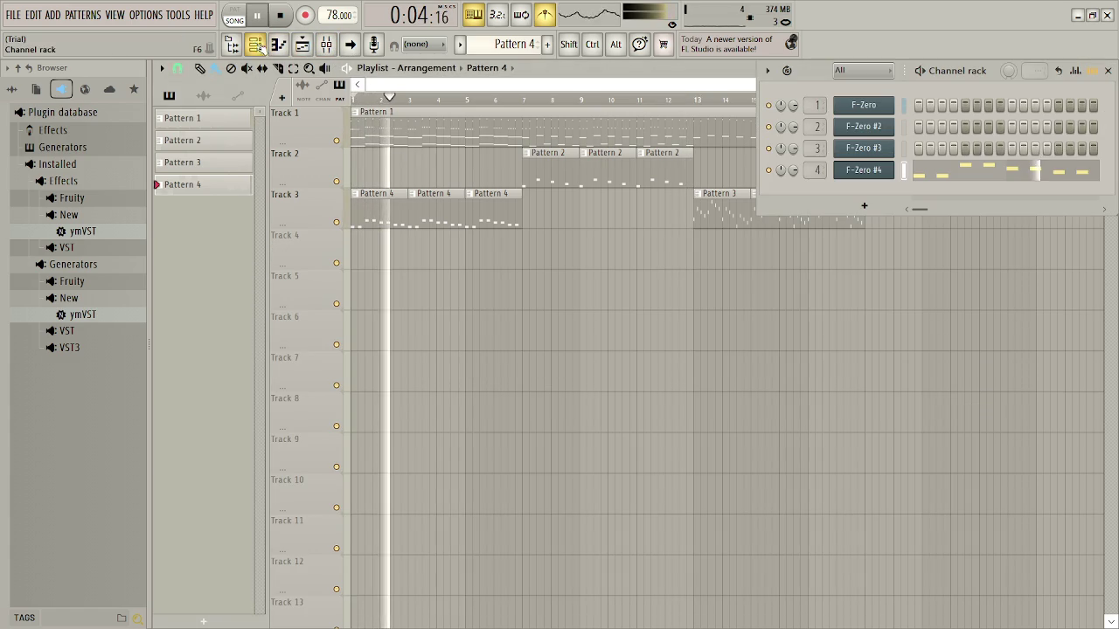
left_click(870, 170)
left_click(385, 304)
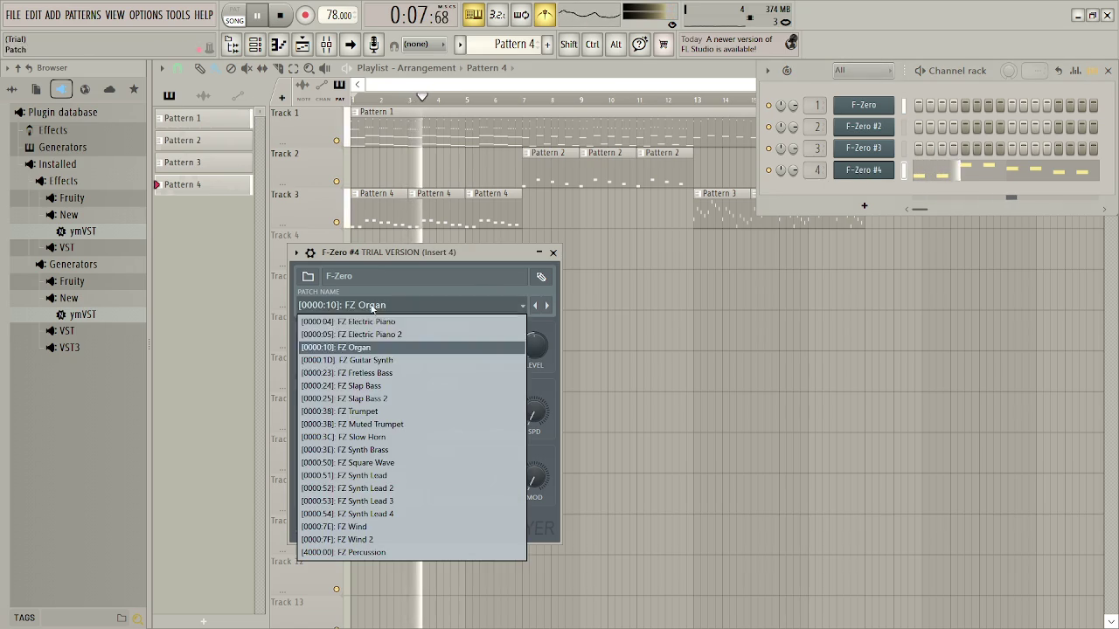
left_click(383, 437)
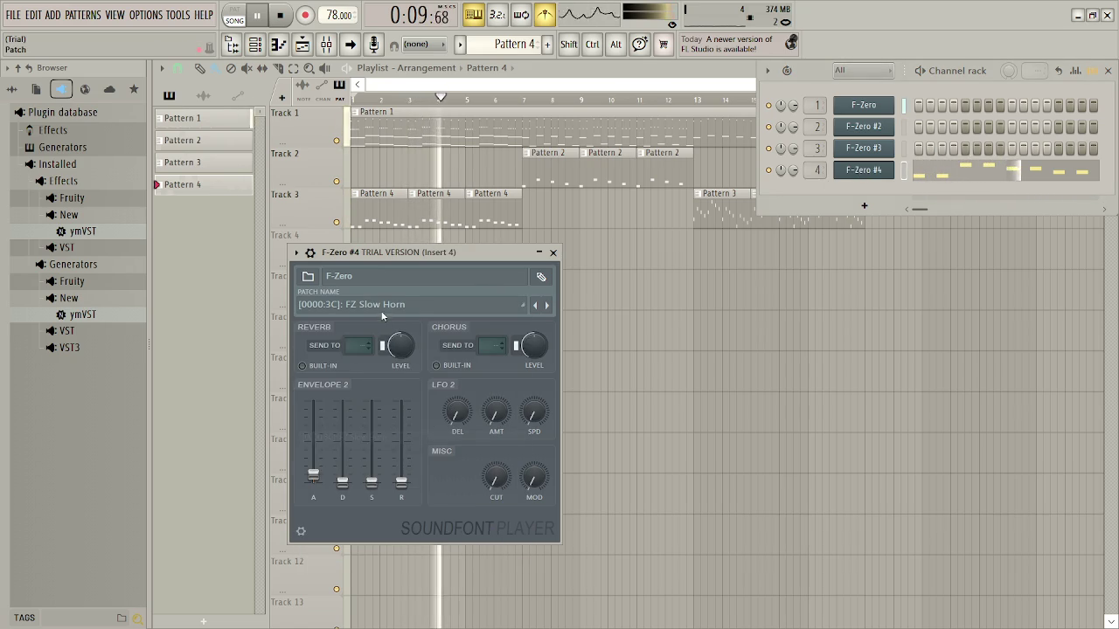
left_click(382, 306)
left_click(385, 457)
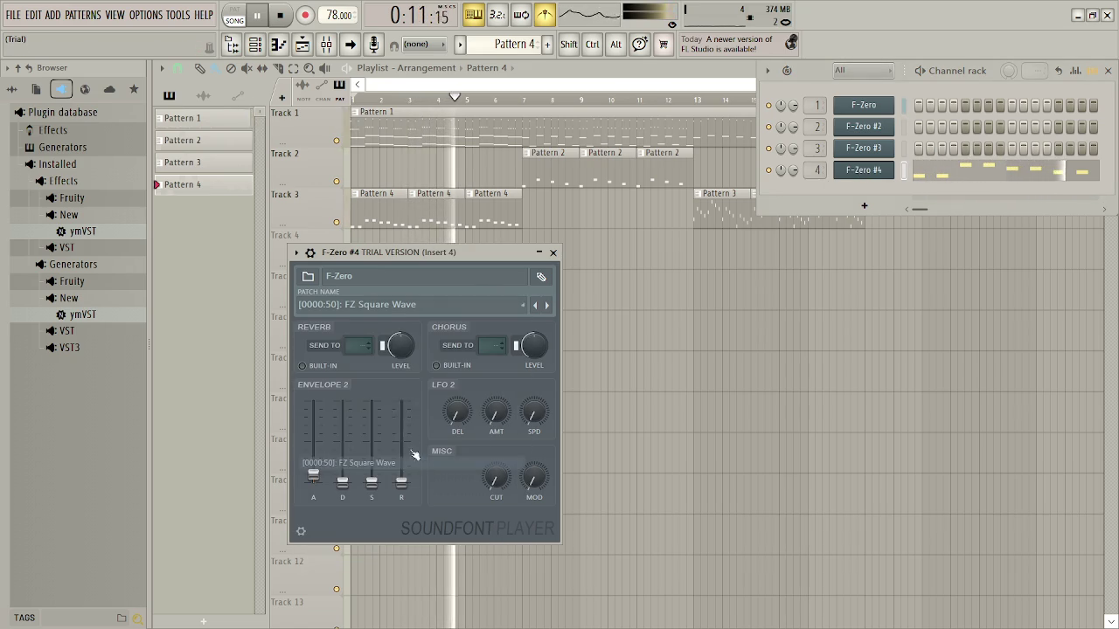
left_click(399, 307)
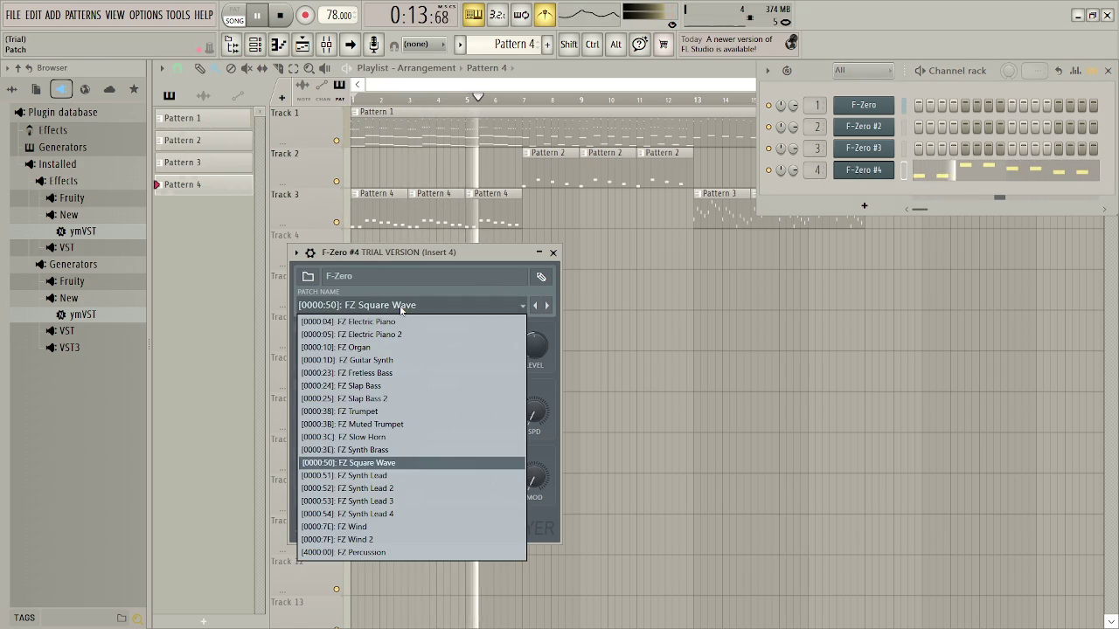
left_click(455, 258)
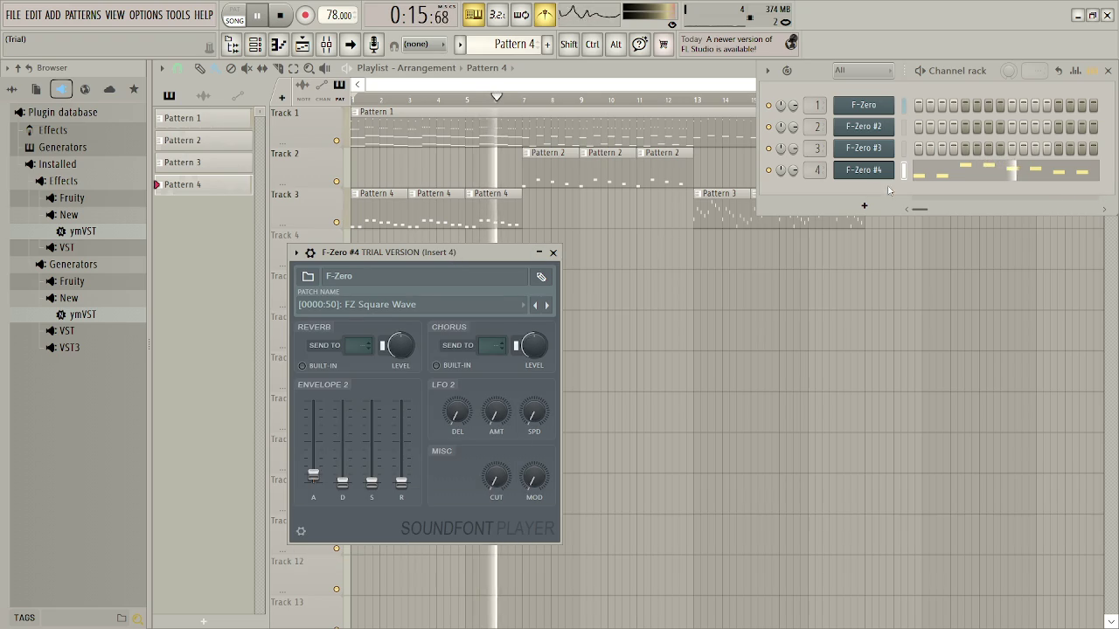
left_click(552, 253)
key("space")
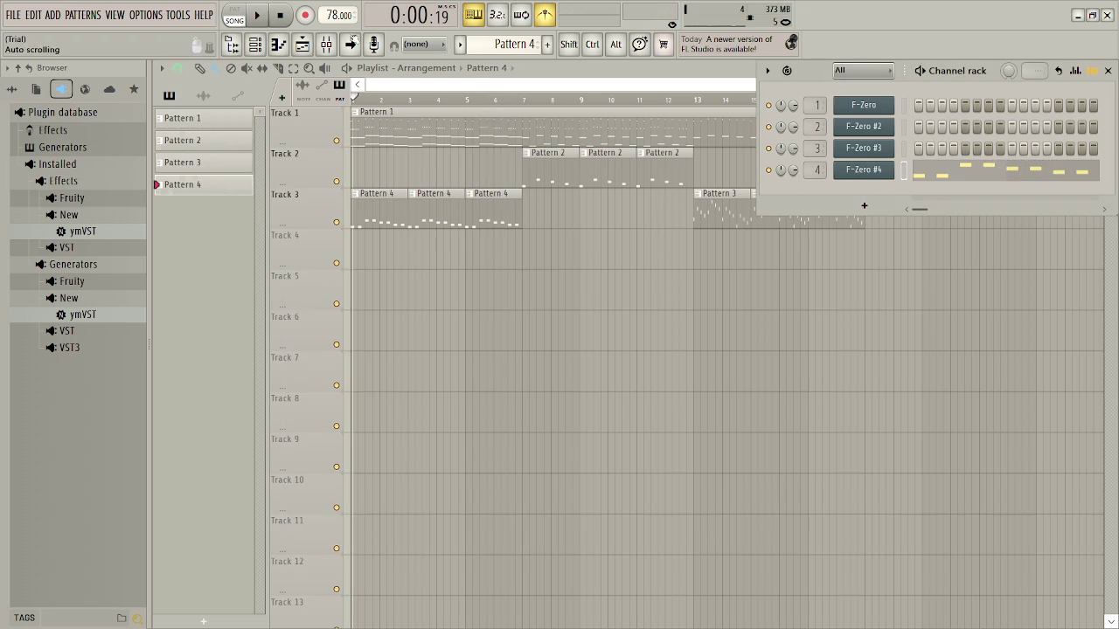
Play the song, check the Insert 4 volume options, then close the Mixer and Channel rack to show only the playlist
key("F9")
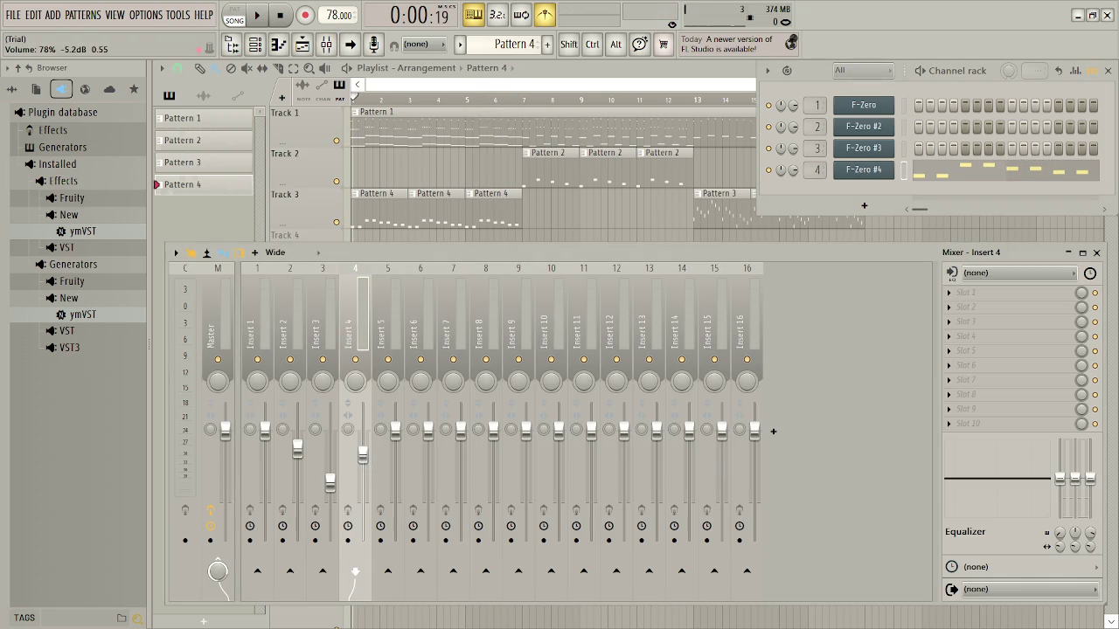
key("space")
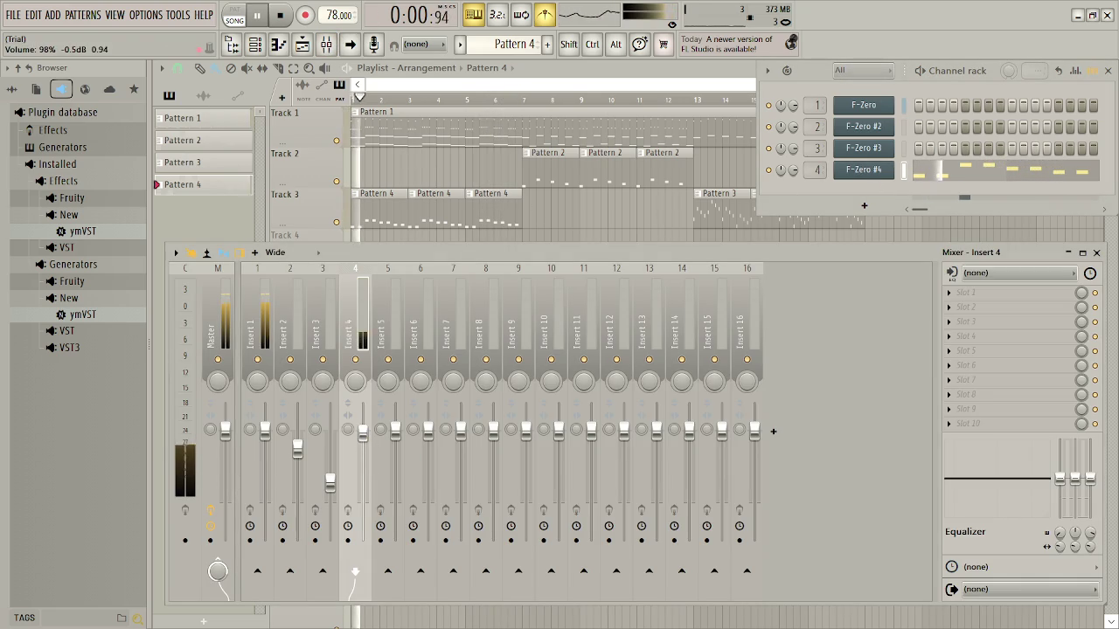
right_click(358, 400)
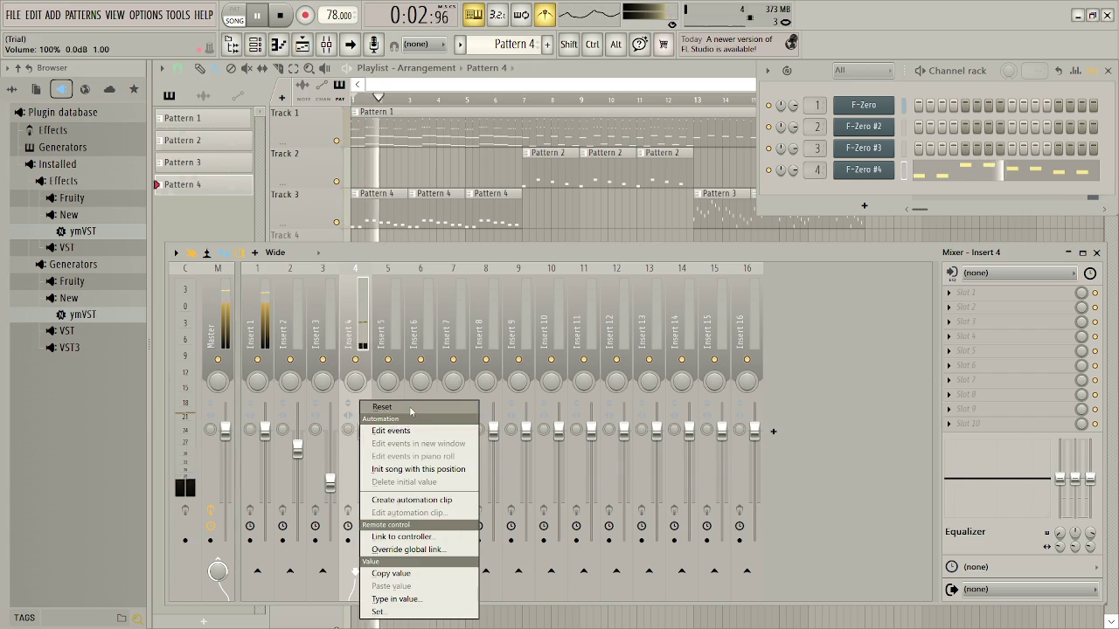
key("Escape")
key("F9")
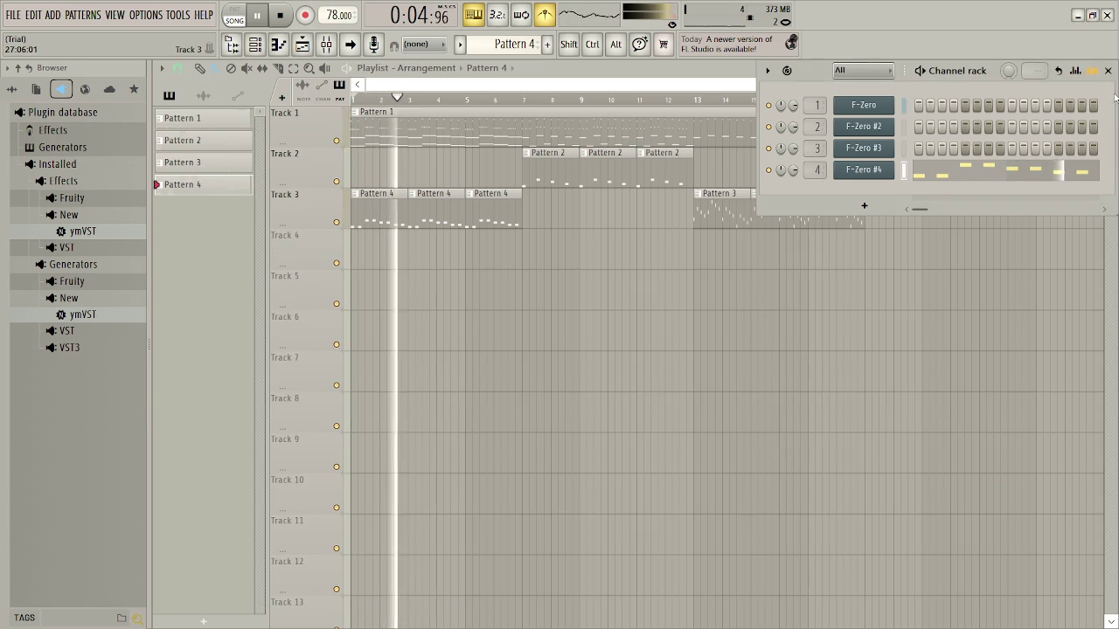
key("F6")
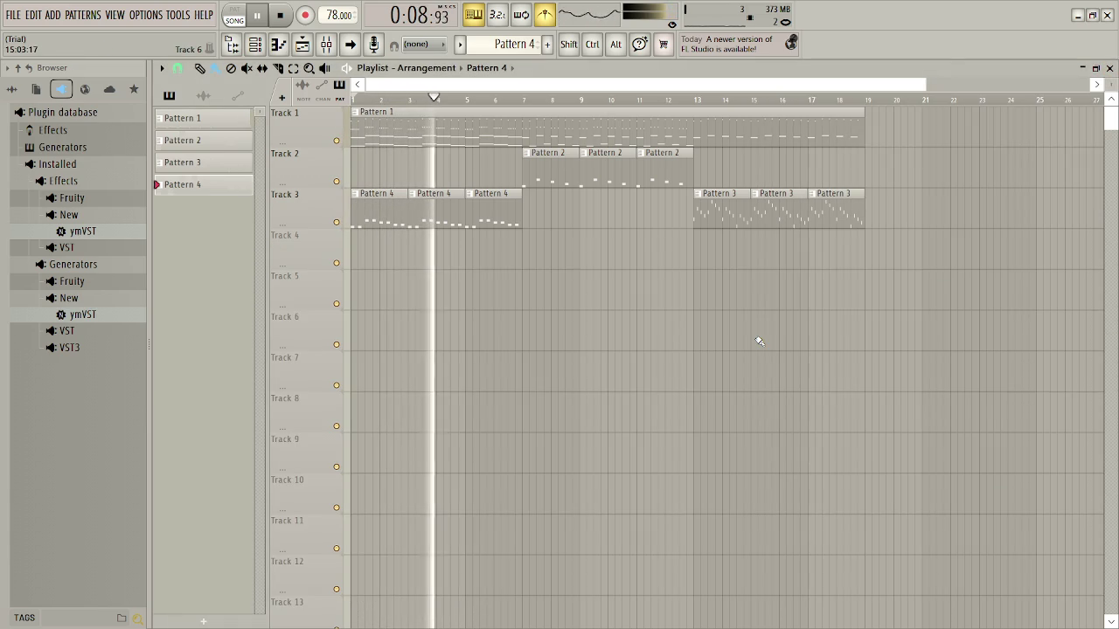
key("space")
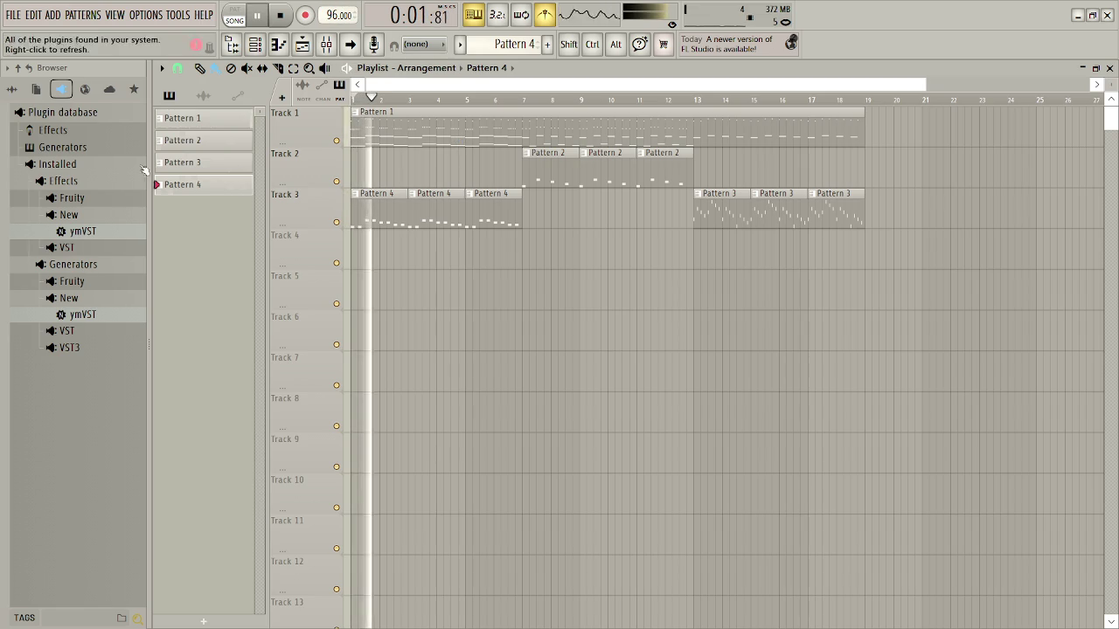
Scroll the tempo down and back up during playback, ending at 78 BPM, then stop
scroll(338, 15, "down", 13)
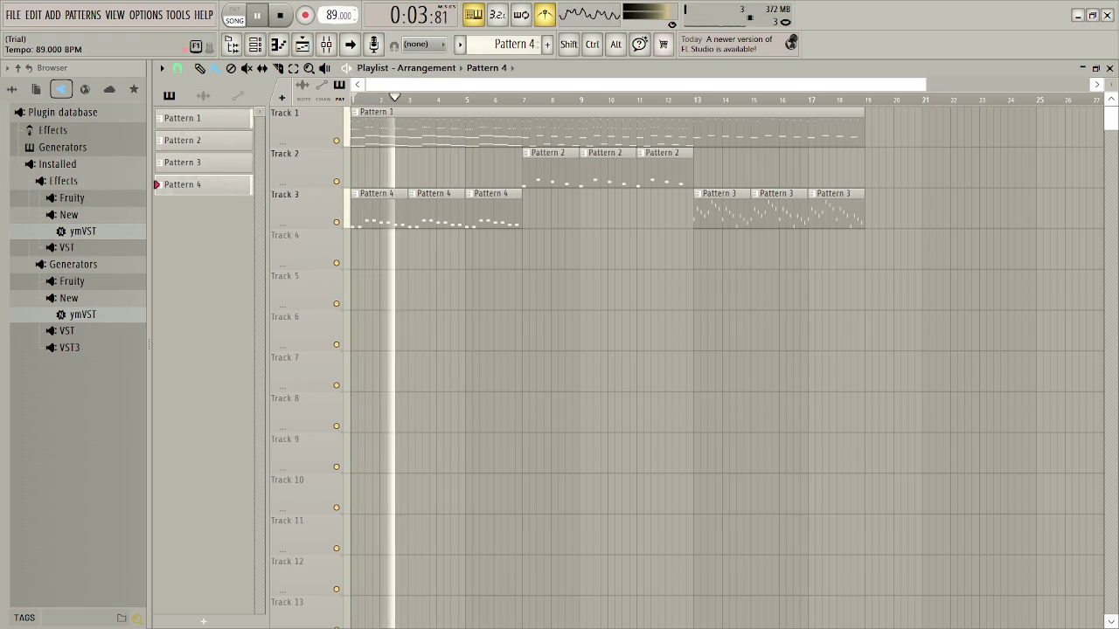
scroll(338, 14, "down", 7)
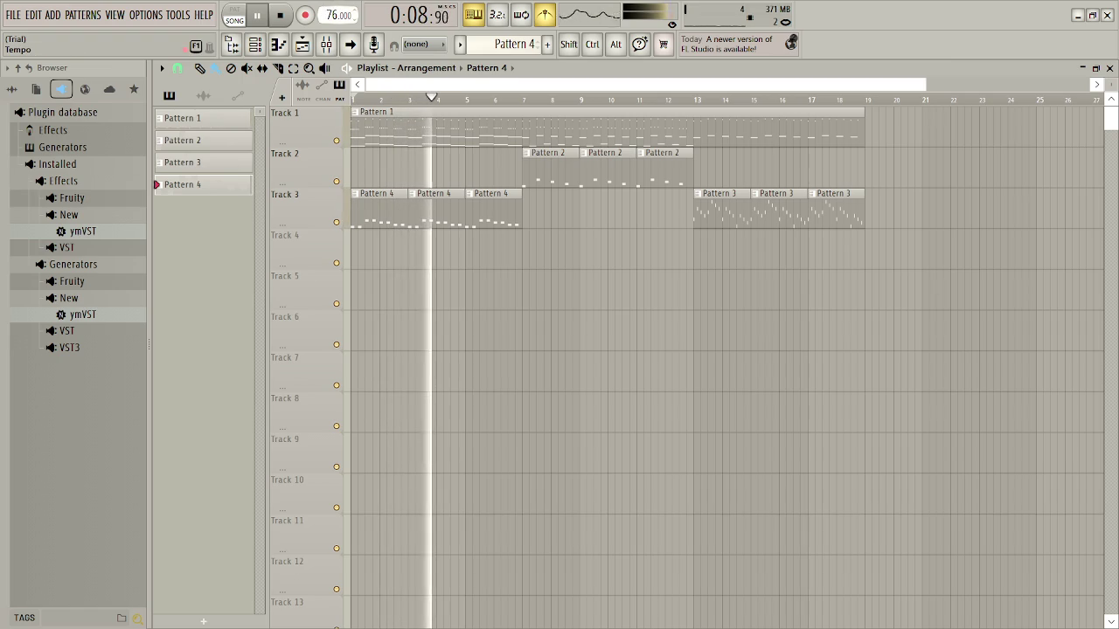
scroll(338, 15, "up", 1)
scroll(338, 15, "up", 1)
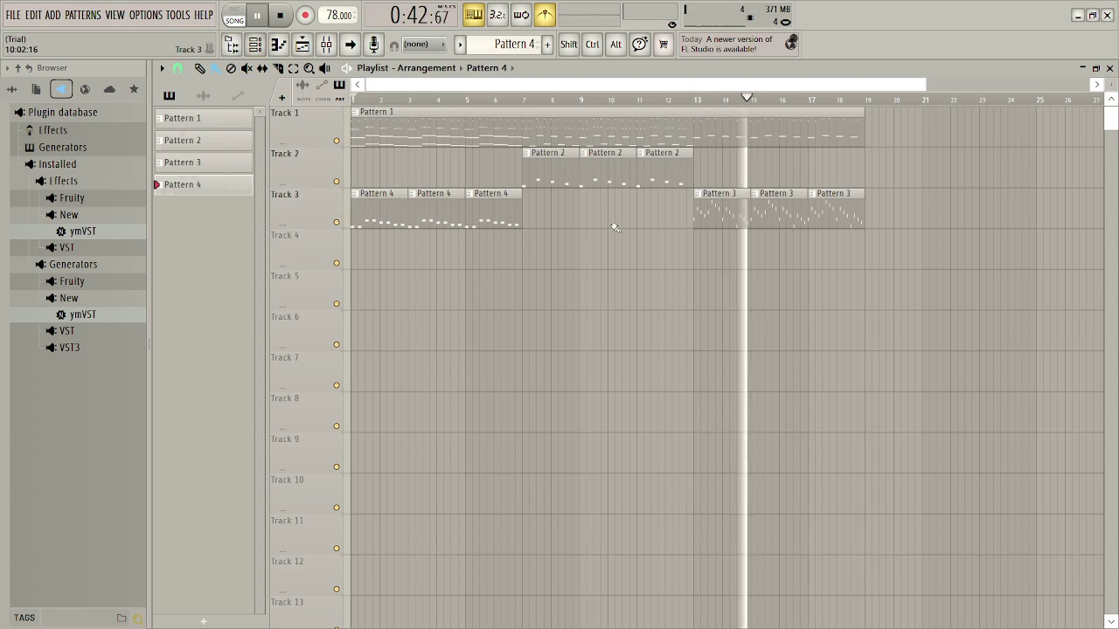
key("space")
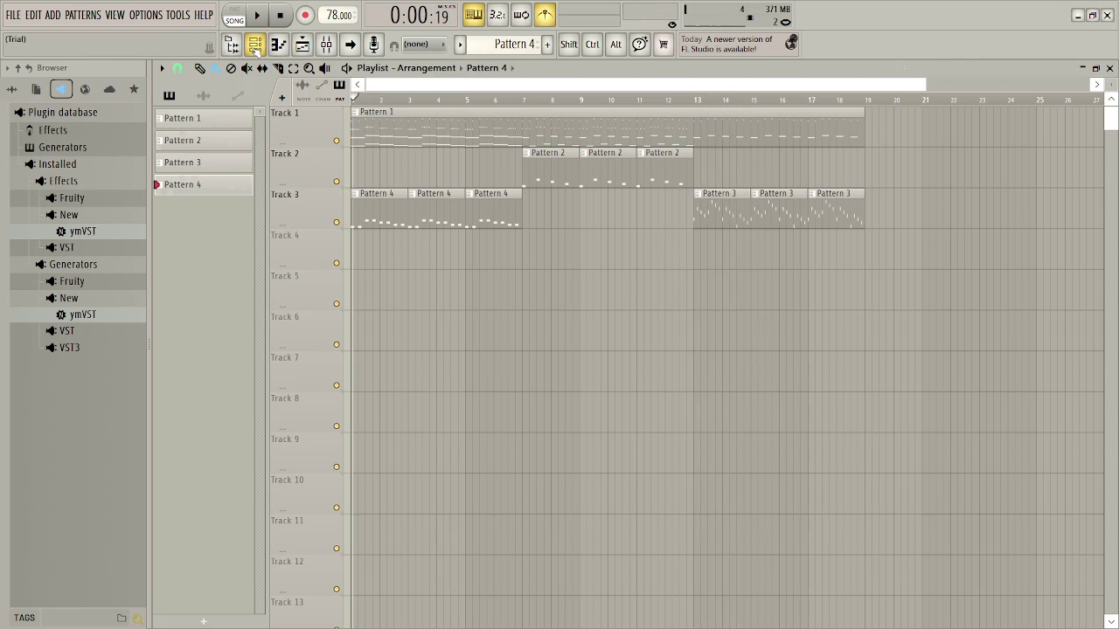
Transpose all of Pattern 3's notes up one octave in the Piano roll
left_click(255, 47)
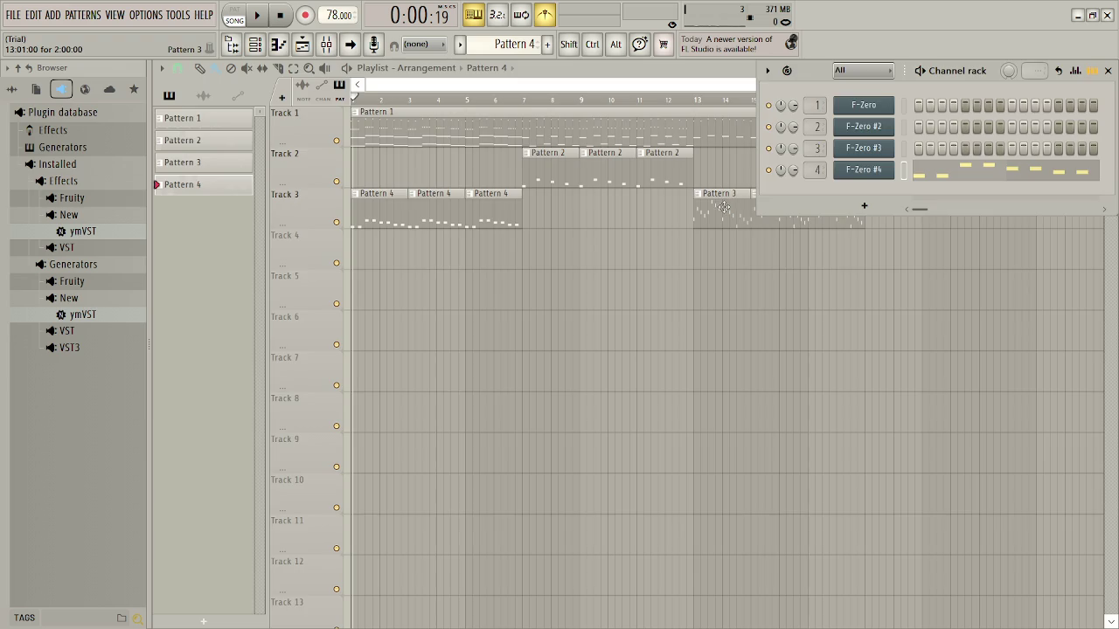
double_click(724, 206)
key("ctrl+a")
key("ctrl+Up")
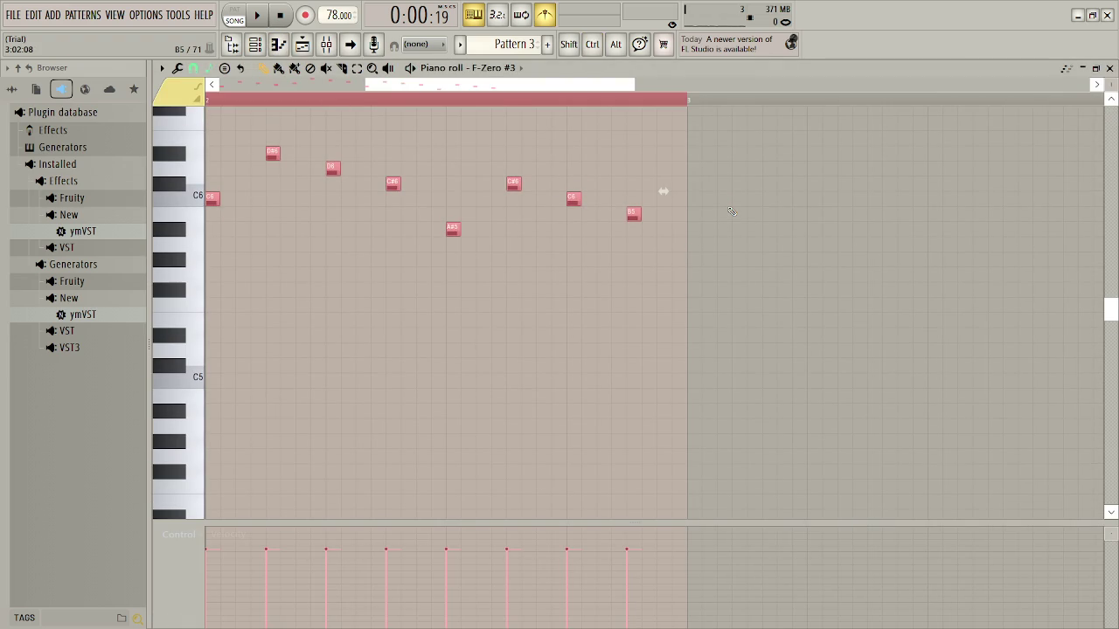
left_click(1108, 68)
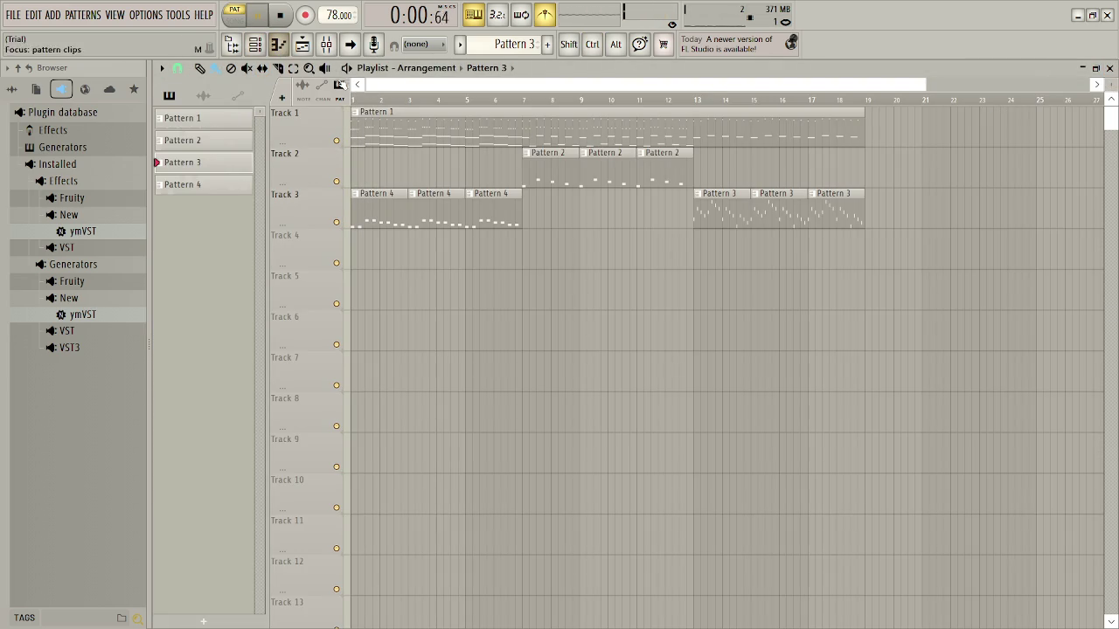
Restart playback from bar 13 to hear the transposed pattern
key("space")
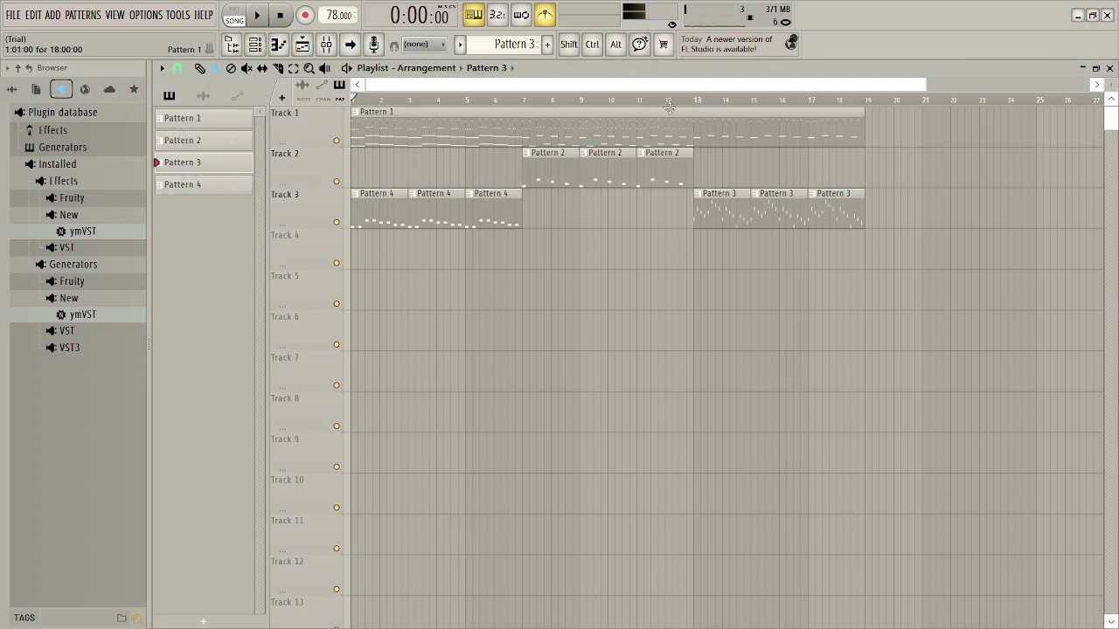
left_click(692, 99)
key("space")
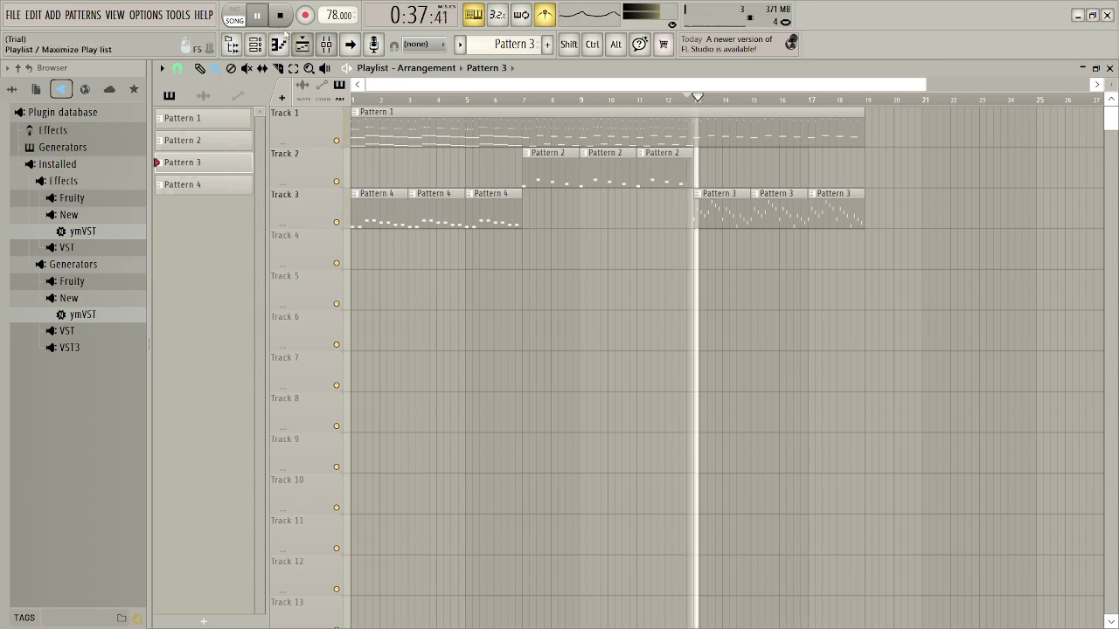
left_click(326, 44)
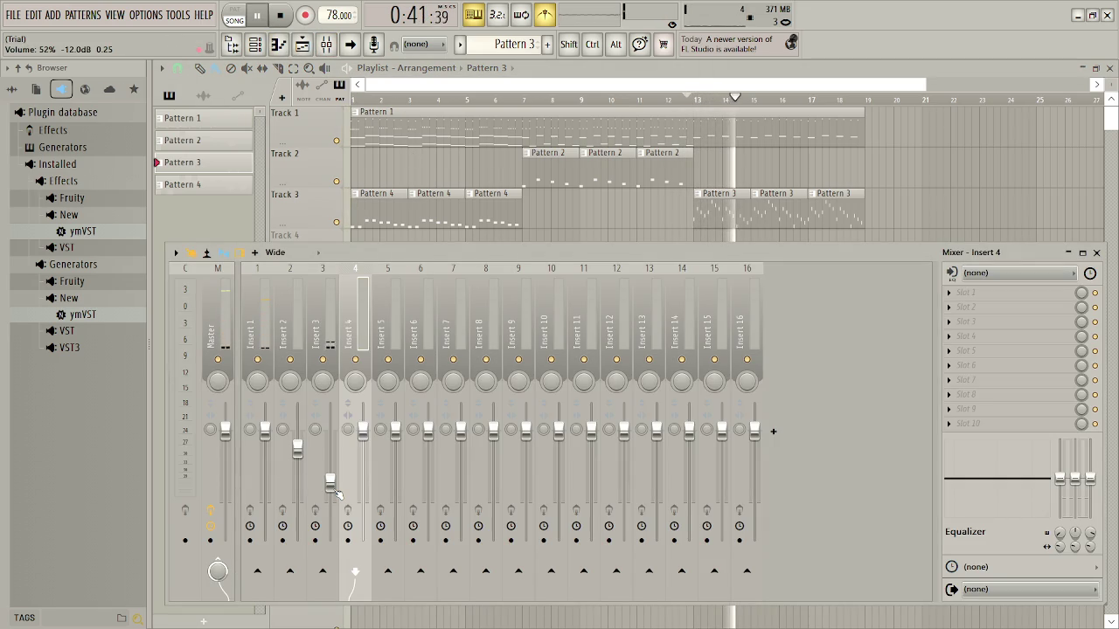
Close the mixer, stop playback, and switch to the browser's 'gameboy zelda assets' image search
left_click(1100, 255)
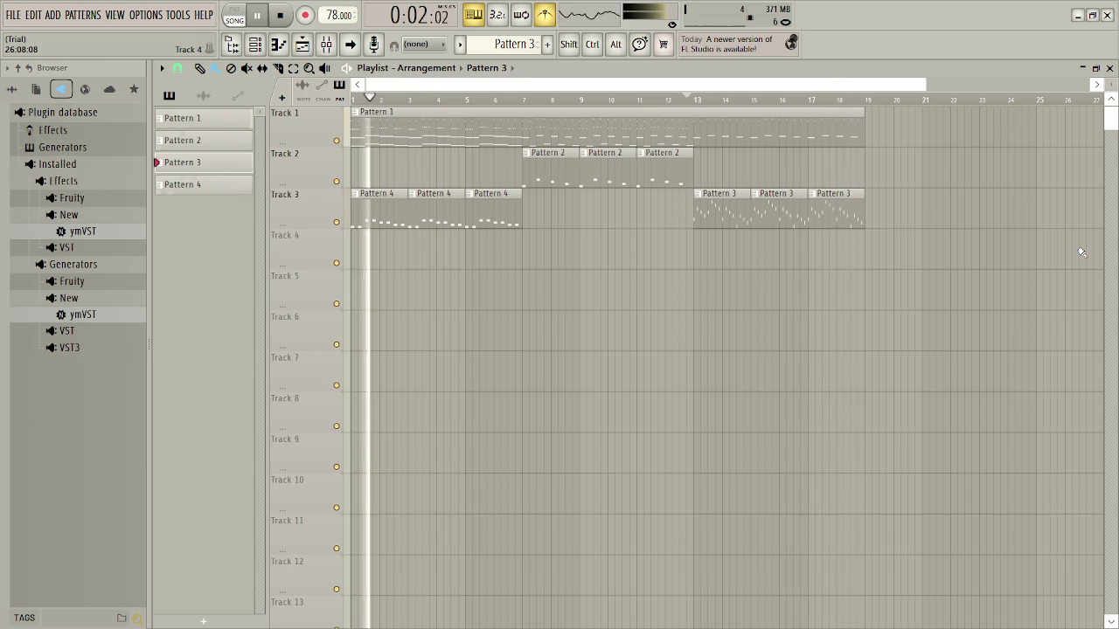
key("space")
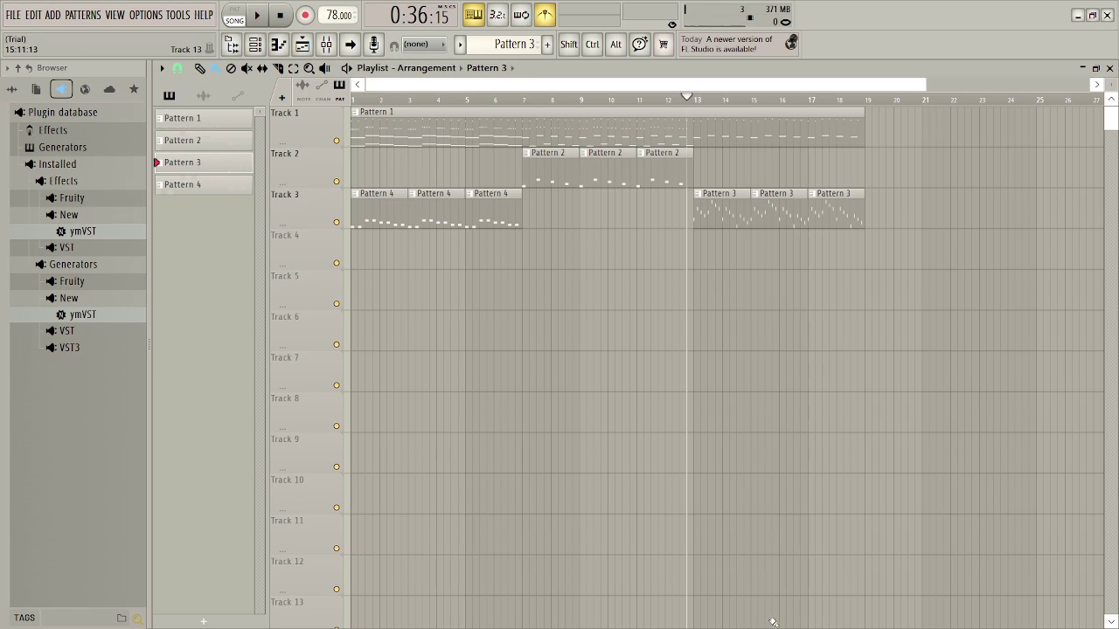
key("alt+Tab")
key("Tab")
left_click(822, 15)
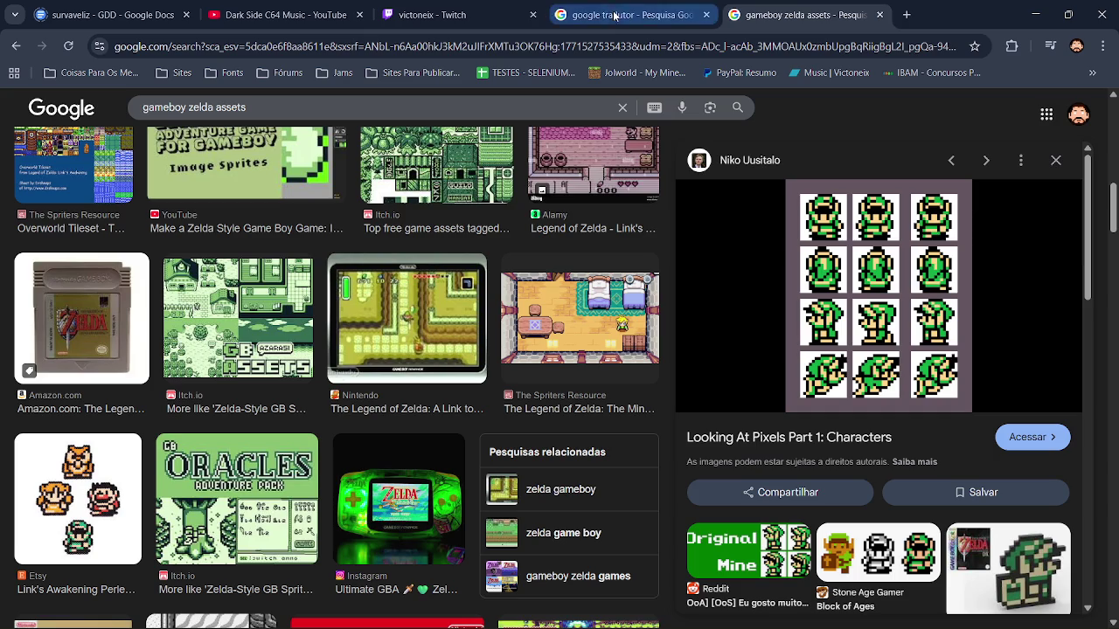
Translate 'Lá vem eles' to 'Here they come' in Google Tradutor, then return to FL Studio's File menu
left_click(615, 15)
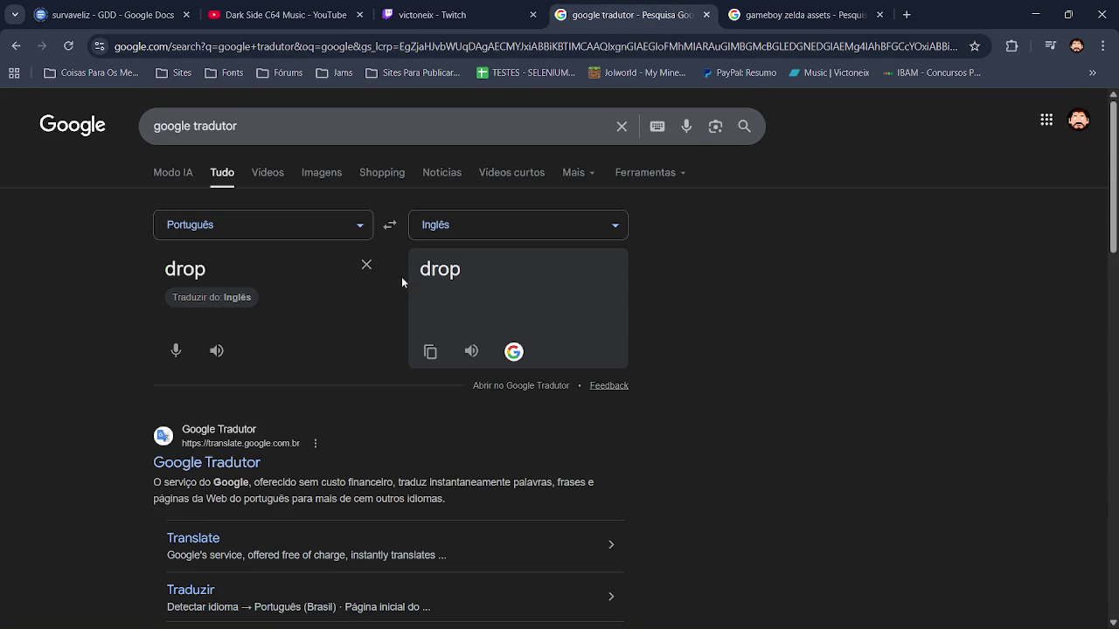
left_click(366, 264)
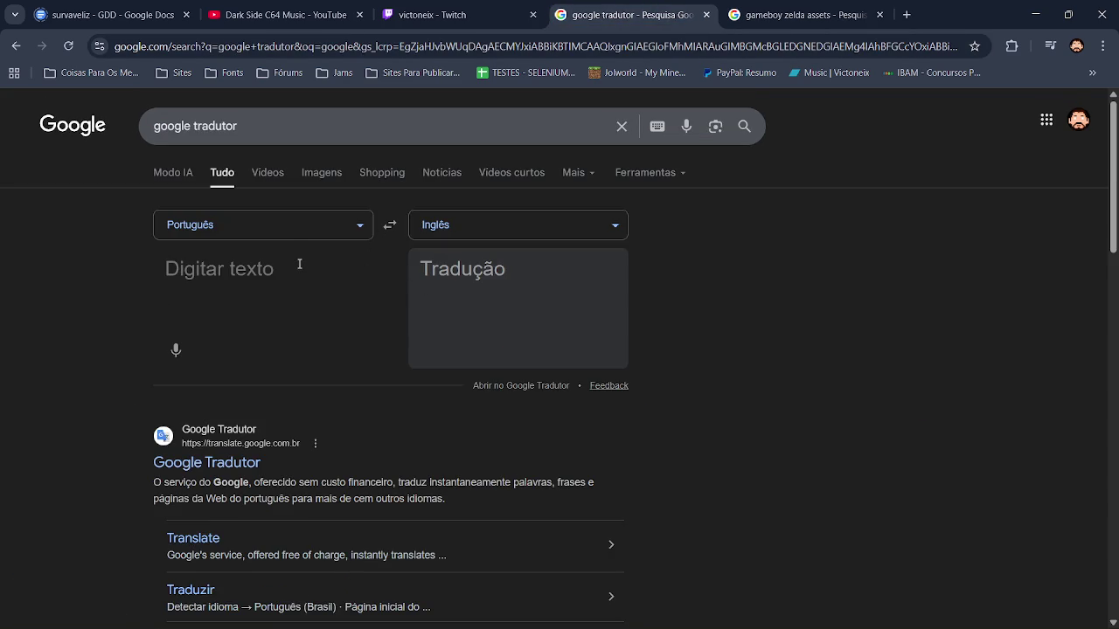
type("Lá vem eles")
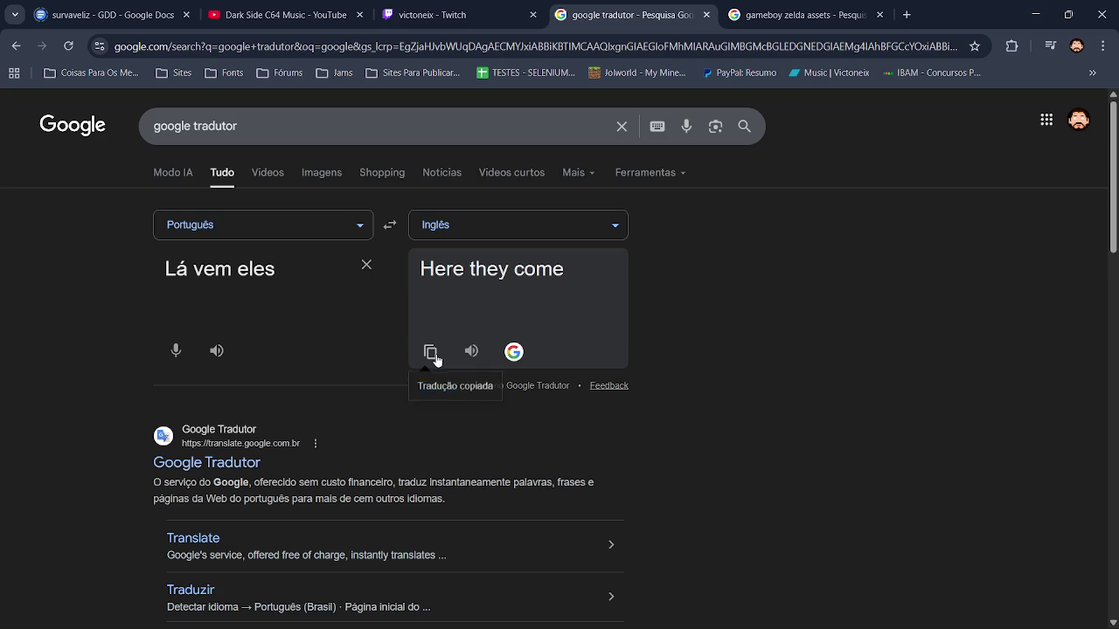
key("alt+Tab")
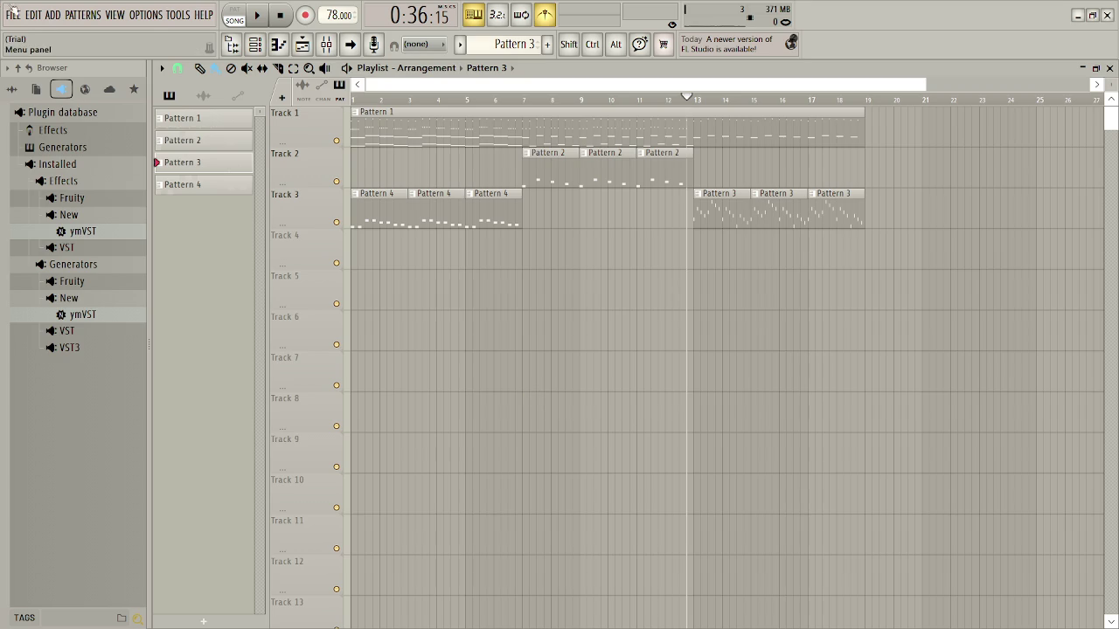
left_click(13, 14)
mouse_move(132, 170)
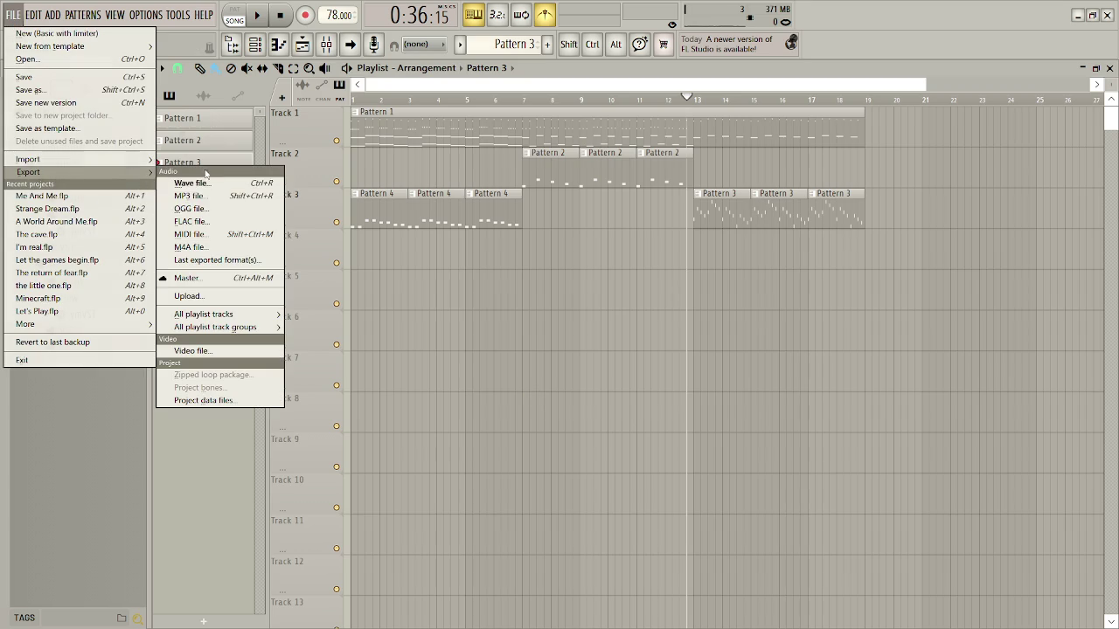
Render the song as a WAV named 'Here they come.wav' in the Área de Trabalho folder
left_click(236, 187)
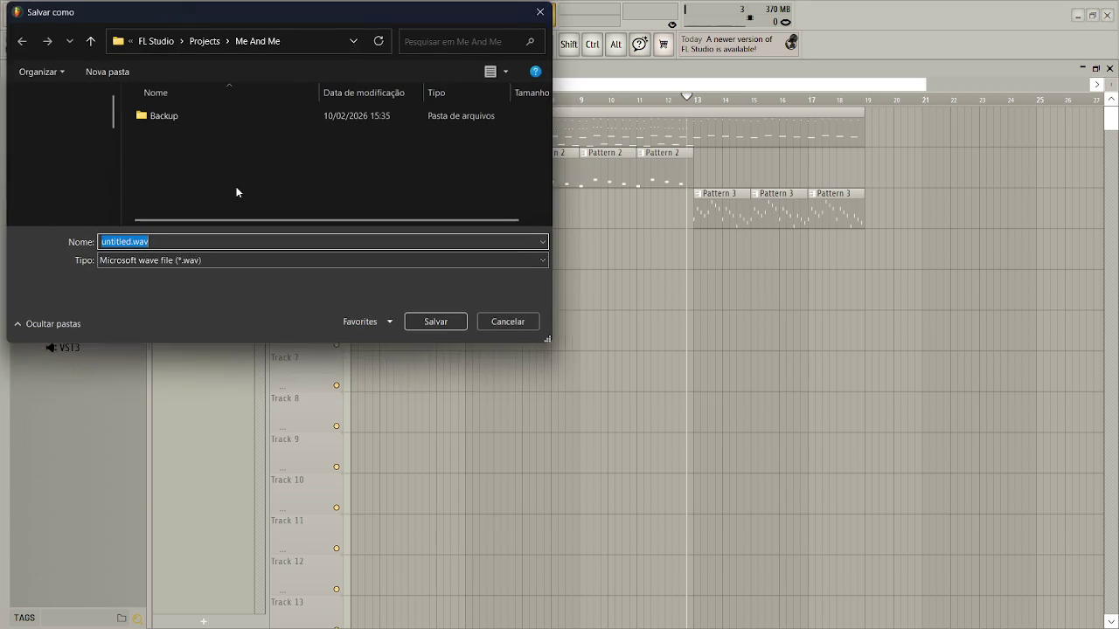
left_click(73, 163)
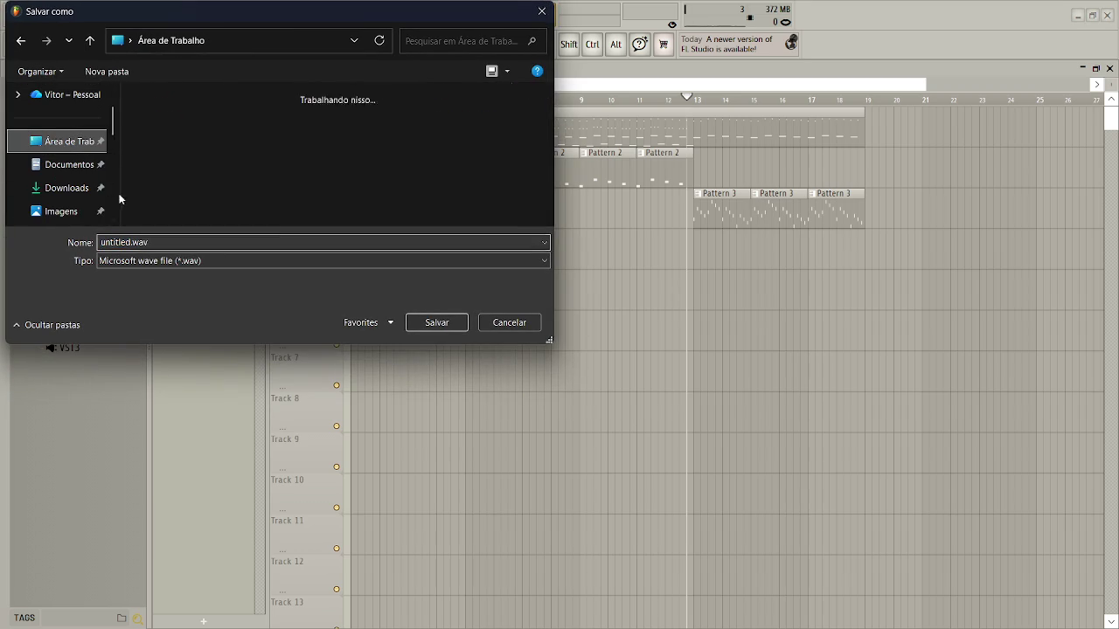
double_click(132, 243)
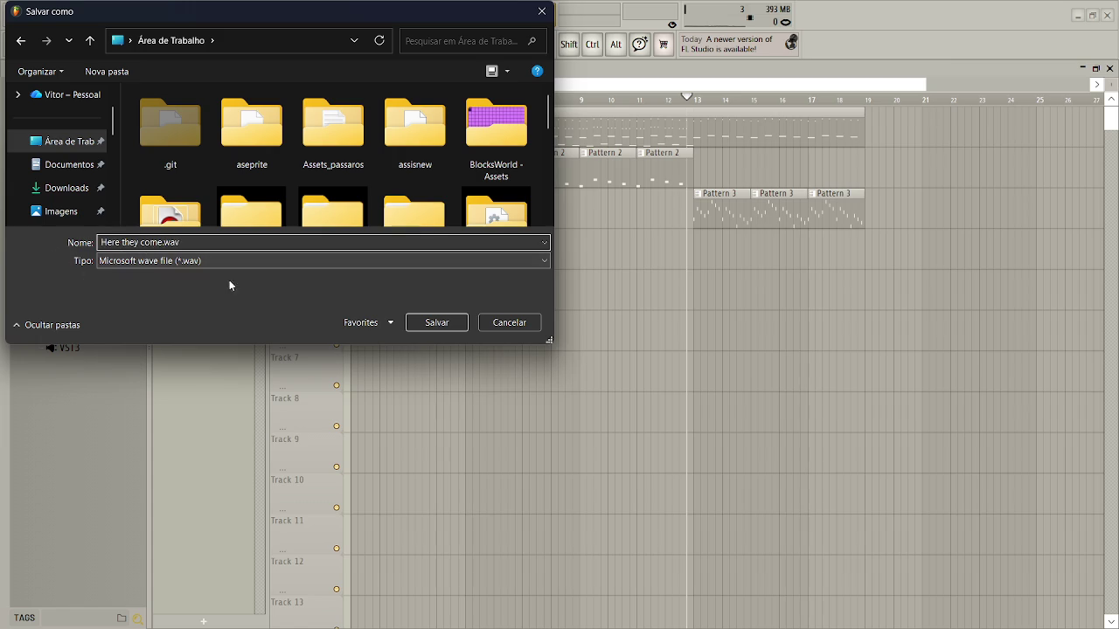
type("Here they come")
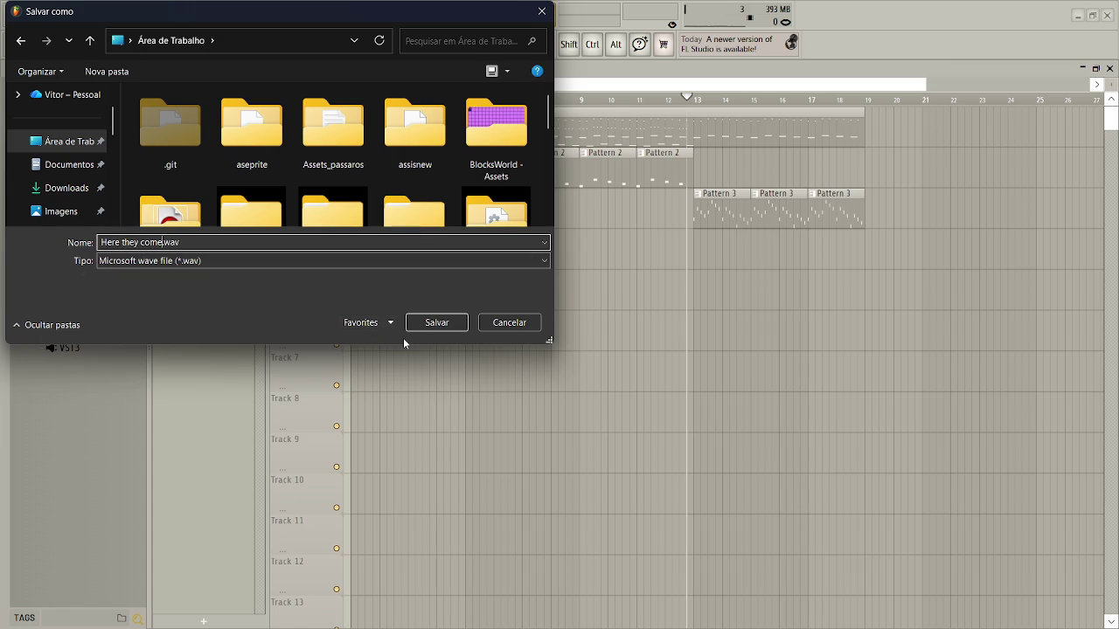
left_click(437, 322)
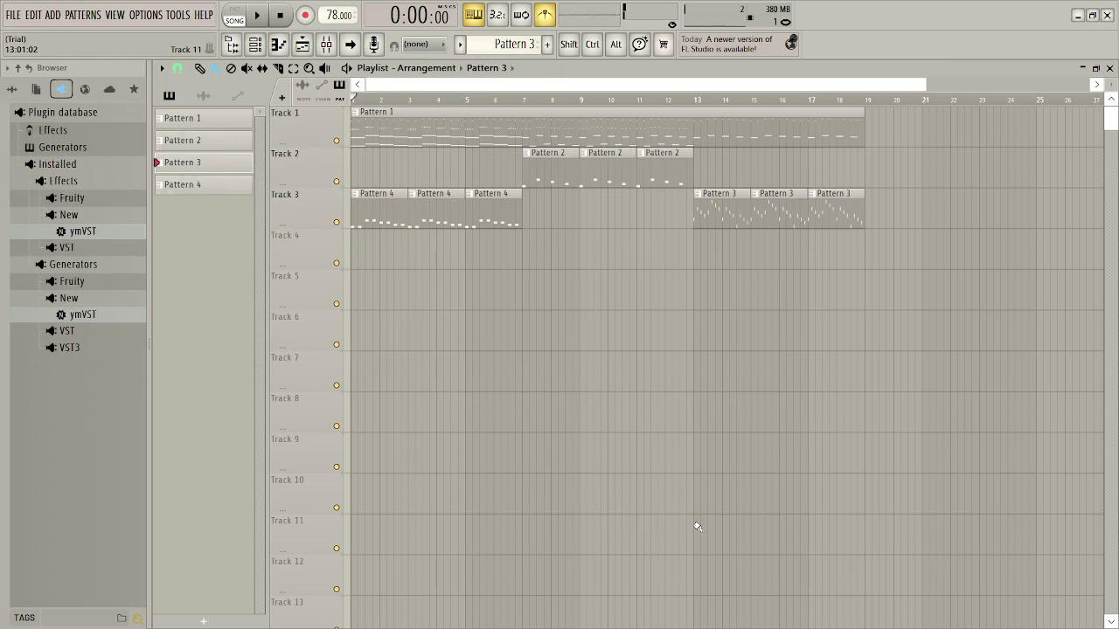
key("alt+Tab")
key("alt+Tab")
key("alt+Tab")
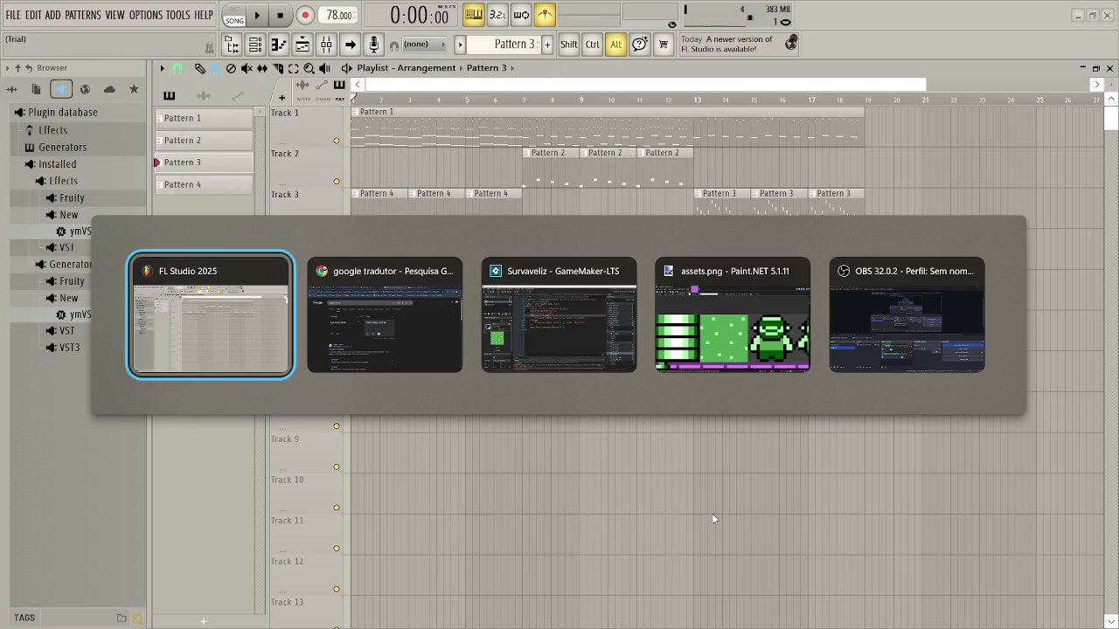
Create a new sound under Sounds and load the 55.78-second 'Here they come.wav' into it
key("alt+Tab")
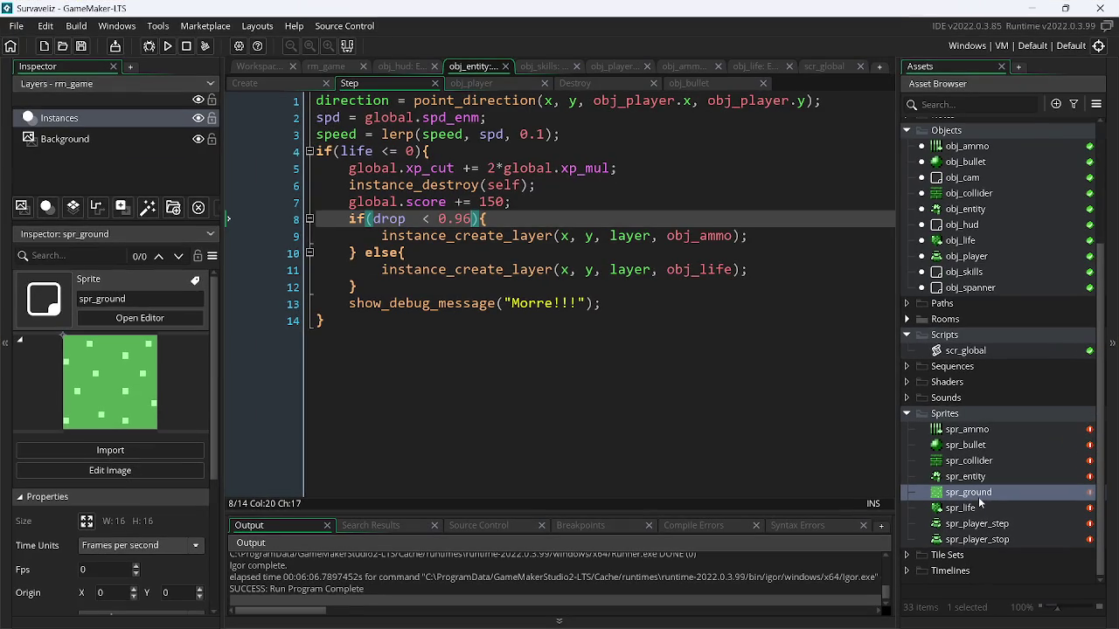
right_click(965, 402)
mouse_move(845, 158)
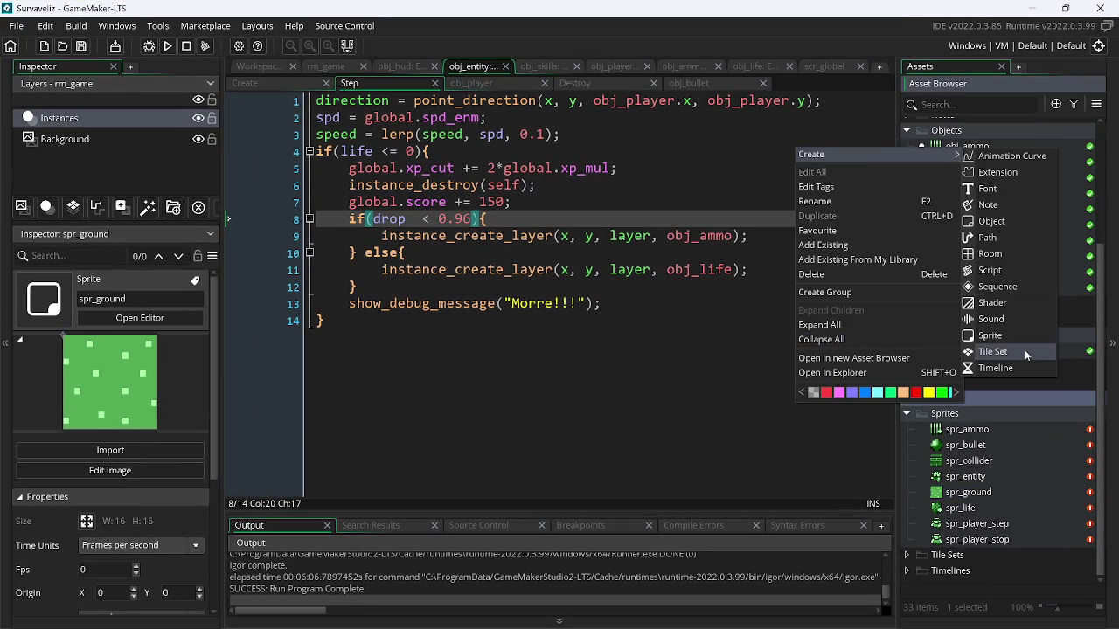
left_click(1014, 318)
type("snd_ost01")
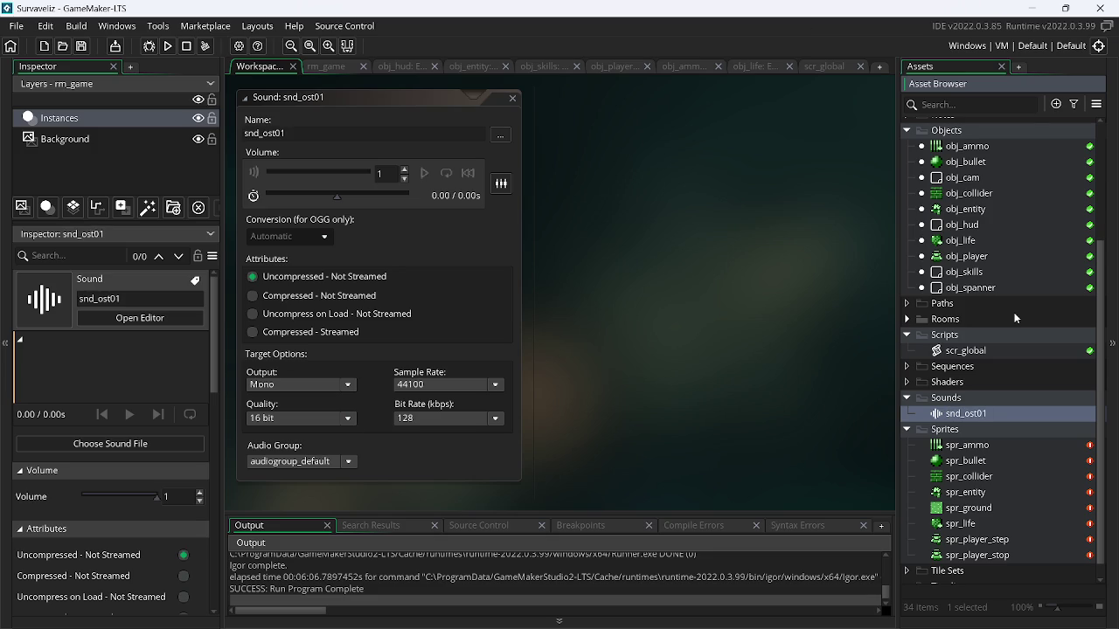
left_click(499, 137)
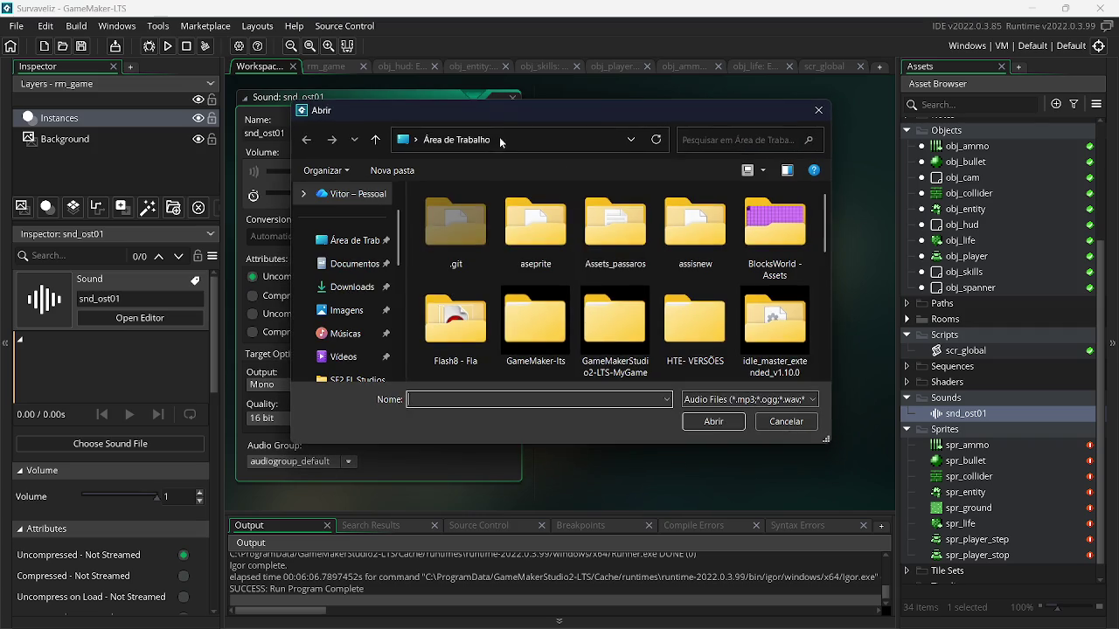
left_click_drag(831, 217, 827, 316)
scroll(828, 317, "down", 1)
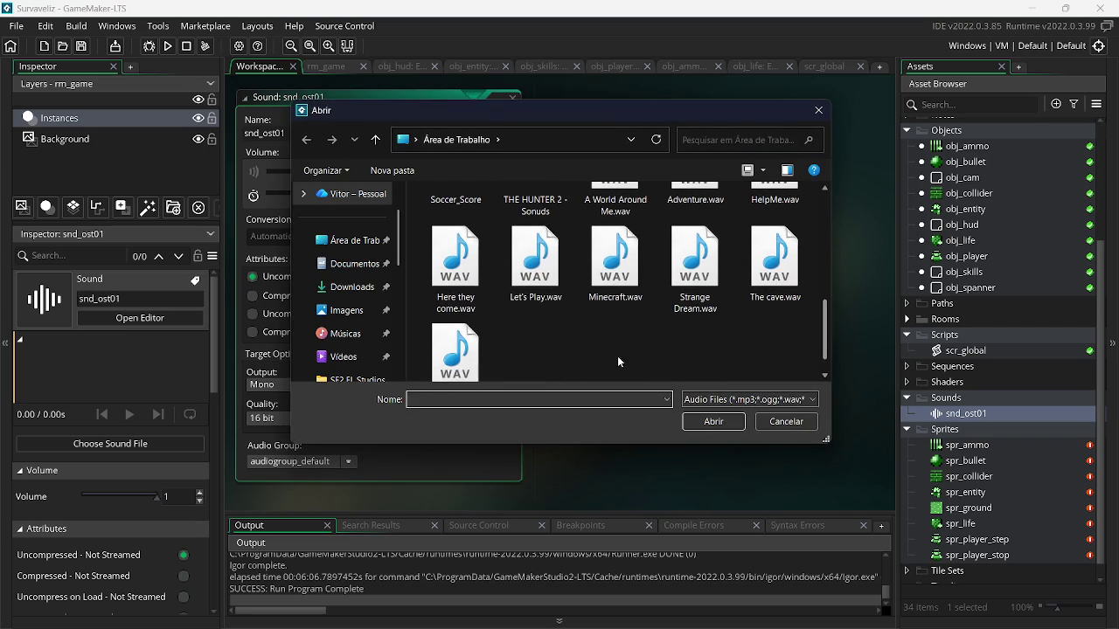
double_click(464, 262)
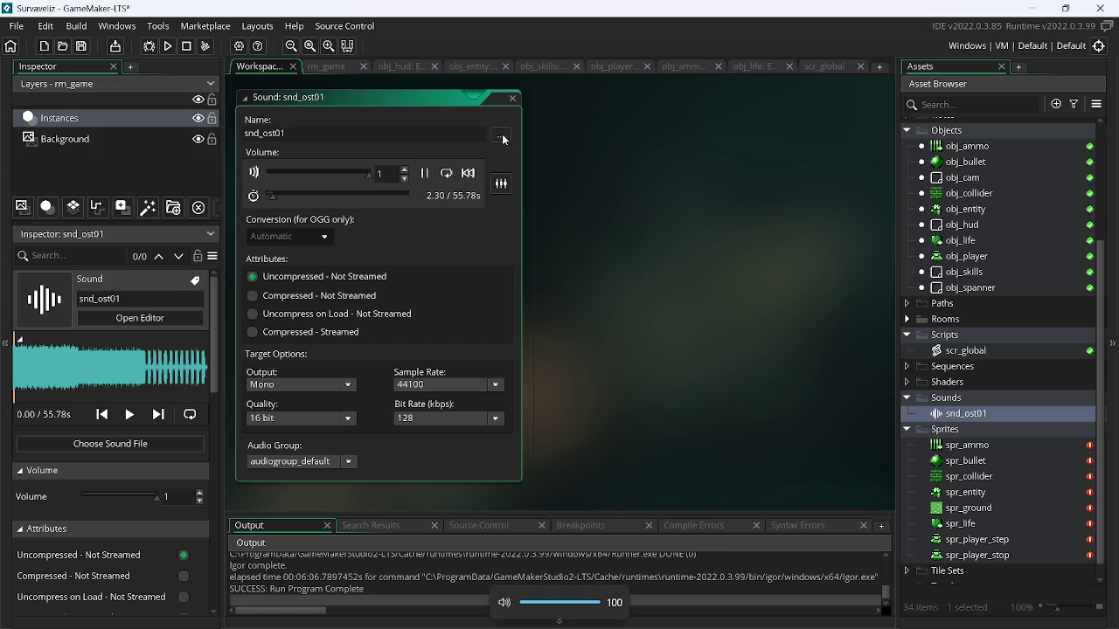
left_click(514, 99)
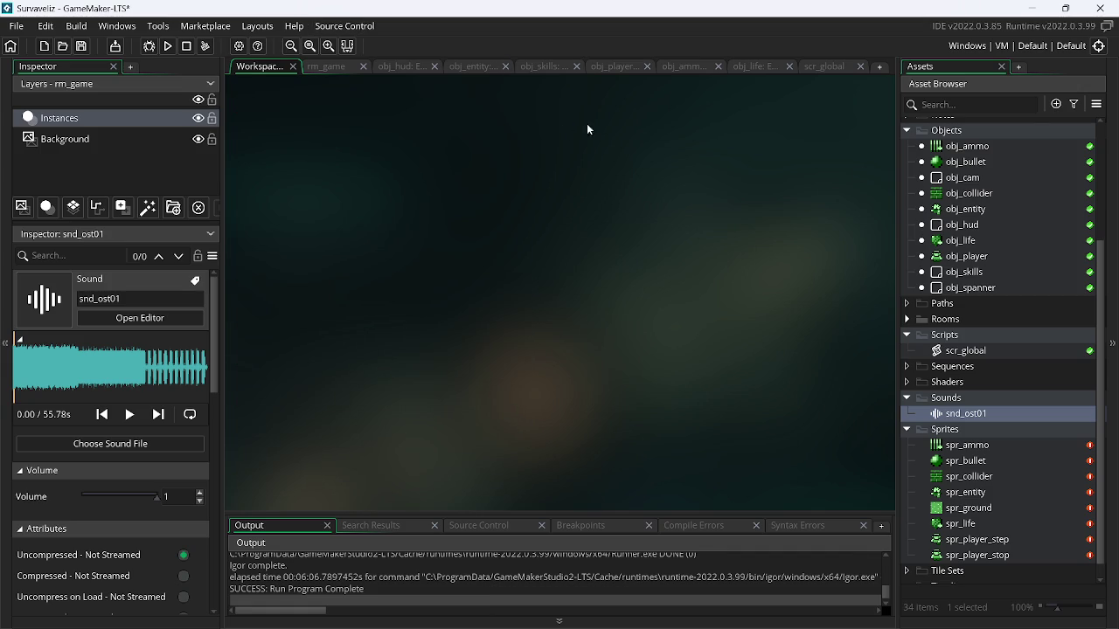
Open obj_player's Create event and insert a blank first line
left_click(614, 69)
scroll(892, 157, "up", 1)
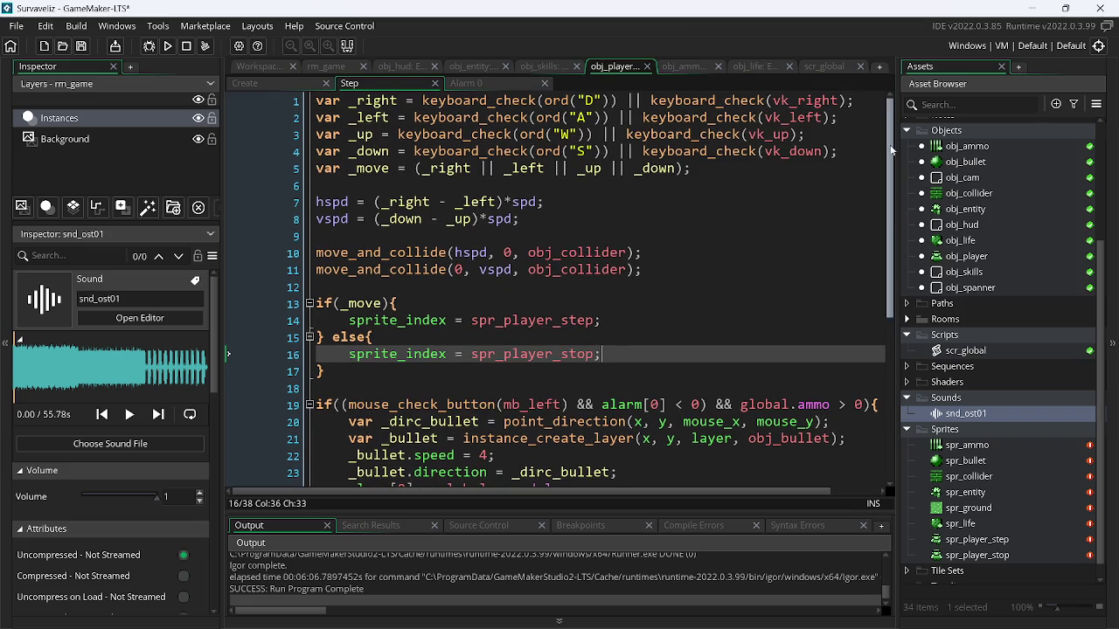
left_click(264, 84)
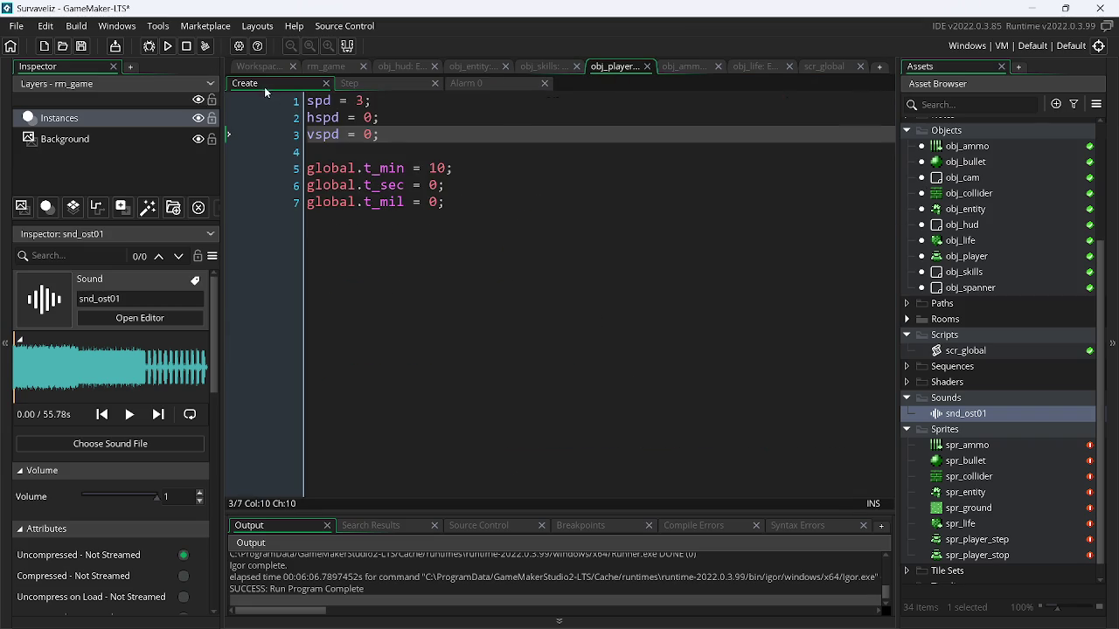
left_click(307, 103)
key("Return")
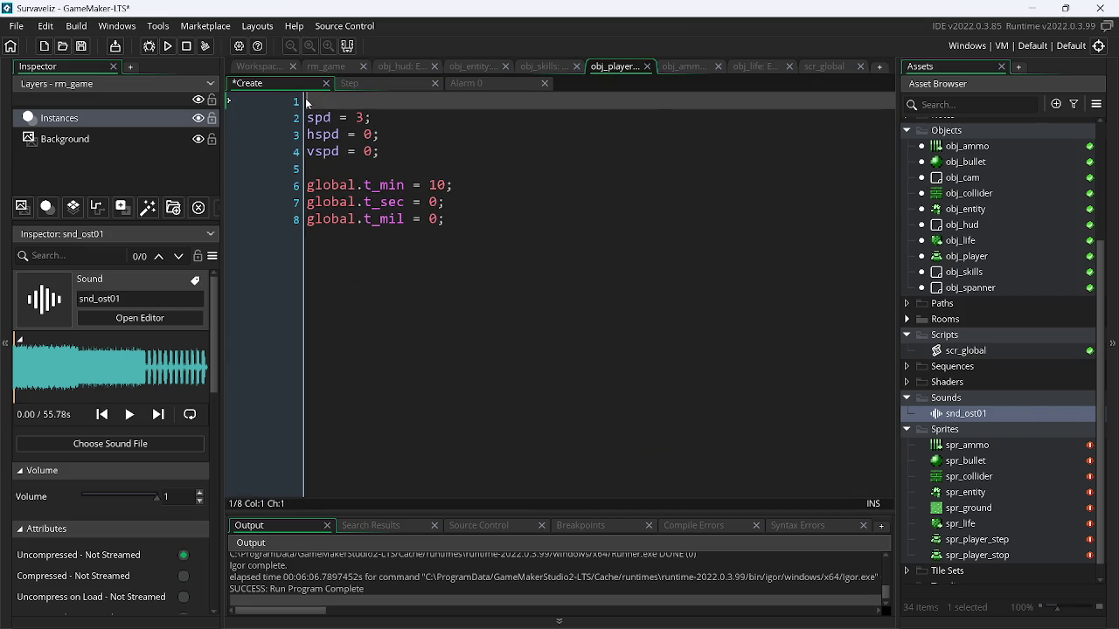
Write audio_play_sound(snd_ost01, 0, 1); on line 1 and run the game
type("pla")
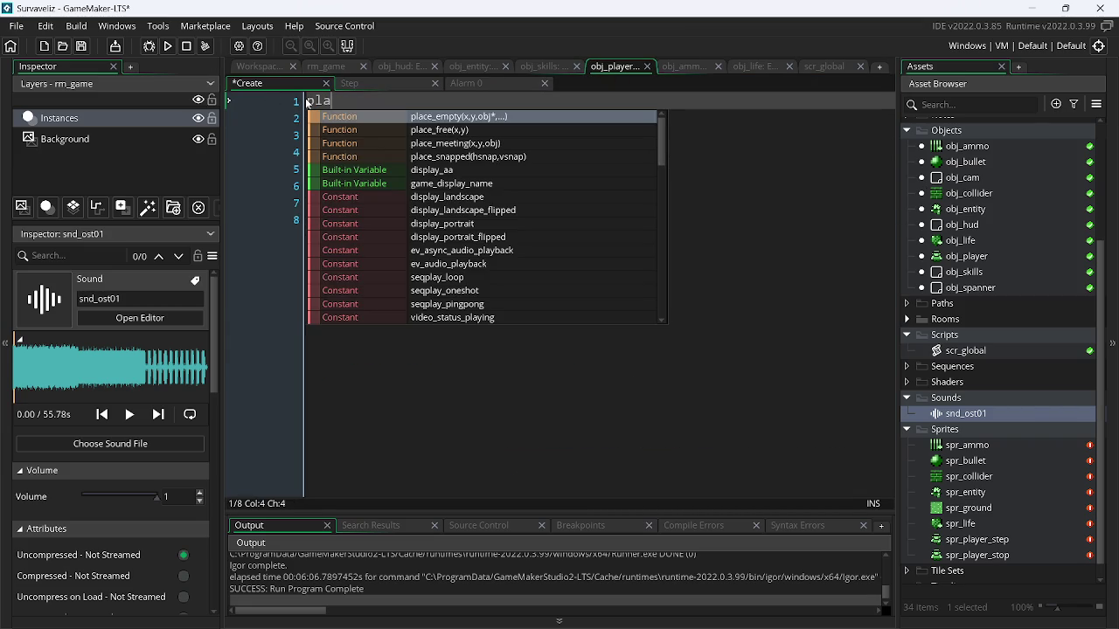
type("y_")
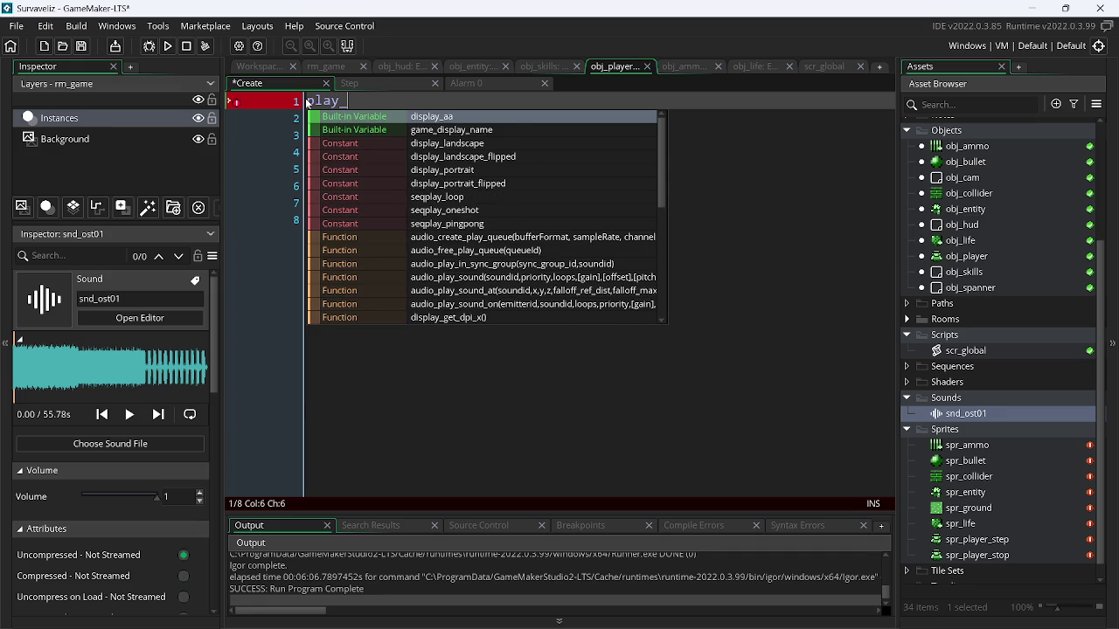
type("so")
key("Return")
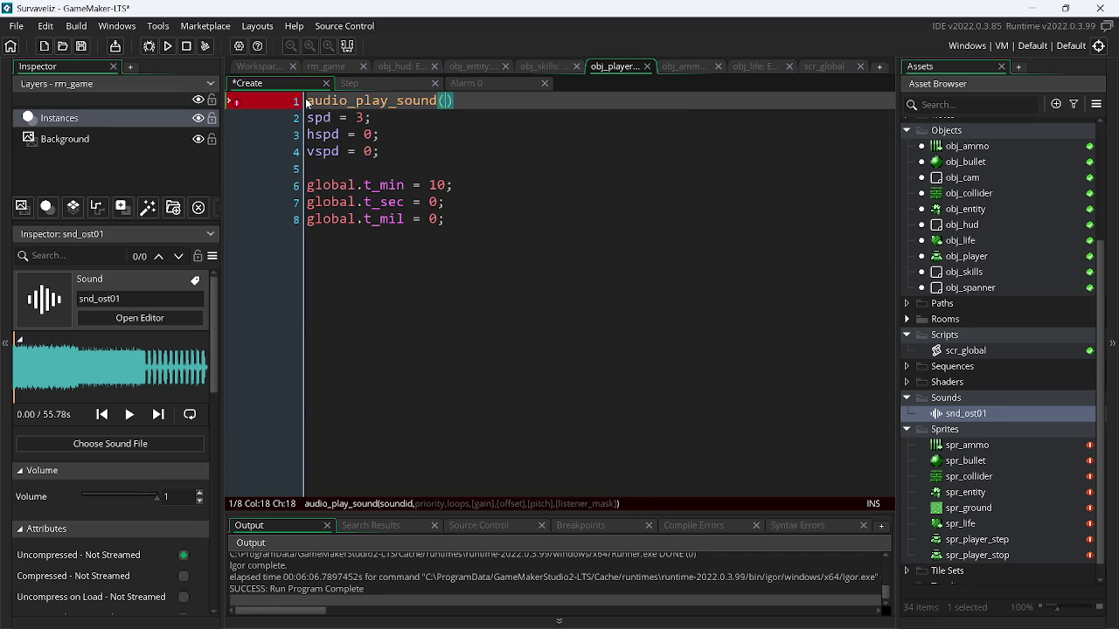
key("BackSpace")
type("_ost")
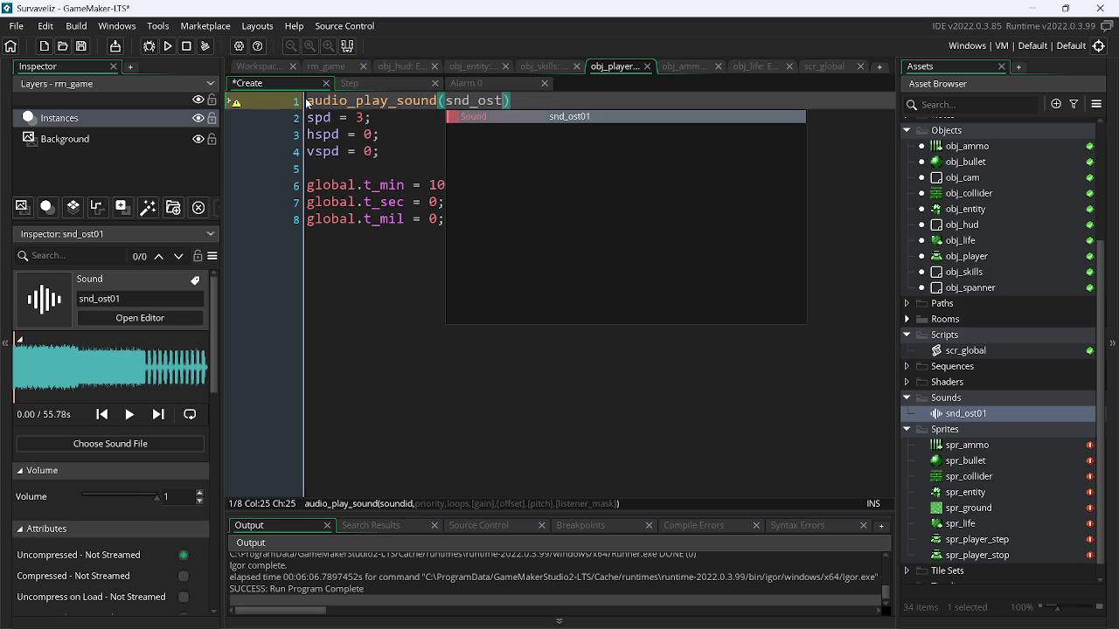
key("Return")
type(", 0, 1)")
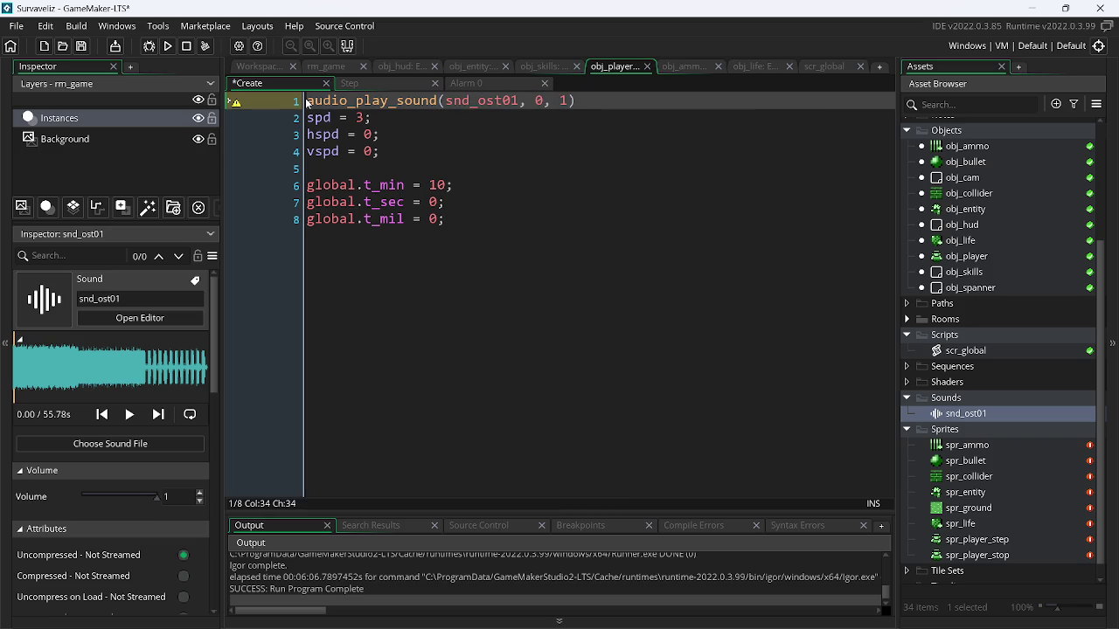
type(";")
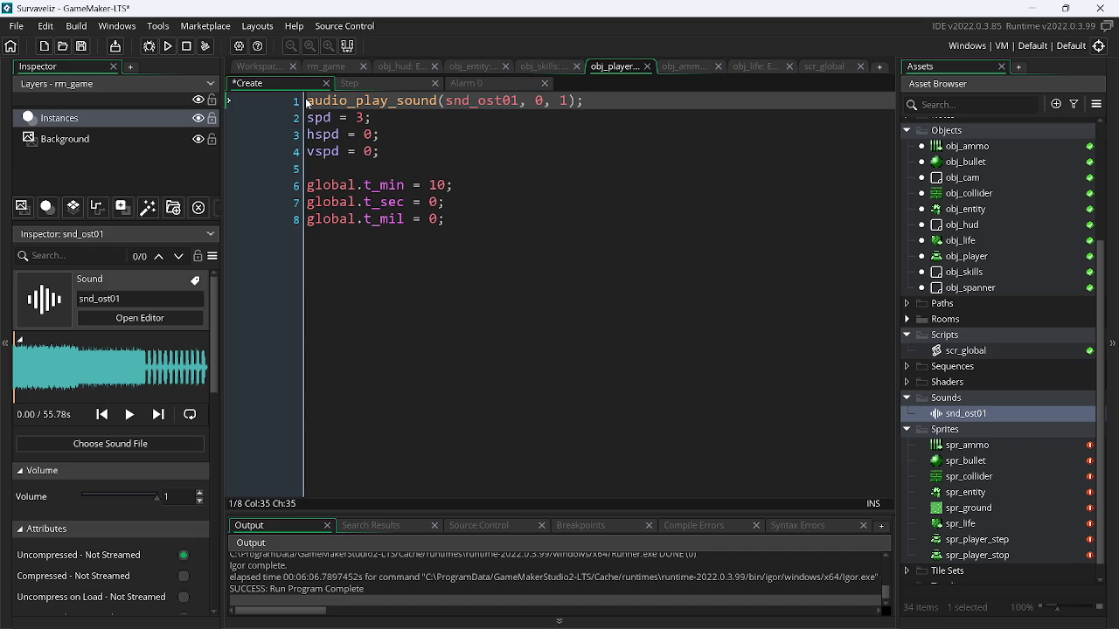
left_click(172, 50)
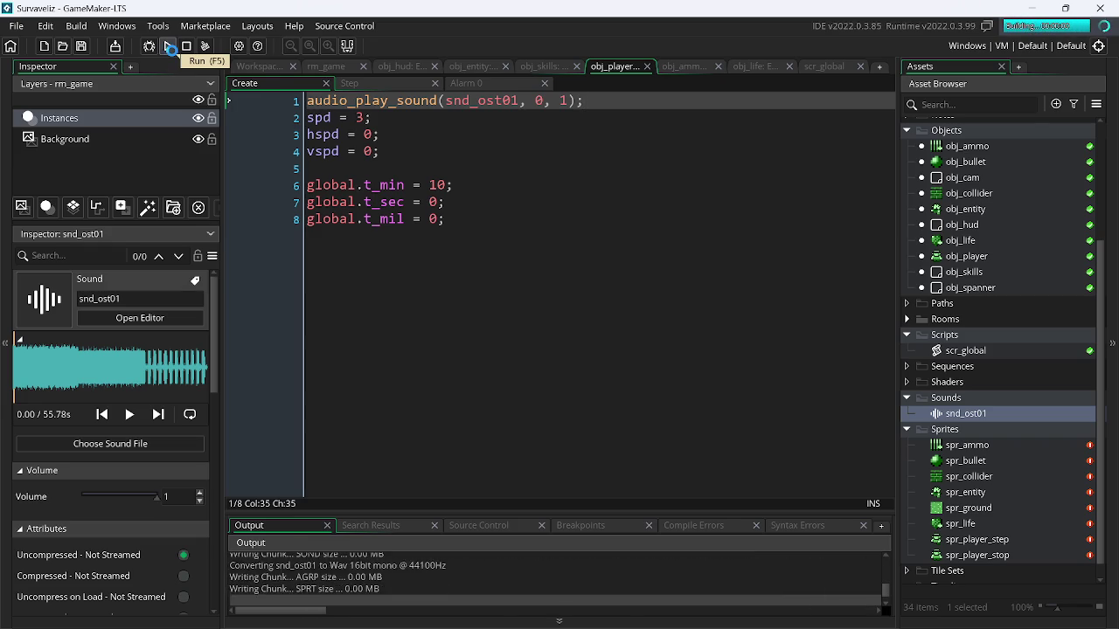
Walk the player around the level with the arrow keys
key("Left")
key("Up")
key("Down")
key("Up")
key("Left")
key("Right")
key("Up")
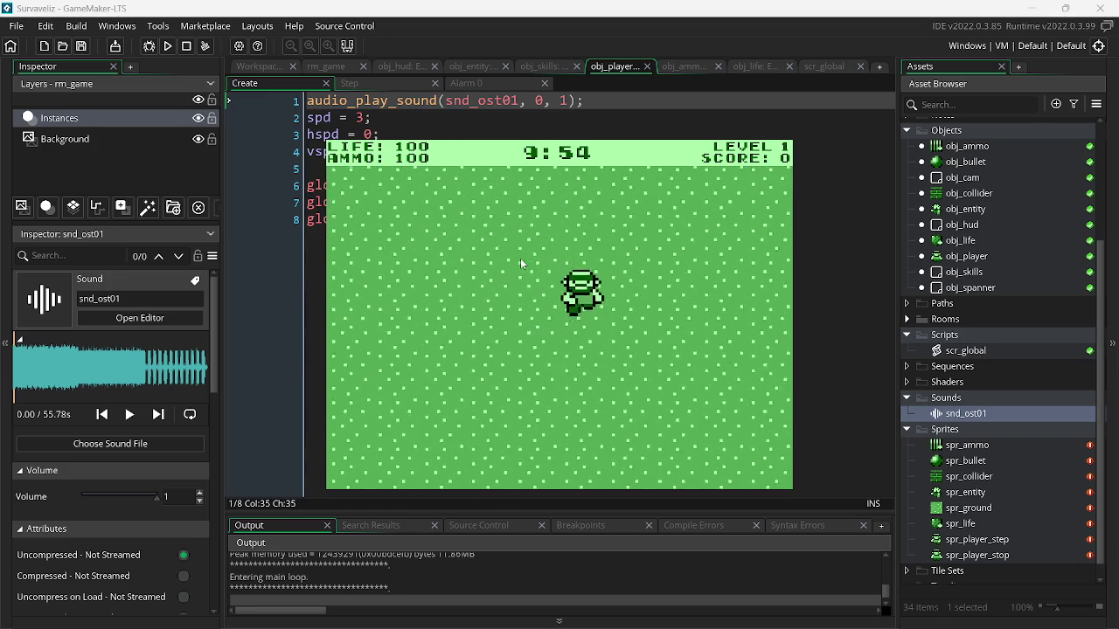
key("Up")
key("Down")
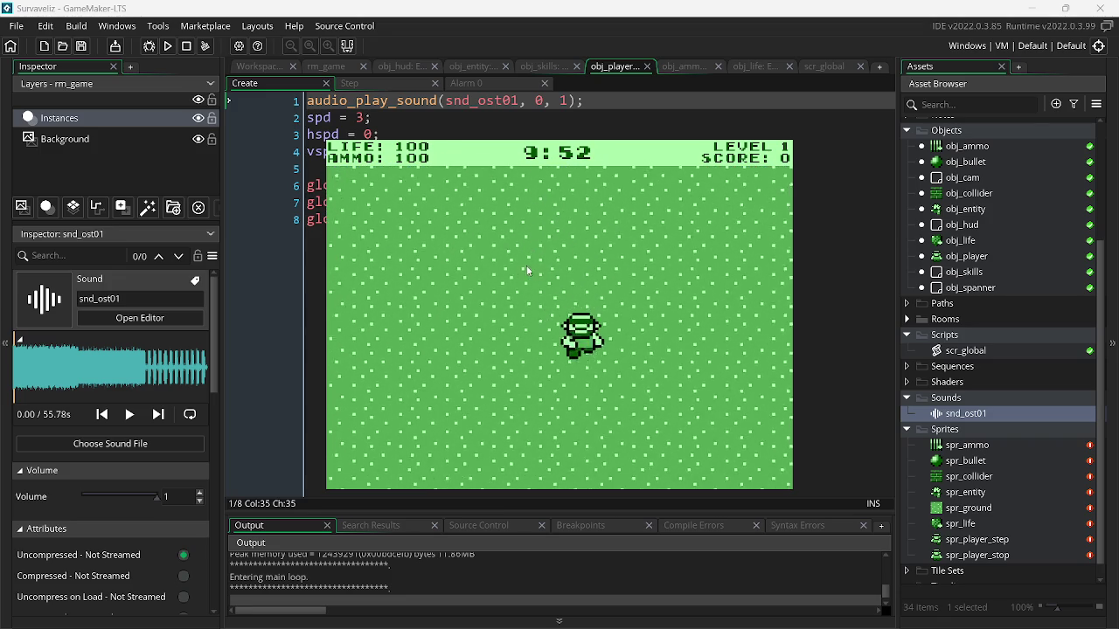
key("Up")
key("Left")
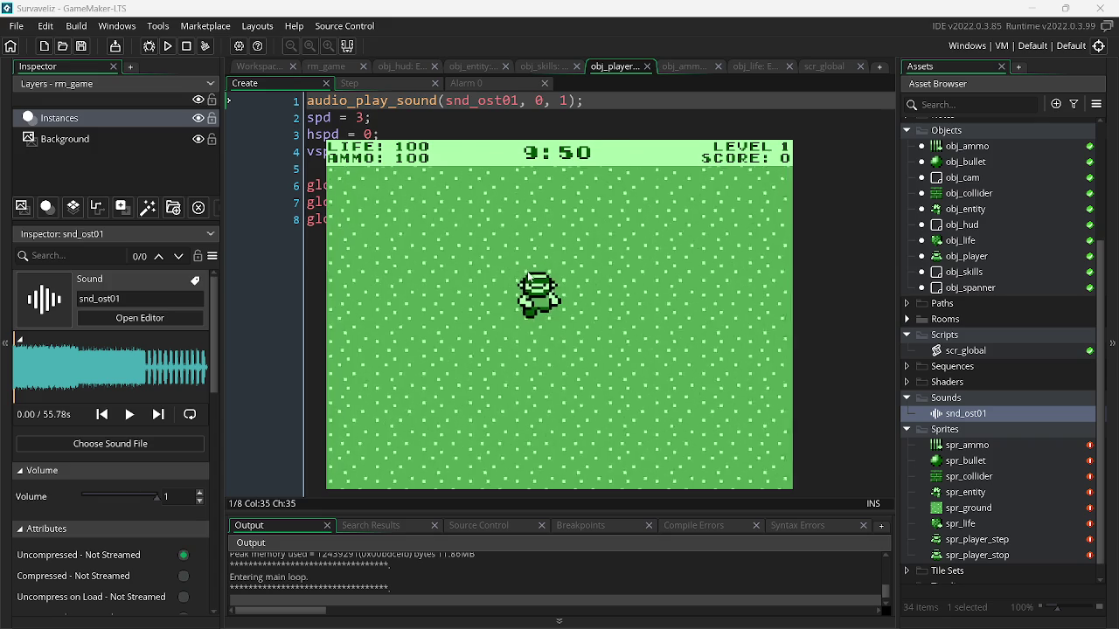
key("Down")
key("Left")
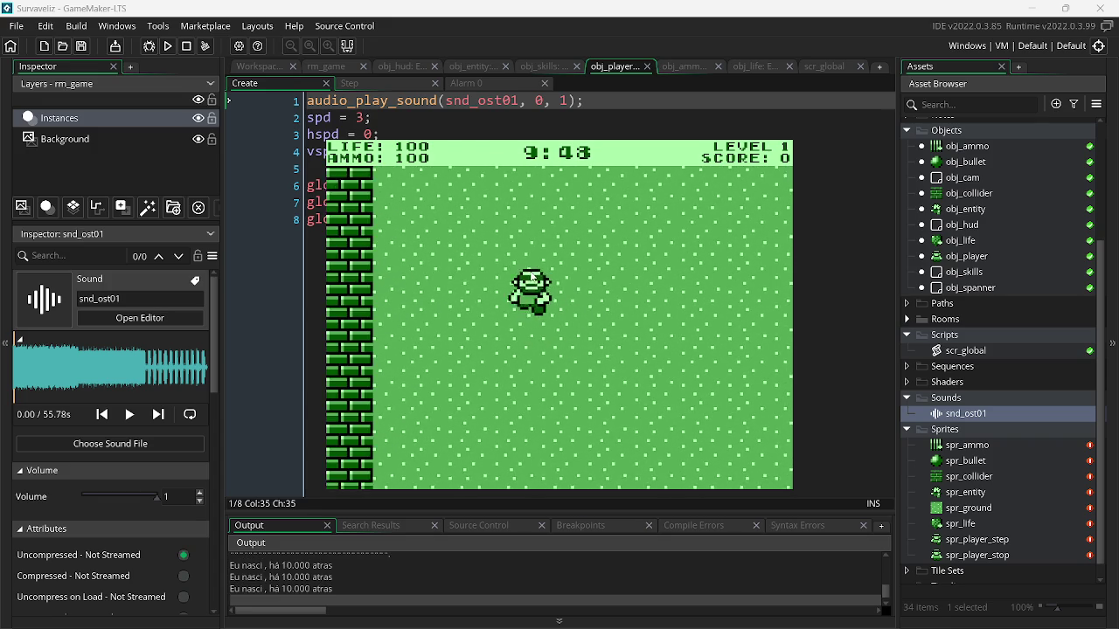
key("Up")
key("Right")
key("Down")
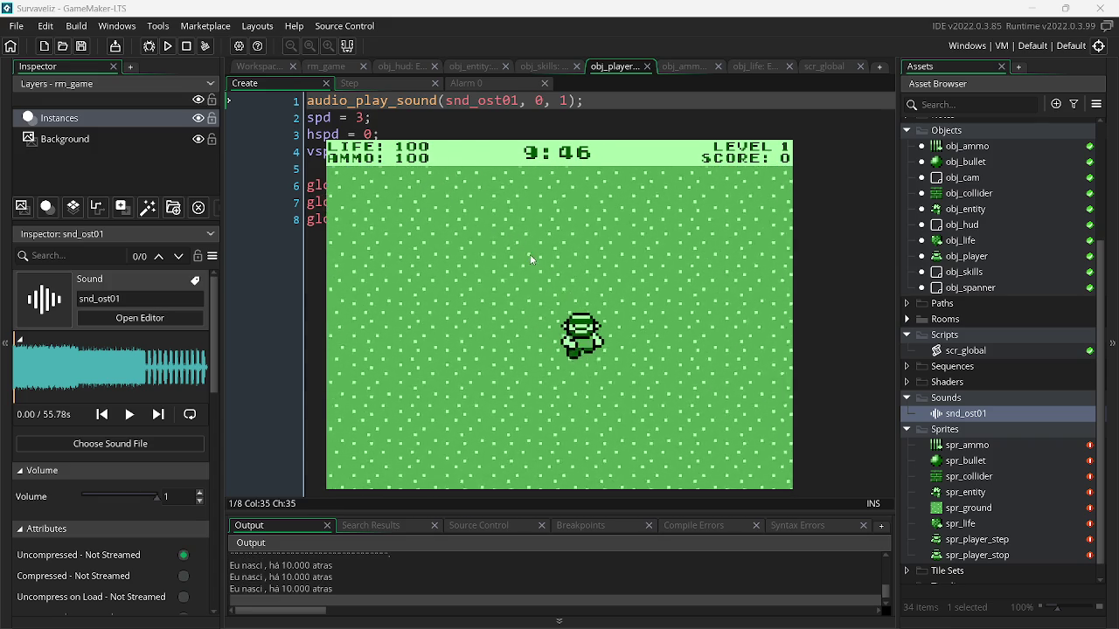
key("Left")
key("Right")
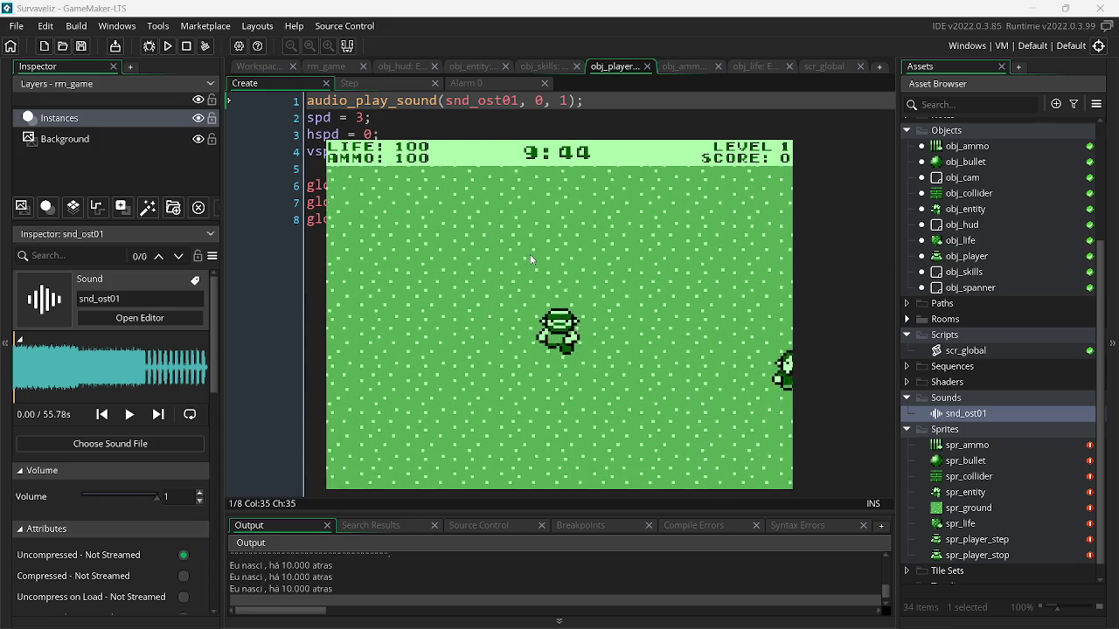
key("Down")
Fire bullets at nearby enemies while moving toward the ammo pickup
left_click_drag(686, 272, 745, 295)
left_click(745, 295)
key("Left")
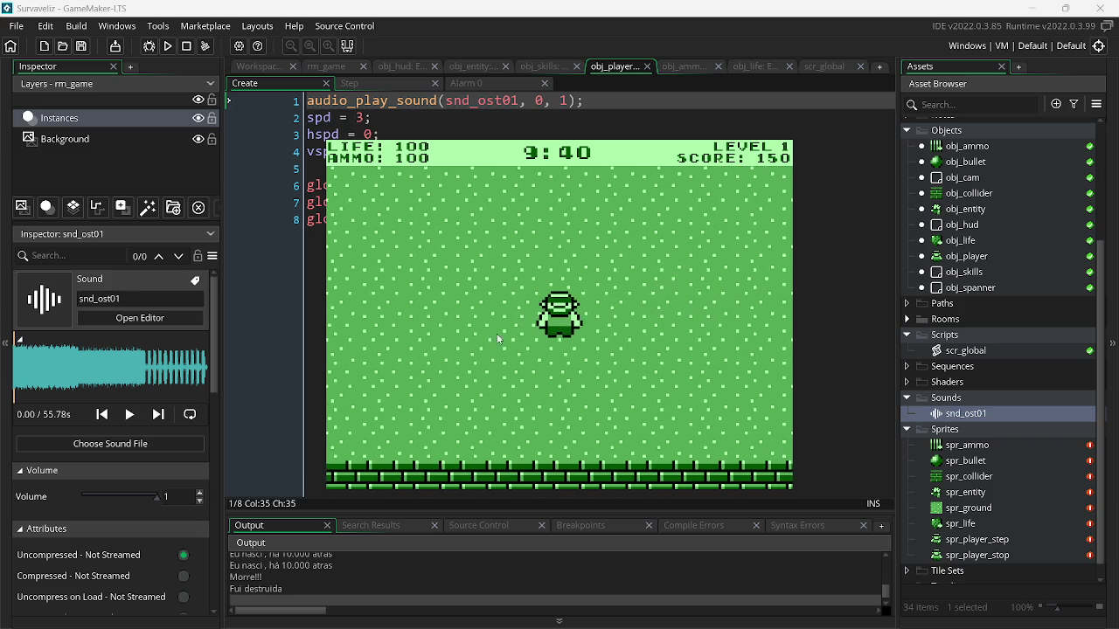
key("Right")
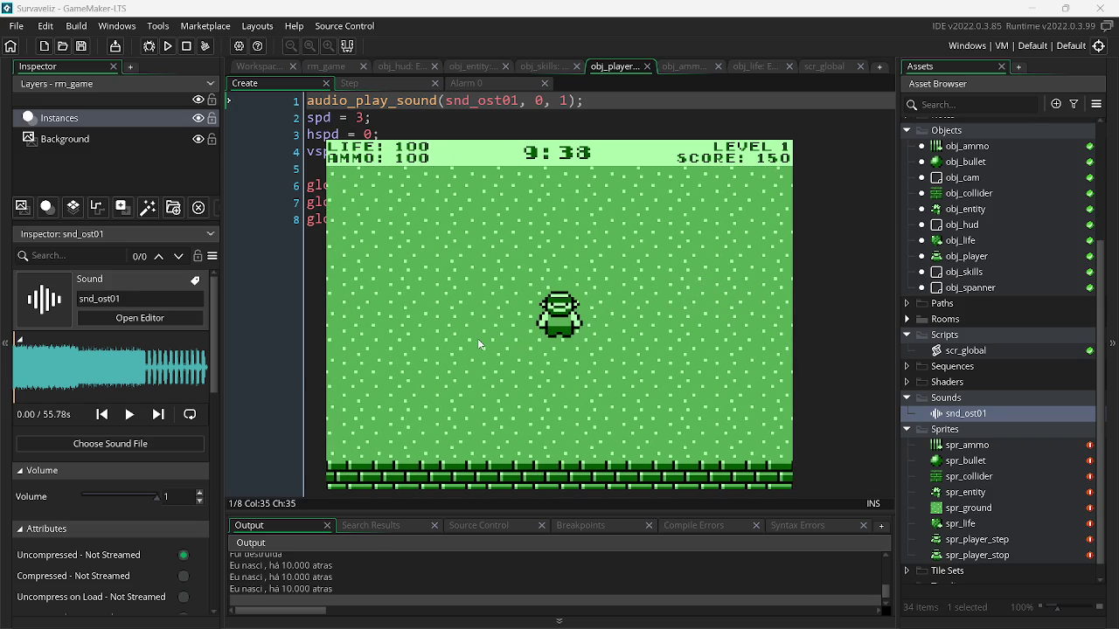
key("Up")
left_click_drag(477, 338, 410, 389)
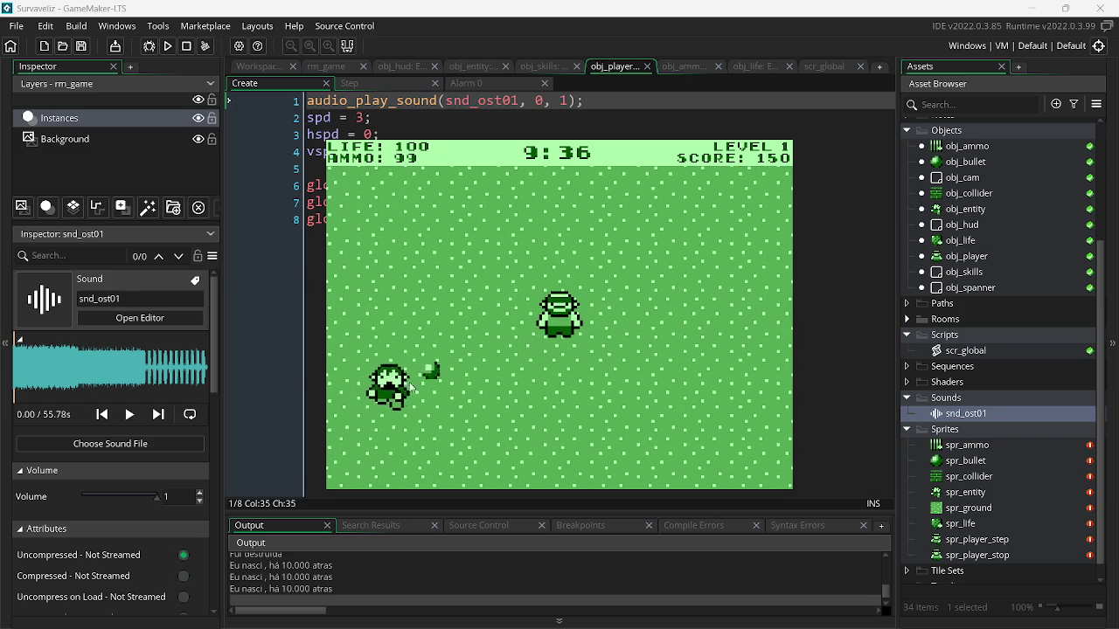
left_click(411, 389)
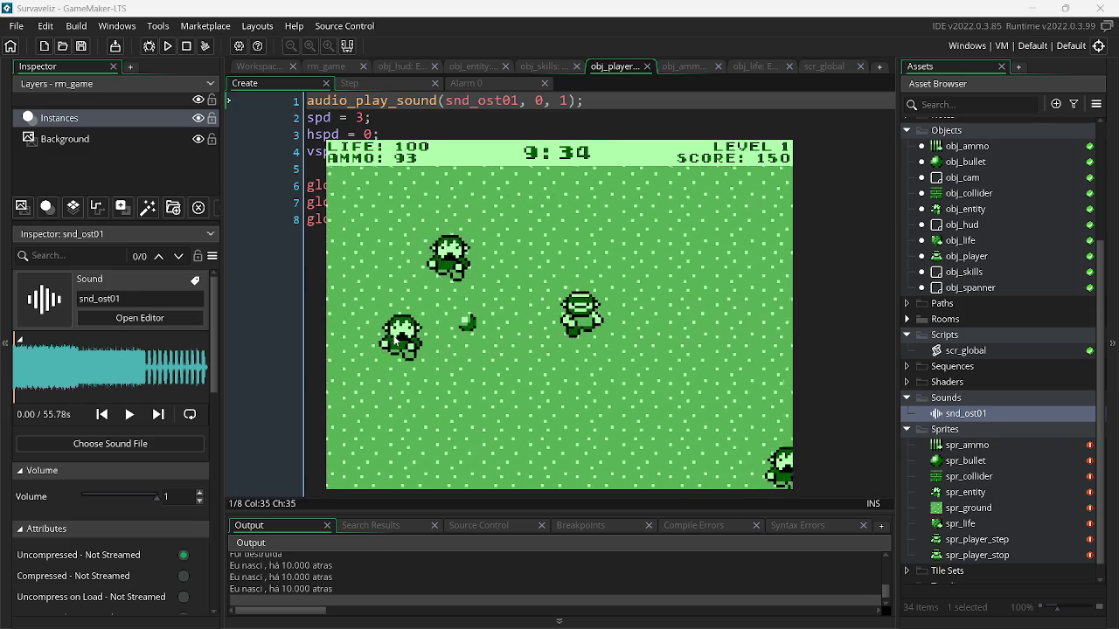
mouse_move(444, 296)
left_mouse_down()
mouse_move(643, 405)
mouse_move(698, 303)
left_mouse_up()
key("s")
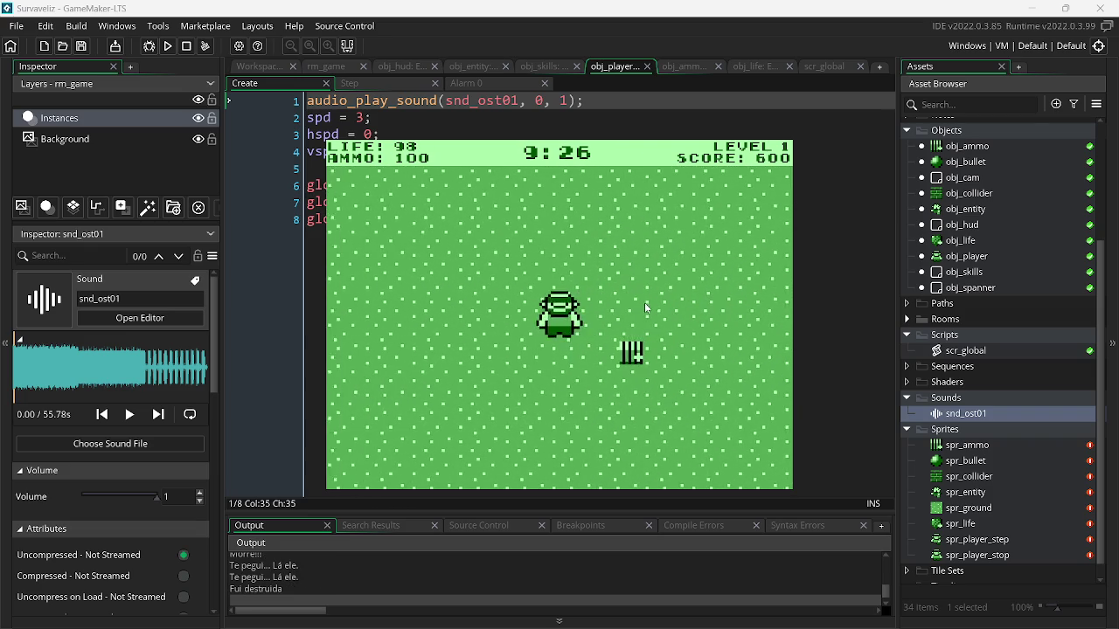
key("d")
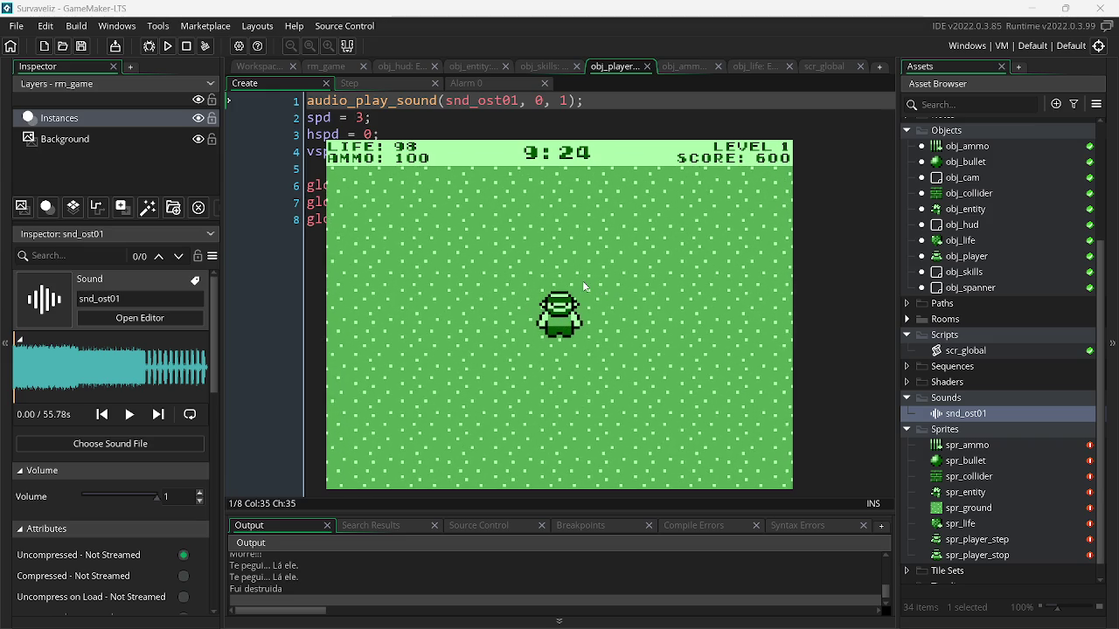
key("a")
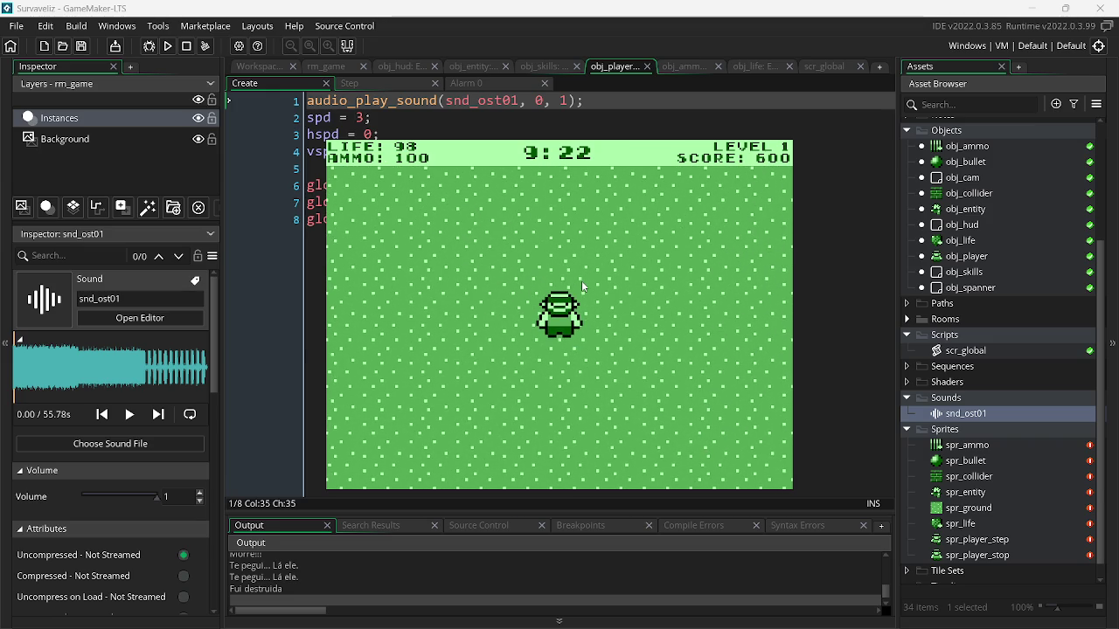
Keep shooting the approaching enemies as they close in on the player
left_click(736, 354)
left_click(643, 369)
left_click(642, 371)
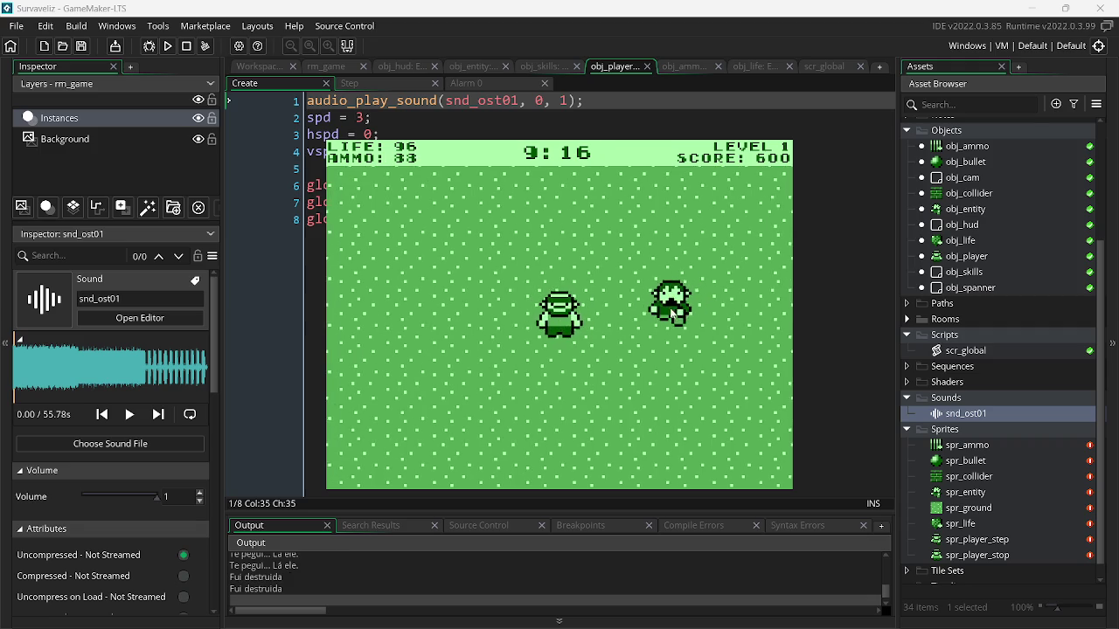
left_click(670, 313)
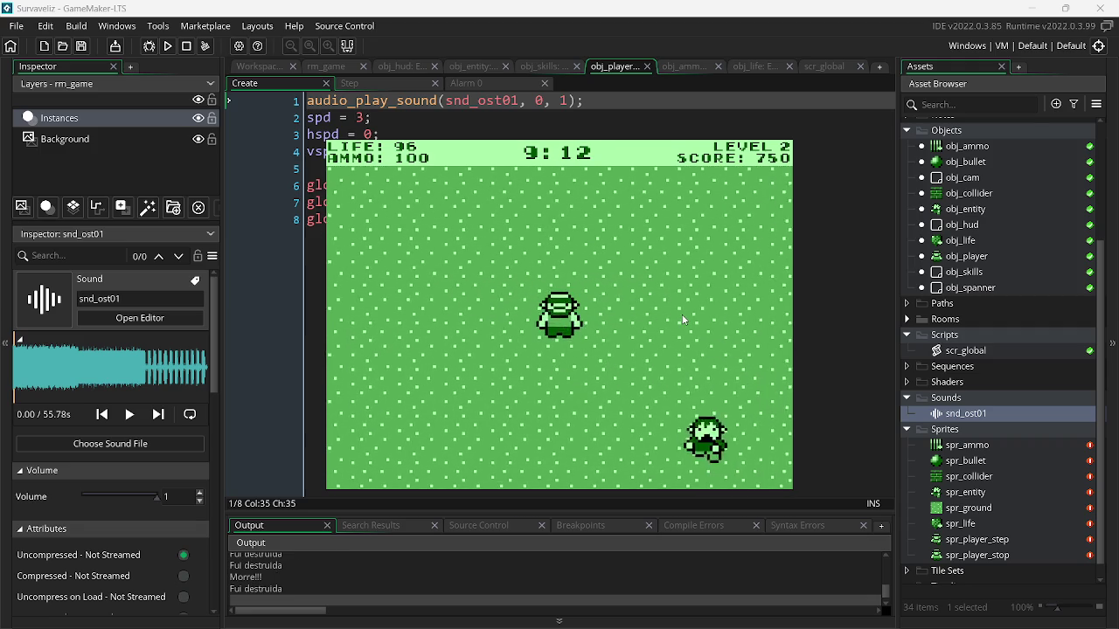
left_click(695, 340)
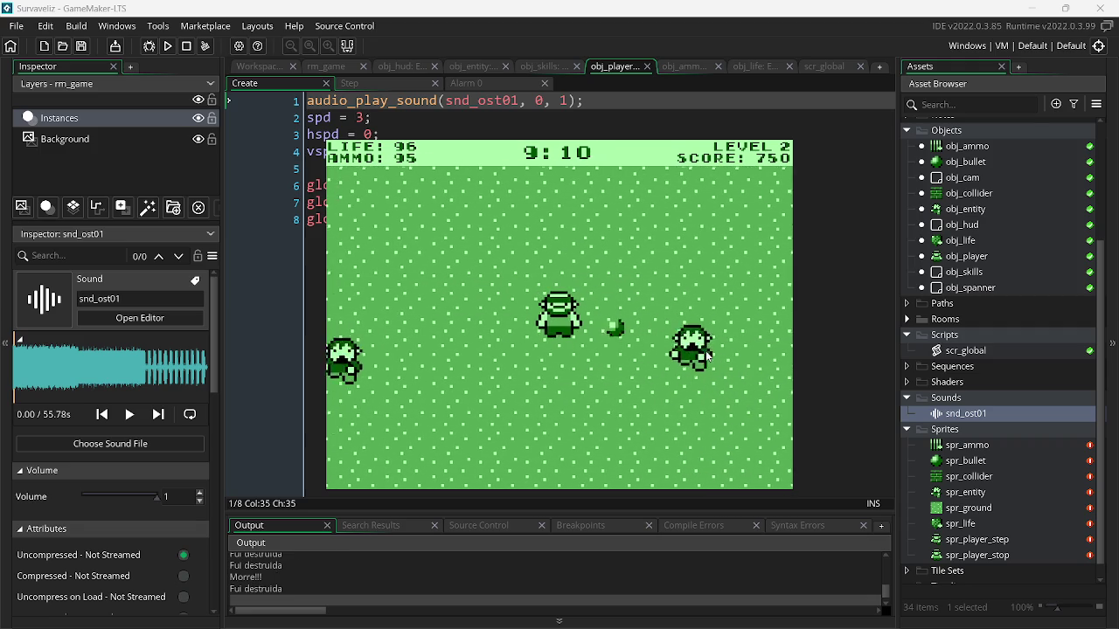
left_click(333, 276)
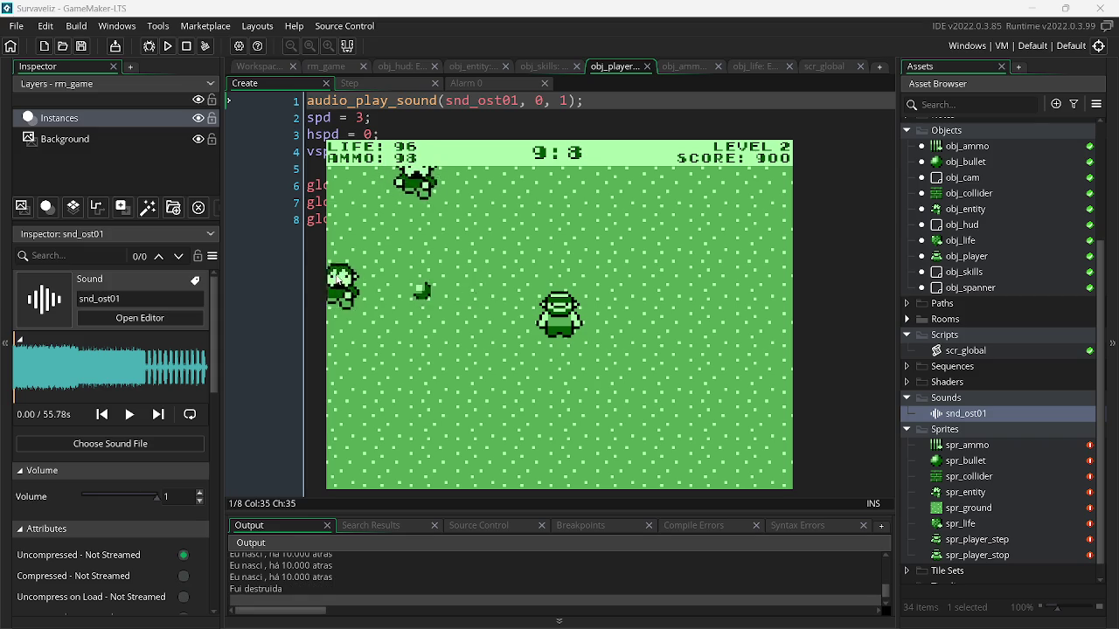
left_click(392, 277)
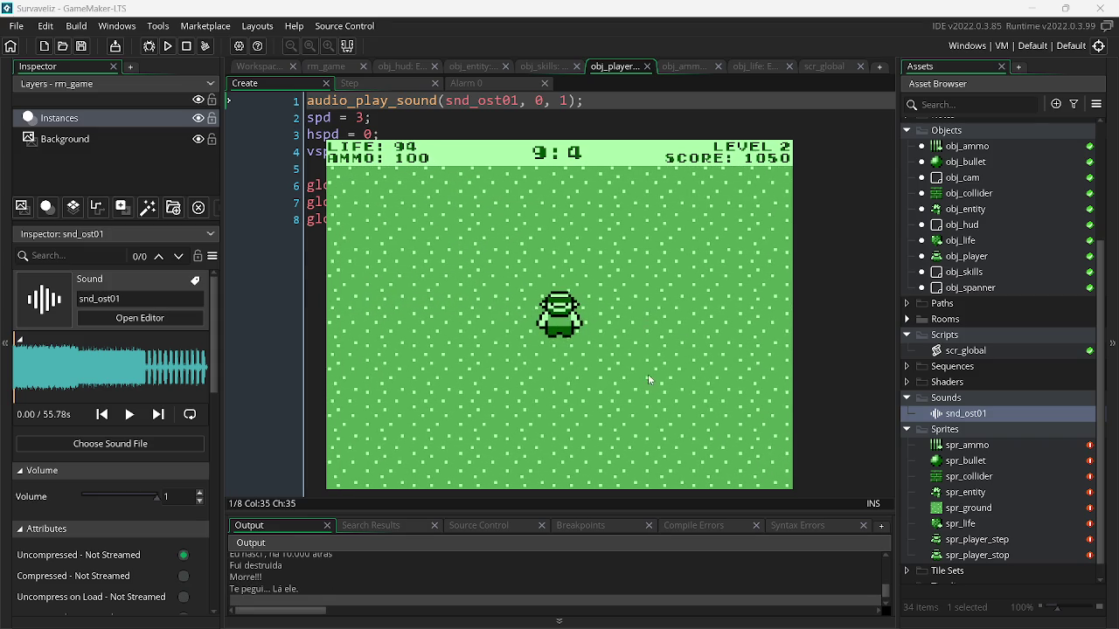
left_click(676, 370)
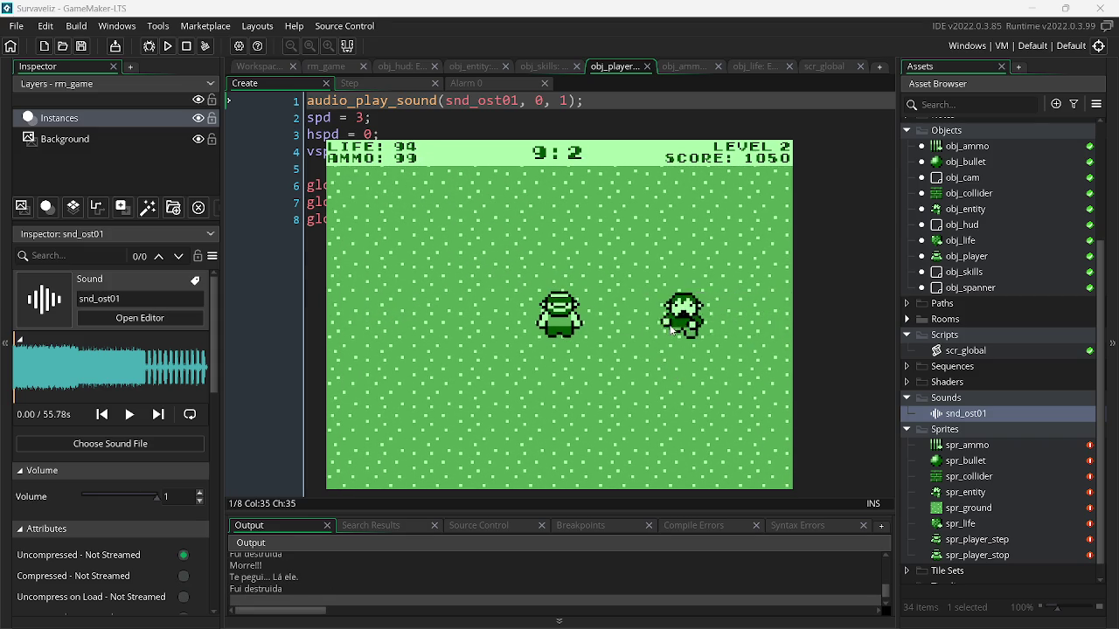
left_click(672, 330)
left_click(672, 331)
left_click(672, 332)
left_click(672, 333)
left_click(672, 334)
left_click(672, 334)
left_click(499, 299)
left_click(514, 300)
left_click(474, 305)
left_click(421, 306)
left_click(422, 279)
left_click(422, 274)
left_click(423, 274)
left_click(423, 275)
left_click(422, 274)
left_click(422, 275)
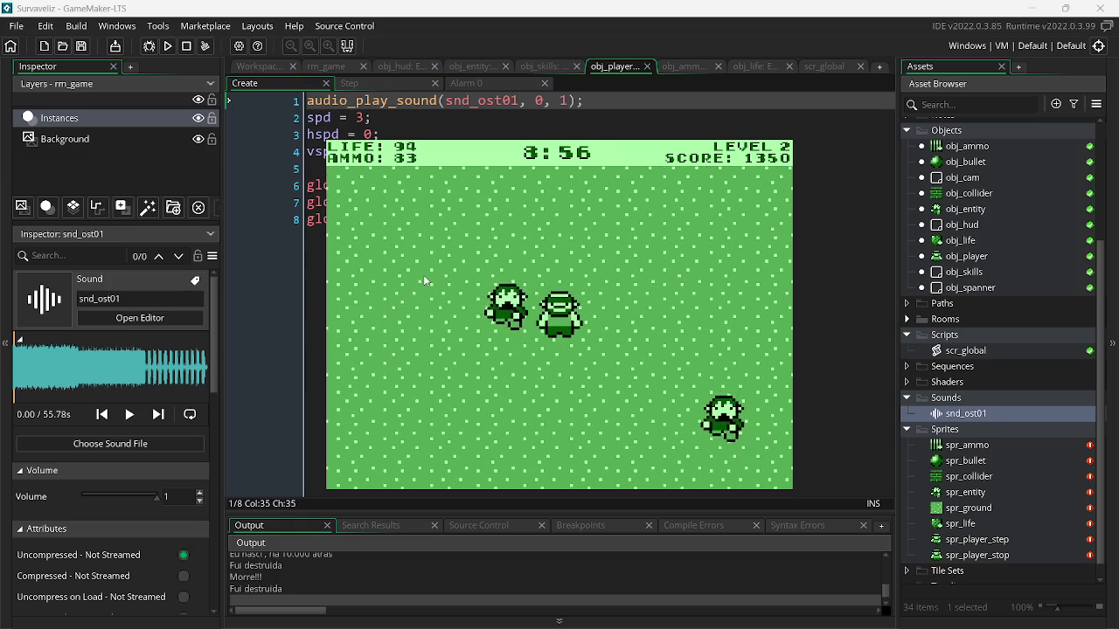
Close the running game and return to the FL Studio window
key("Escape")
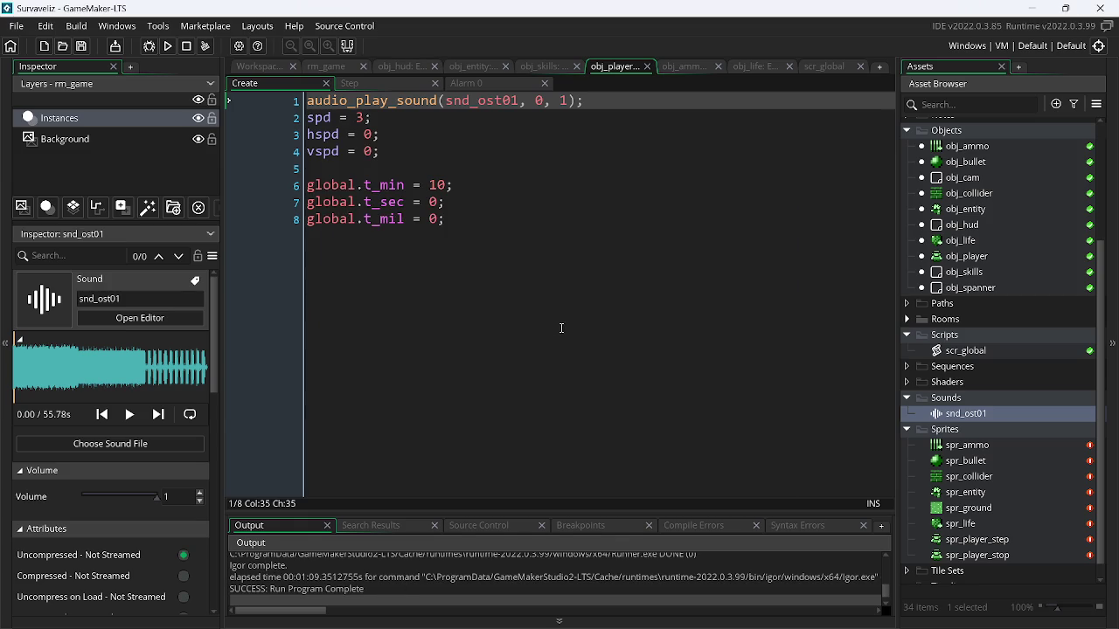
key("alt+Tab")
key("Tab")
key("Tab")
key("Tab")
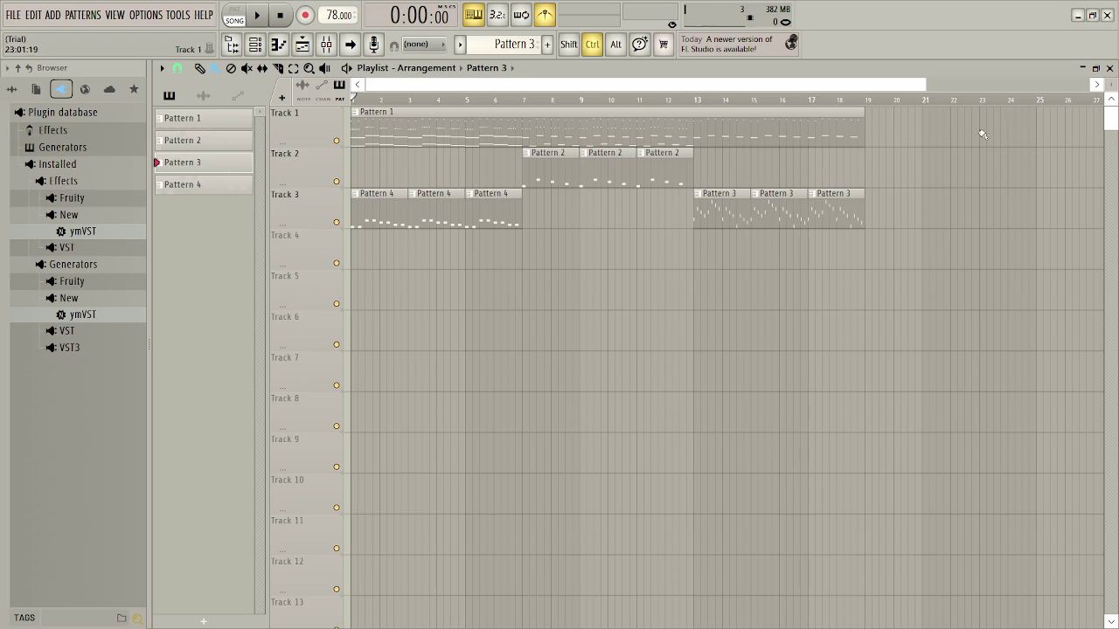
Play the arrangement from around bar 19 to hear its ending, then return to GameMaker
scroll(969, 113, "up", 5)
scroll(932, 207, "up", 5)
scroll(759, 88, "left", 3)
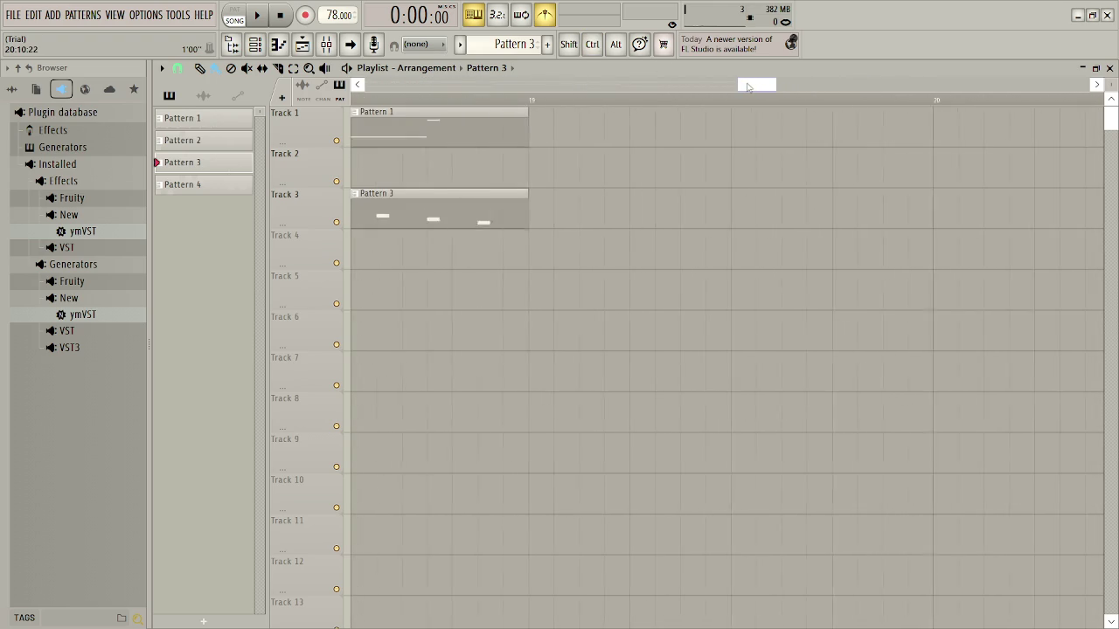
left_click(569, 96)
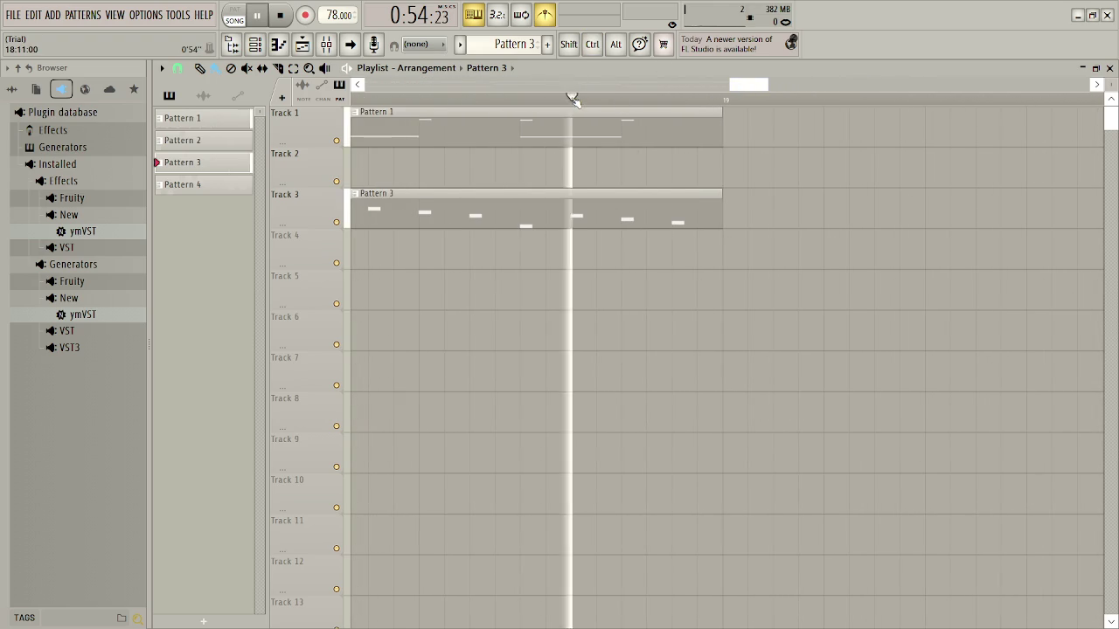
key("space")
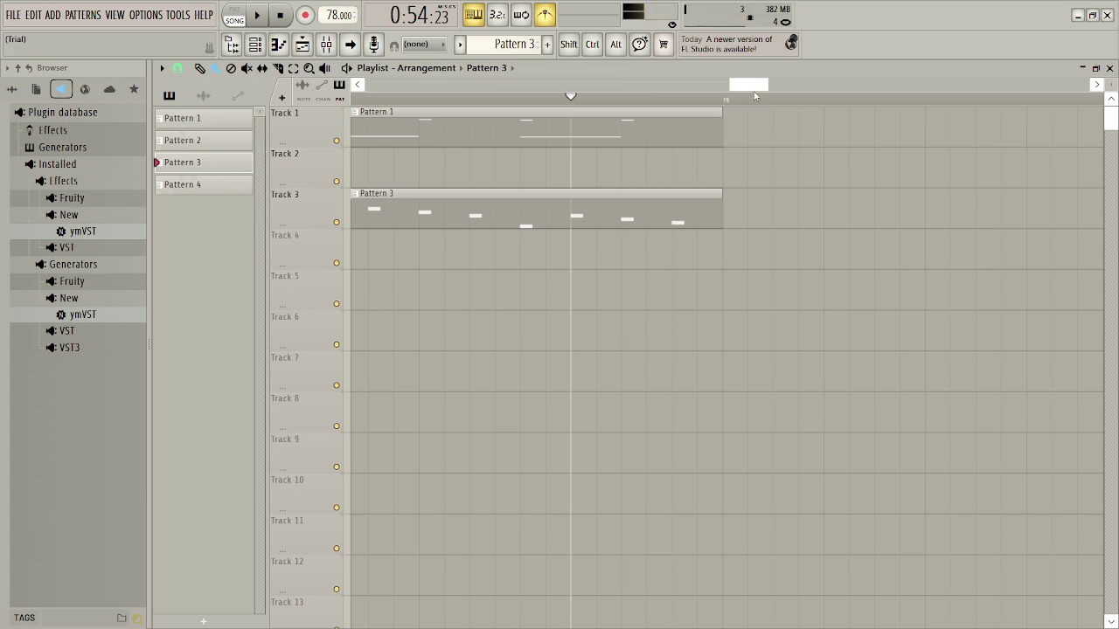
key("alt+Tab")
key("alt+Tab")
key("alt+Tab")
key("alt+Tab")
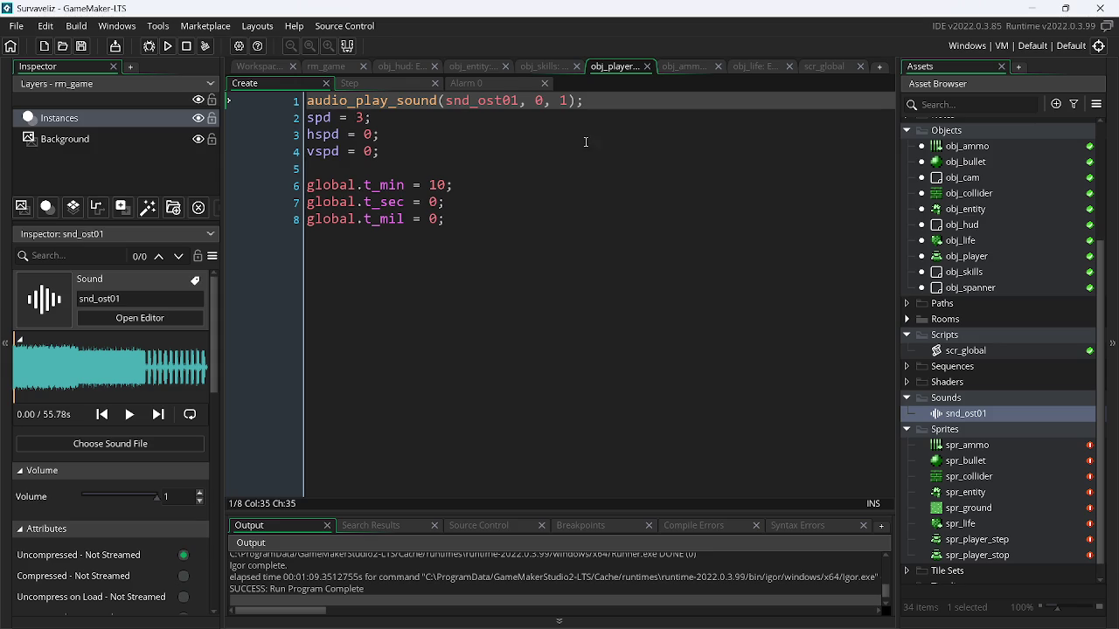
Inspect the audio_play_sound looping arguments and open the snd_ost01 sound editor
left_click(540, 103)
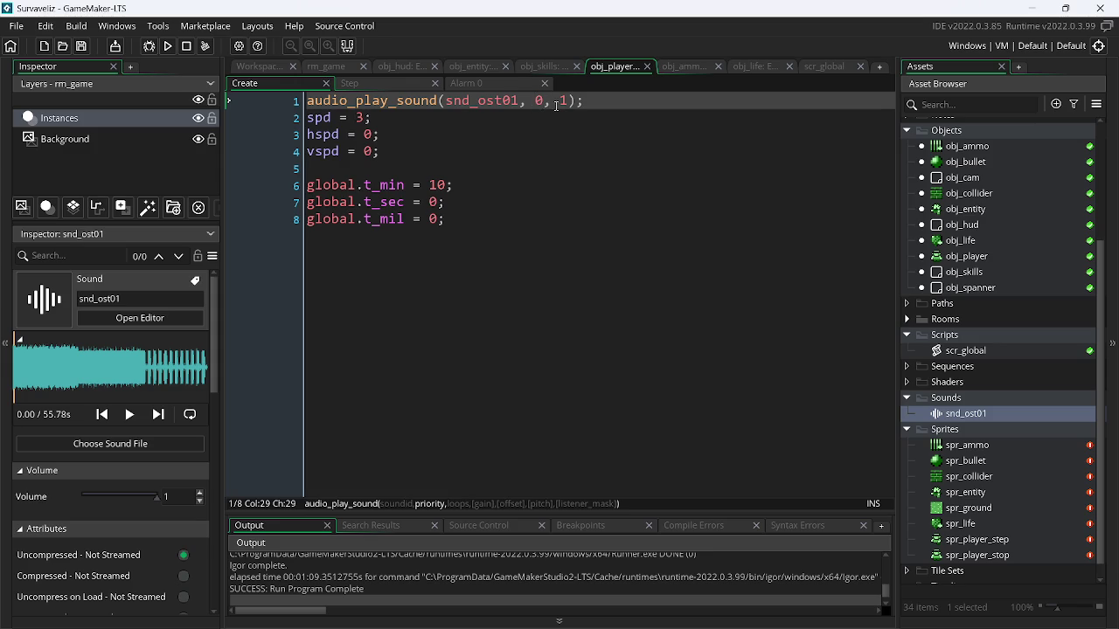
left_click(568, 103)
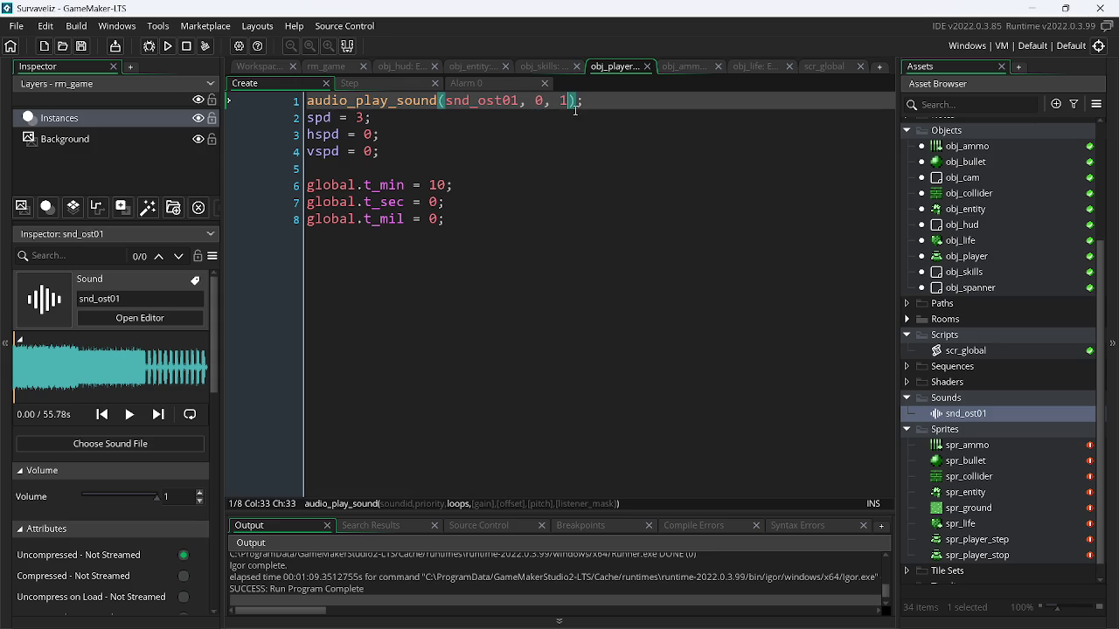
double_click(922, 414)
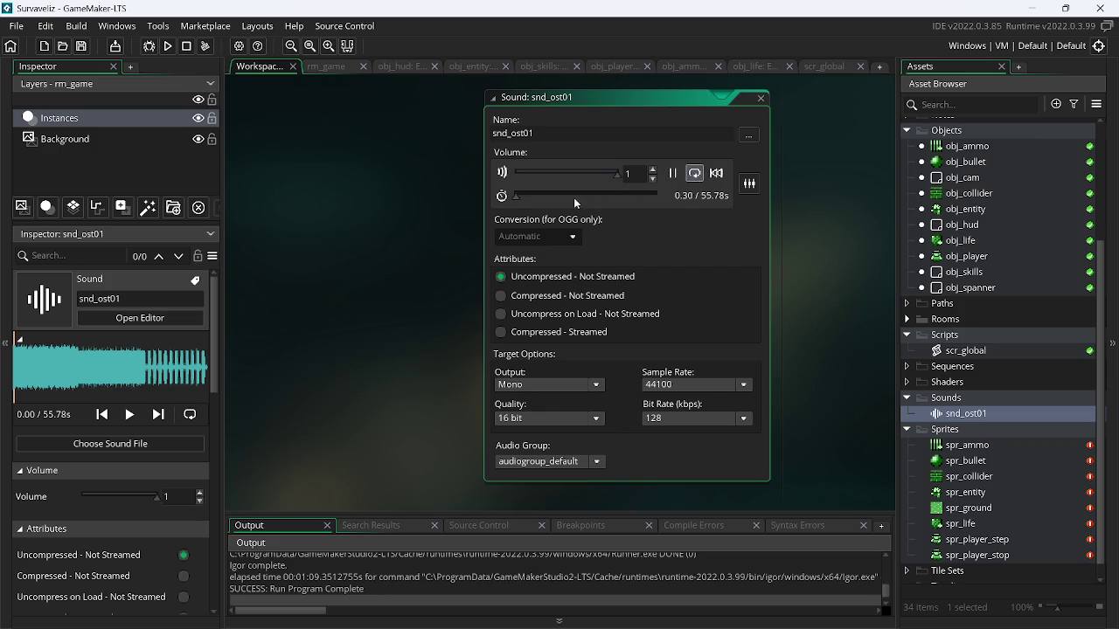
Preview the end of snd_ost01, close its editor and minimize GameMaker
left_click_drag(643, 206, 652, 200)
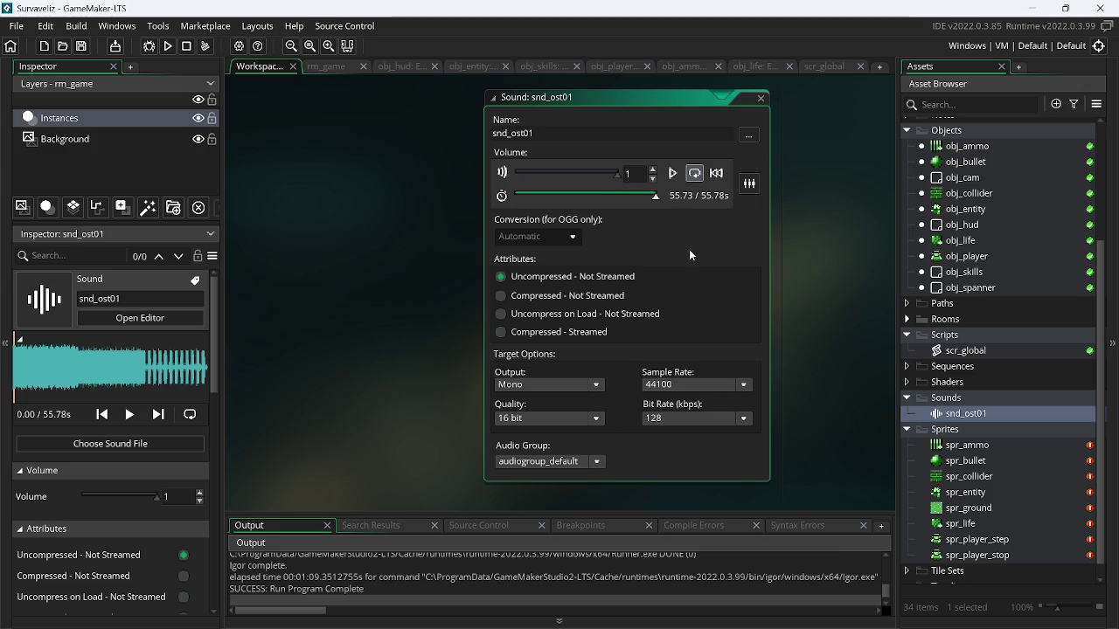
left_click(762, 98)
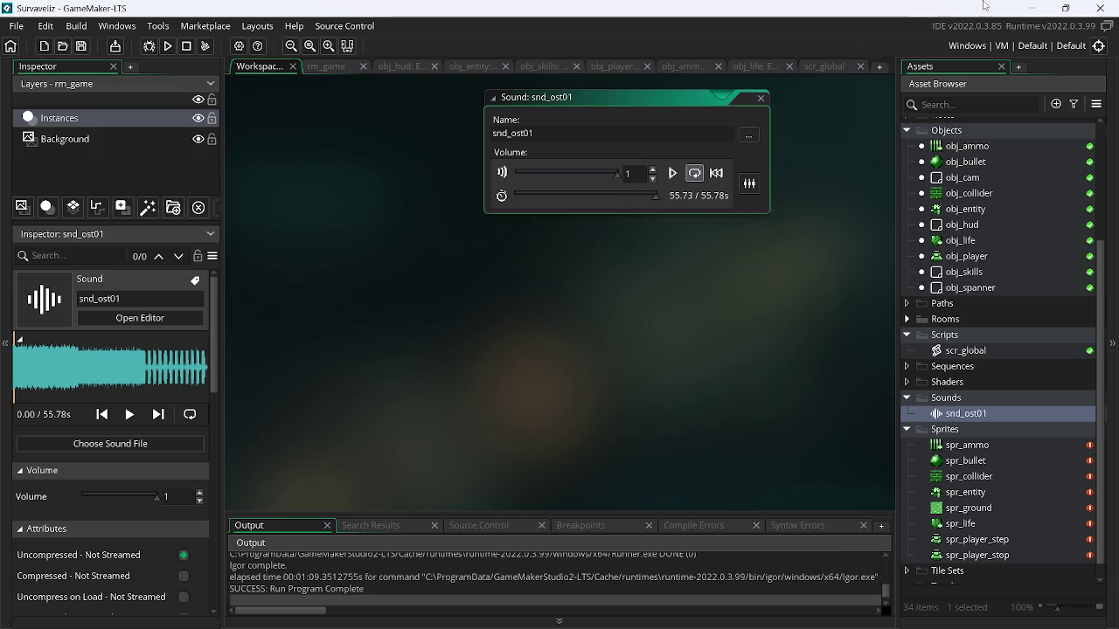
left_click(1030, 9)
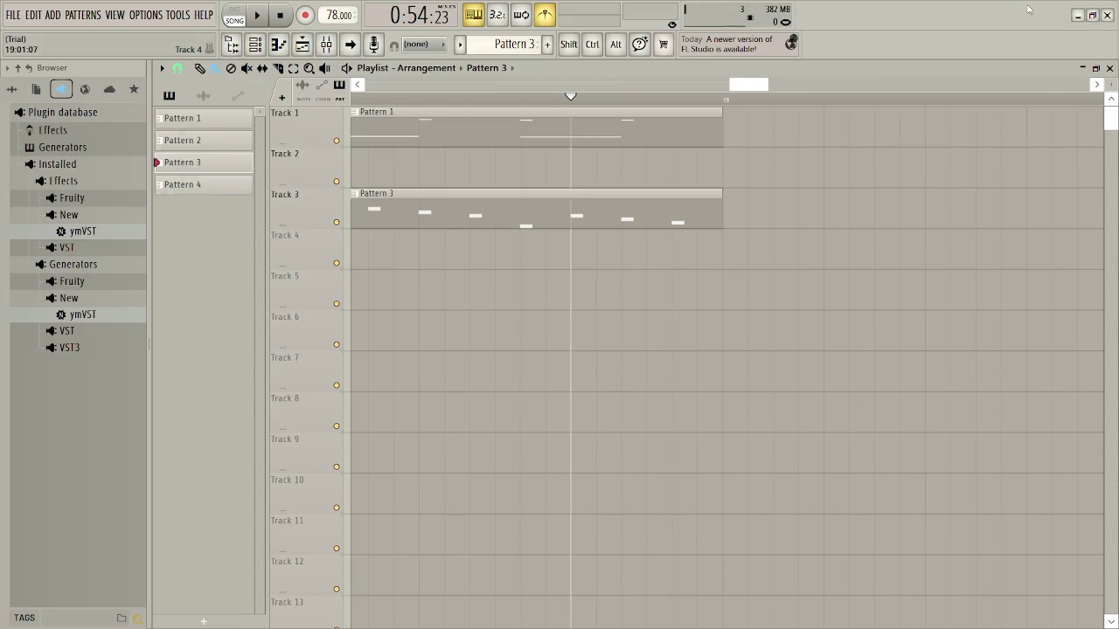
Minimize FL Studio and the browser, and try a Windows search for the track
left_click(1078, 16)
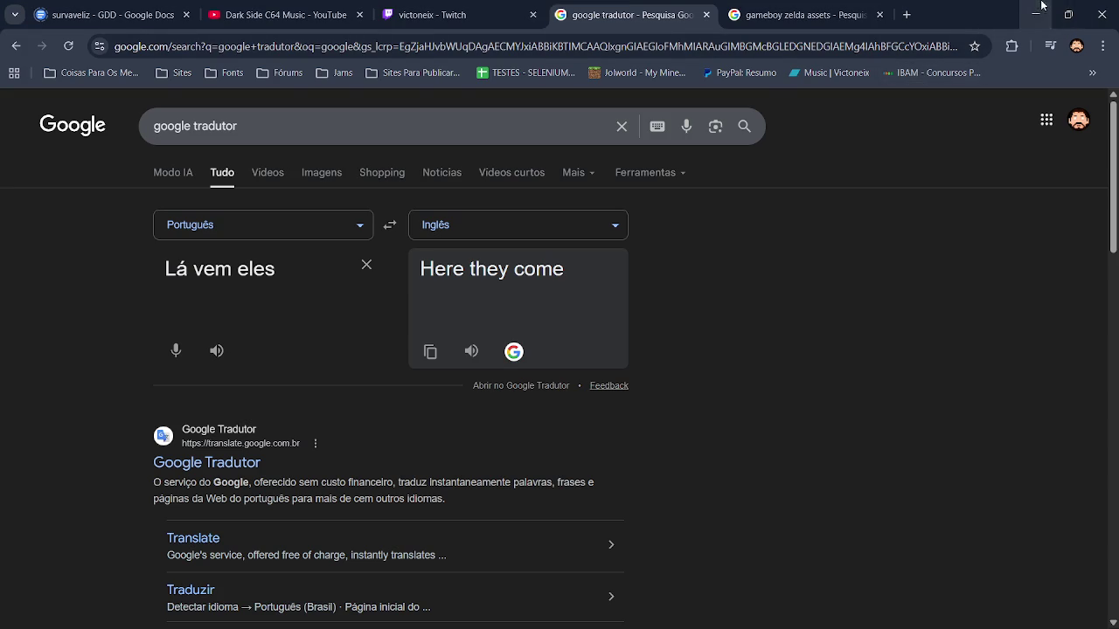
left_click(1037, 16)
left_click(200, 611)
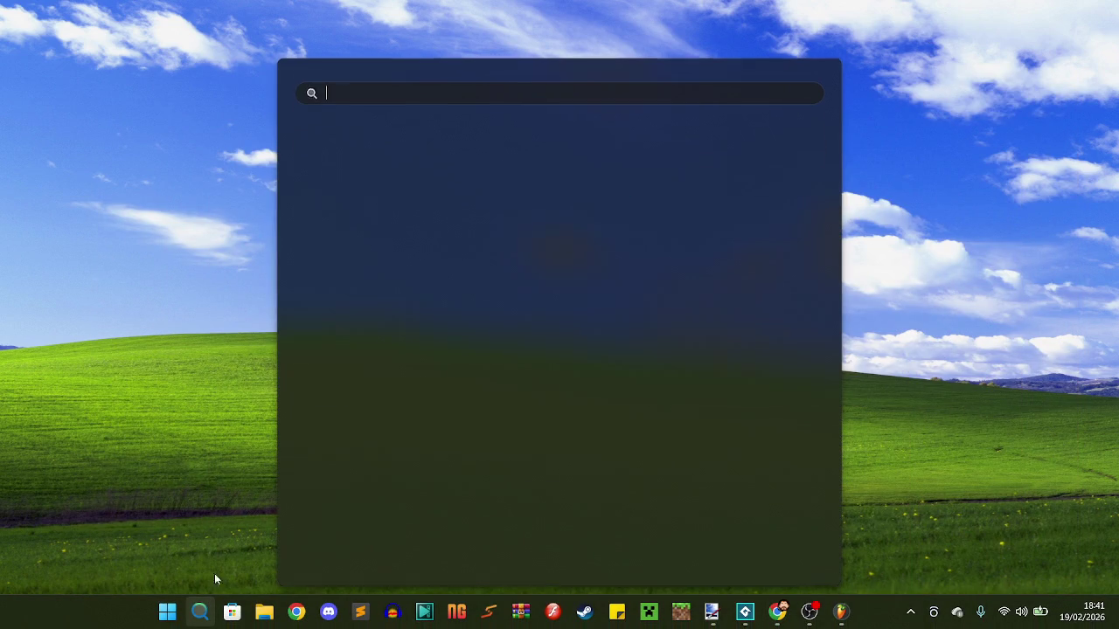
type("Here they come")
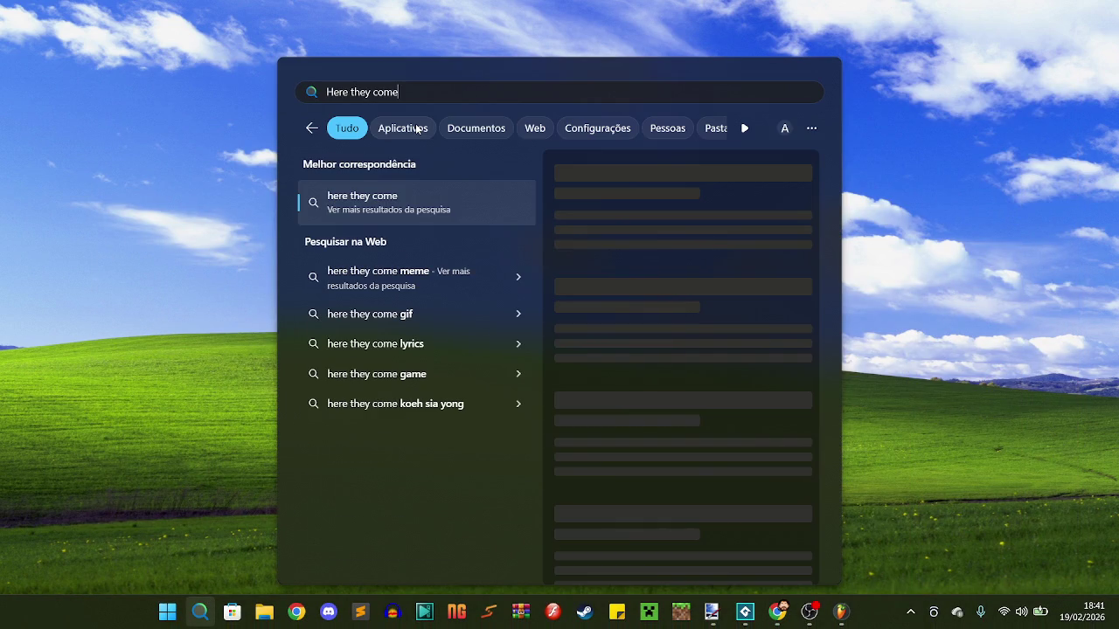
key("ctrl+a")
key("BackSpace")
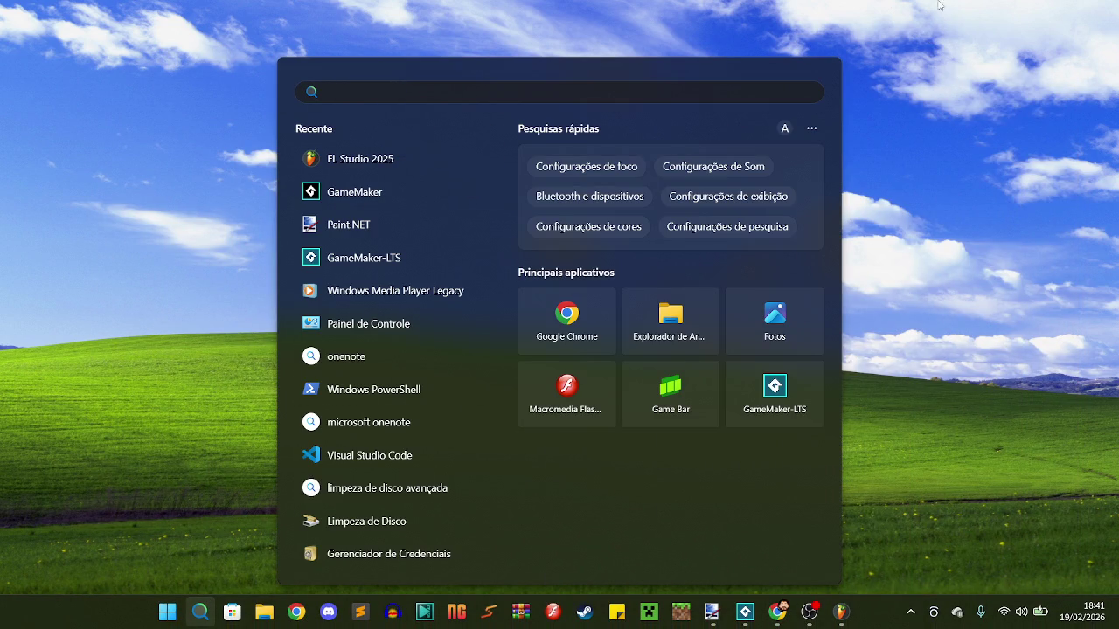
left_click(979, 130)
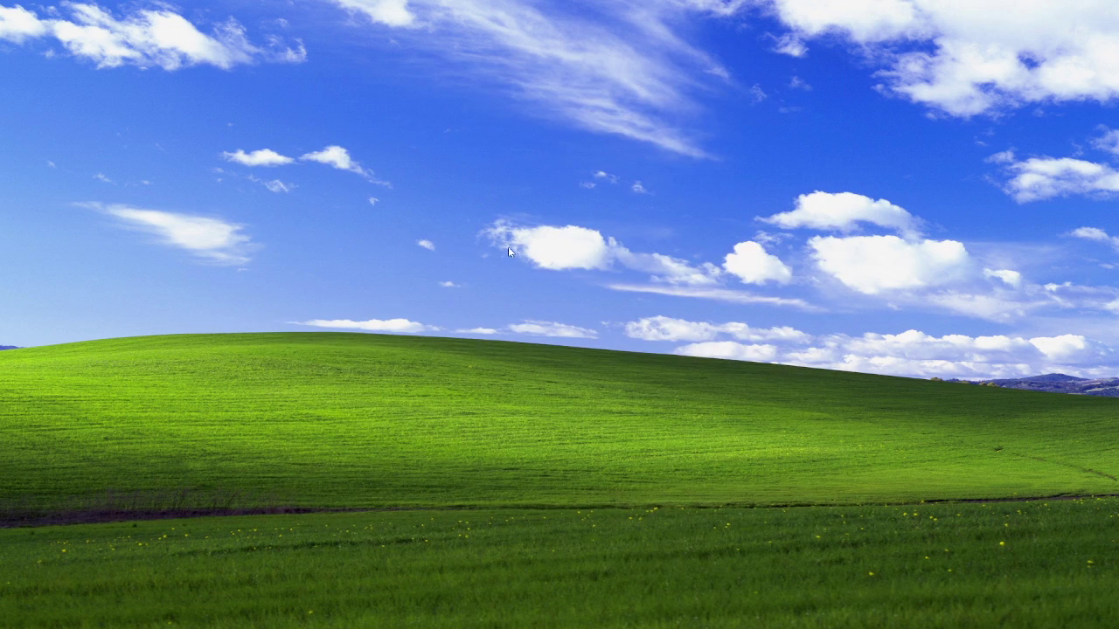
Open Here they come.wav from the Desktop folder in full-screen Windows Media Player
key("super+e")
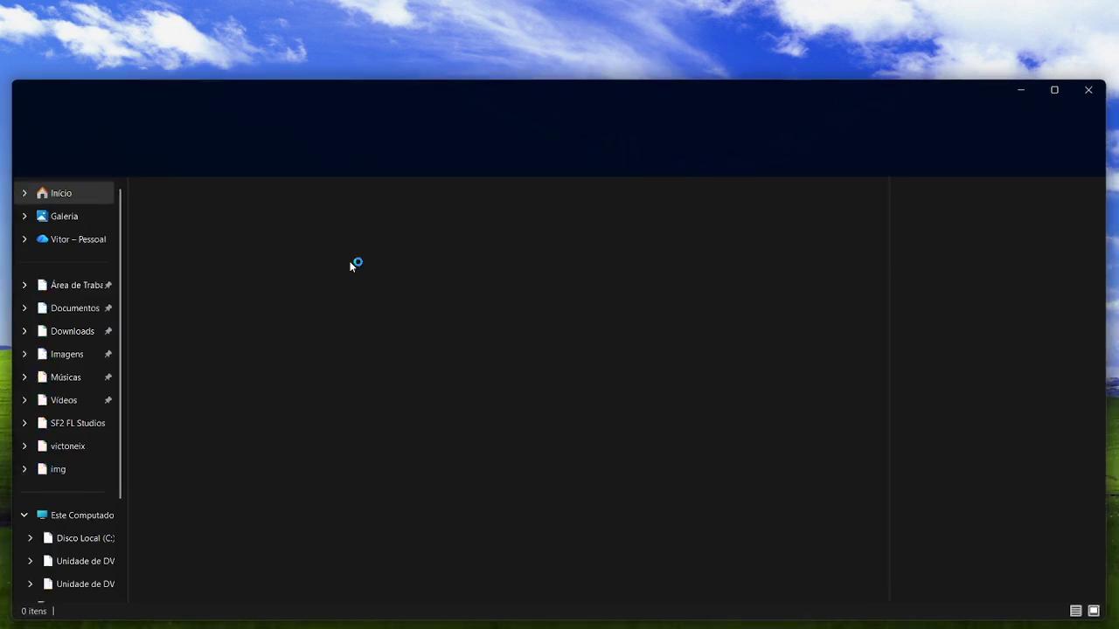
left_click(46, 291)
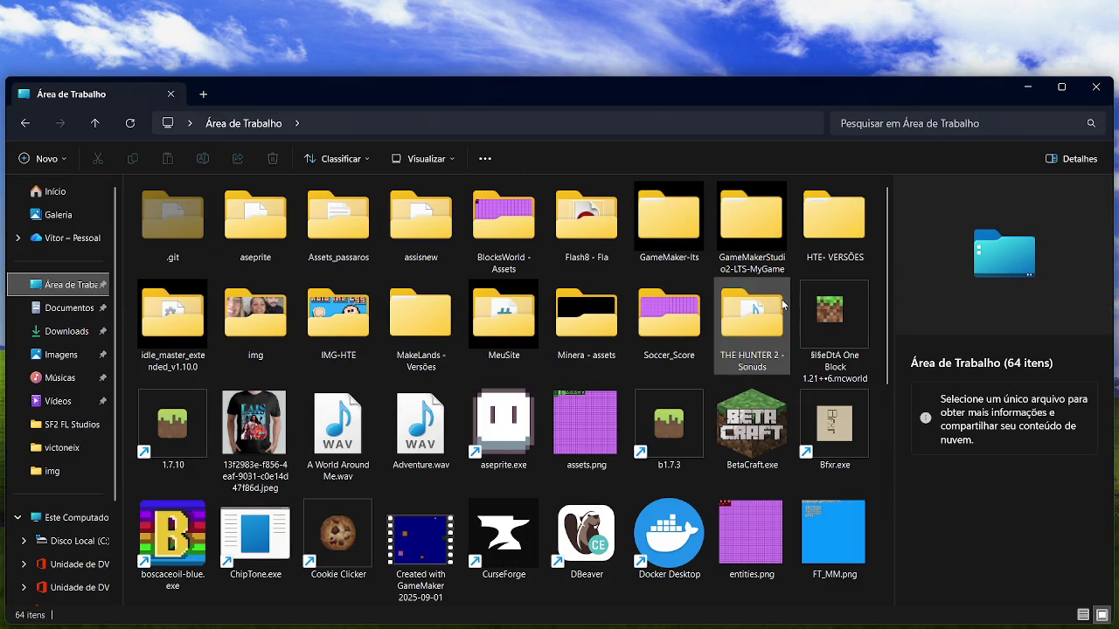
scroll(886, 298, "down", 4)
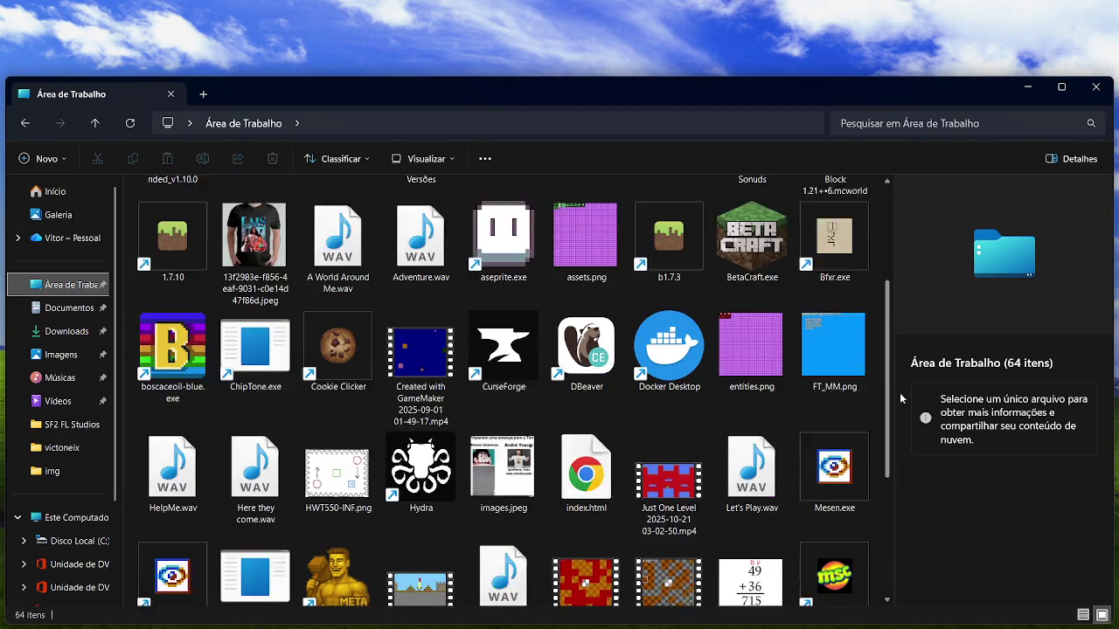
left_click(276, 325)
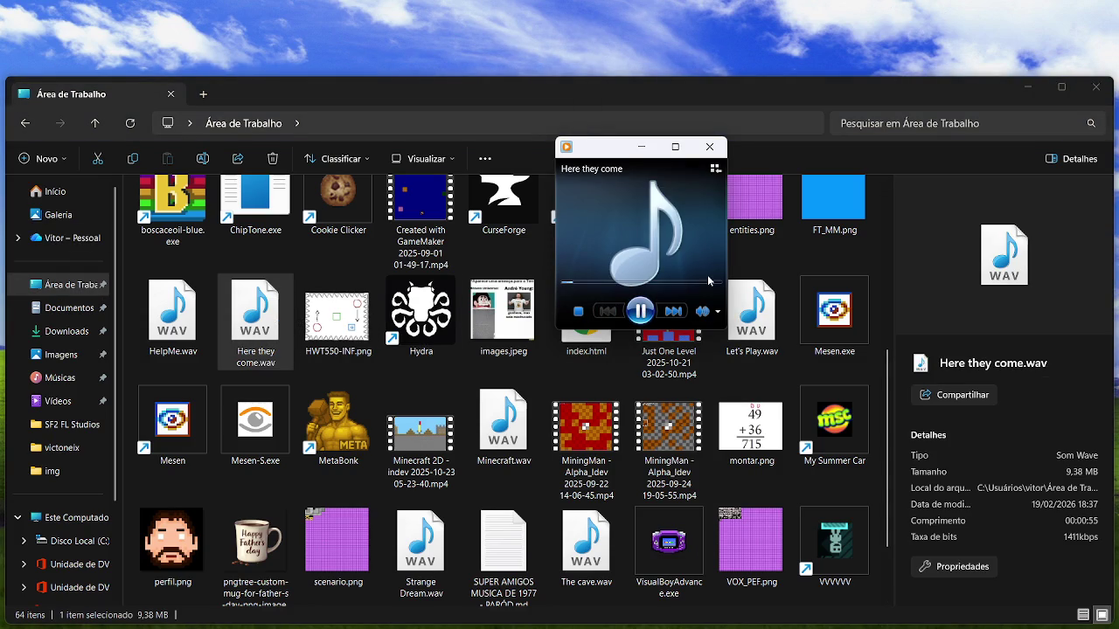
left_click(685, 148)
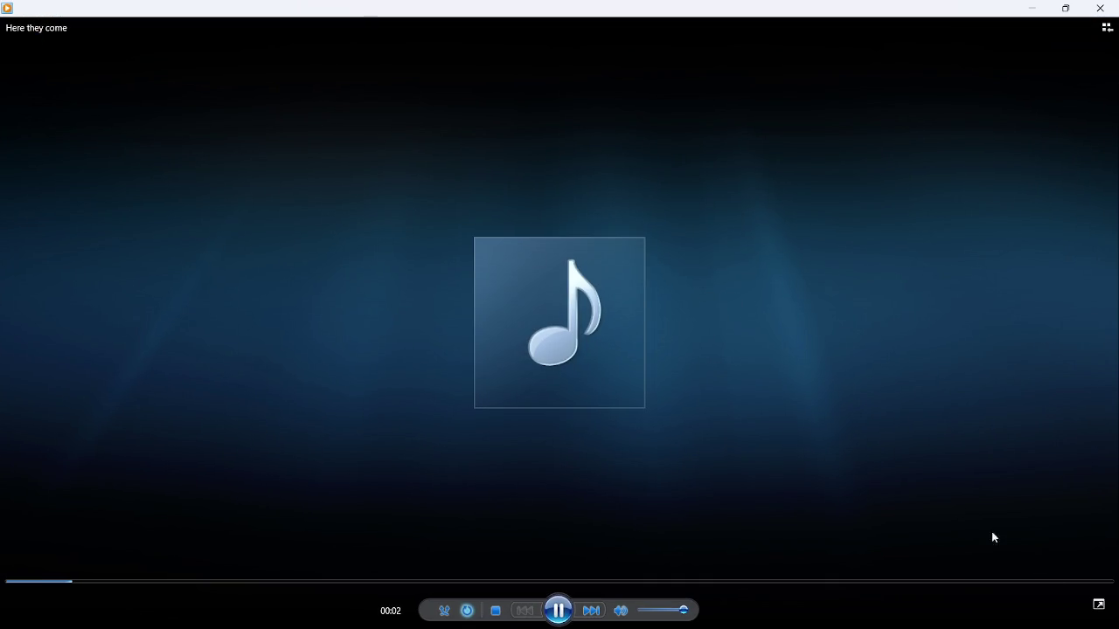
Seek near the end of the track to hear it finish and loop
left_click(1088, 582)
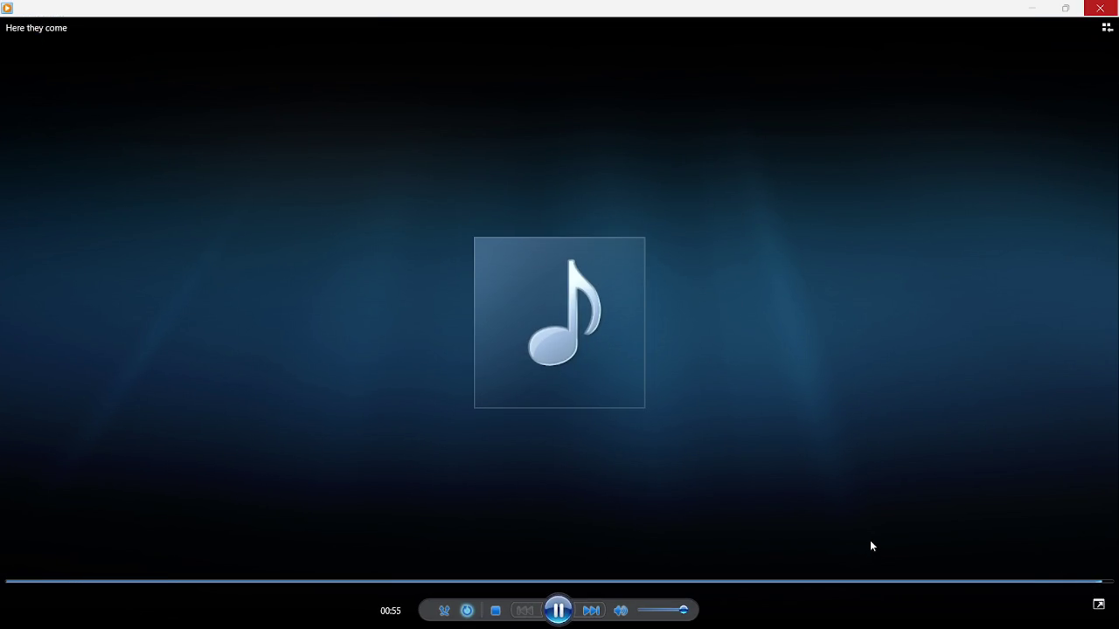
left_click(1097, 583)
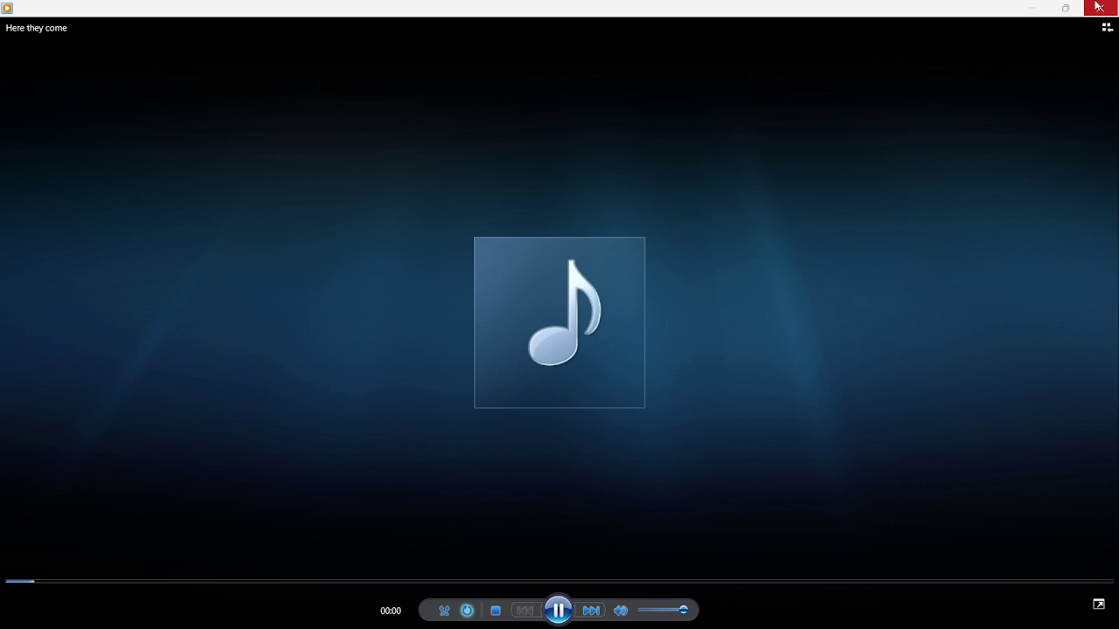
left_click(1098, 583)
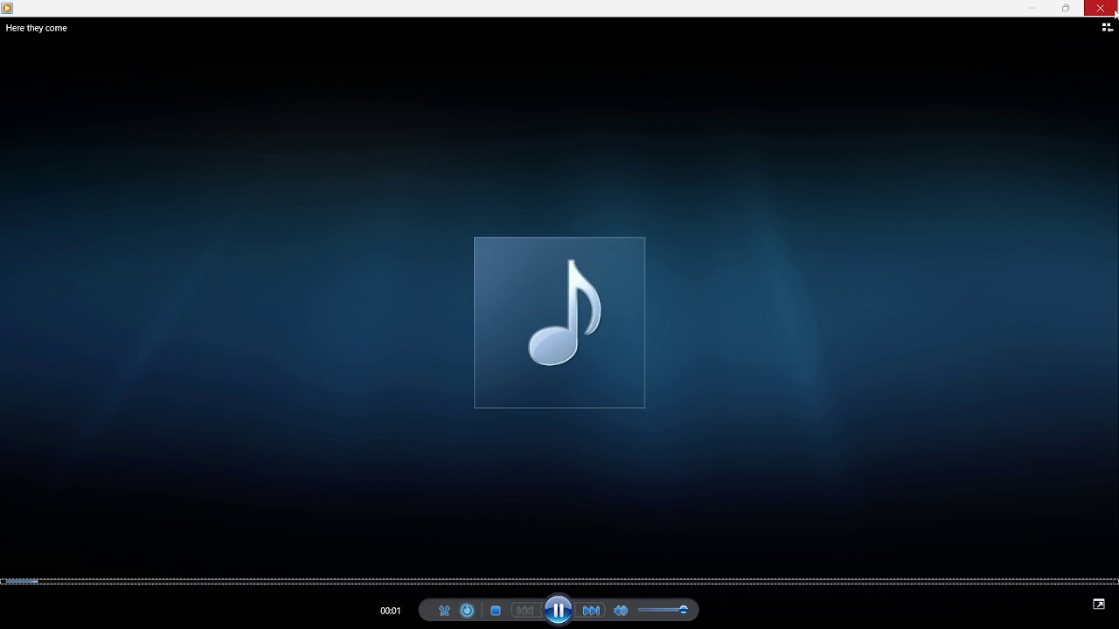
Close Windows Media Player and File Explorer, then switch back to FL Studio
left_click(1115, 11)
left_click(1103, 96)
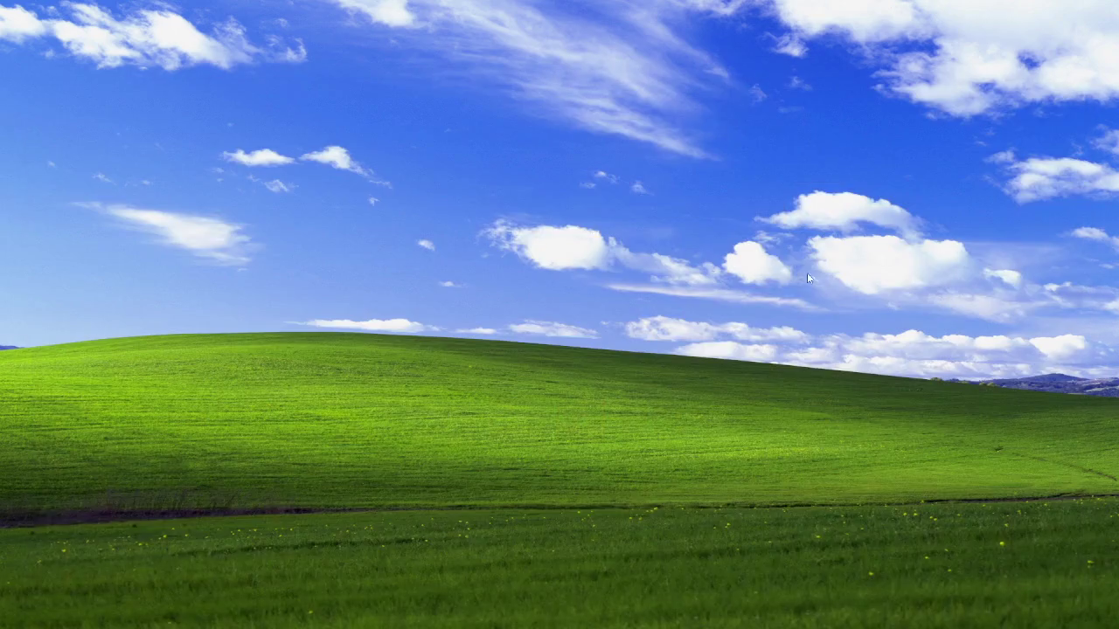
key("super+Tab")
key("Escape")
key("alt+Tab")
key("Tab")
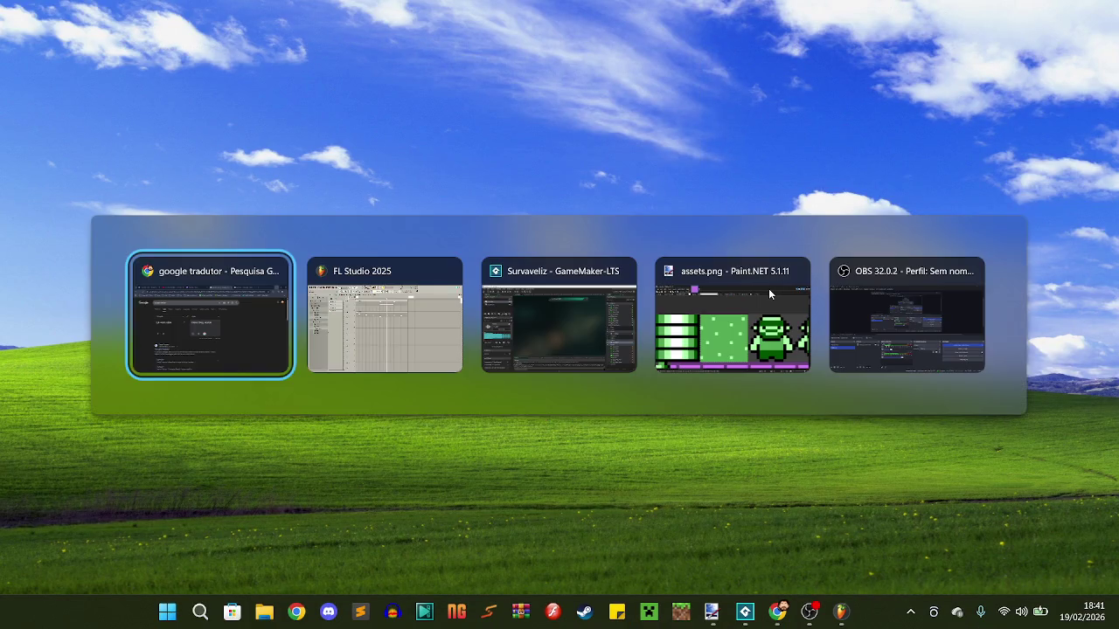
Trim the ends of the Pattern 1 and Pattern 3 clips with snap set to 1/2 step
mouse_move(742, 116)
left_mouse_down()
mouse_move(707, 229)
mouse_move(709, 218)
left_mouse_up()
mouse_move(740, 108)
left_mouse_down()
mouse_move(715, 242)
mouse_move(708, 207)
left_mouse_up()
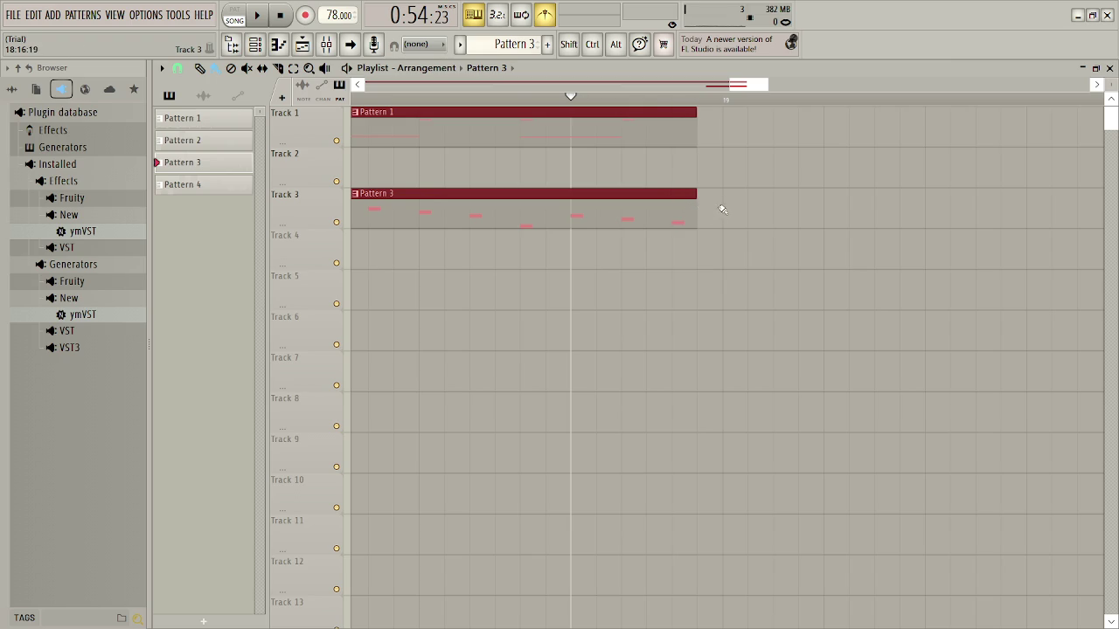
left_click(720, 211)
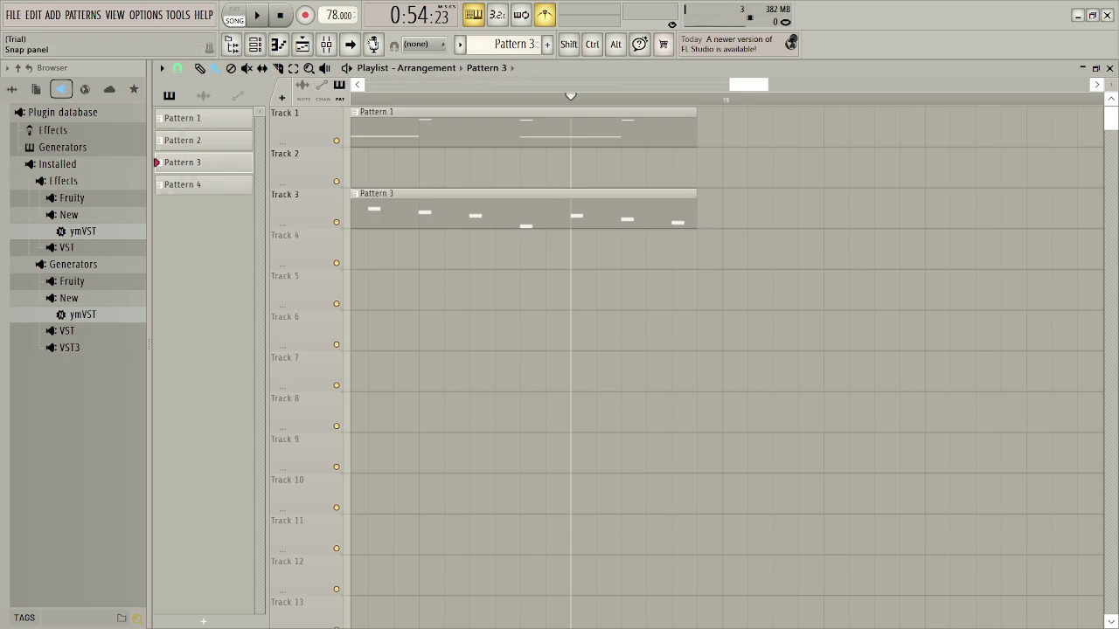
left_click(178, 70)
left_click(206, 187)
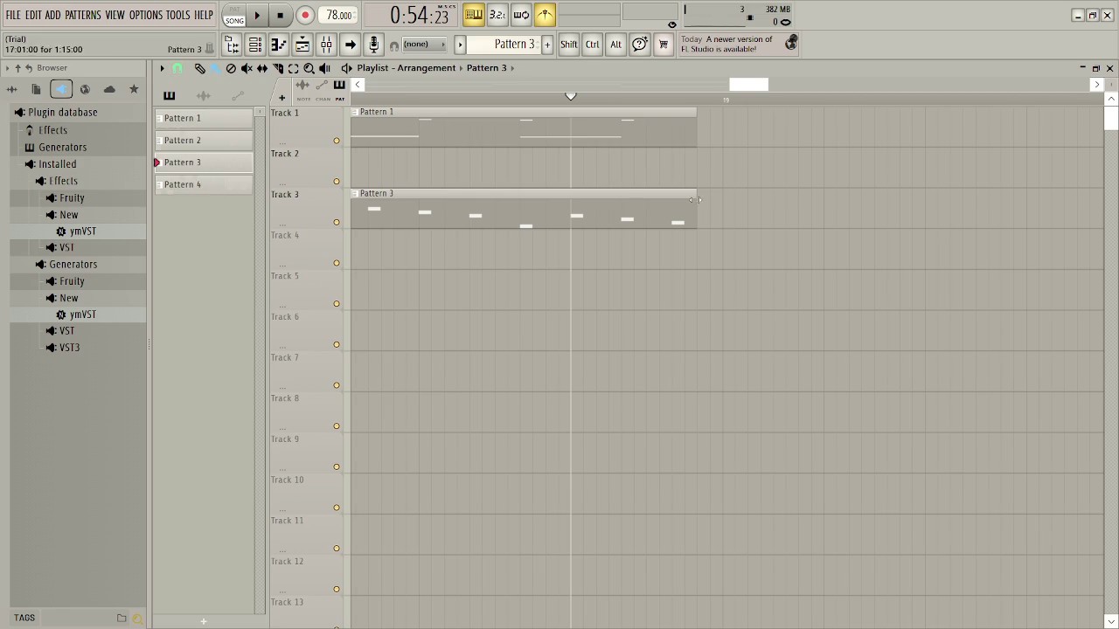
mouse_move(722, 153)
left_mouse_down()
mouse_move(700, 245)
mouse_move(687, 221)
left_mouse_up()
Play back the song to check the shortened ending
left_click(759, 216)
key("space")
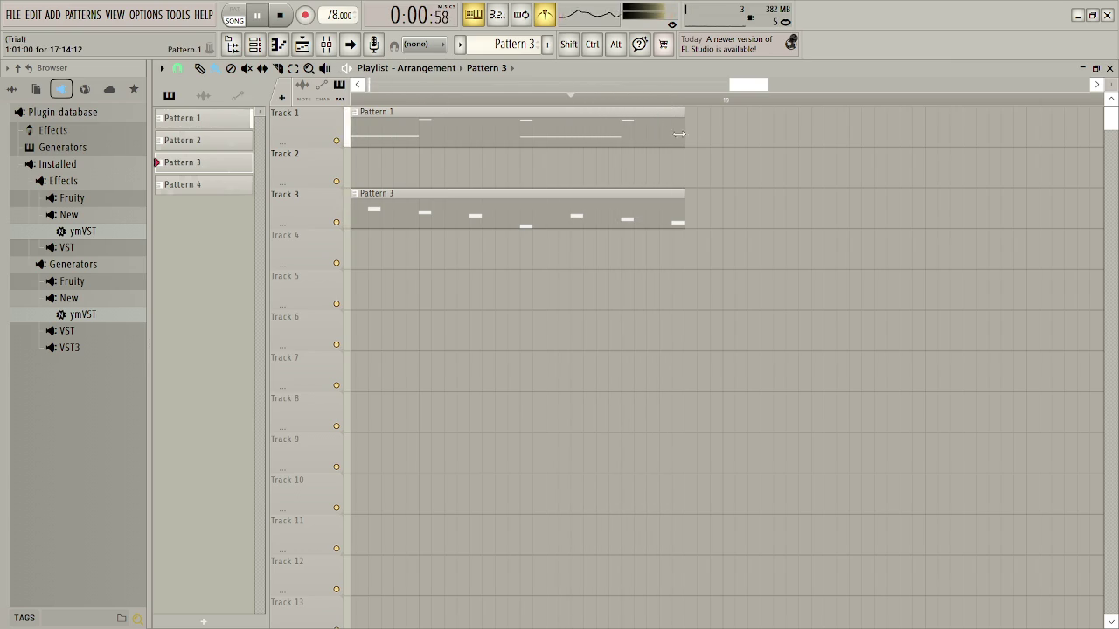
key("space")
left_click(23, 15)
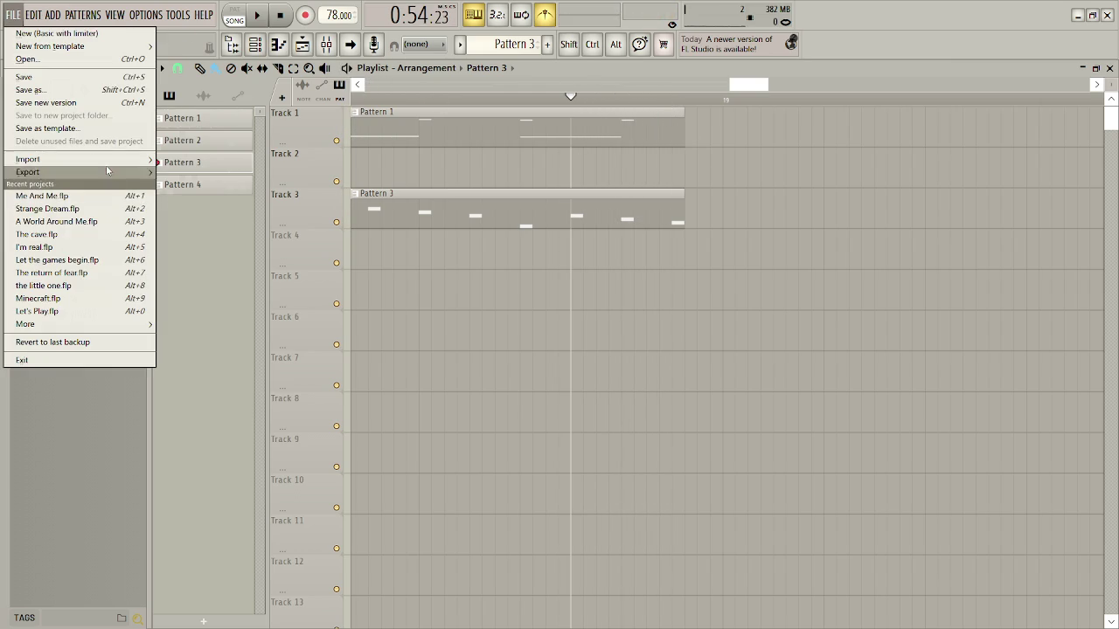
Render the song as a WAV, overwriting Here they come.wav on the Desktop
mouse_move(105, 172)
left_click(225, 182)
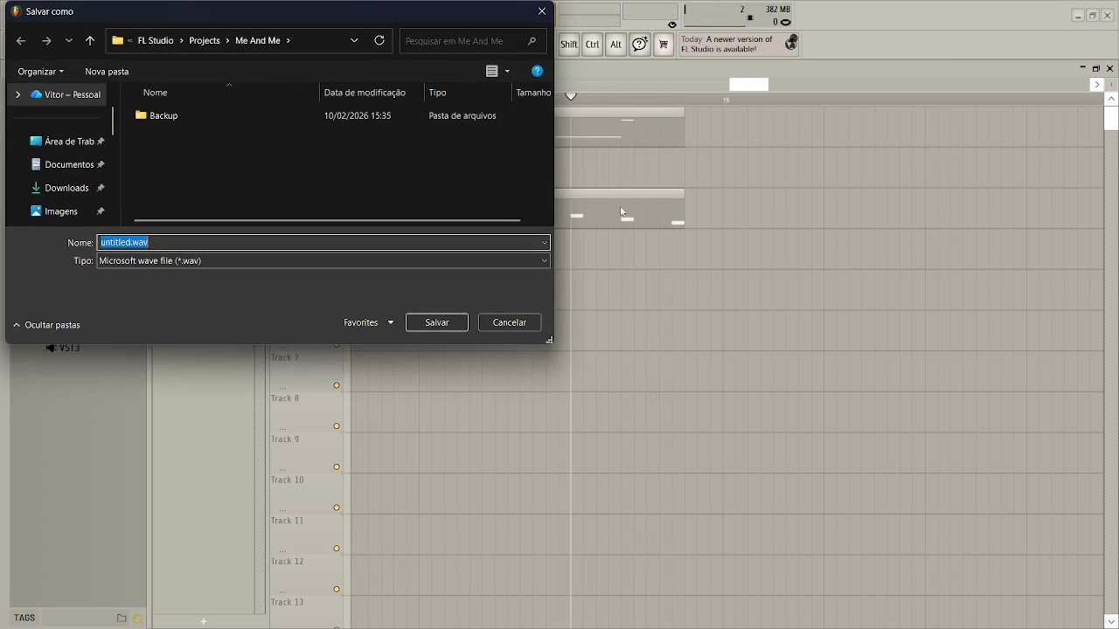
left_click_drag(550, 109, 544, 186)
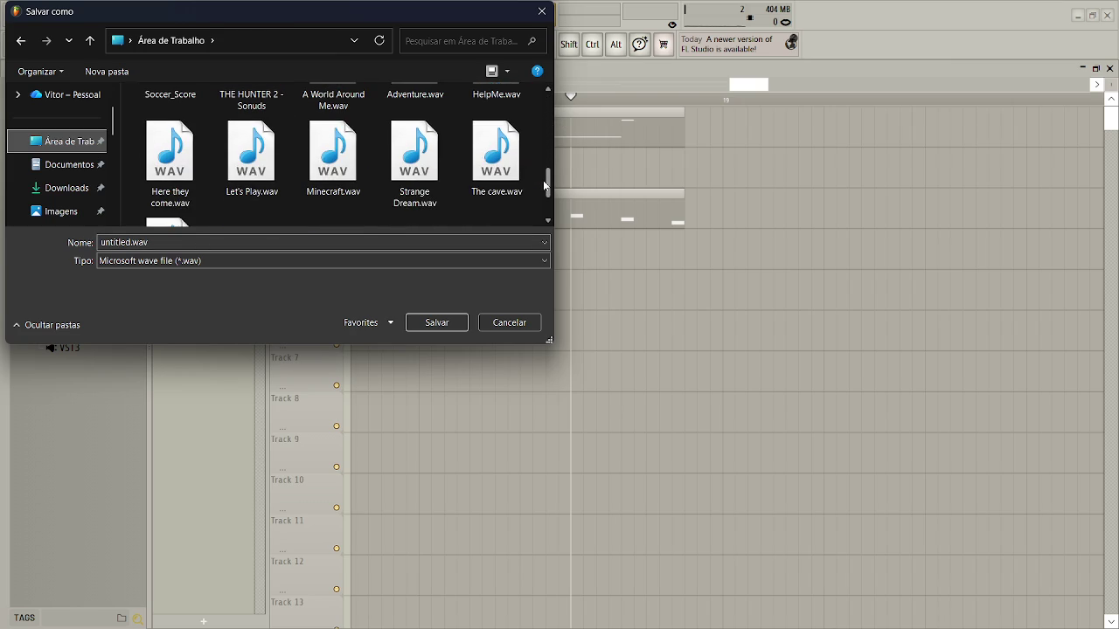
left_click(170, 158)
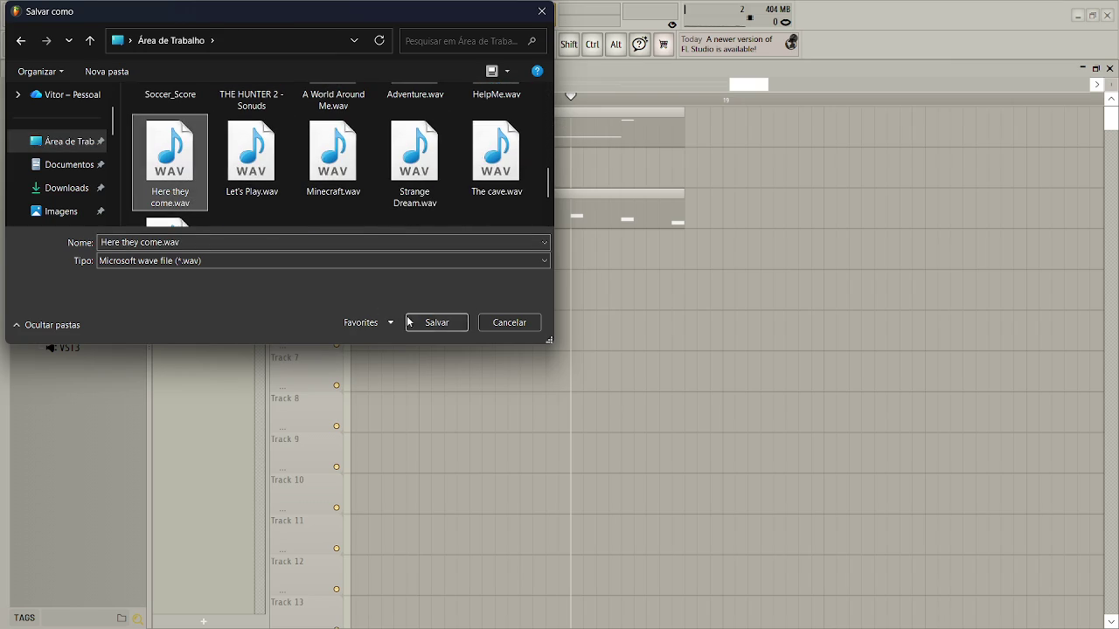
left_click(432, 323)
left_click(592, 323)
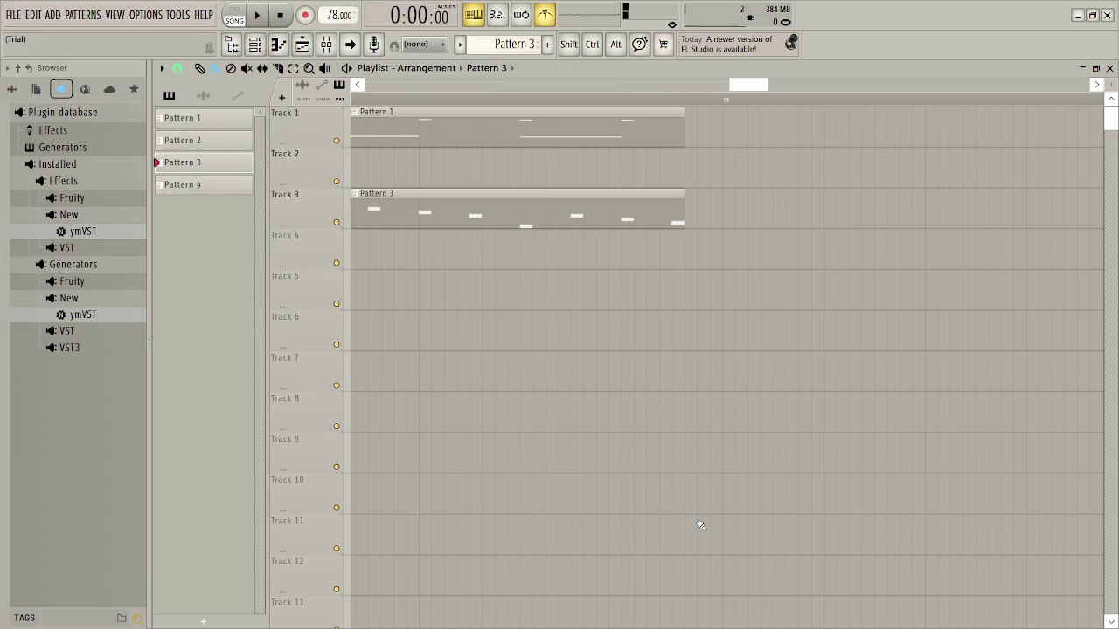
key("alt+Tab")
key("alt+Tab")
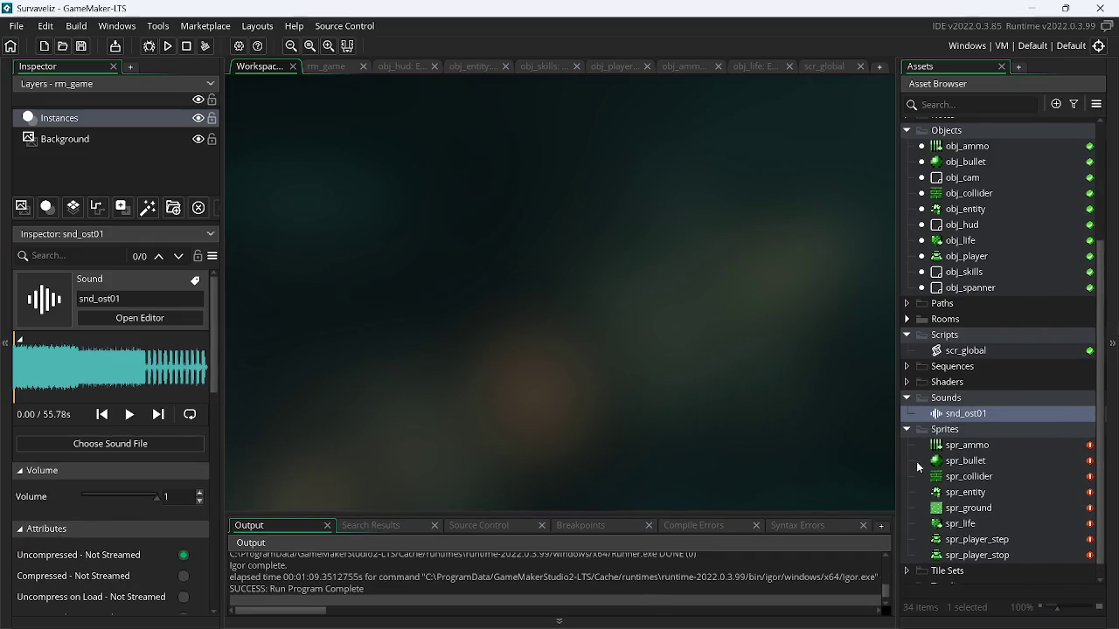
Load the re-exported Here they come.wav into the snd_ost01 sound asset
left_click(968, 354)
double_click(976, 414)
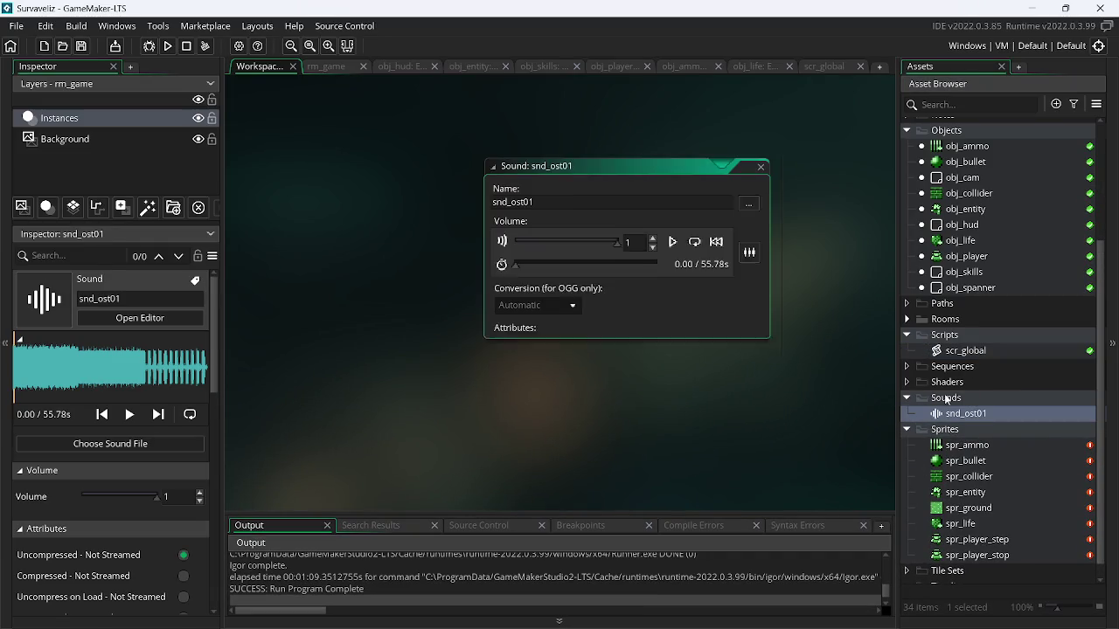
left_click(749, 136)
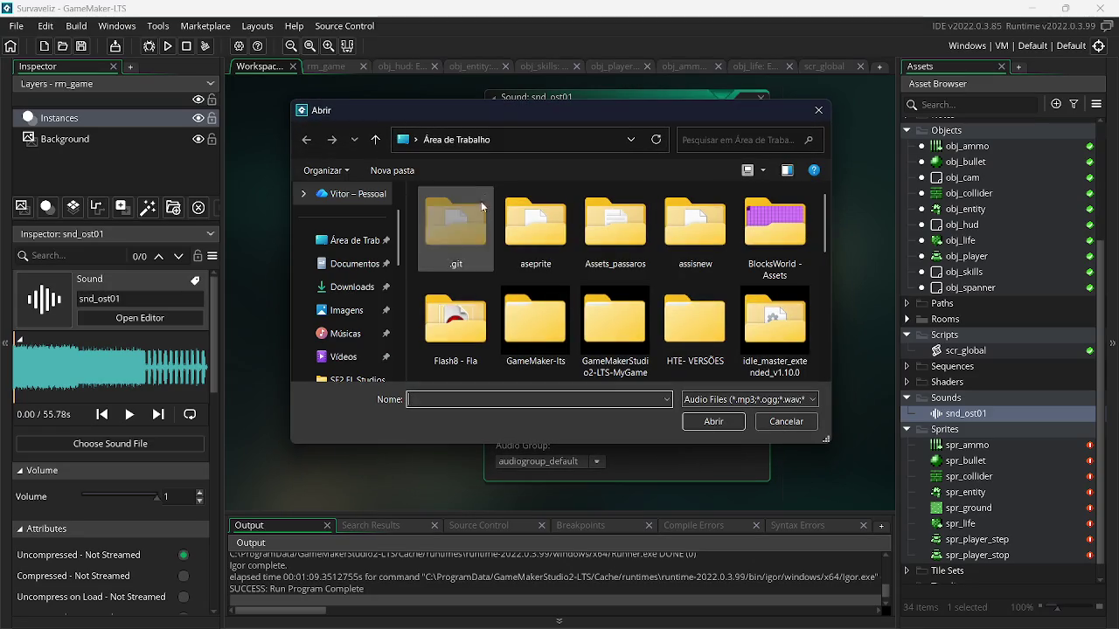
scroll(826, 252, "down", 5)
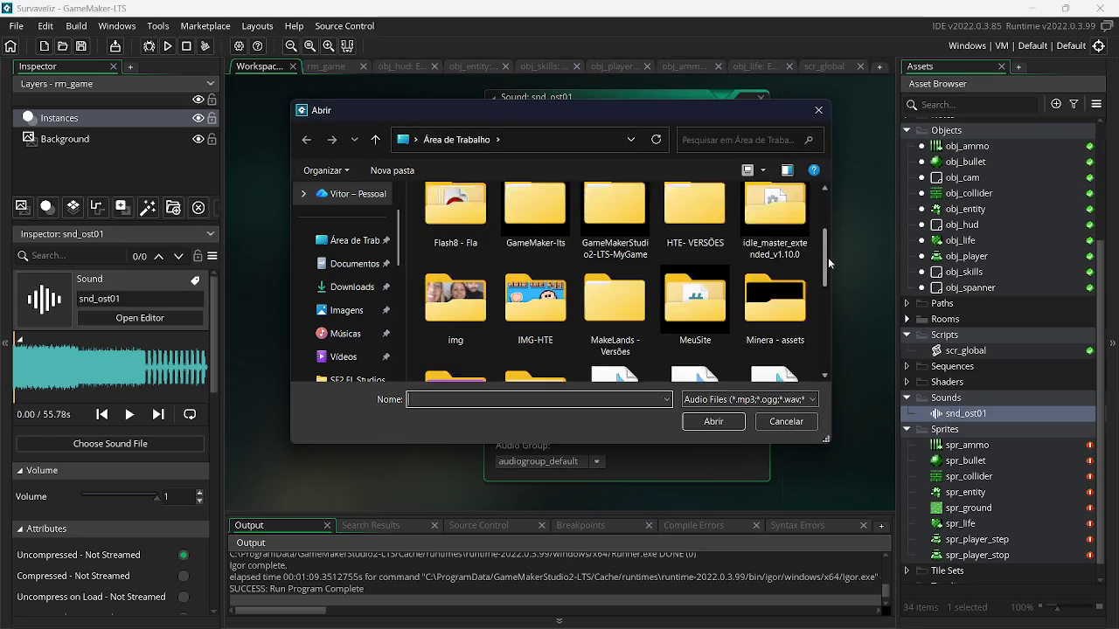
double_click(456, 311)
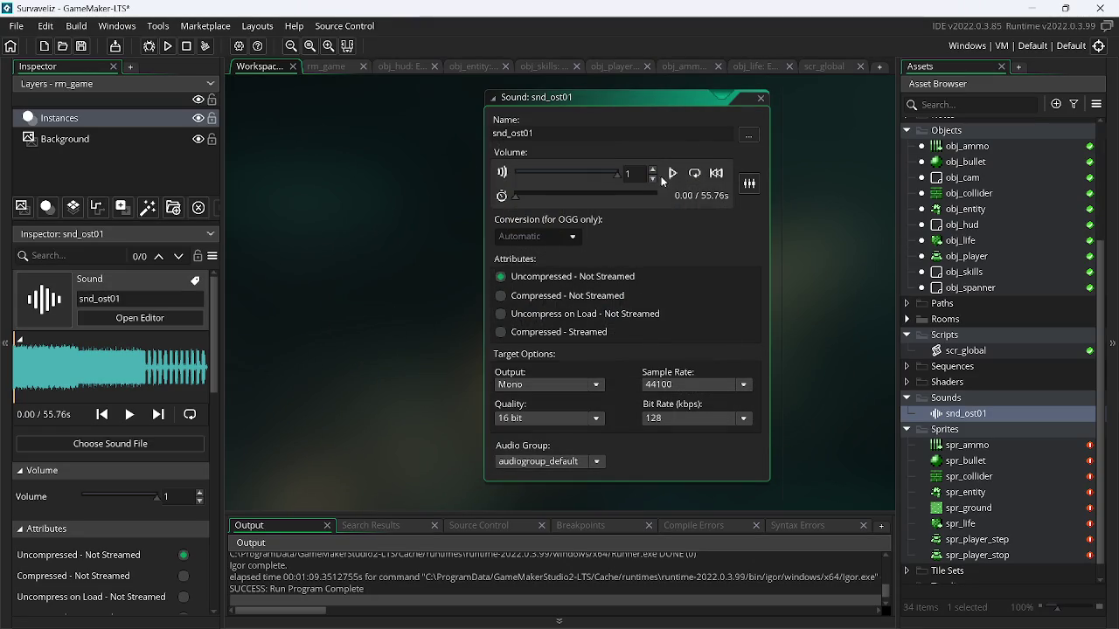
Preview the new 55.76-second sound's ending, close the editor and clean the build cache
left_click_drag(512, 199, 651, 200)
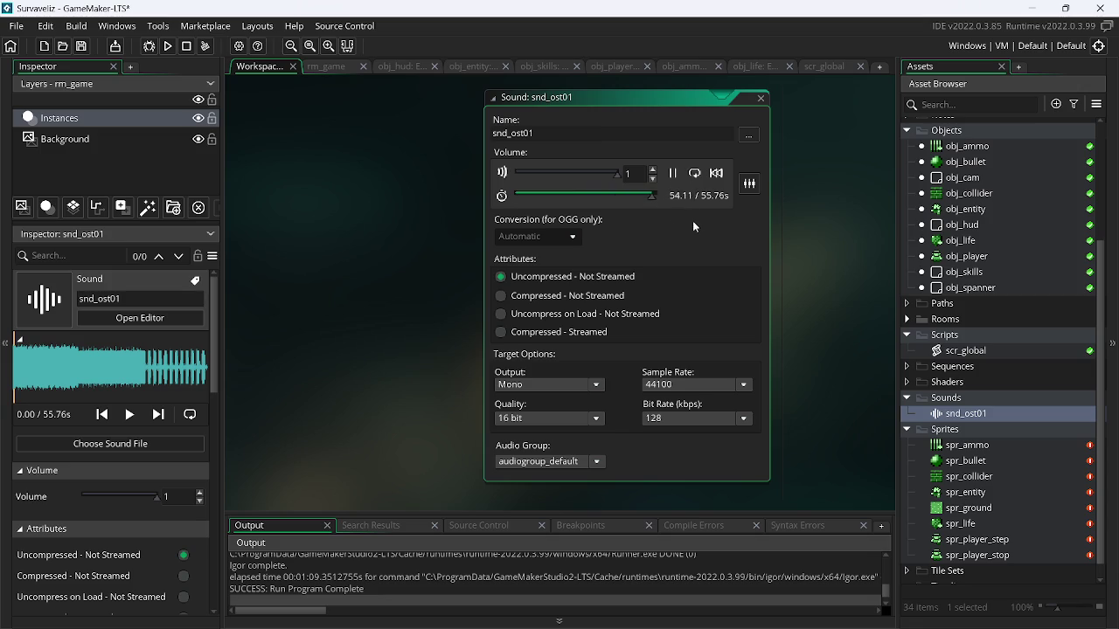
left_click(764, 100)
left_click(207, 46)
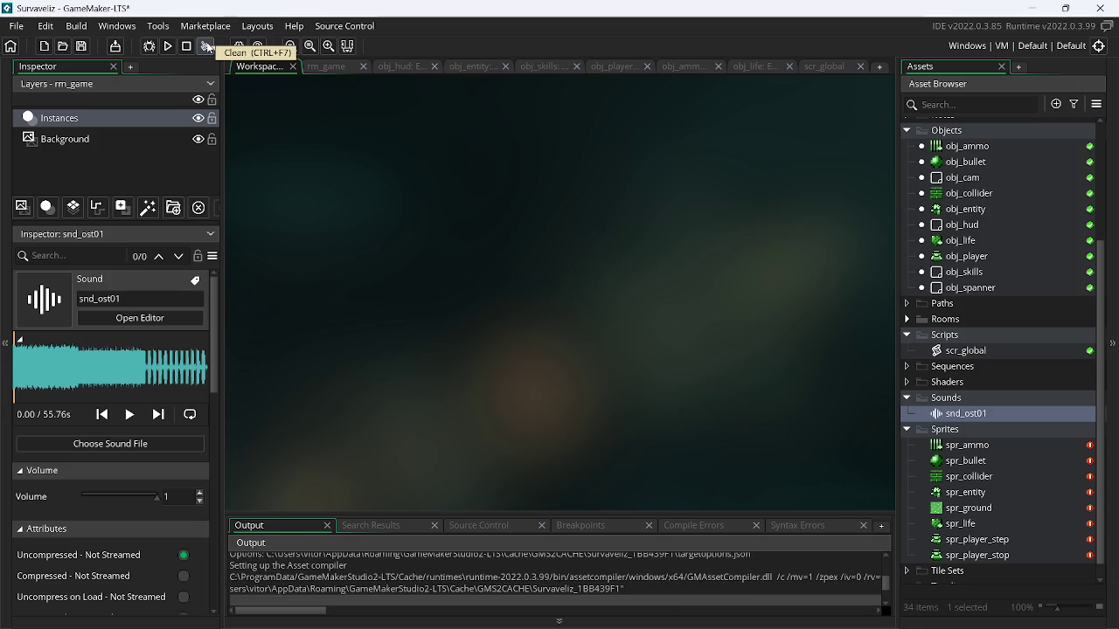
Run the game and fight the first enemies, moving with the arrow keys and shooting with the mouse
left_click(169, 50)
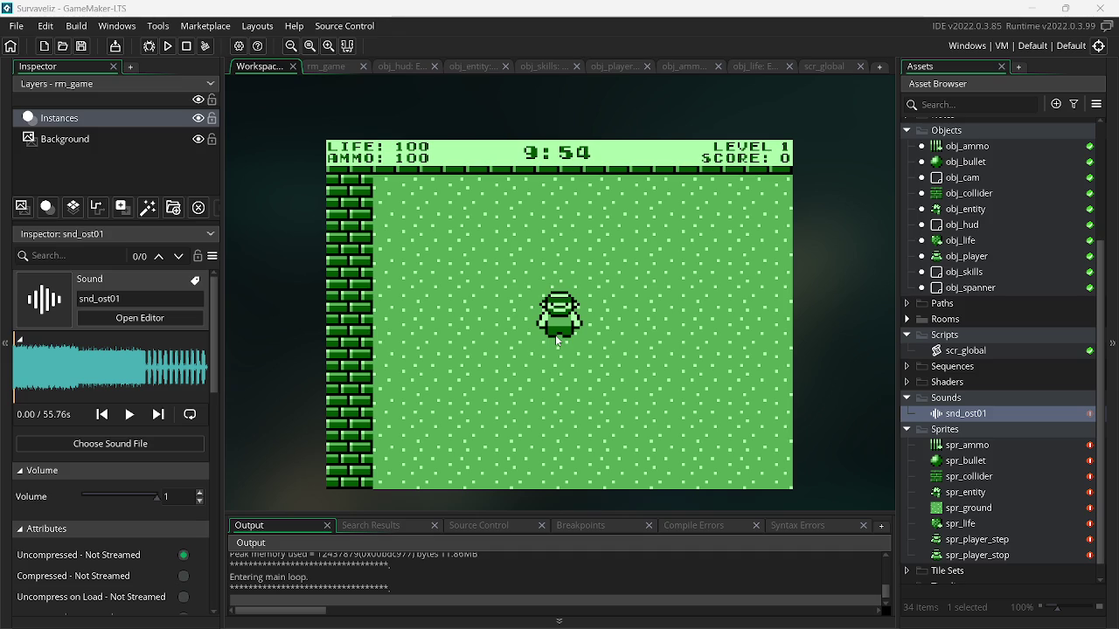
key("Left")
key("Up")
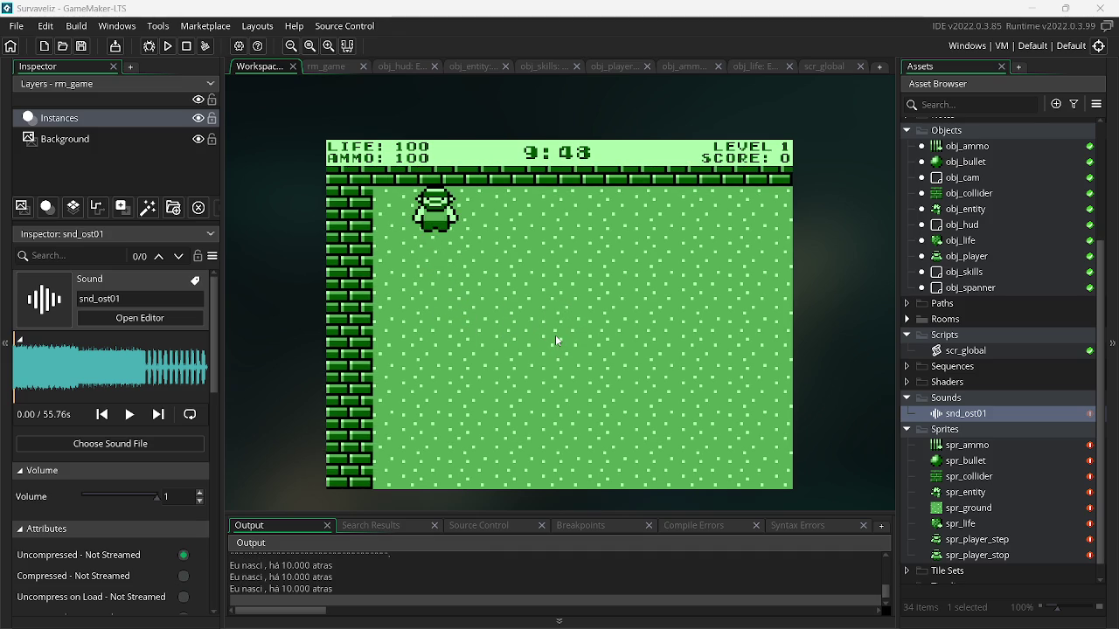
key("Right")
key("Down")
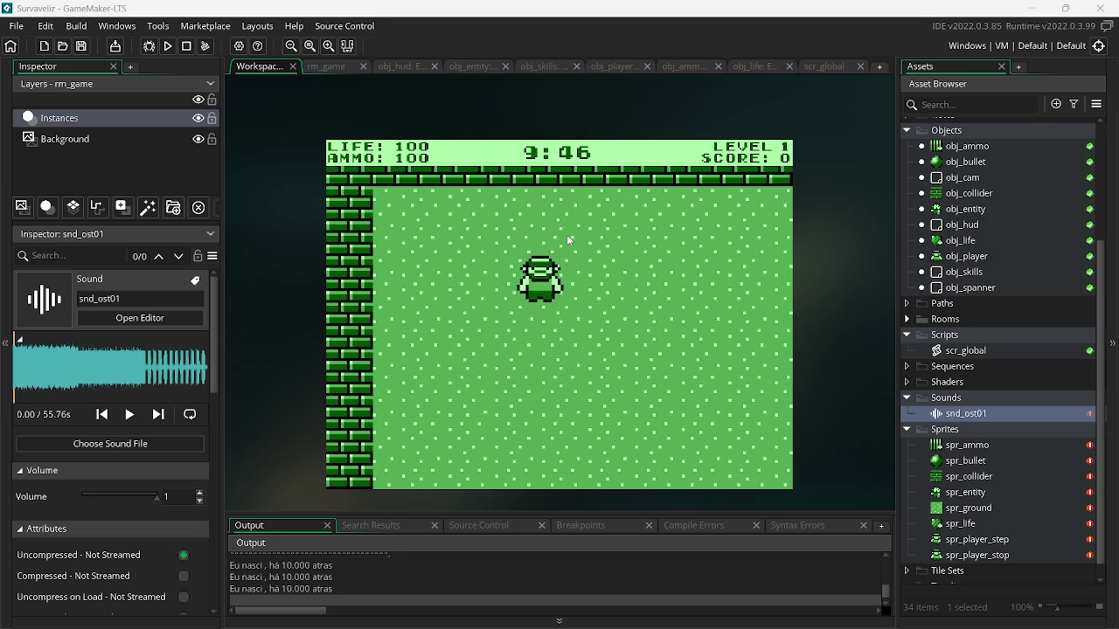
key("Down")
key("Right")
key("Up")
left_click_drag(479, 250, 423, 305)
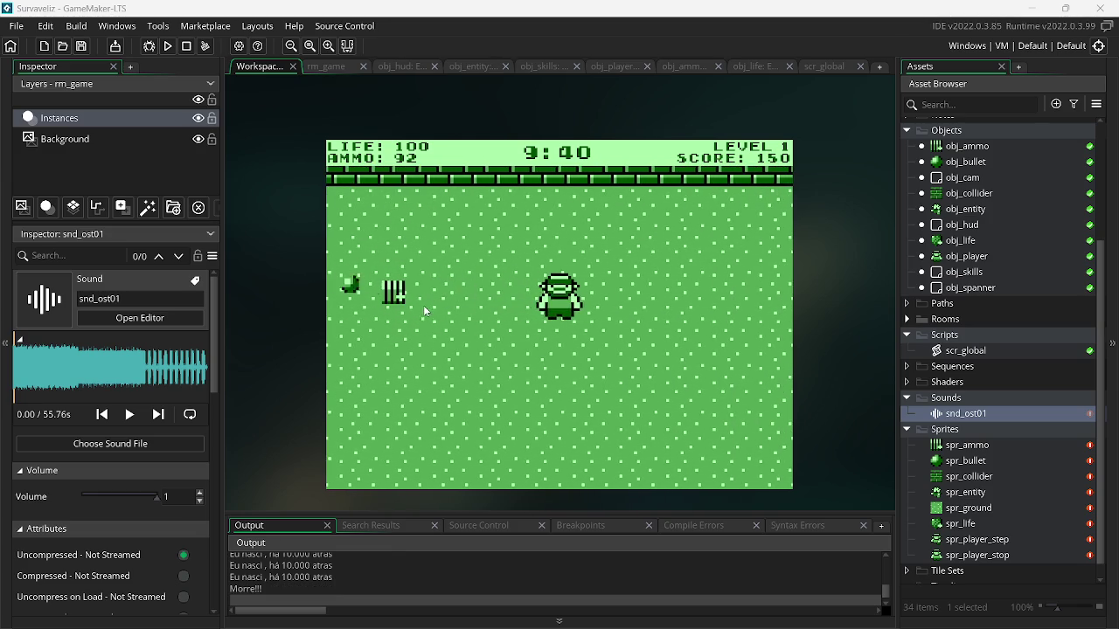
key("Down")
key("Up")
left_click_drag(428, 265, 447, 320)
key("Down")
left_click(689, 303)
left_click(694, 303)
left_click(693, 303)
left_click(693, 304)
left_click(694, 303)
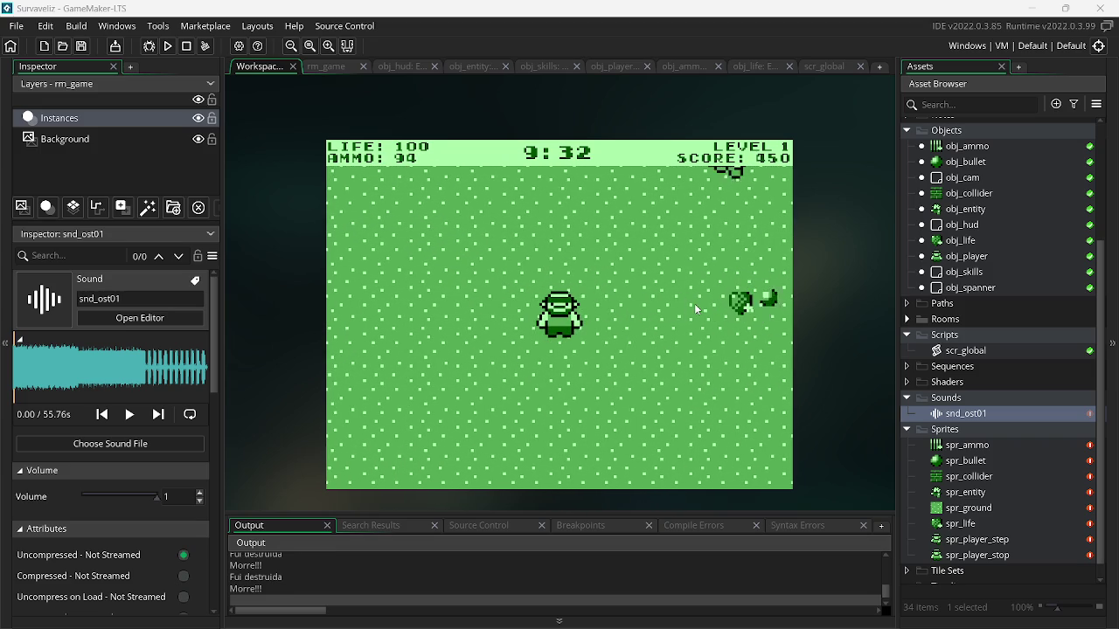
key("Up")
key("Left")
left_click(437, 323)
left_click(436, 321)
left_click(436, 318)
left_click(435, 316)
Keep shooting enemies and collecting ammo, then close the game window with Escape
key("Left")
left_click(647, 350)
left_click(691, 339)
left_click(691, 339)
left_click(691, 339)
left_click(690, 339)
left_click(691, 338)
key("Right")
key("Left")
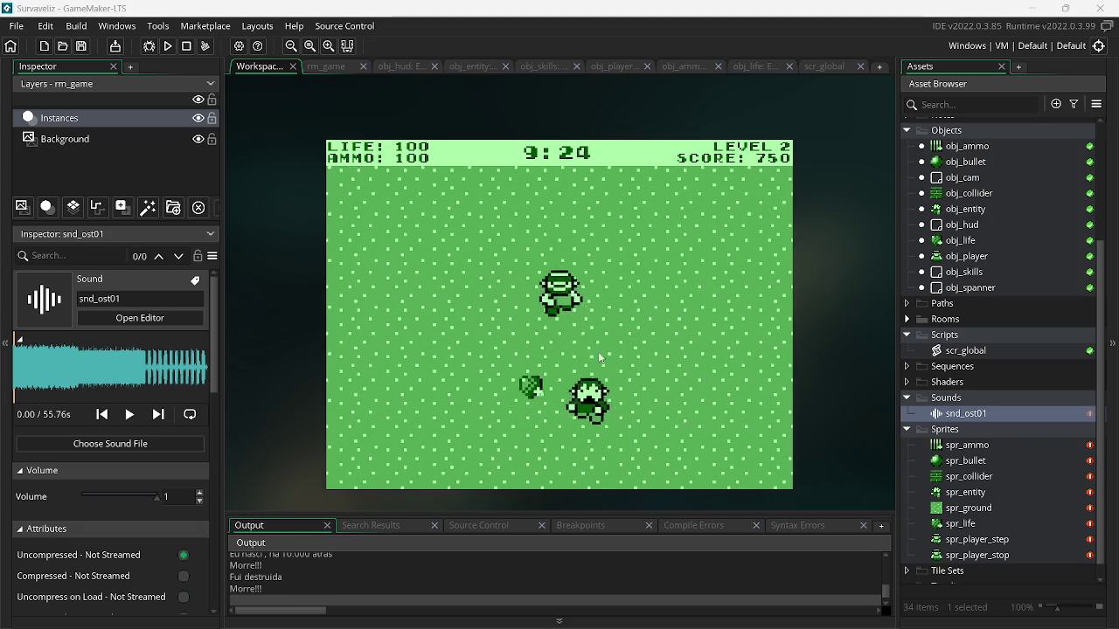
key("Down")
key("Left")
left_click(470, 311)
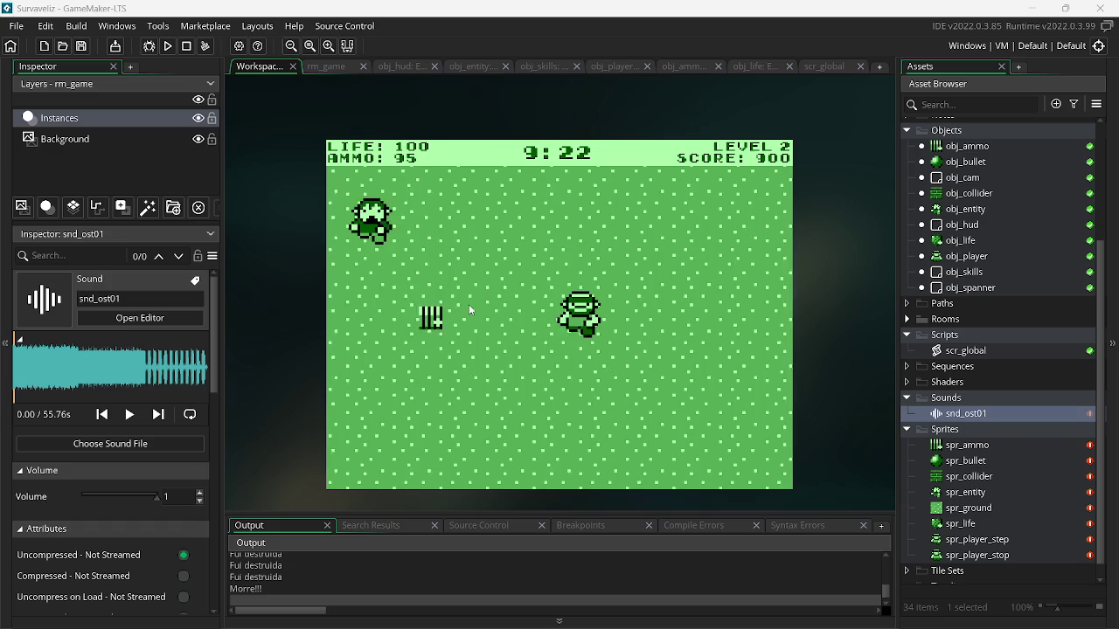
left_click(443, 254)
key("Left")
left_click(444, 255)
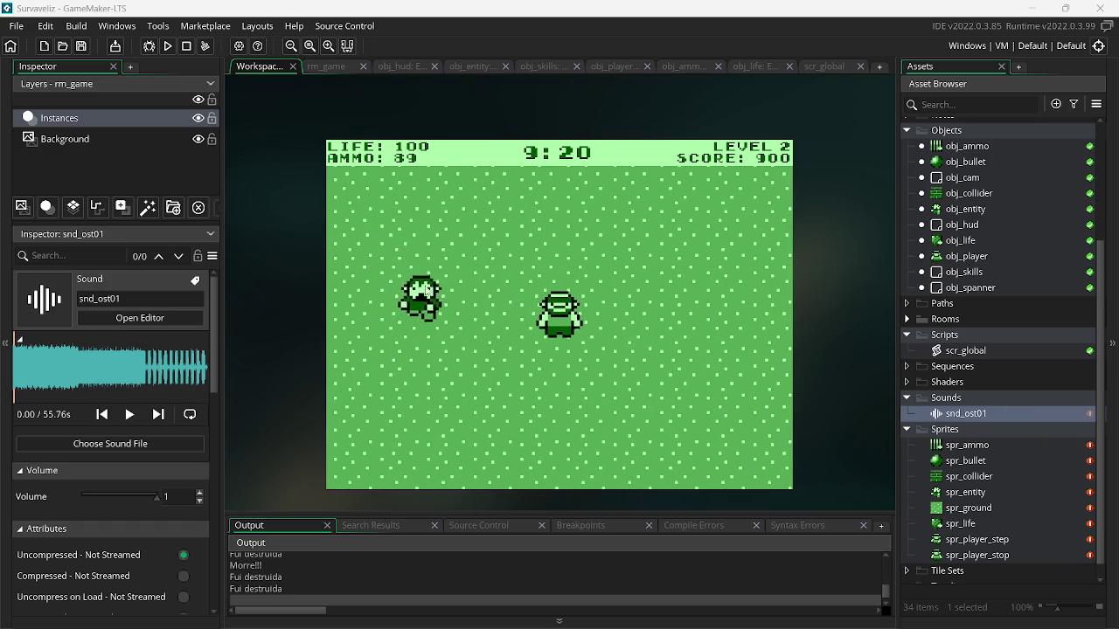
left_click(425, 285)
key("Left")
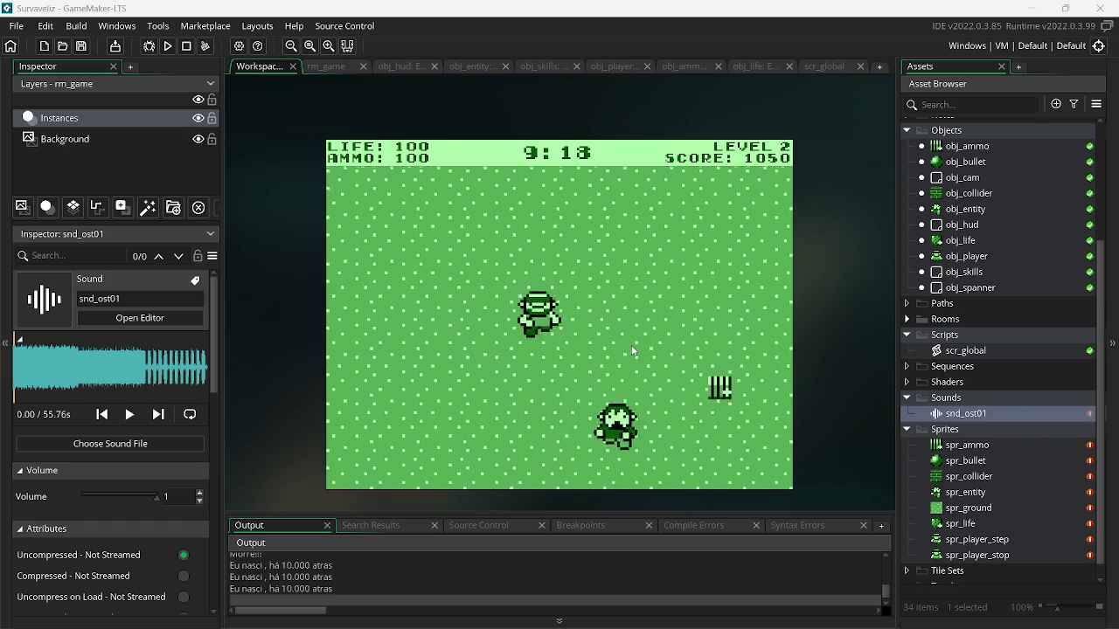
left_click(713, 326)
left_click(706, 317)
left_click(700, 308)
left_click(698, 304)
left_click(698, 301)
left_click(701, 307)
key("Right")
left_click(701, 306)
left_click(697, 305)
left_click(695, 304)
key("Right")
left_click(419, 297)
left_click(388, 297)
left_click(387, 299)
left_click(389, 302)
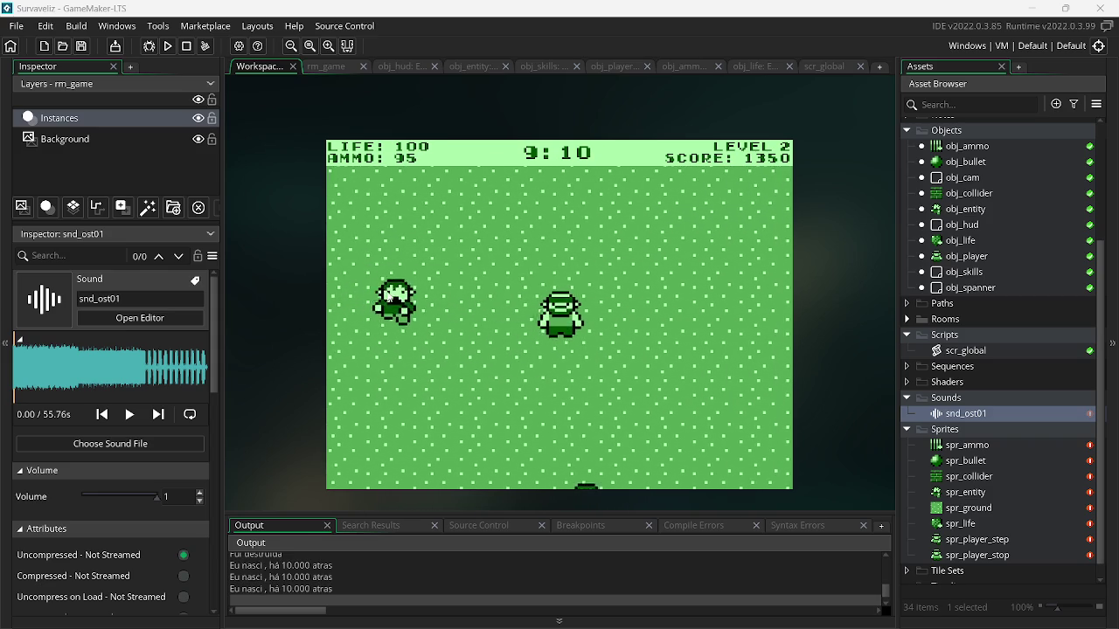
left_click(391, 305)
key("Left")
left_click(397, 313)
left_click(398, 309)
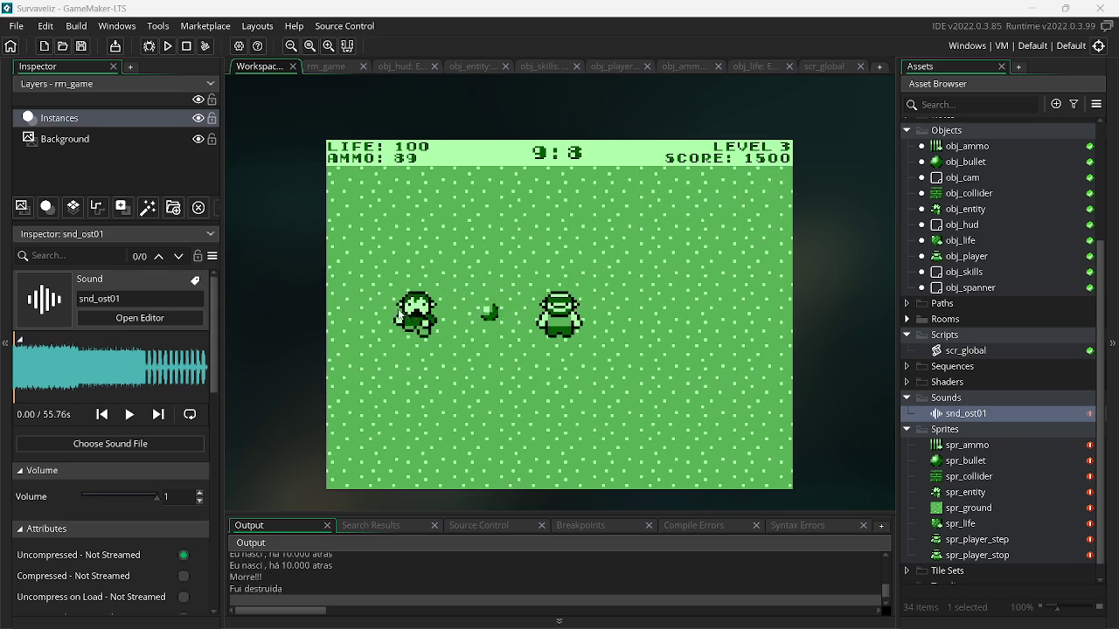
key("Right")
key("Down")
left_click(664, 322)
left_click(690, 324)
left_click(712, 326)
left_click(710, 320)
left_click(707, 245)
left_click(708, 247)
left_click(710, 249)
left_click(713, 251)
left_click(716, 253)
left_click(708, 293)
left_click(701, 331)
left_click(693, 336)
key("Left")
left_click(694, 341)
key("Right")
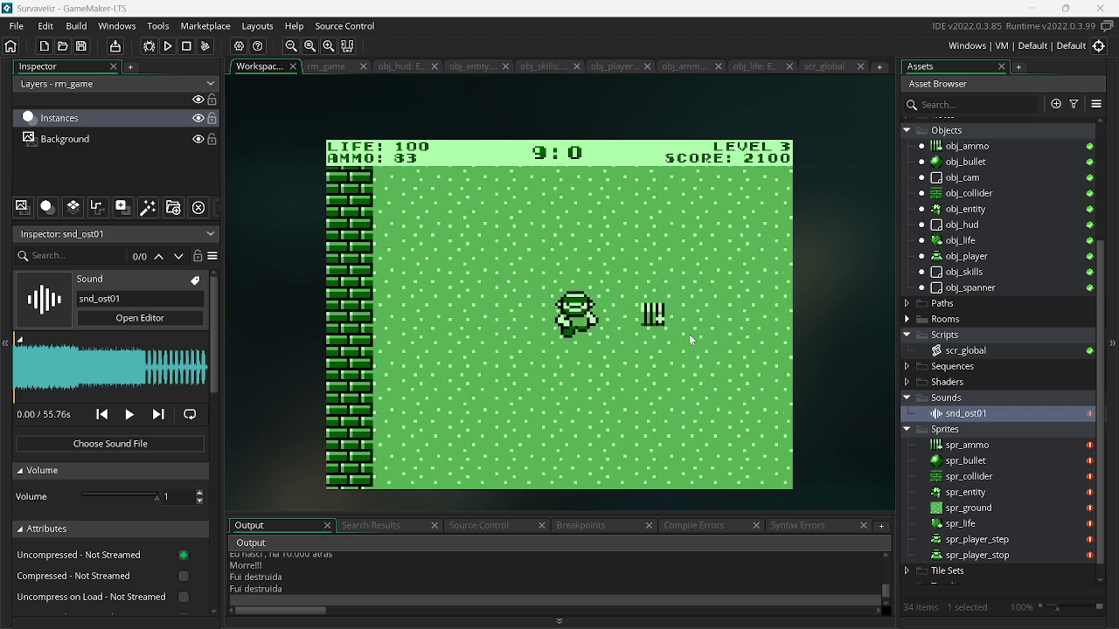
key("Down")
key("Up")
key("Up")
left_click(499, 316)
left_click(437, 315)
left_click(428, 314)
left_click(424, 313)
left_click(418, 313)
left_click(418, 313)
key("Left")
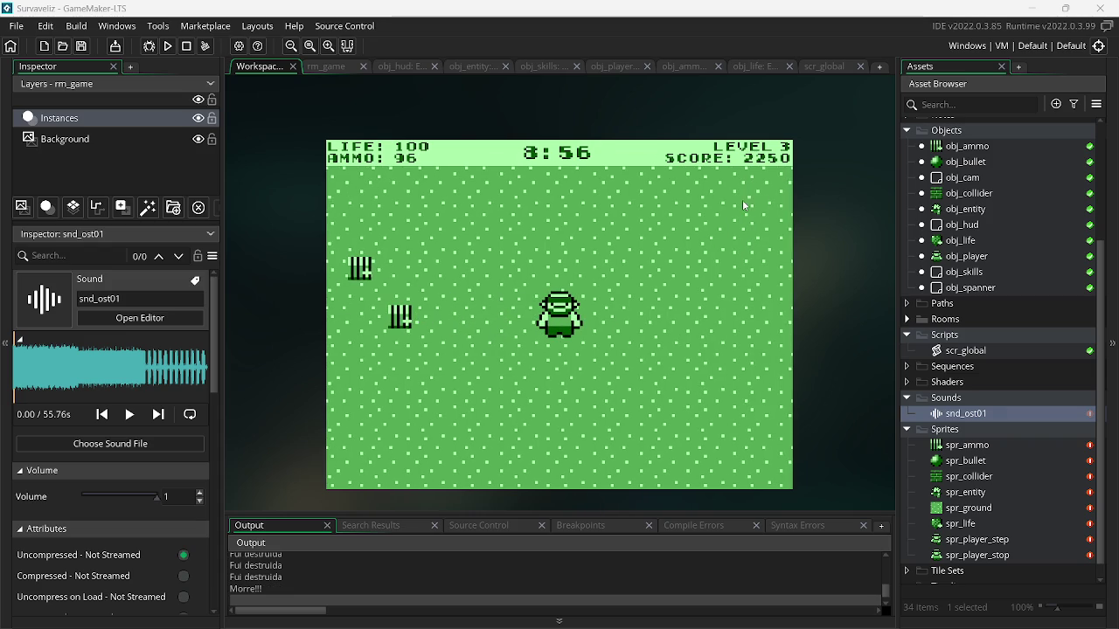
key("Escape")
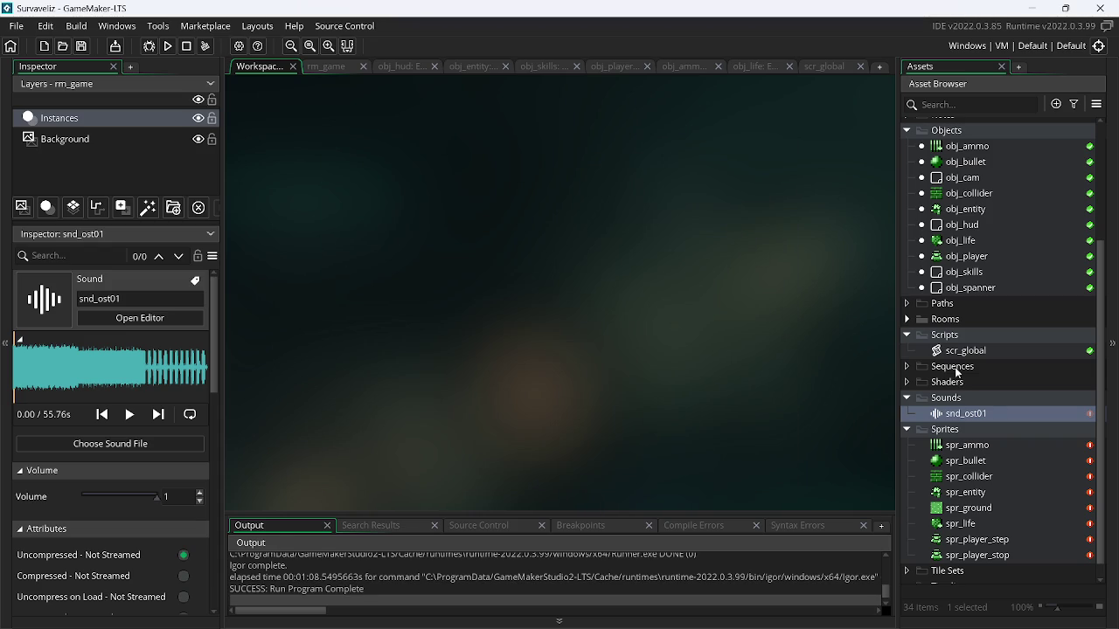
Delete snd_ost01 and create a new sound asset named snd_ost1 in Sounds
right_click(968, 417)
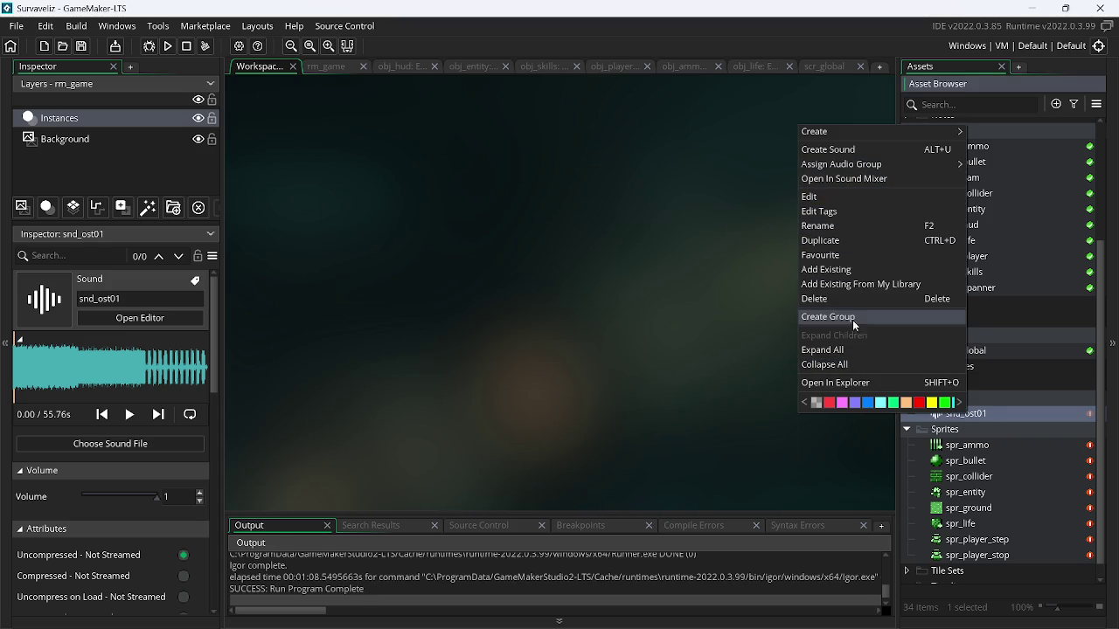
left_click(832, 299)
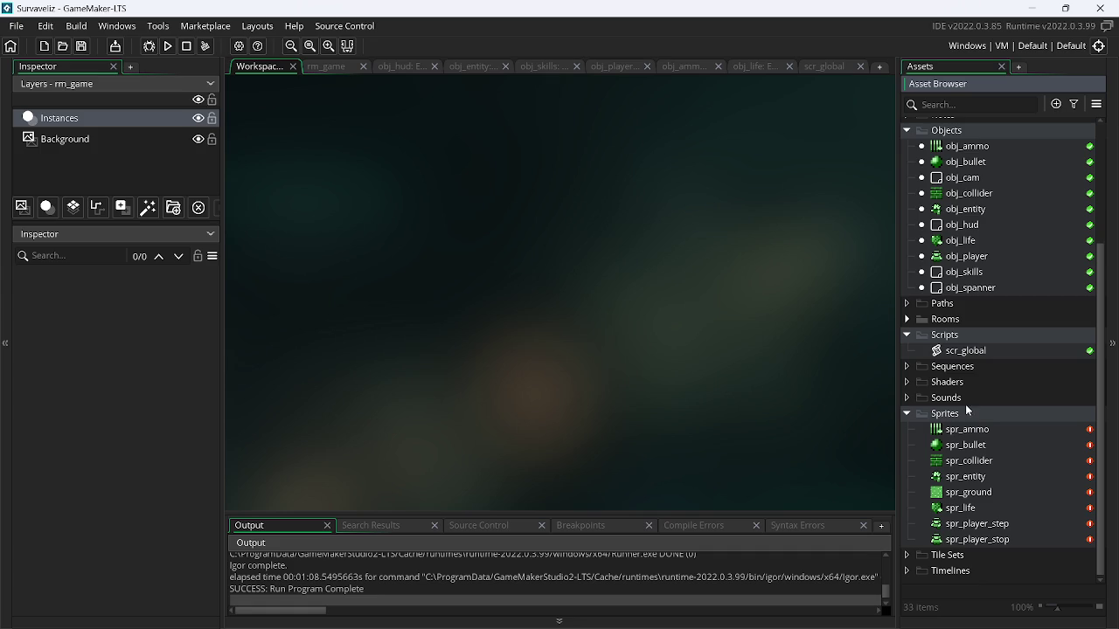
right_click(965, 401)
mouse_move(865, 151)
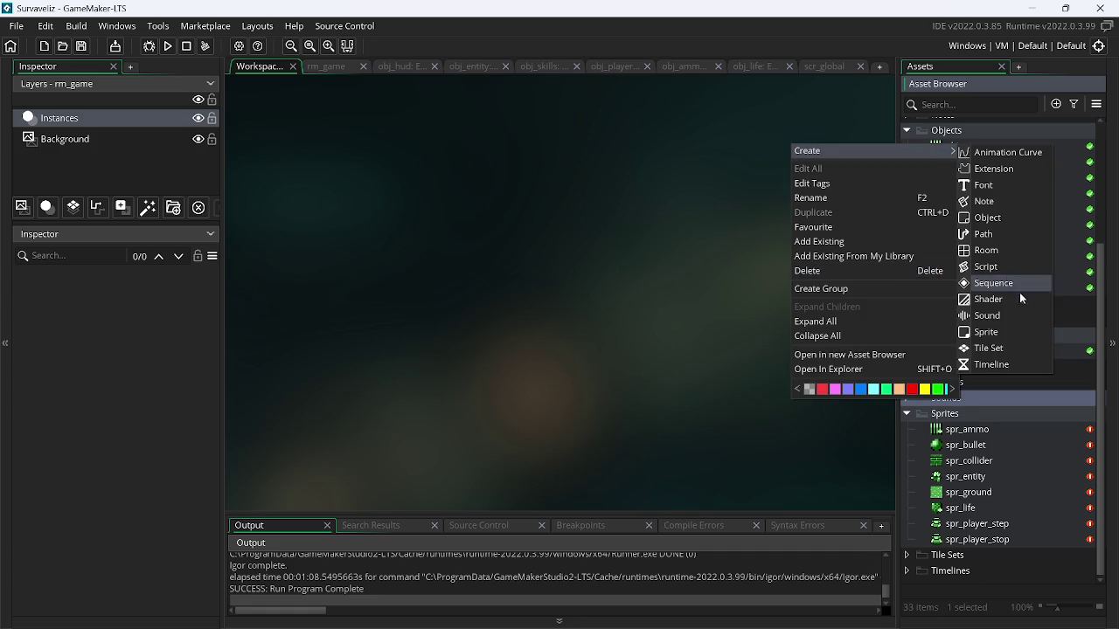
left_click(1011, 322)
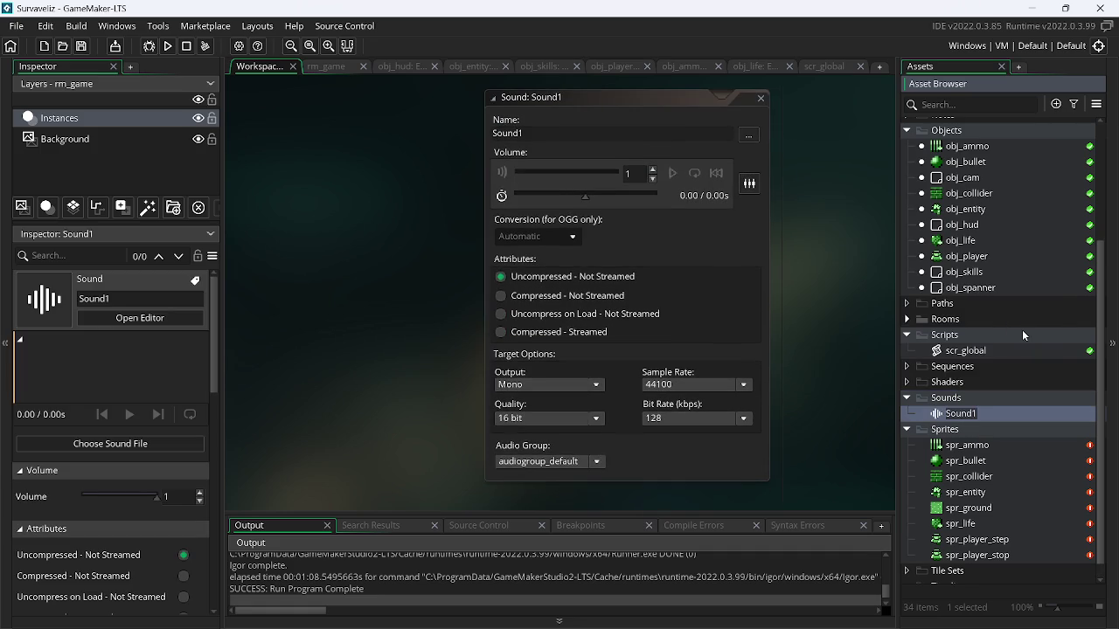
type("snd_ost")
type("1")
key("Return")
Load Here they come.wav as snd_ost1's audio file, then switch to FL Studio
left_click(757, 144)
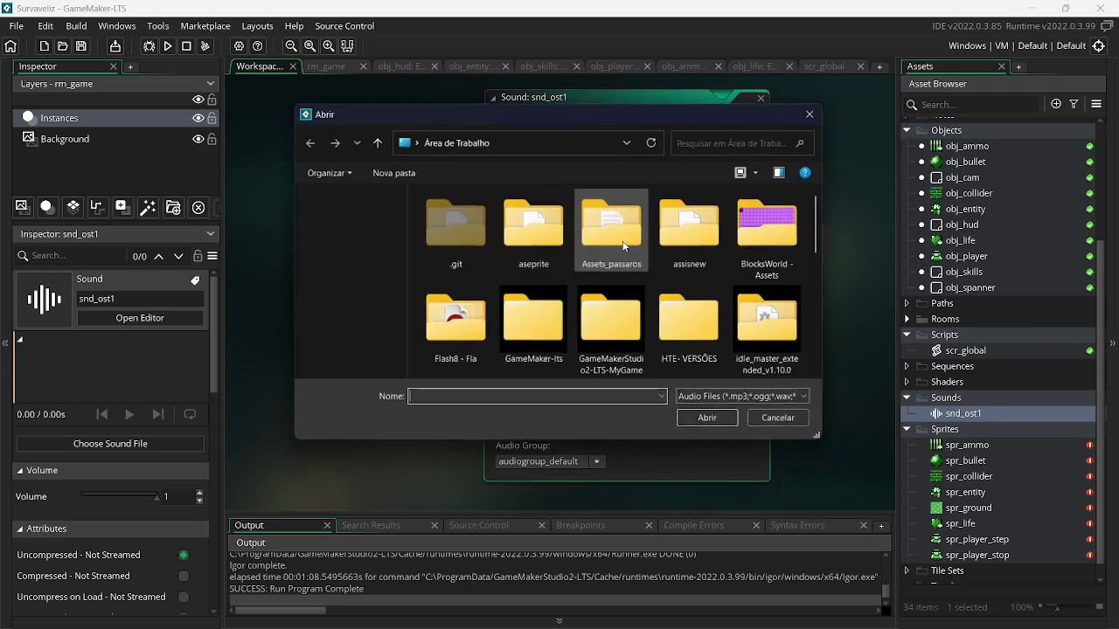
left_click_drag(825, 245, 826, 358)
double_click(457, 241)
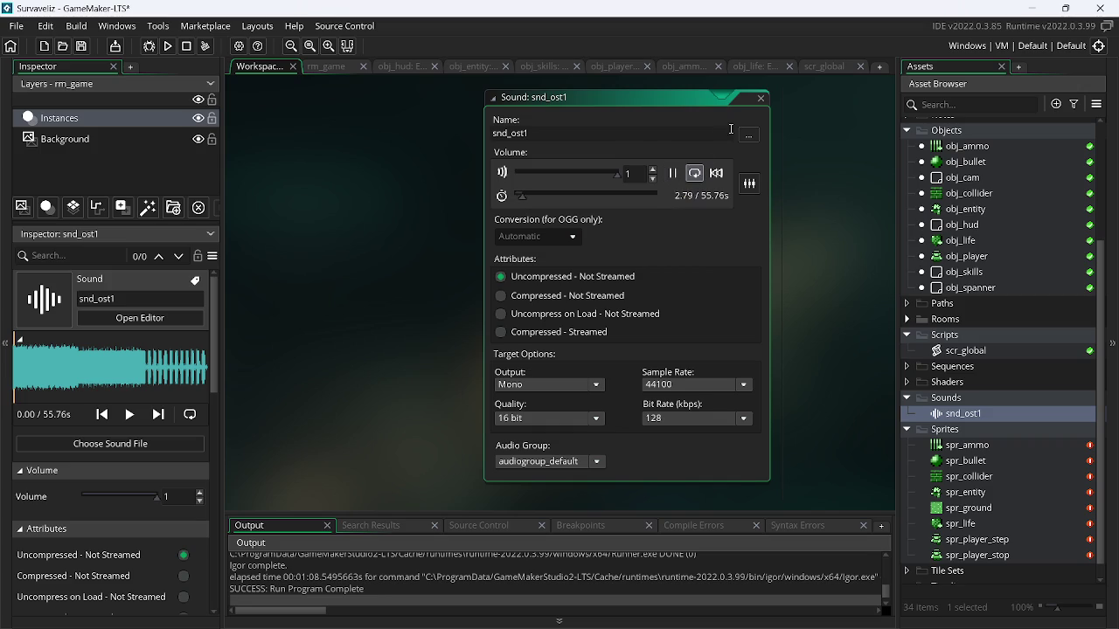
key("alt+Tab")
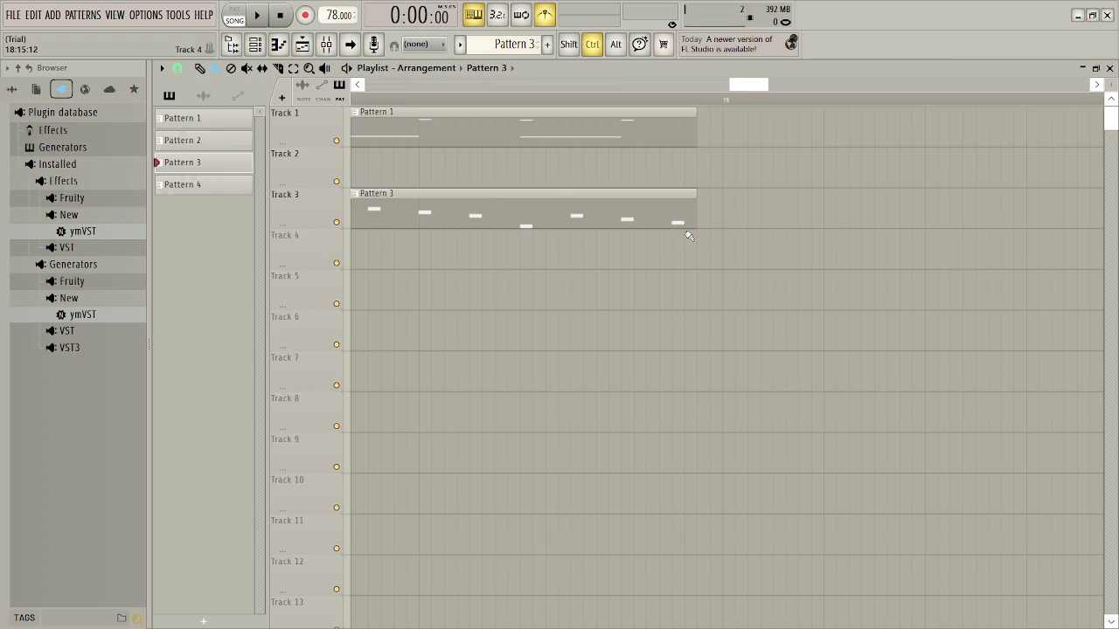
Save the FL Studio project as 'Here they come', dismiss the purchase reminder, and return to GameMaker
key("ctrl+s")
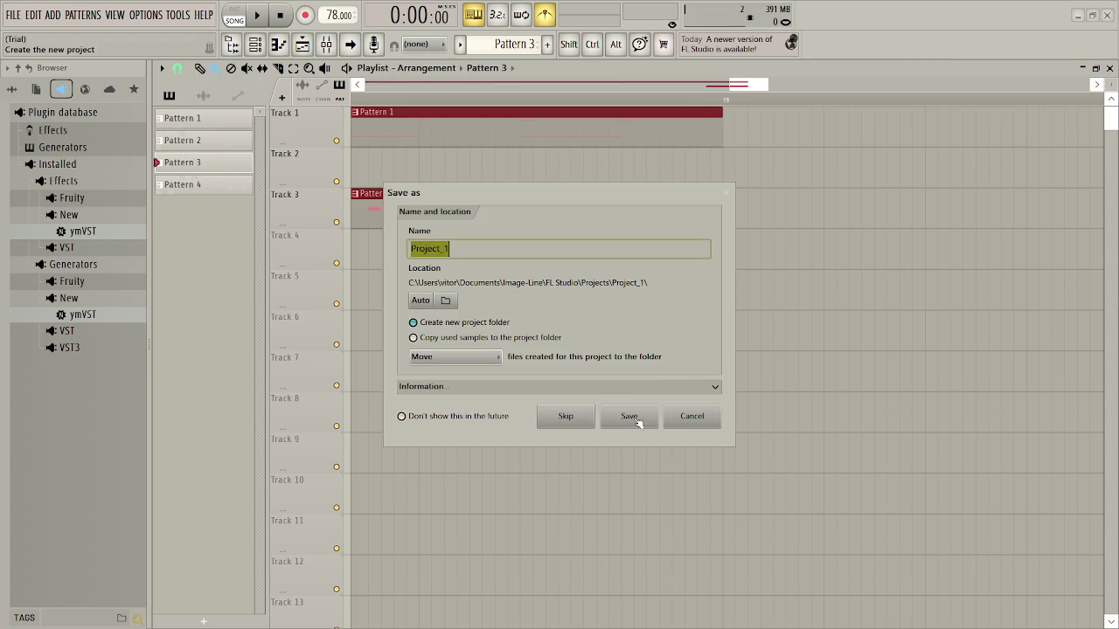
type("Here they come")
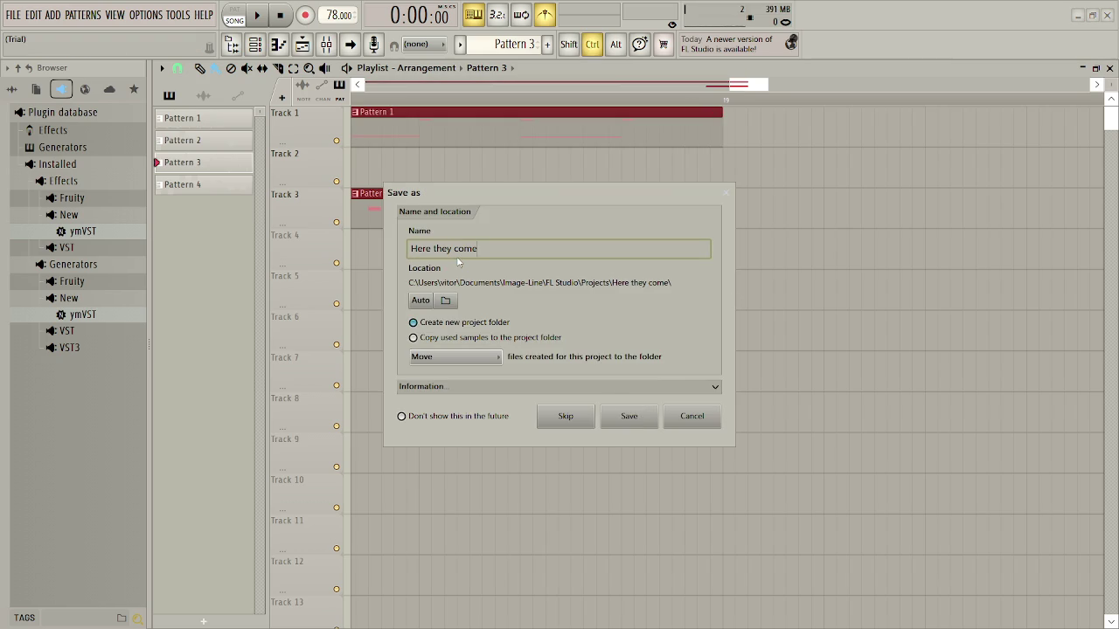
left_click(644, 426)
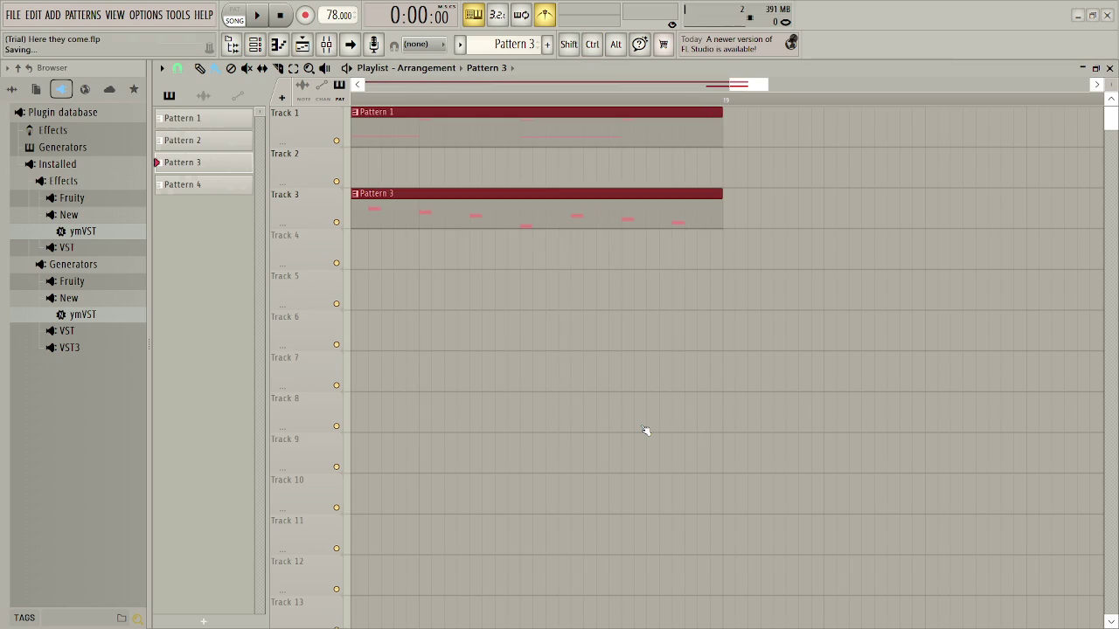
left_click(726, 93)
key("alt+Tab")
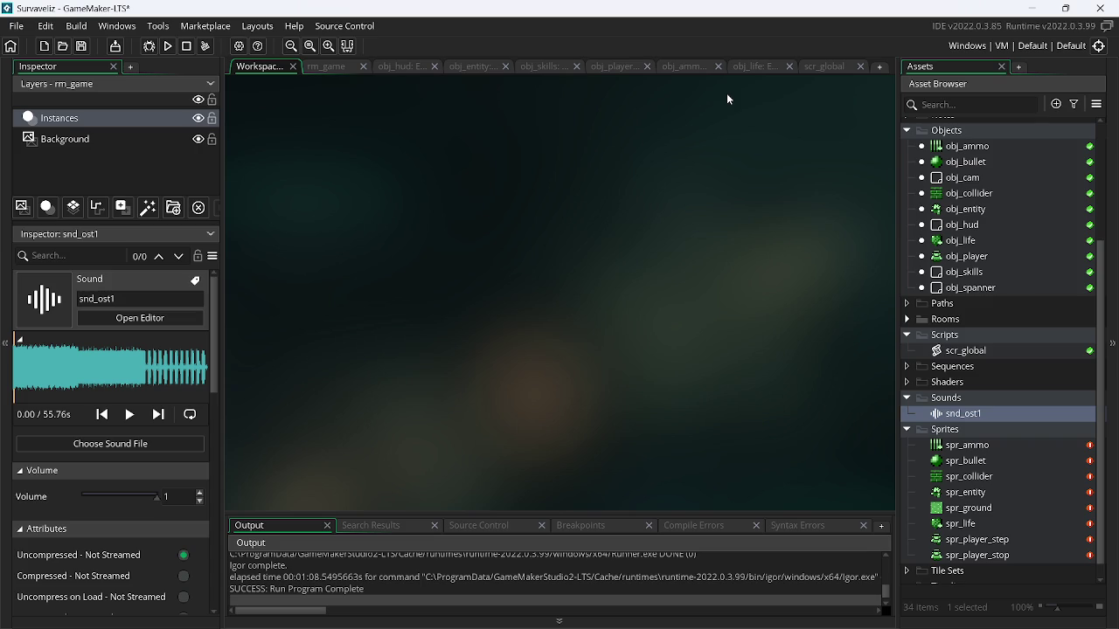
Run the game, abort the missing snd_ost01 code error, and check the snd_ost1 sound editor
left_click(151, 46)
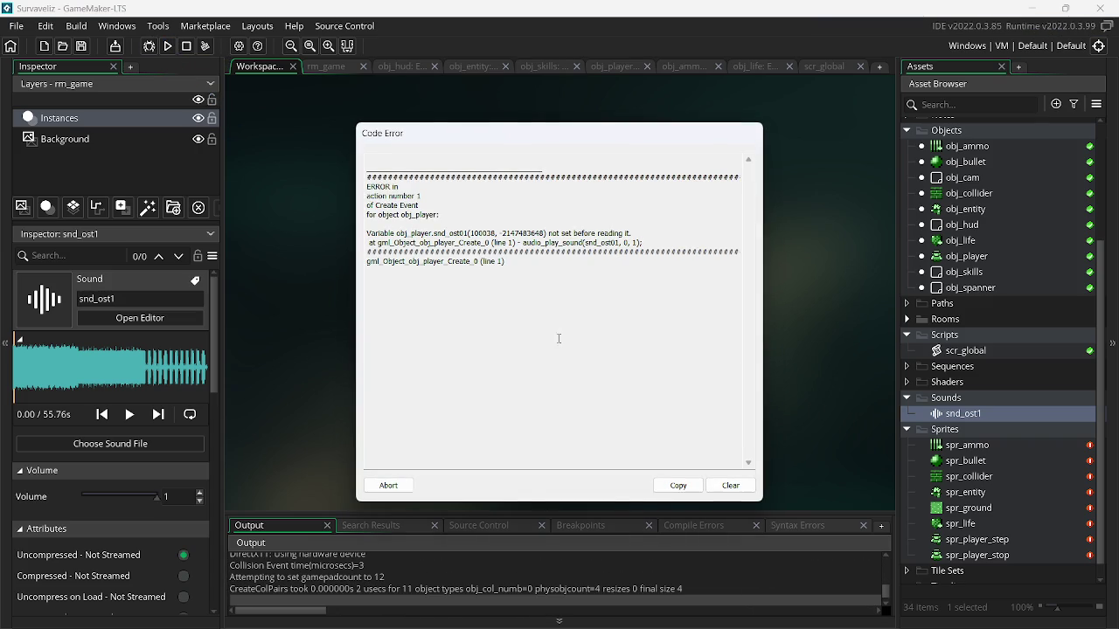
left_click(381, 487)
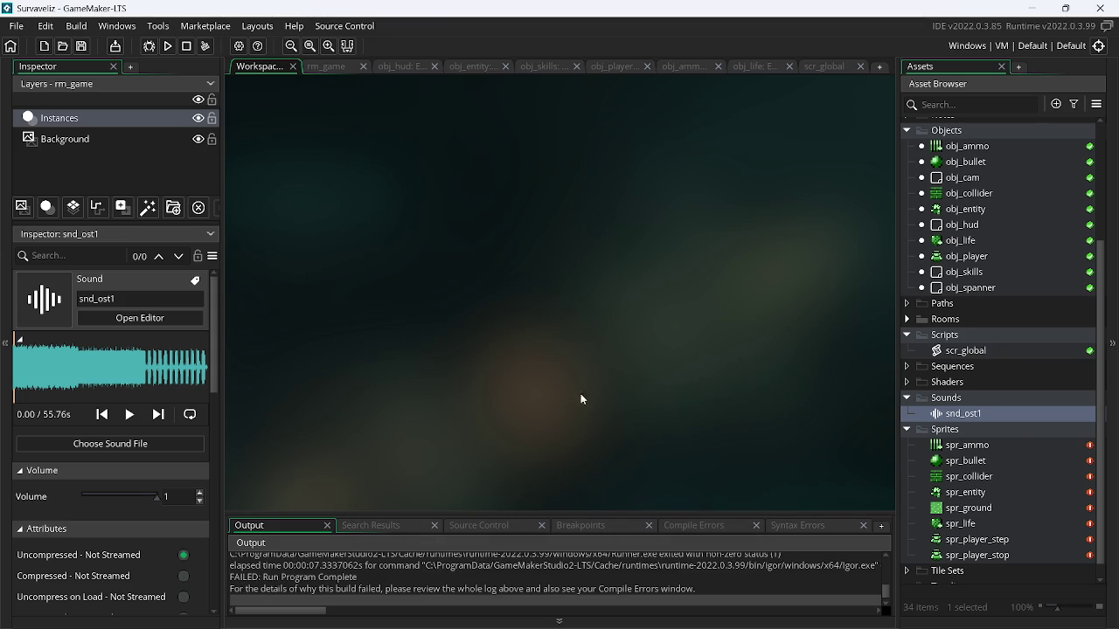
left_click(988, 445)
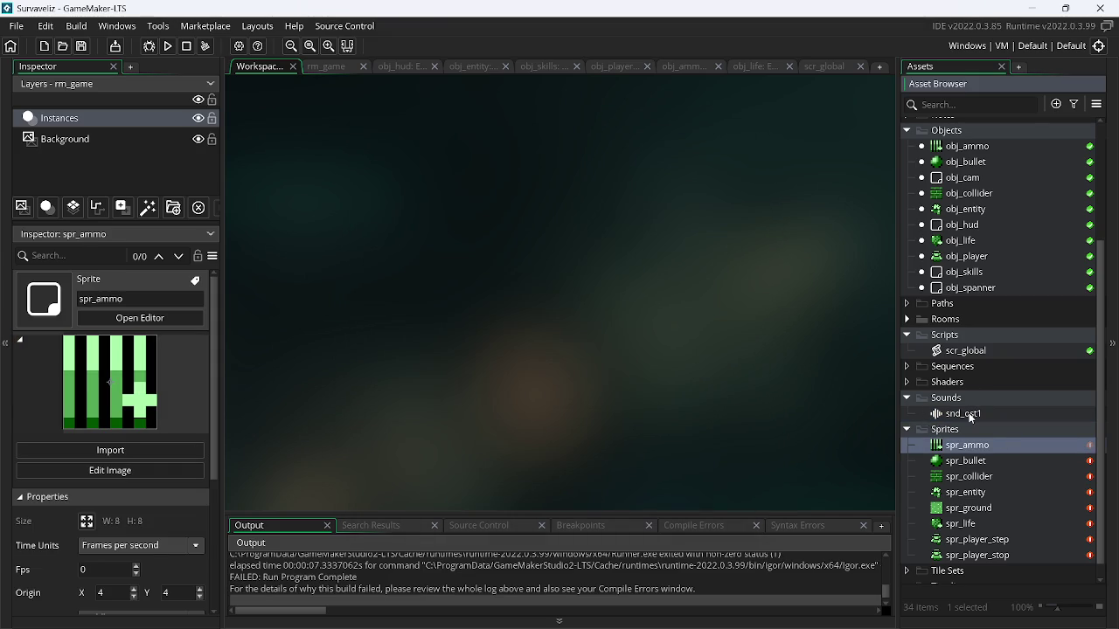
double_click(966, 414)
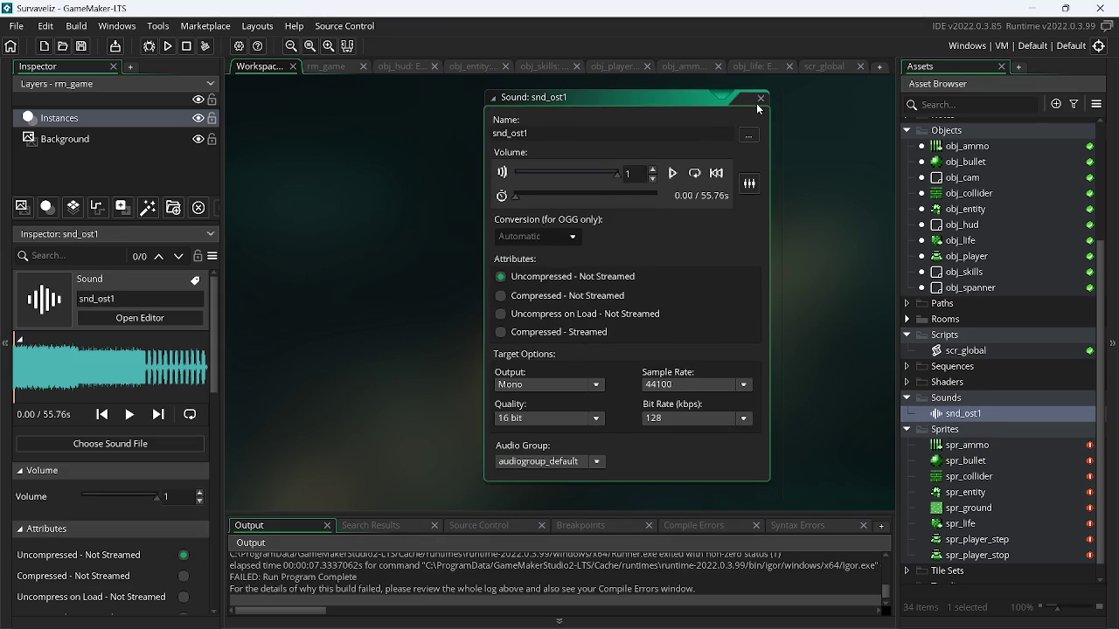
left_click(760, 100)
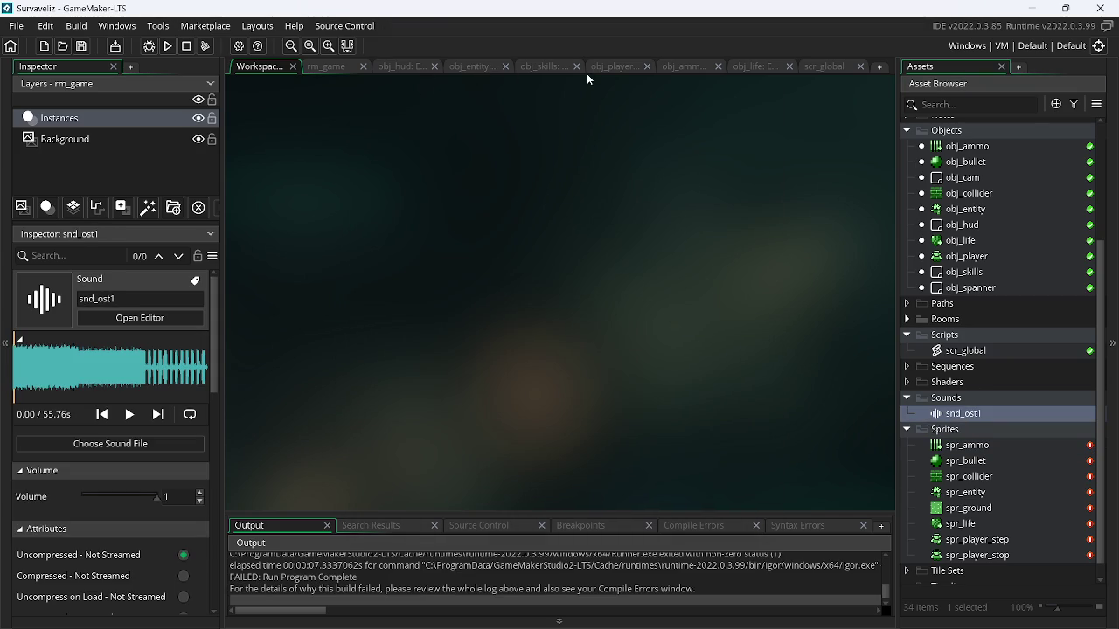
Replace snd_ost01 with snd_ost1 in obj_player's Create event audio_play_sound call
left_click(621, 70)
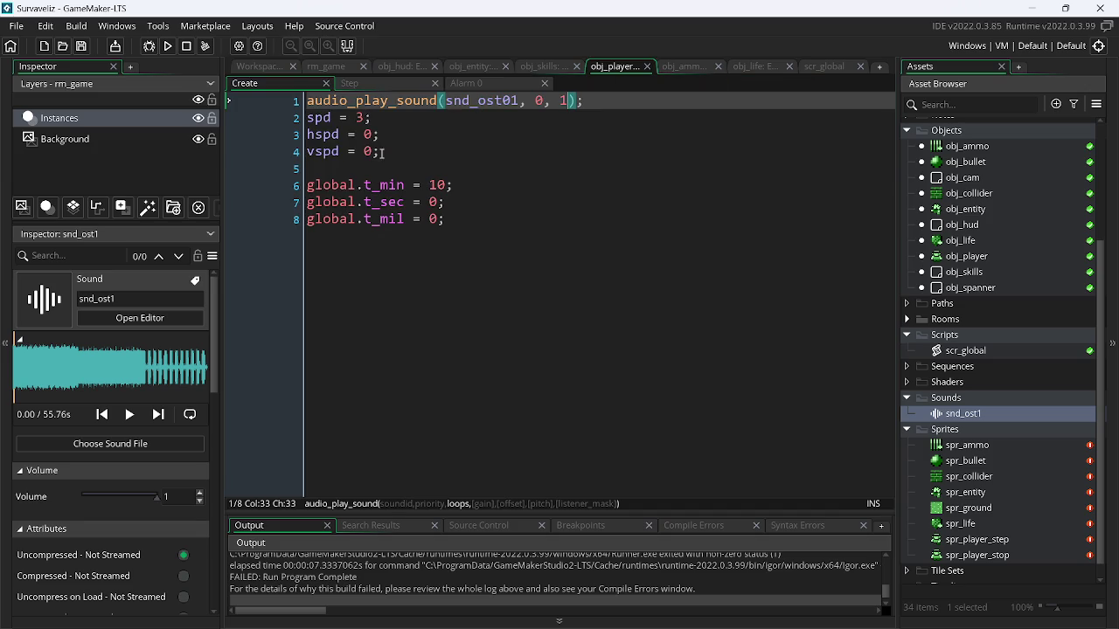
double_click(478, 101)
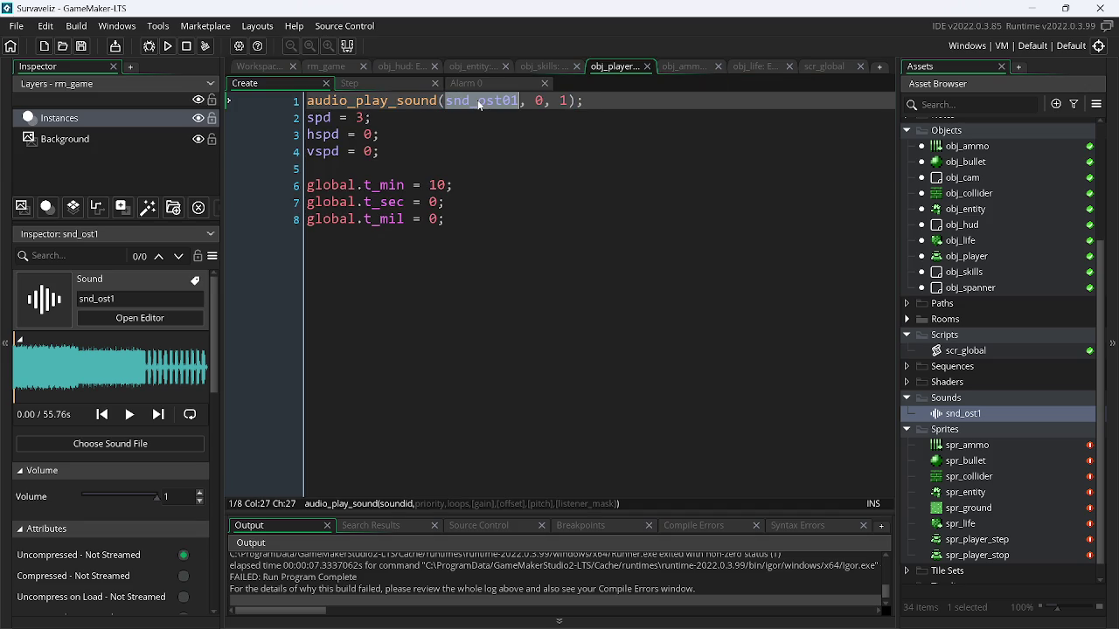
type("snd")
key("Return")
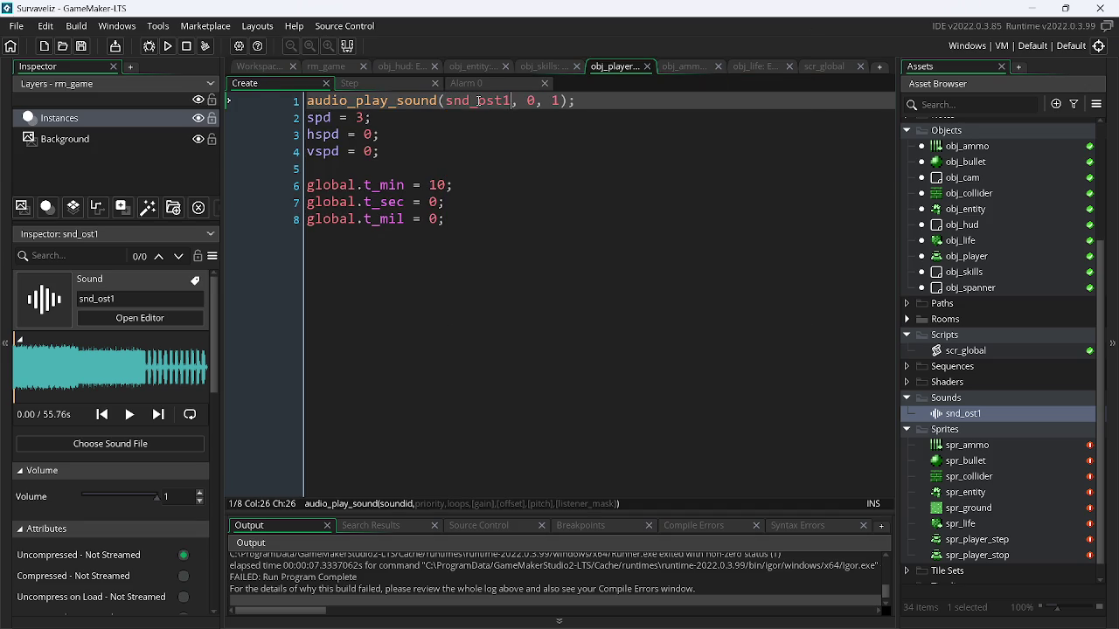
left_click(460, 144)
Test-run the game successfully, then select the player instance in the rm_game room
left_click(167, 51)
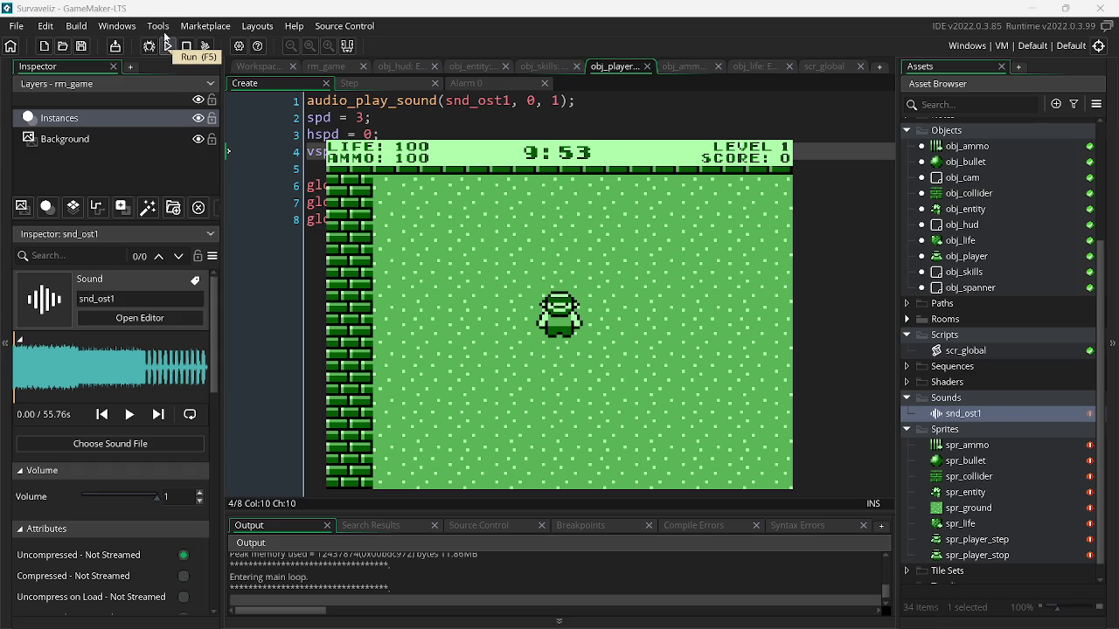
key("Escape")
left_click(324, 70)
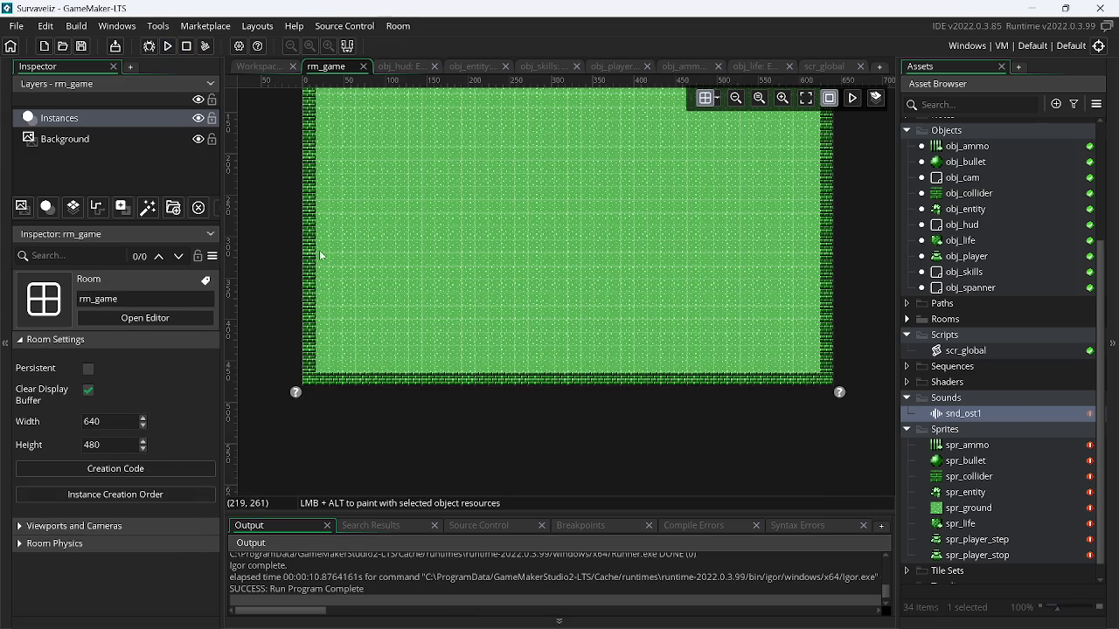
scroll(350, 232, "up", 3)
left_click(368, 159)
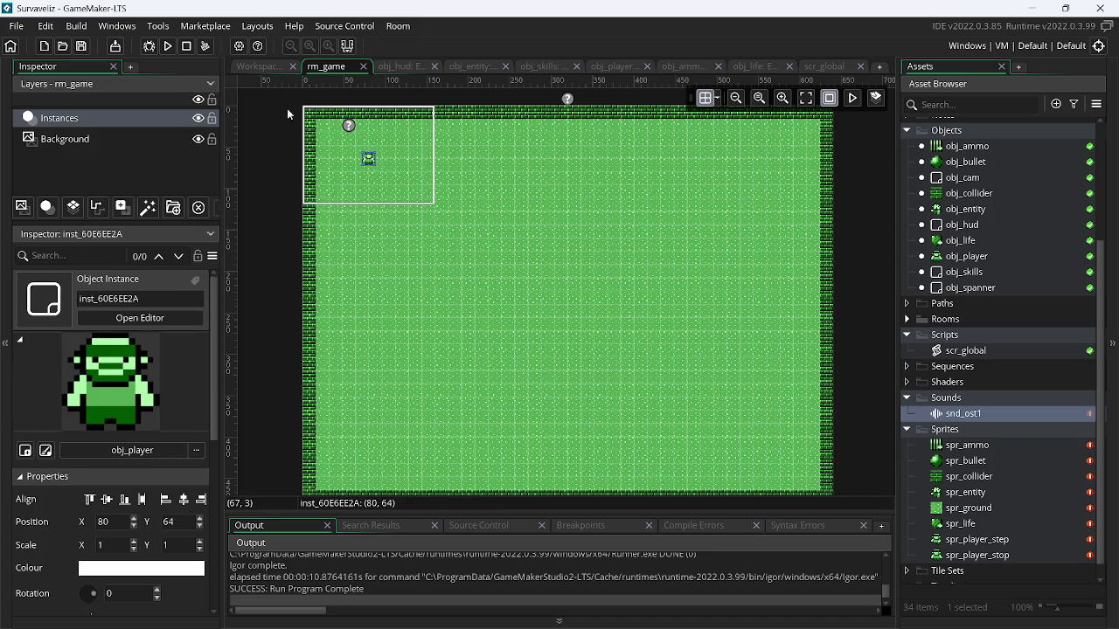
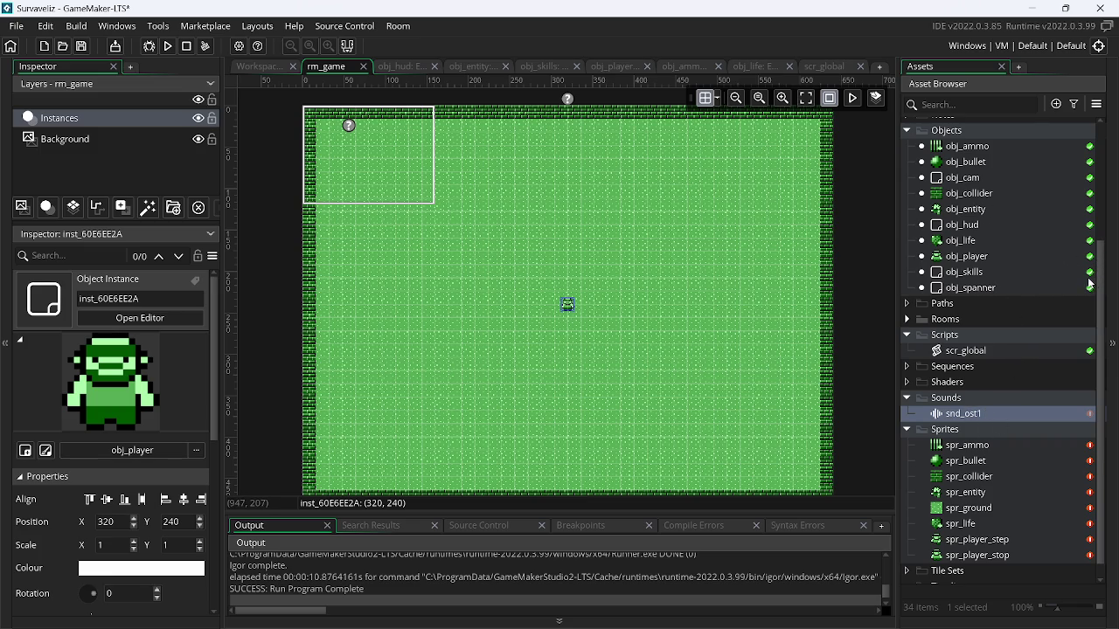
Open the event code of the obj_cam object
scroll(1100, 280, "up", 3)
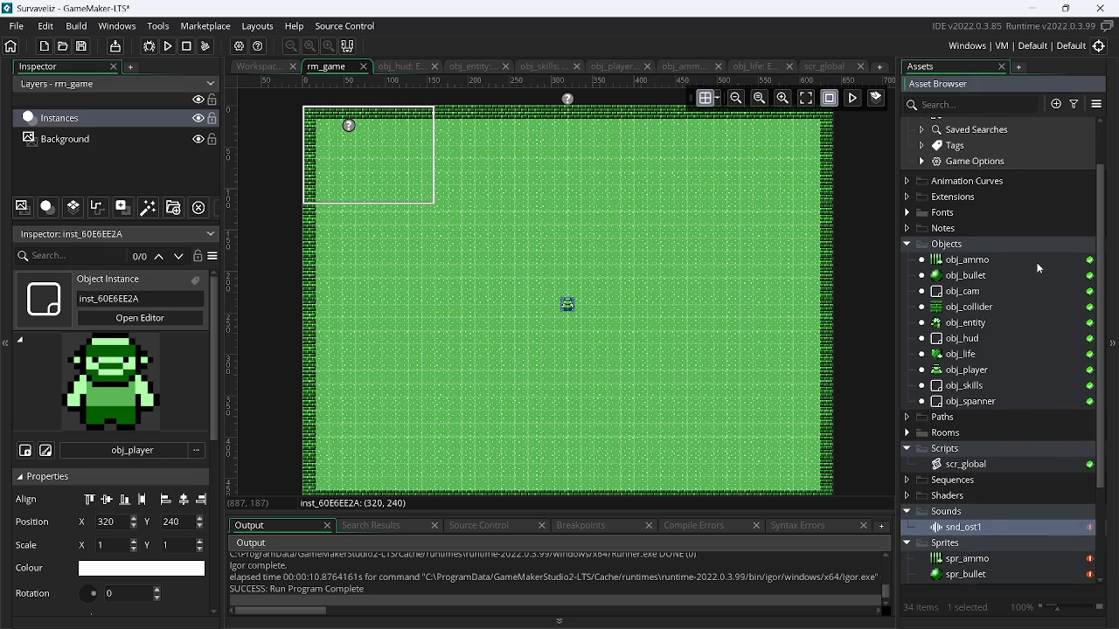
double_click(997, 295)
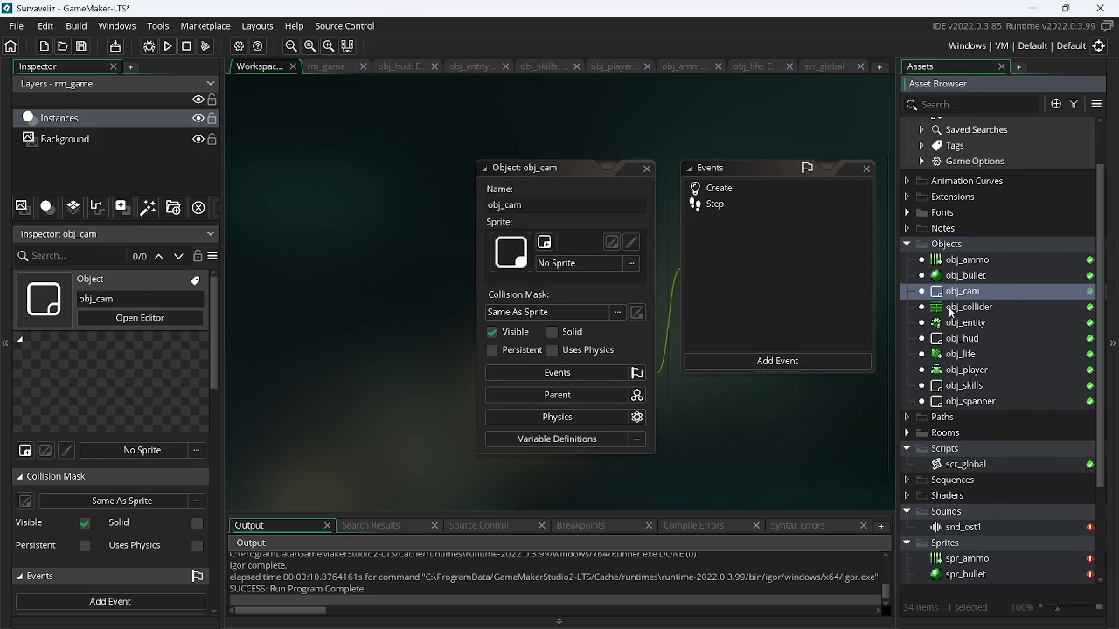
right_click(998, 292)
left_click(900, 331)
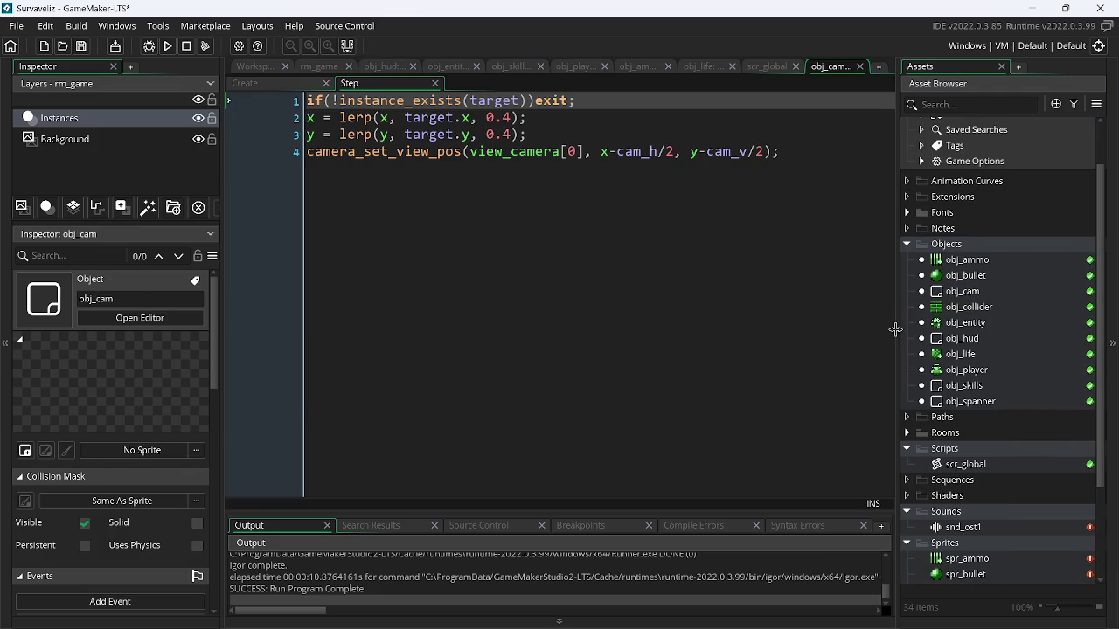
Change the x and y lerp amounts from 0.4 to 0.2, then save and run the game with F5
left_click(512, 118)
key("Down")
key("BackSpace")
type("2")
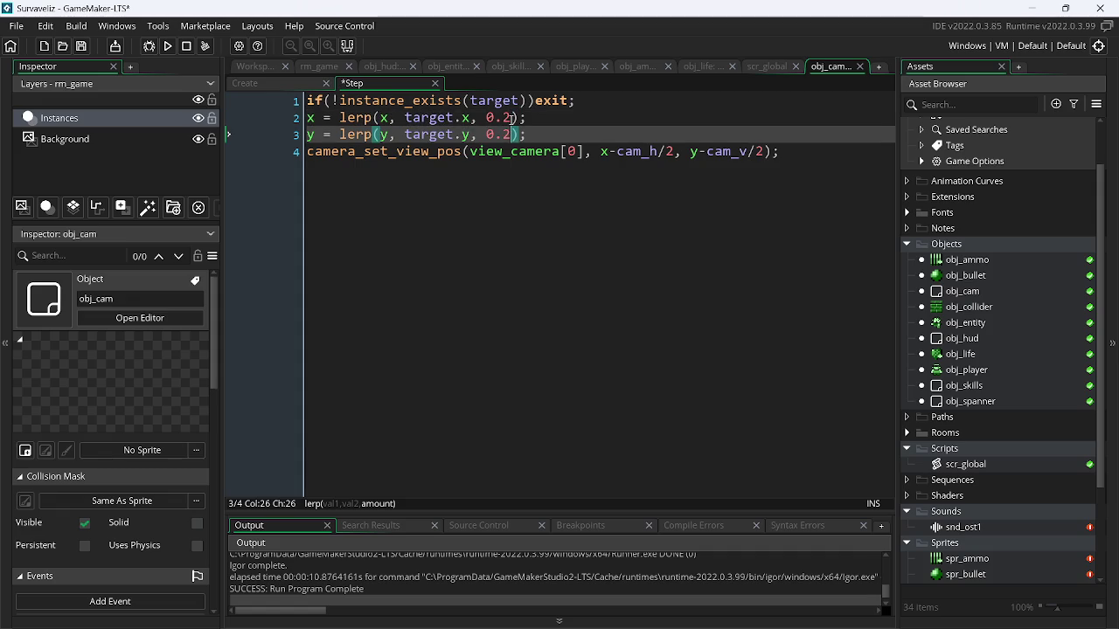
key("F5")
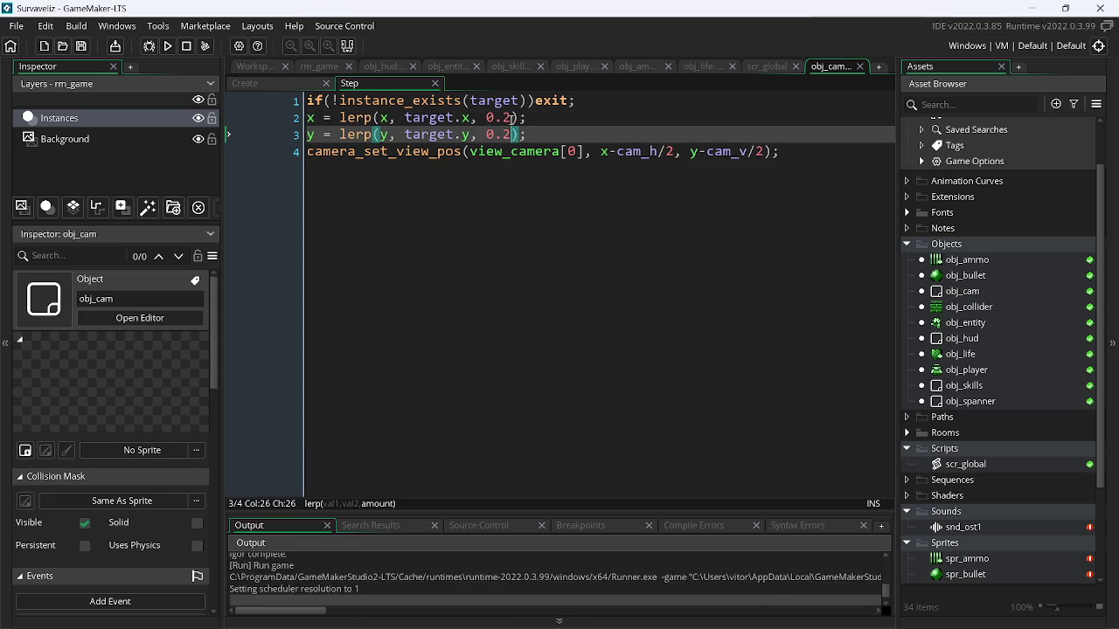
Walk the player around in all directions with WASD to check the camera follows smoothly
key("w")
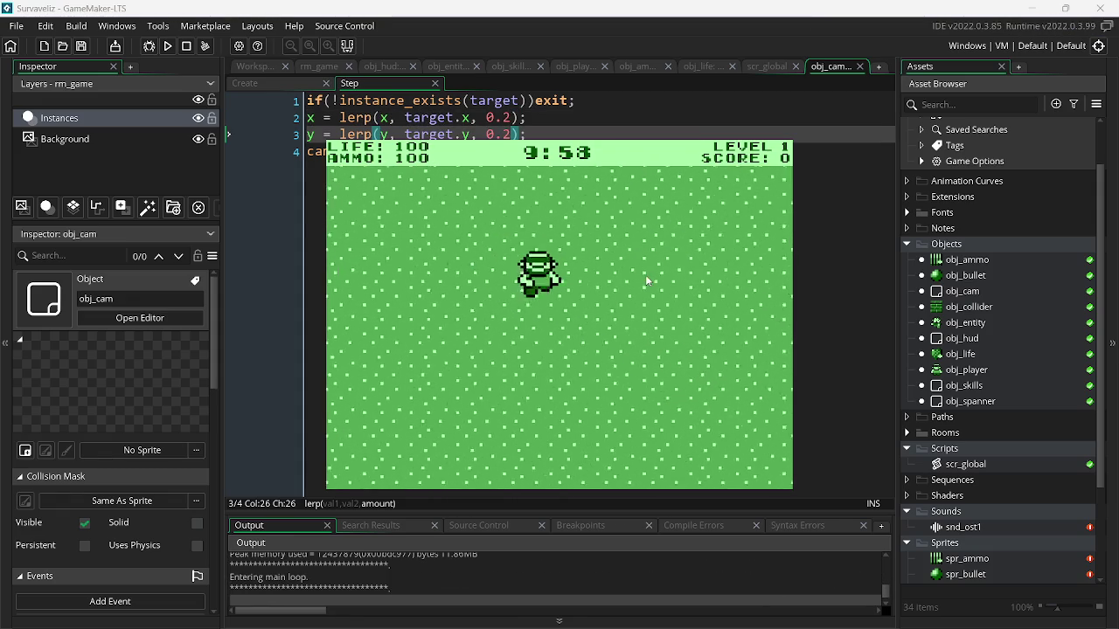
key("w")
key("w")
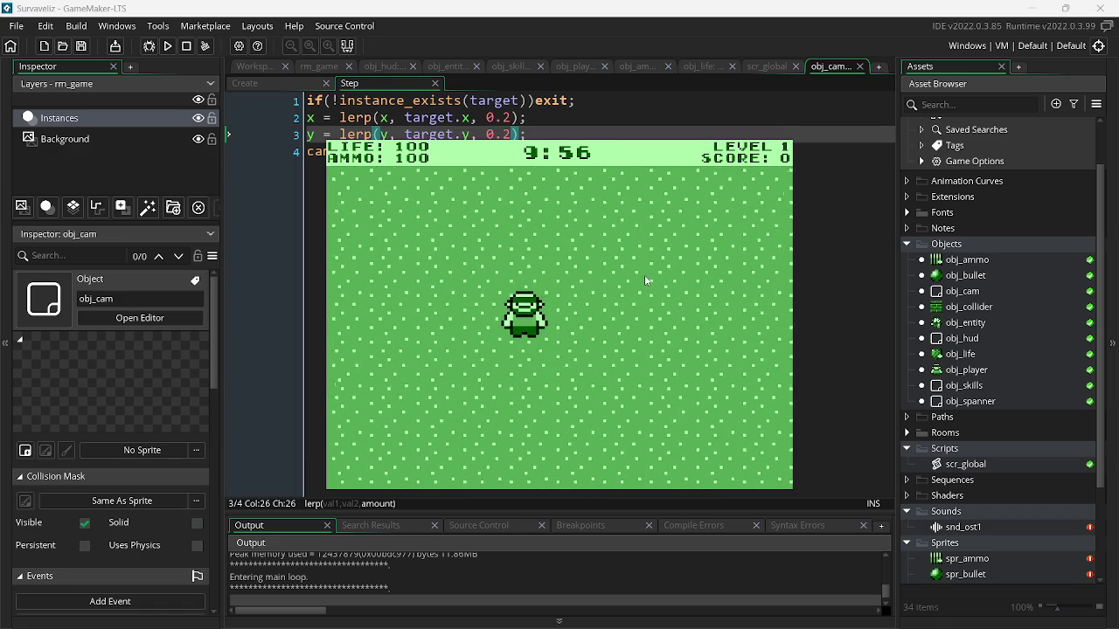
key("a")
key("s")
key("d")
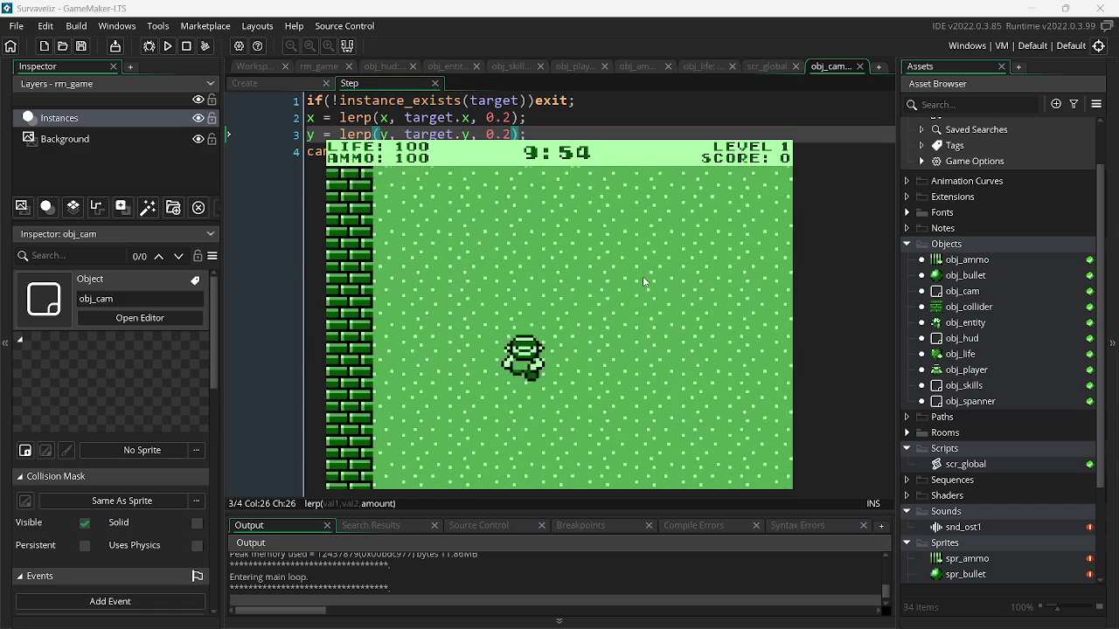
key("a")
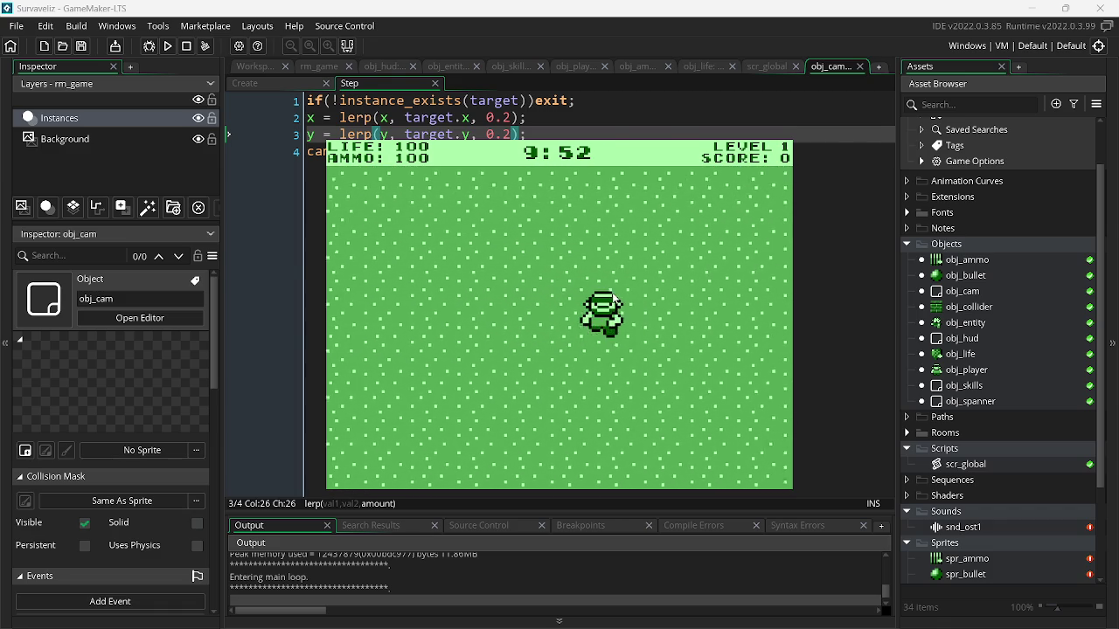
key("d")
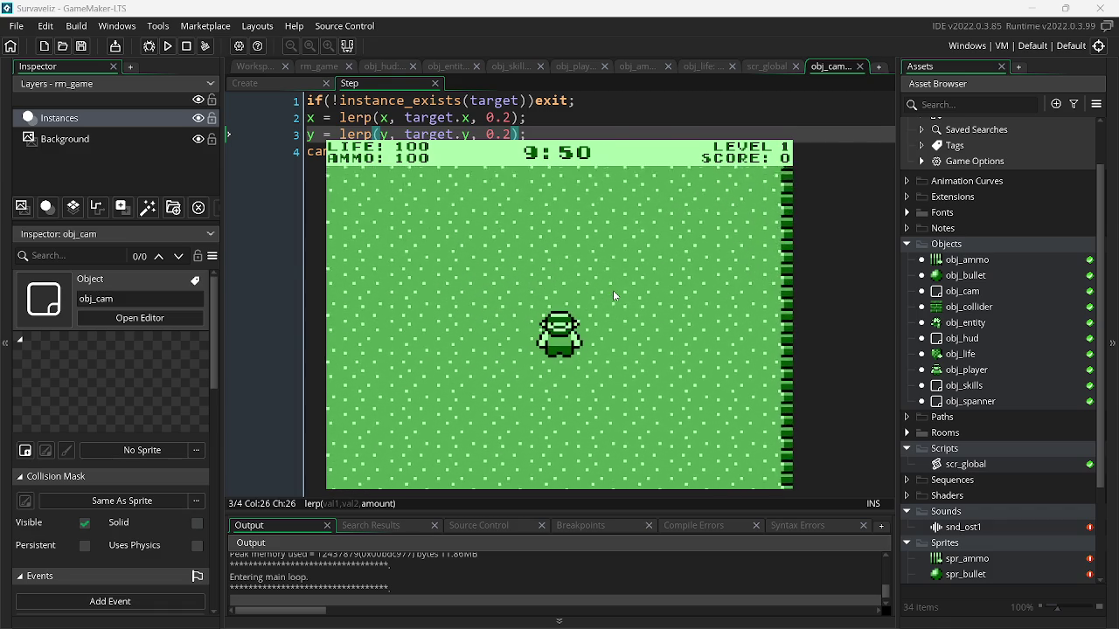
key("w")
key("a")
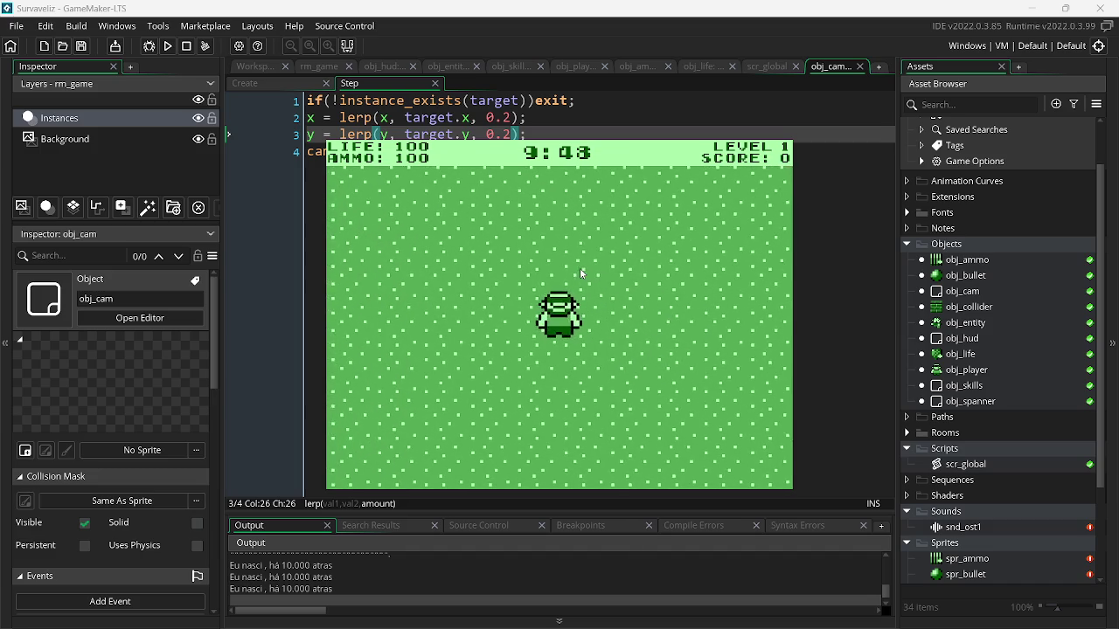
key("w")
key("a")
key("d")
Shoot the enemies approaching from the right and left while picking up items and ammo
left_click(638, 297)
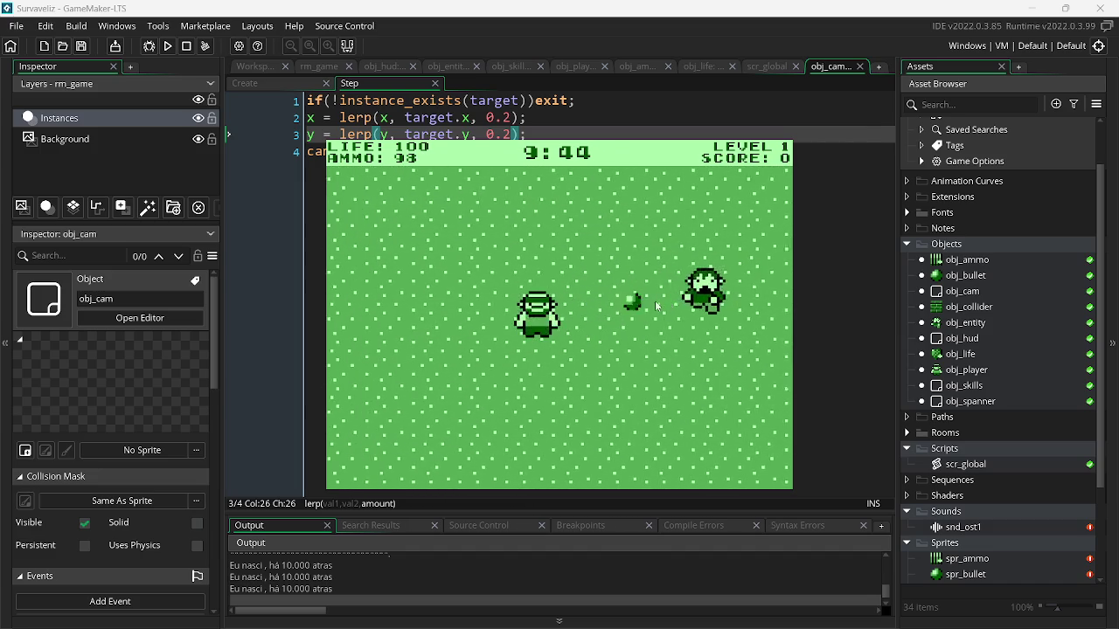
left_click(657, 302)
key("d")
key("w")
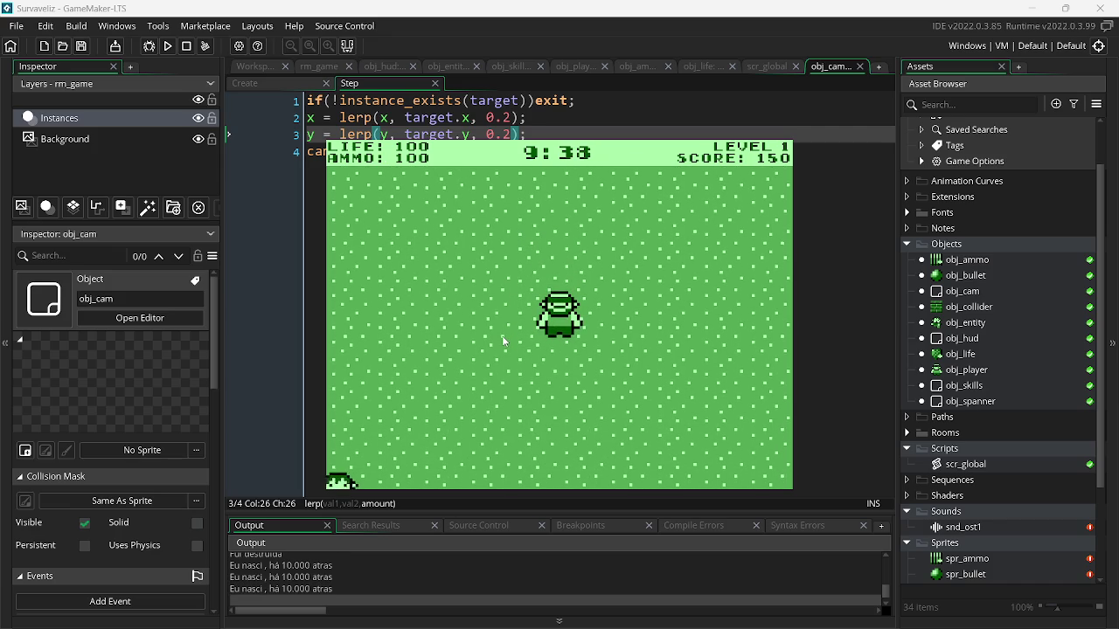
left_click(400, 422)
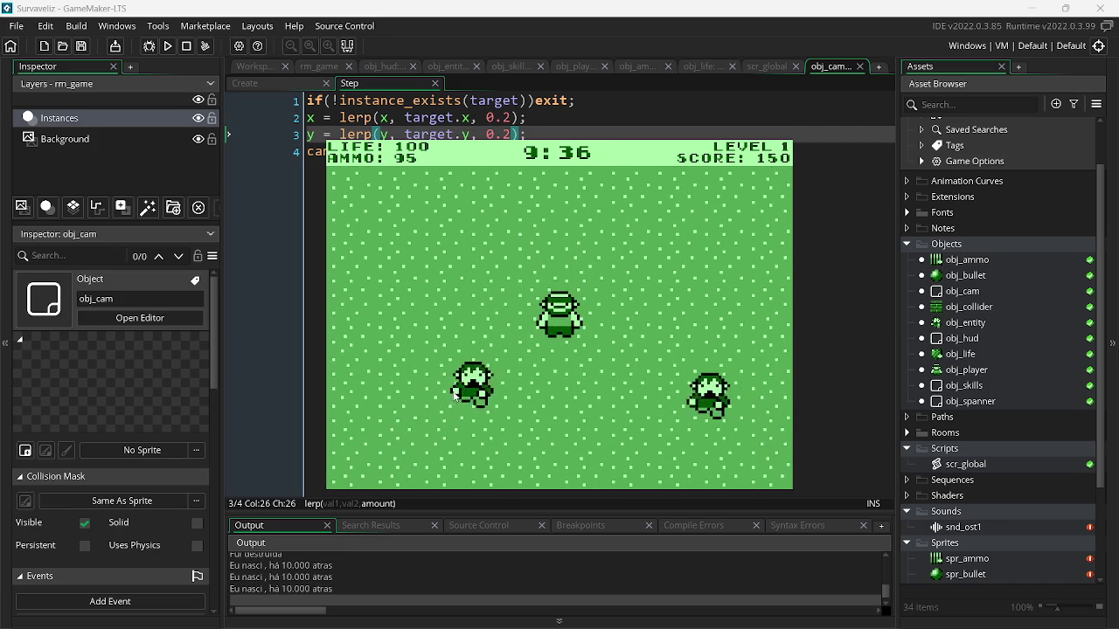
key("s")
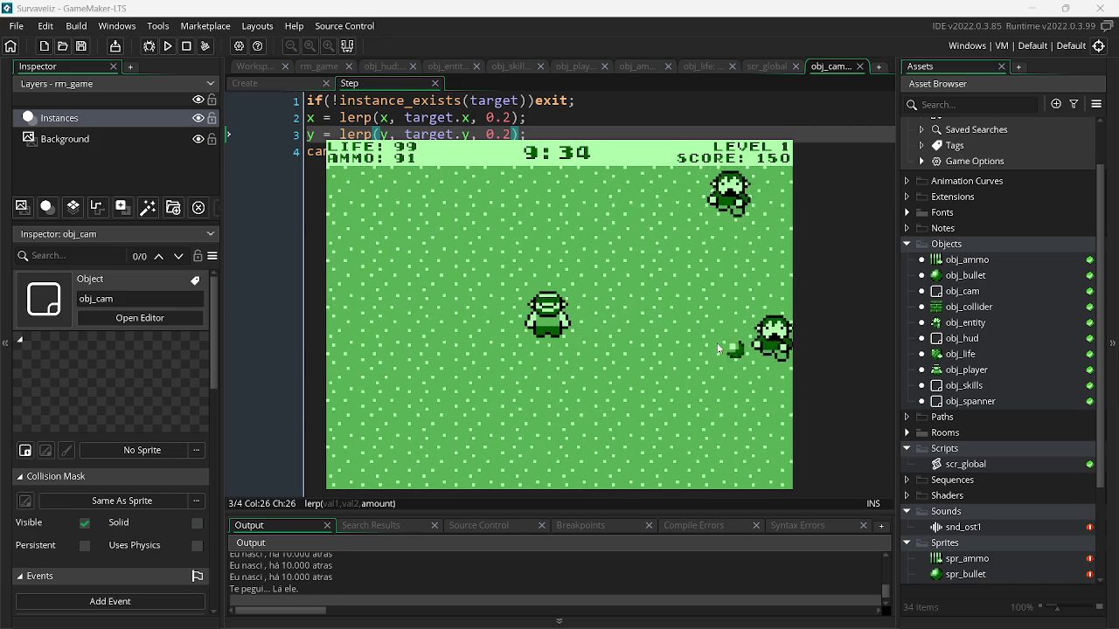
left_click(733, 336)
left_click(732, 325)
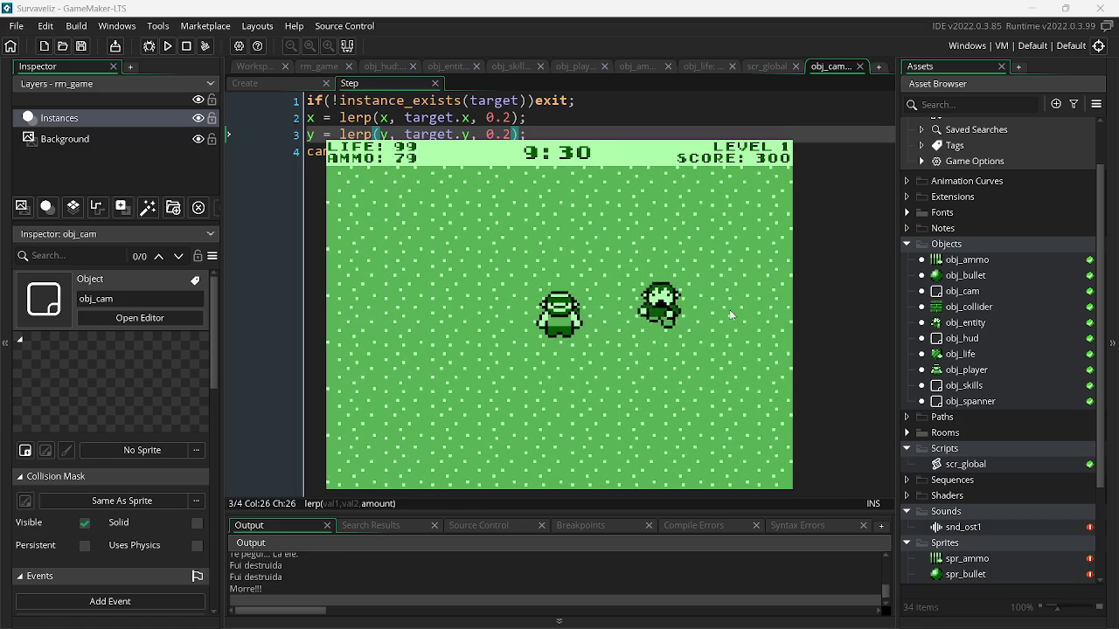
left_click(729, 309)
key("a")
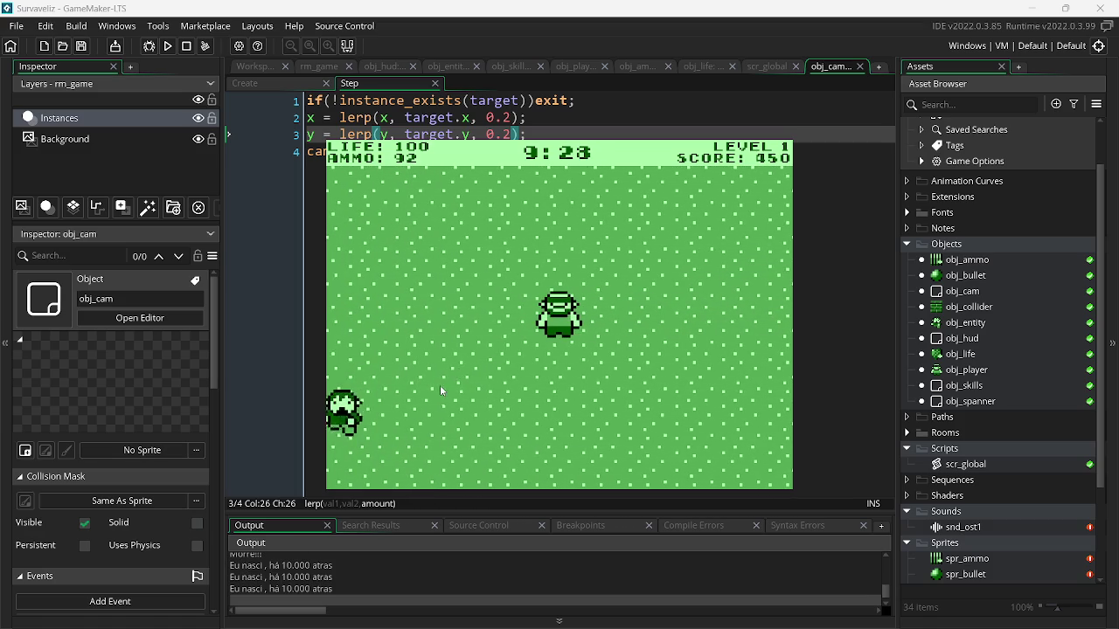
left_click(407, 372)
left_click(405, 370)
left_click(405, 370)
key("s")
left_click(735, 352)
left_click(736, 351)
left_click(736, 351)
left_click(729, 323)
left_click(721, 293)
left_click(717, 274)
left_click(719, 278)
left_click(725, 289)
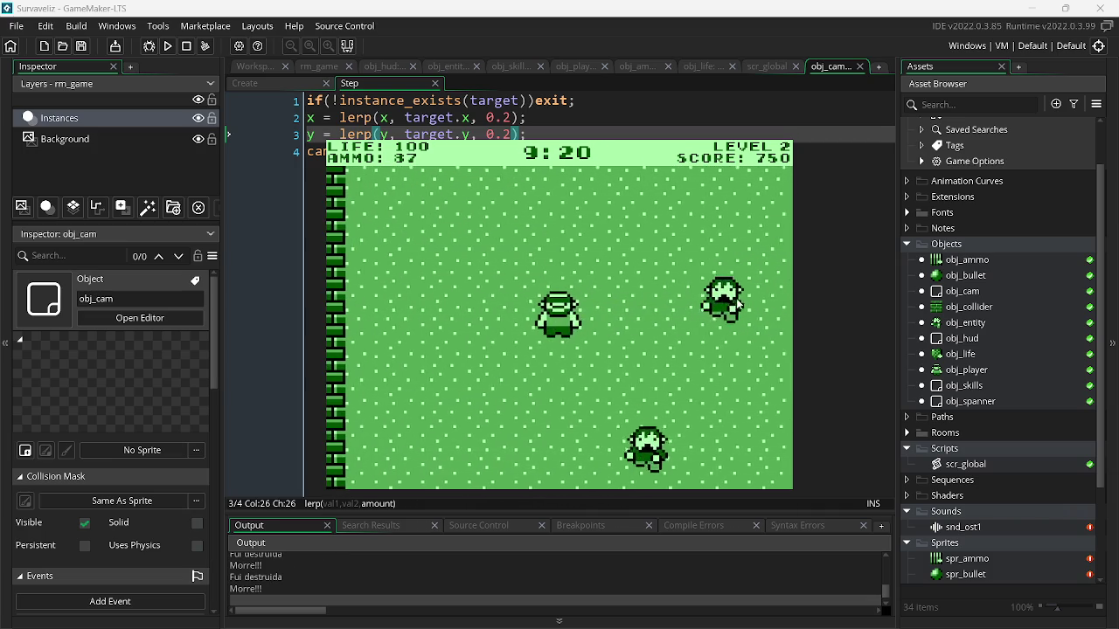
Keep collecting ammo and shooting enemy waves until reaching level 3 with score 1800
key("a")
key("w")
key("s")
key("a")
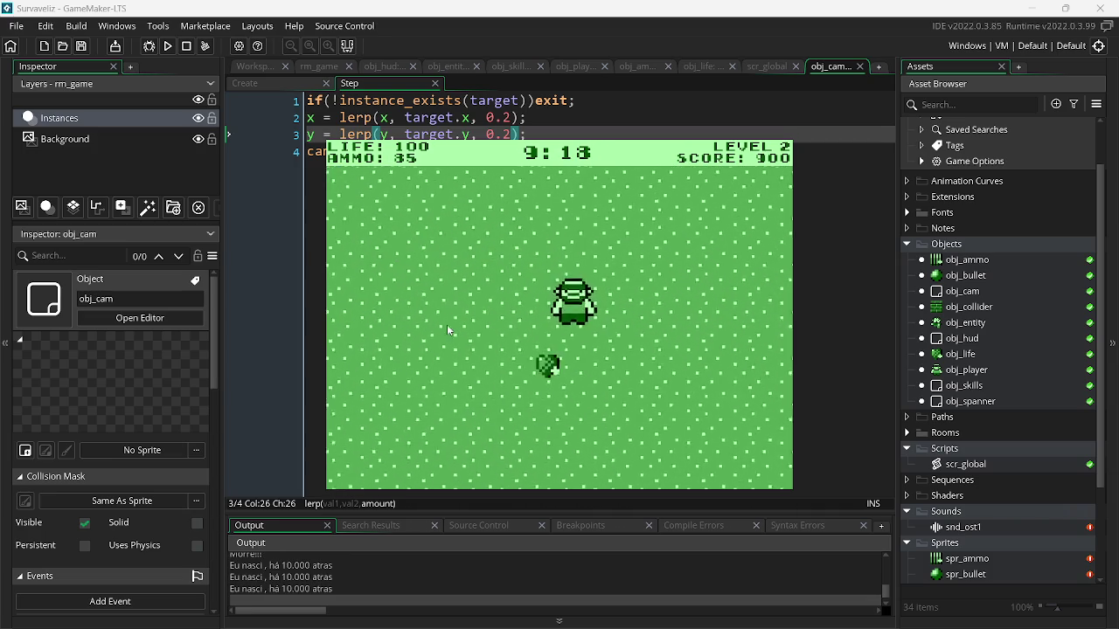
key("w")
key("a")
key("d")
left_click(578, 362)
left_click(714, 300)
left_click(715, 300)
key("a")
left_click(739, 320)
left_click(738, 320)
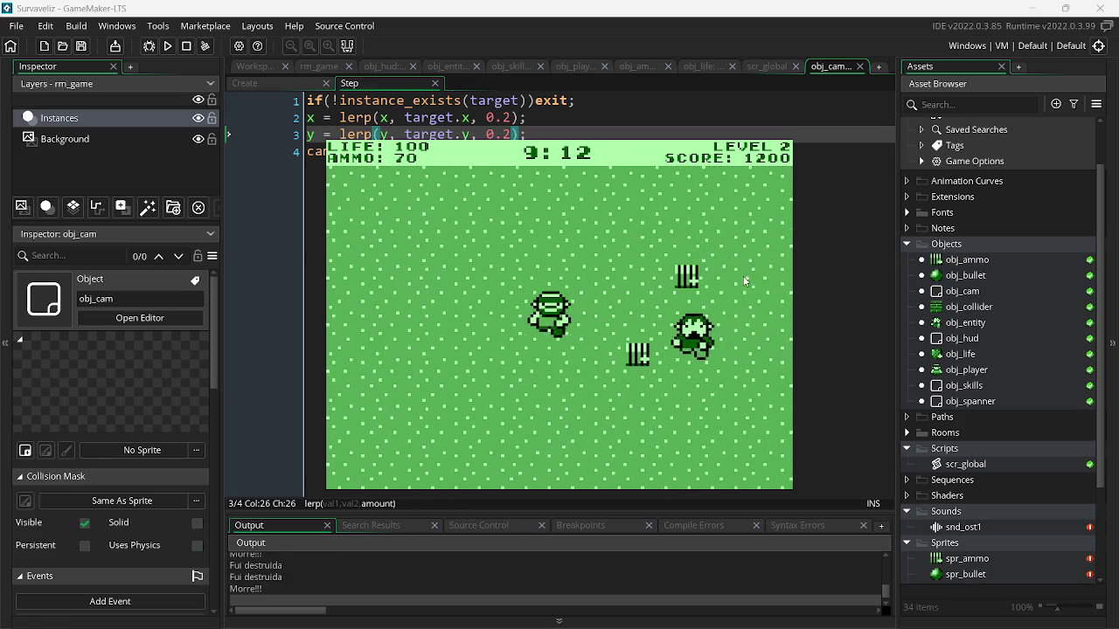
left_click(739, 320)
left_click(739, 320)
left_click(738, 320)
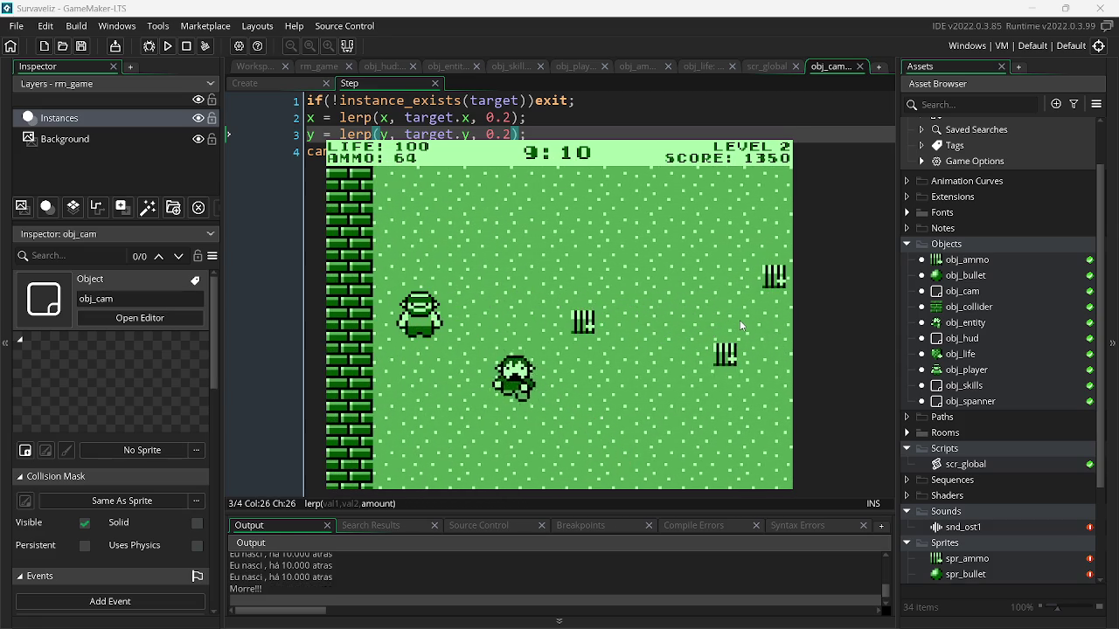
key("d")
key("w")
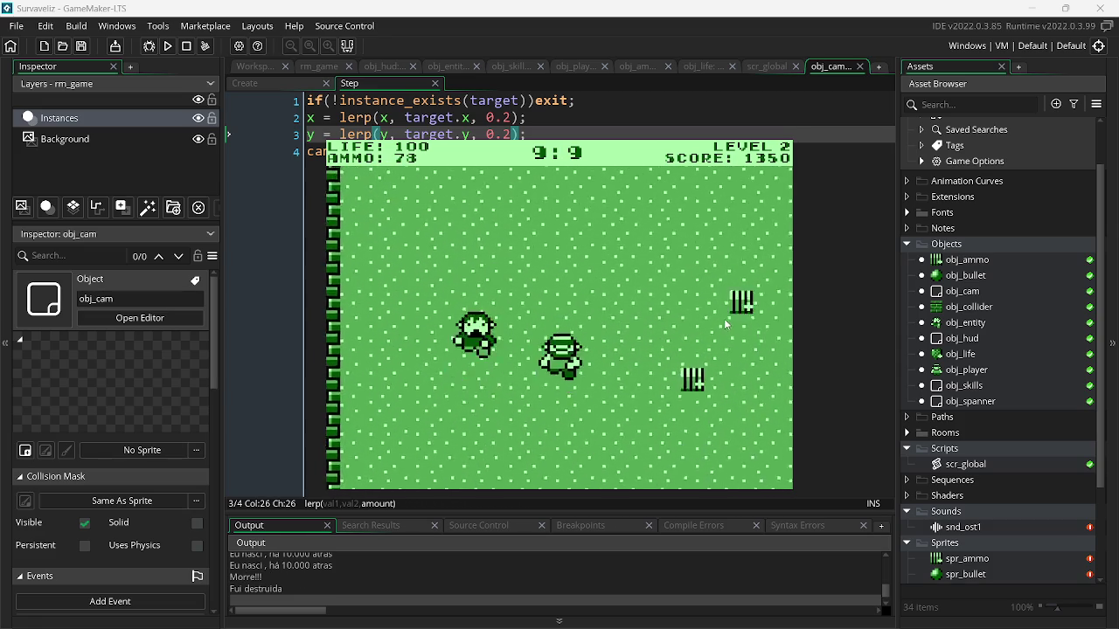
key("d")
key("s")
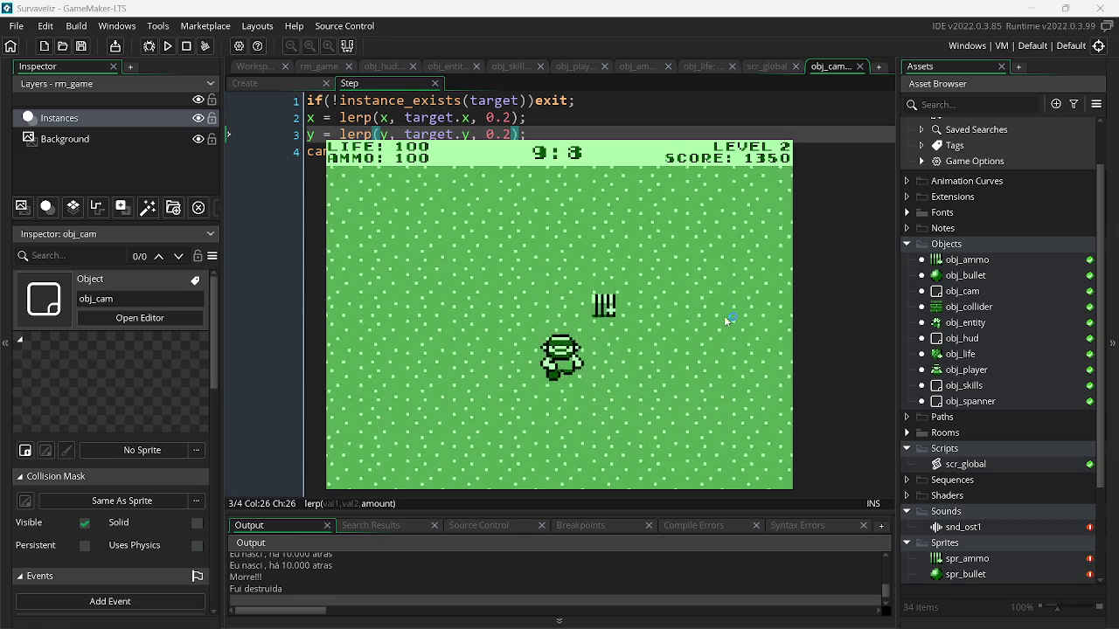
left_click(465, 343)
left_click(466, 343)
left_click(466, 342)
left_click(466, 343)
left_click(466, 343)
left_click(466, 342)
left_click(466, 341)
left_click(466, 336)
left_click(467, 330)
left_click(468, 325)
left_click(467, 324)
Shoot down the approaching enemies, moving right and down to collect ammo
left_click(466, 322)
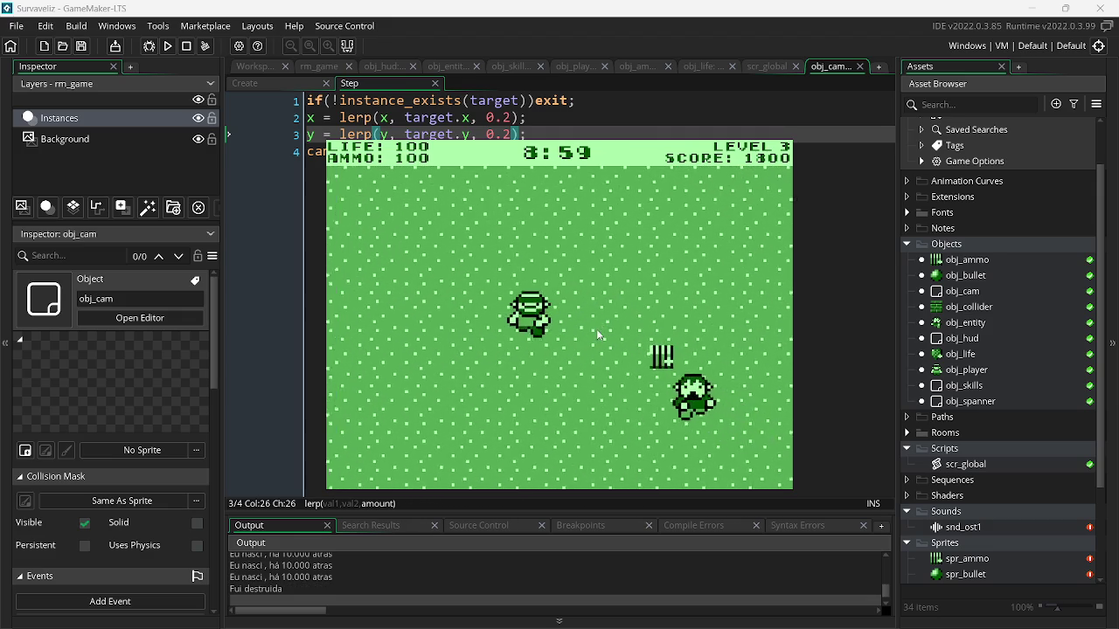
left_click(612, 339)
left_click(638, 346)
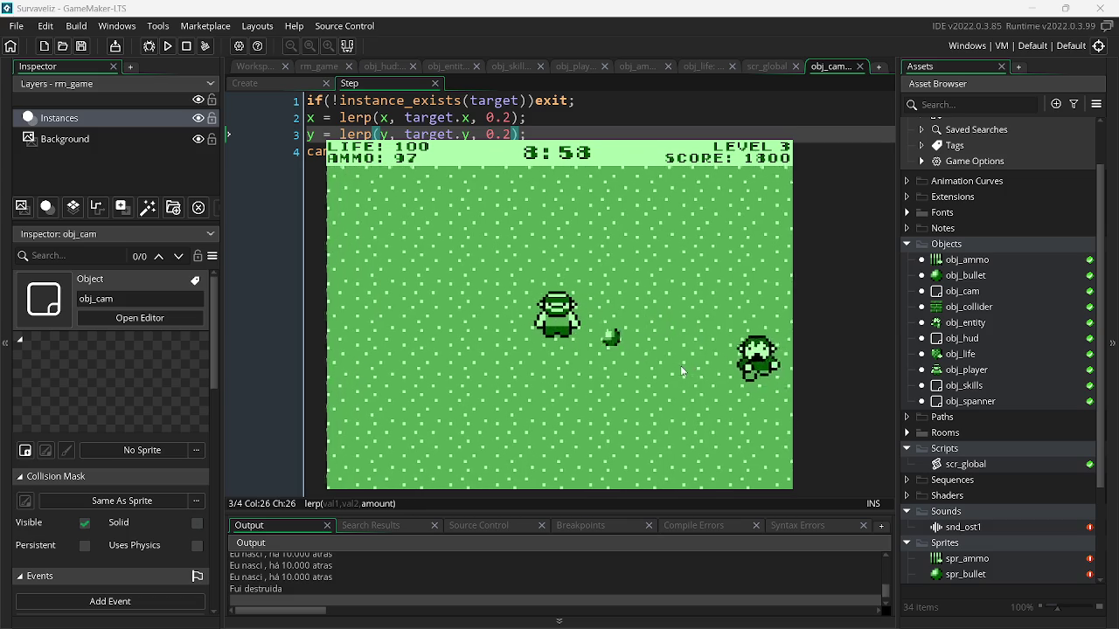
left_click(664, 351)
left_click(681, 354)
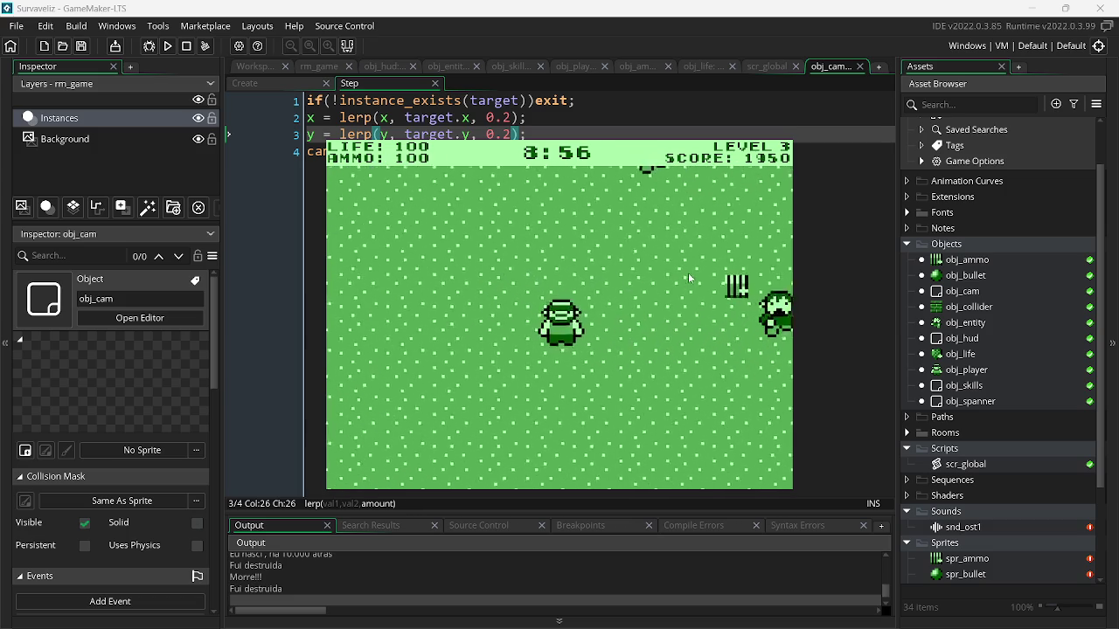
left_click(427, 254)
left_click(430, 280)
left_click(433, 301)
left_click(435, 314)
left_click(437, 319)
left_click(437, 323)
left_click(437, 325)
left_click(437, 324)
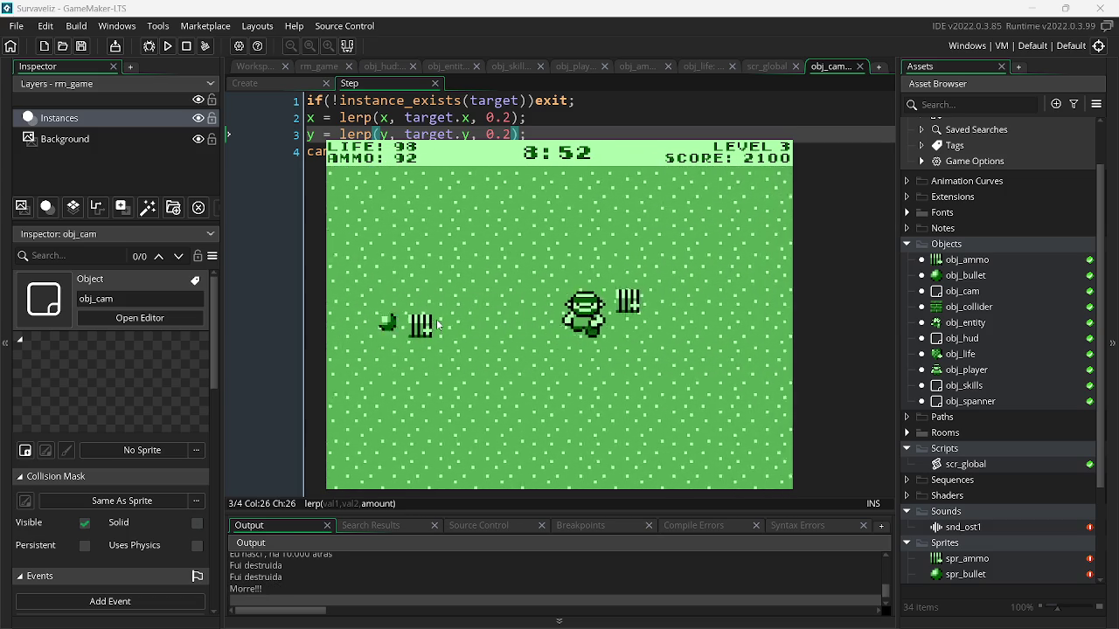
left_click(474, 320)
left_click(474, 320)
left_click(473, 320)
left_click(474, 321)
key("d")
key("s")
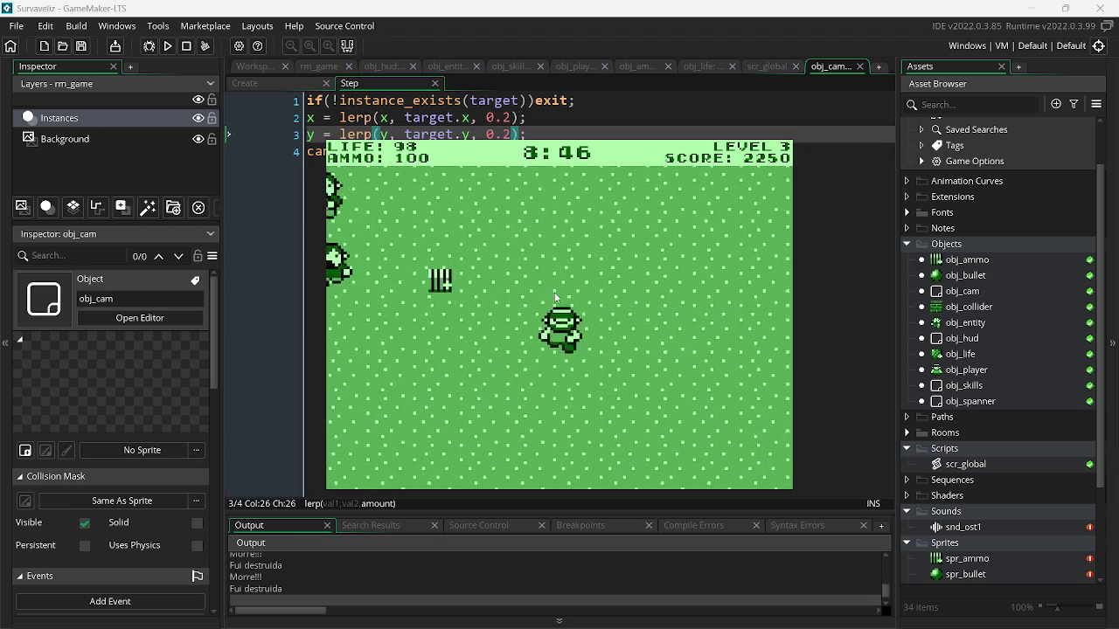
left_click(733, 333)
key("a")
left_click(734, 334)
left_click(736, 336)
left_click(738, 338)
left_click(741, 339)
left_click(743, 341)
left_click(746, 342)
left_click(747, 348)
left_click_drag(748, 348, 709, 327)
Keep fighting the enemies on both sides of the arena while dodging around the brick wall
key("d")
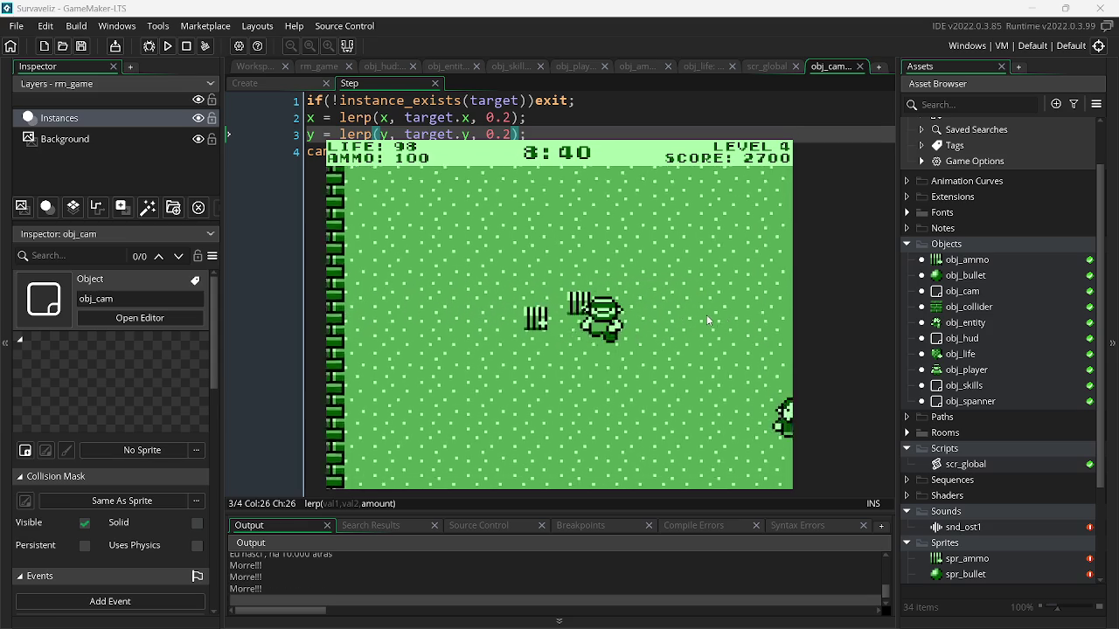
left_click(453, 308)
left_click(428, 311)
left_click(418, 305)
left_click(409, 298)
left_click(409, 298)
left_click(411, 293)
left_click(636, 303)
left_click(659, 292)
left_click(678, 299)
key("a")
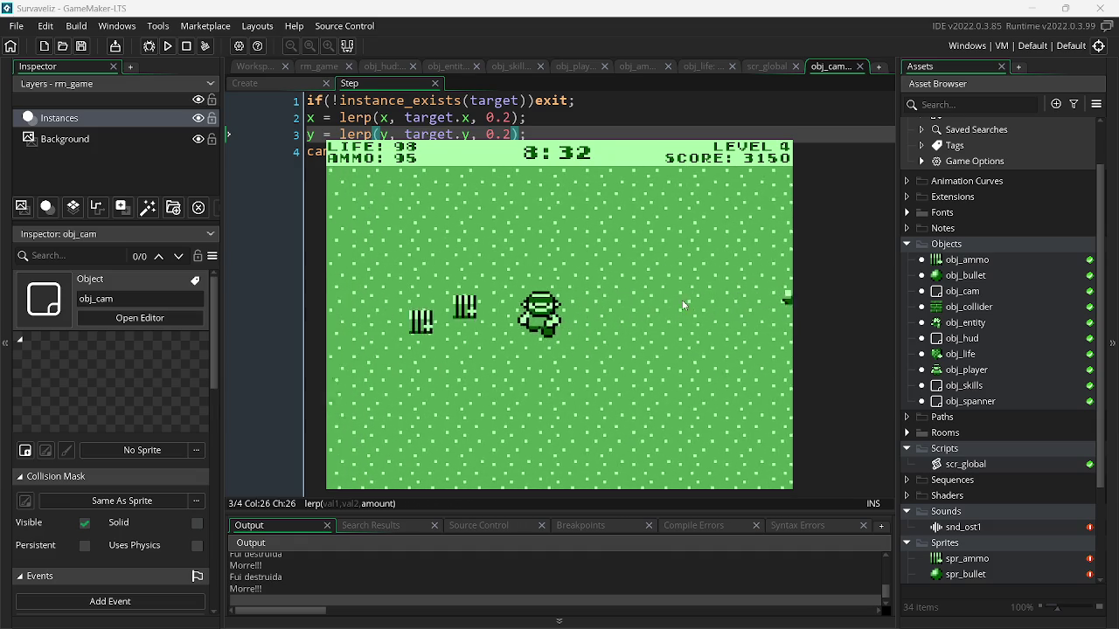
left_click(703, 313)
left_click(704, 306)
left_click(702, 293)
left_click(702, 290)
left_click(690, 296)
left_click(684, 300)
key("d")
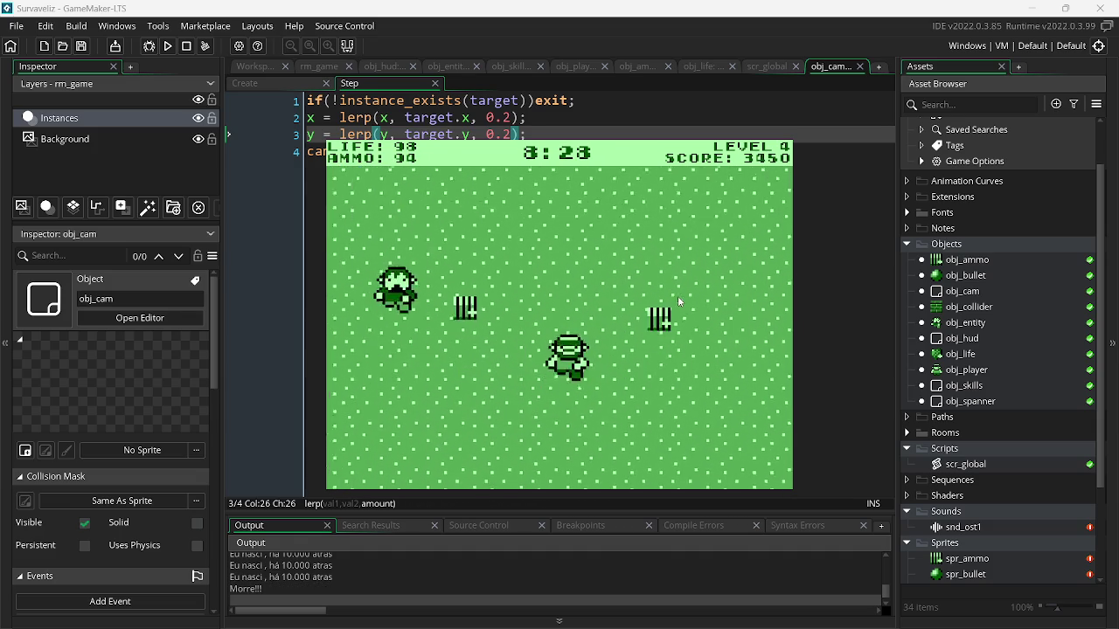
key("s")
left_click(489, 308)
left_click(476, 310)
left_click(472, 310)
left_click(470, 311)
left_click(470, 310)
left_click(463, 302)
left_click(455, 293)
left_click(446, 285)
left_click(445, 284)
left_click(447, 293)
left_click(459, 323)
left_click(469, 347)
left_click(468, 347)
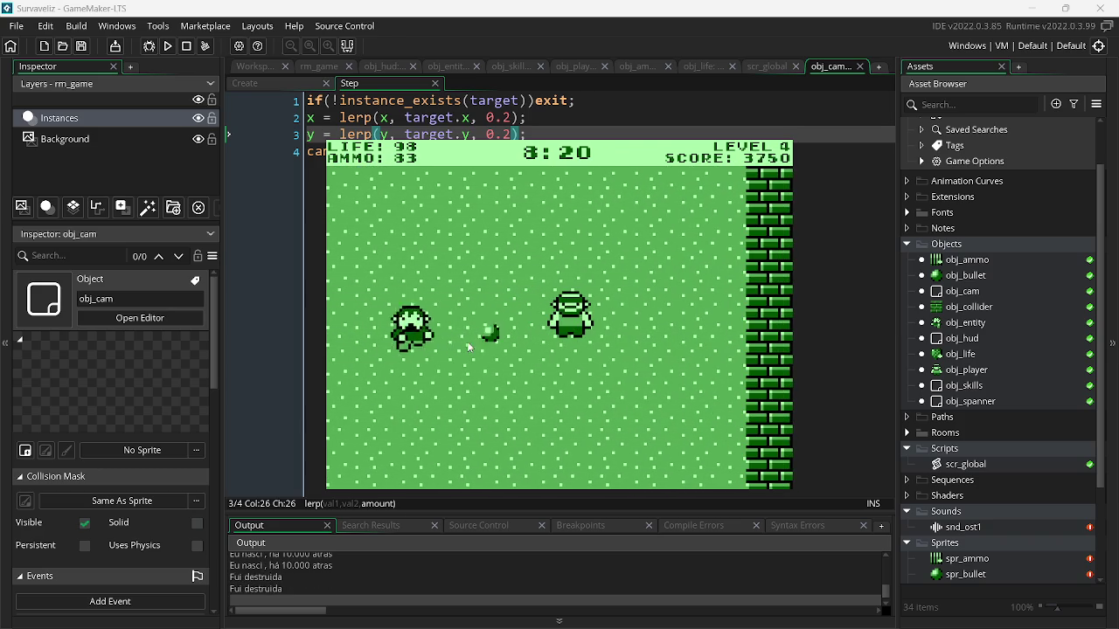
left_click(468, 347)
left_click(469, 347)
left_click(471, 347)
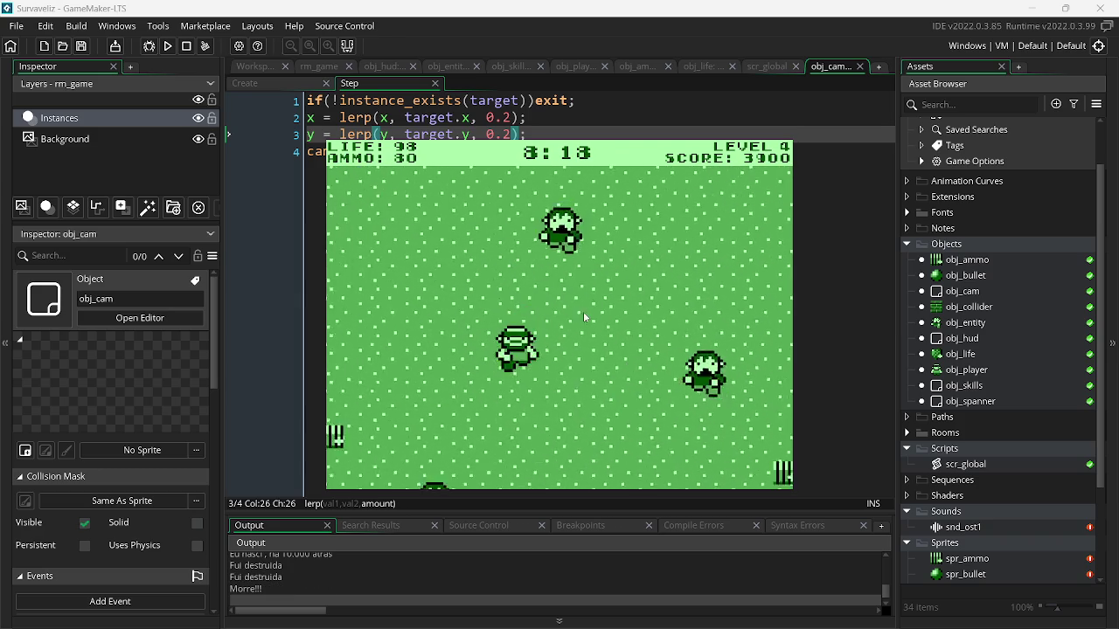
left_click(698, 292)
left_click(702, 283)
left_click(703, 283)
left_click(649, 301)
Grab ammo, clear the enemies near the right wall at level 5, then quit the game with Escape
key("w")
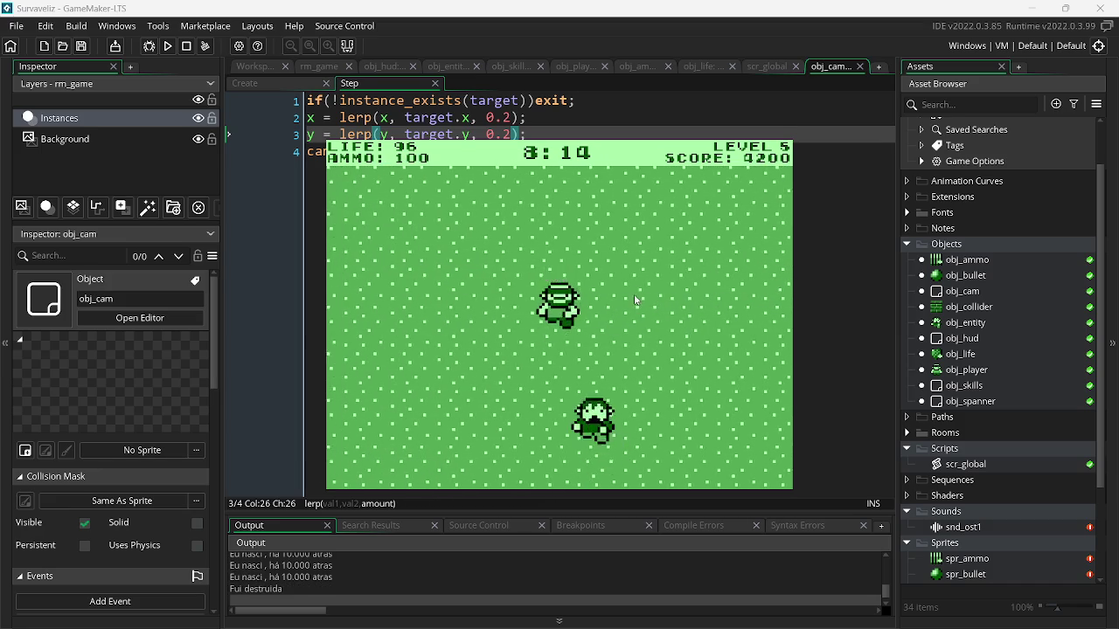
key("d")
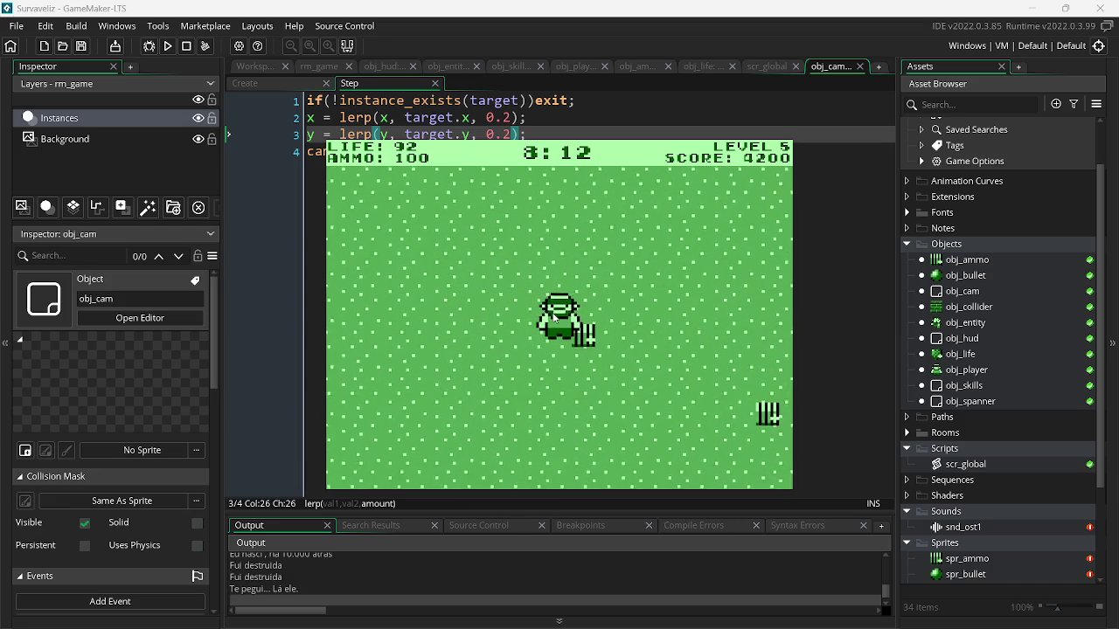
key("d")
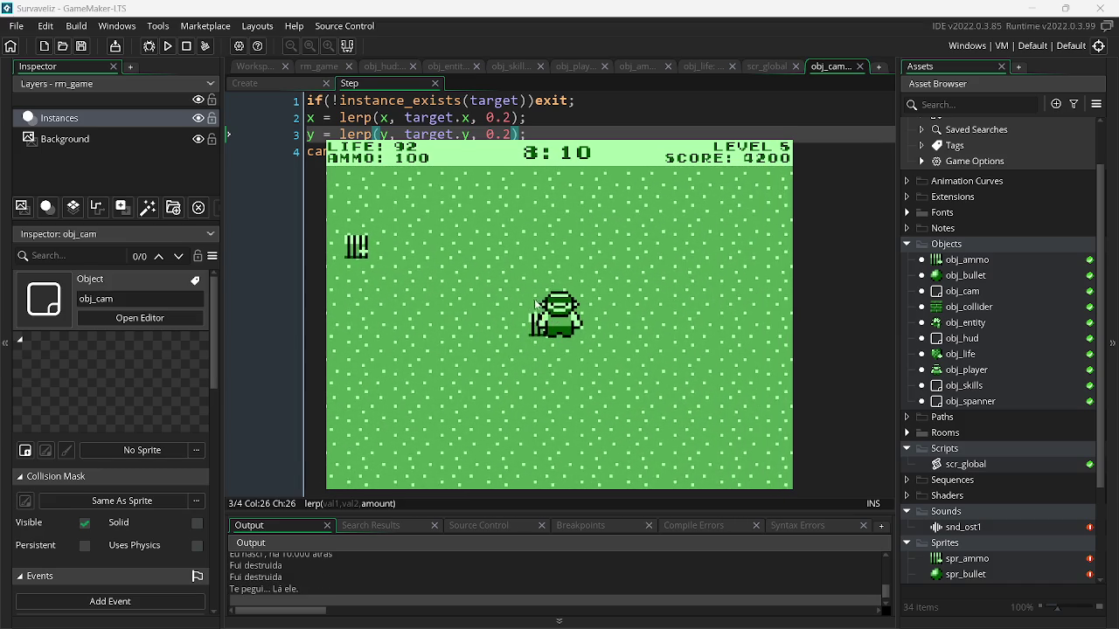
left_click(449, 321)
left_click(450, 322)
key("d")
left_click(449, 322)
left_click(449, 322)
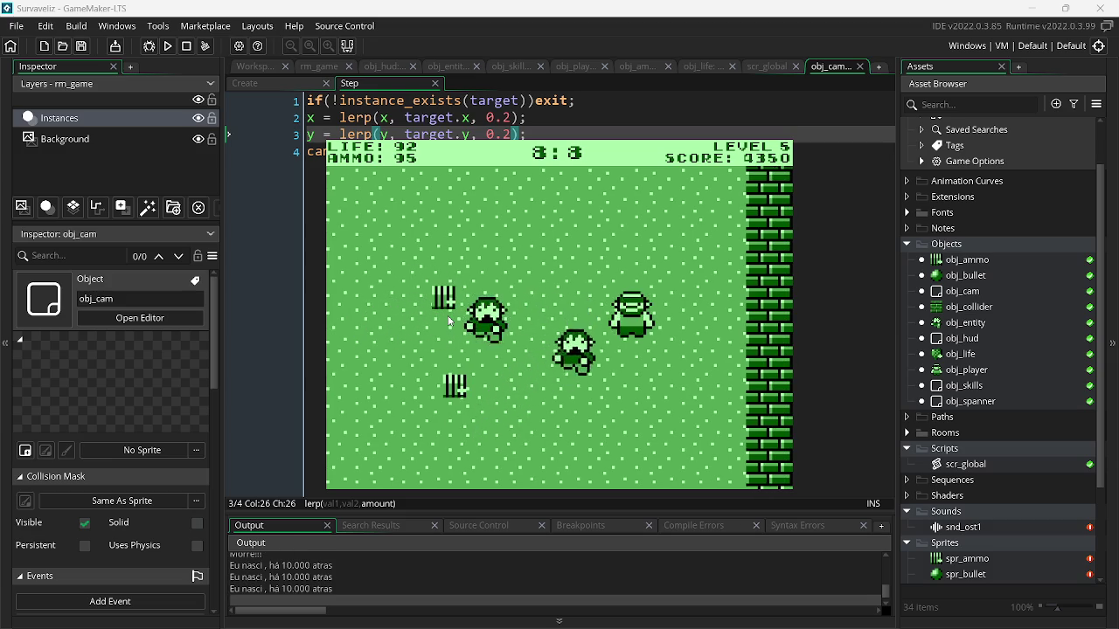
left_click(449, 321)
left_click(449, 321)
left_click(449, 321)
left_click(450, 321)
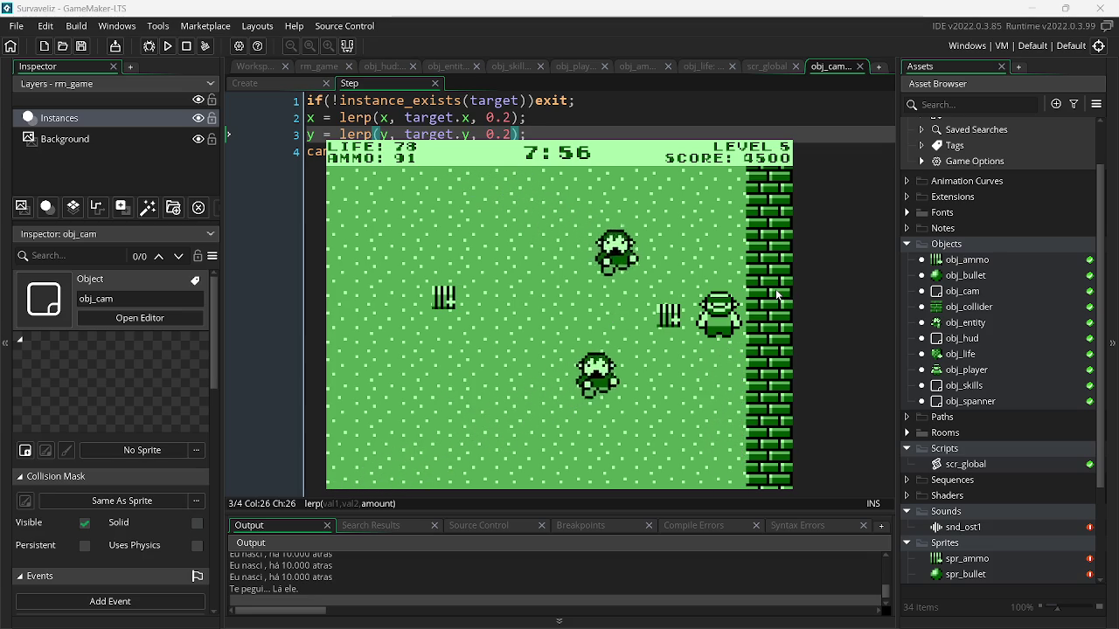
key("Escape")
Review scr_global's player XP and level variables, then show obj_life's Alarm 0 code
left_click(758, 70)
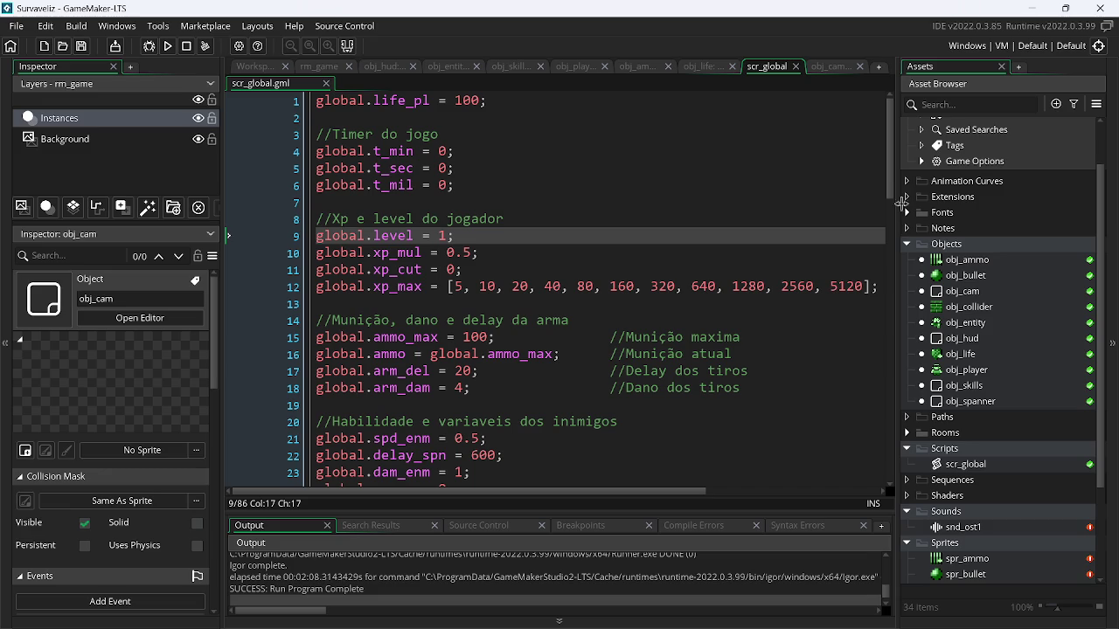
left_click(795, 224)
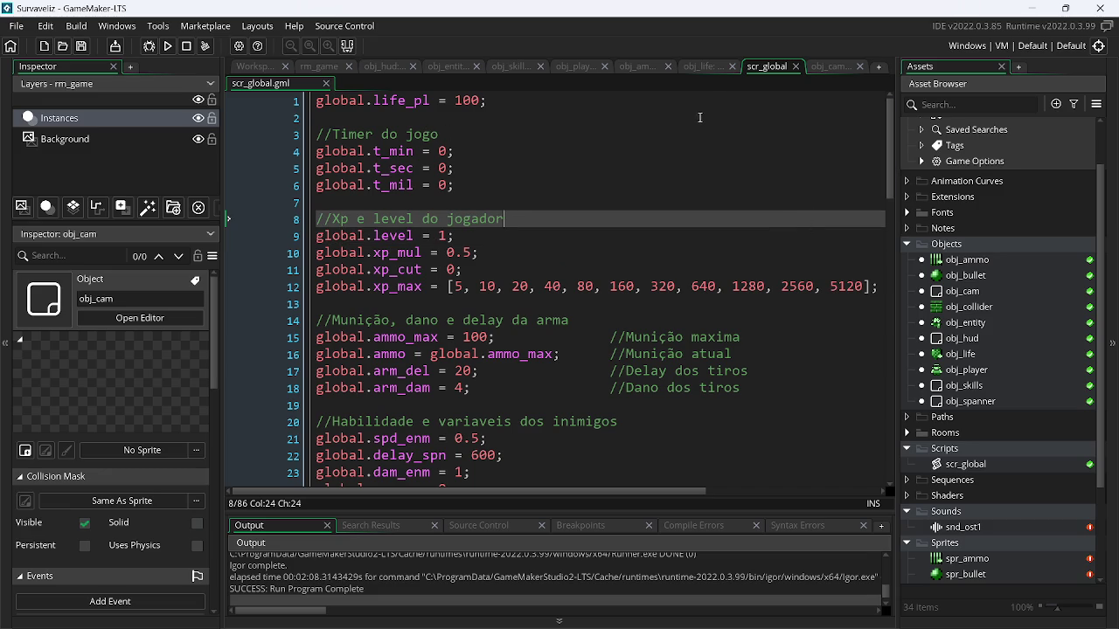
left_click(703, 68)
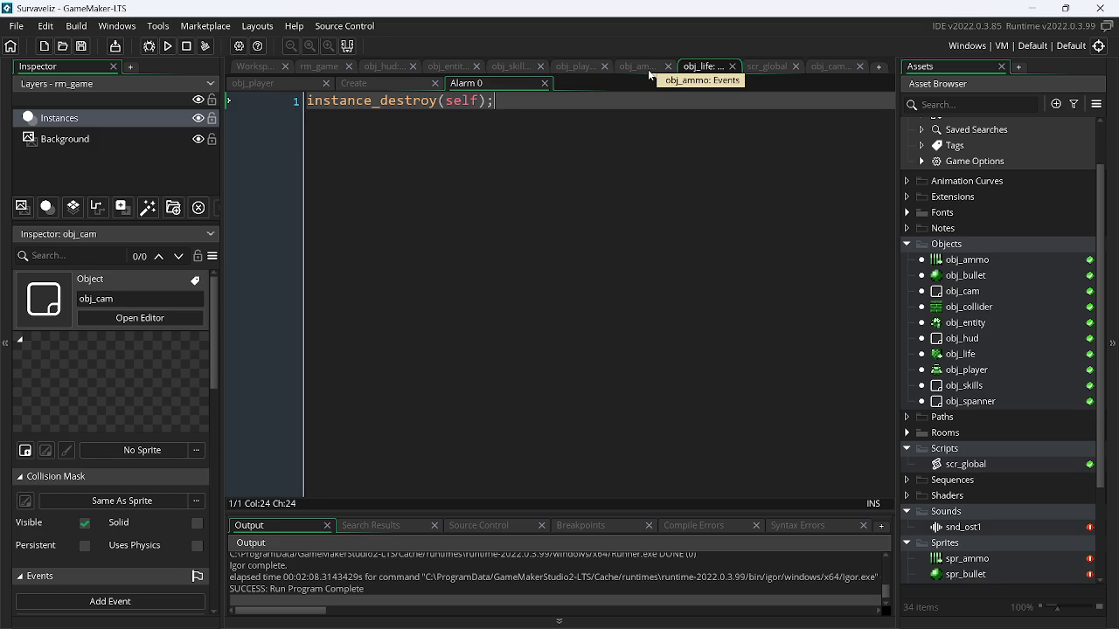
In the rm_game room, rename the Instances layer to player
left_click(318, 68)
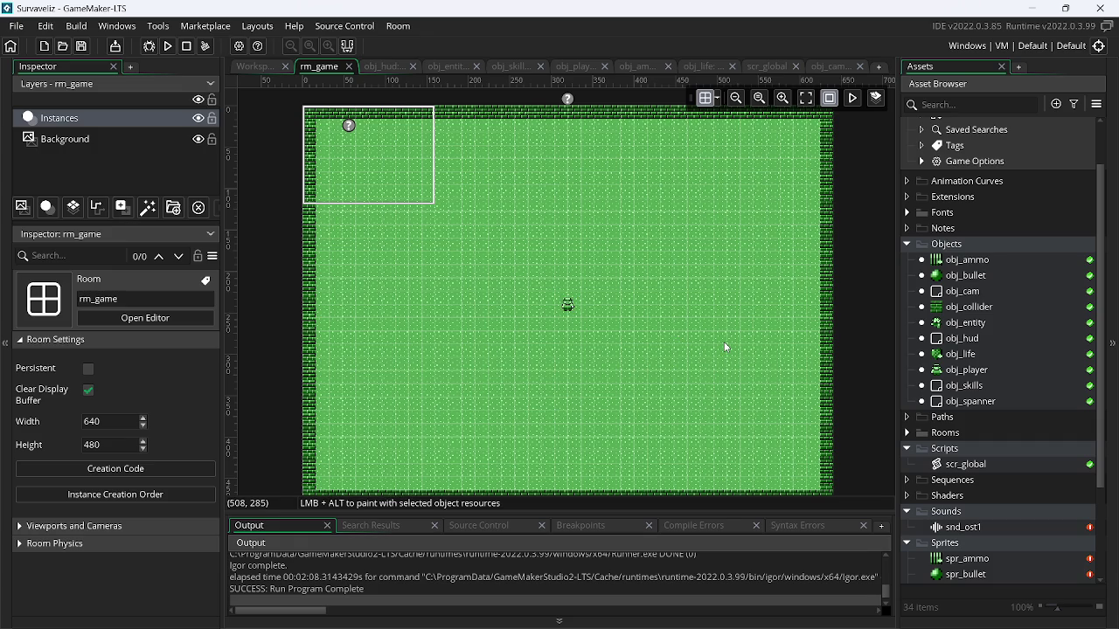
scroll(839, 328, "down", 3)
scroll(836, 367, "up", 4)
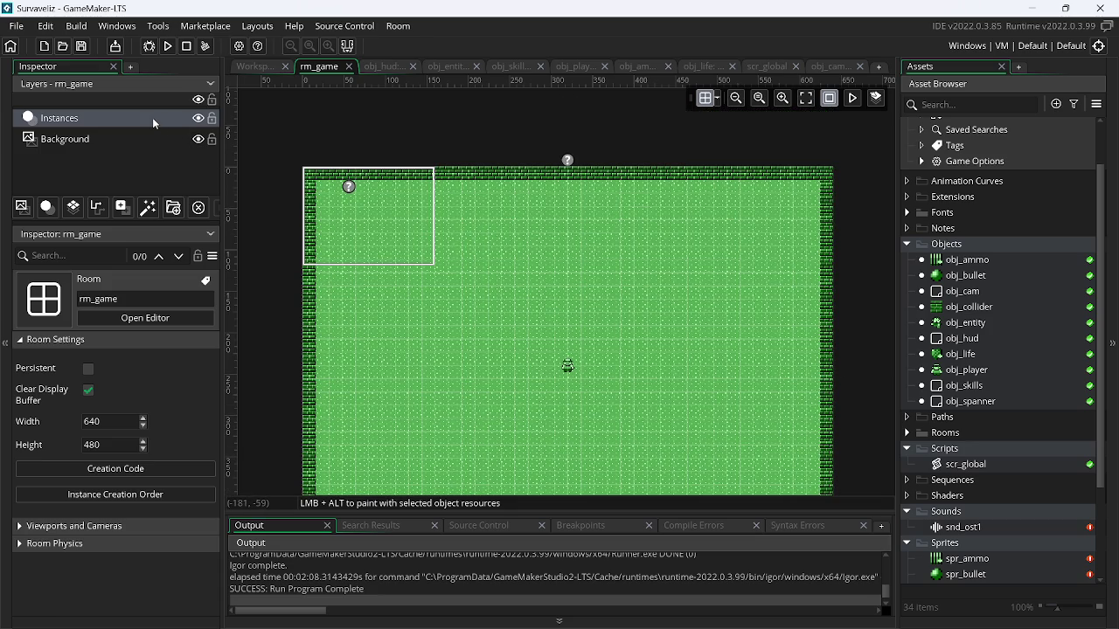
left_click(133, 127)
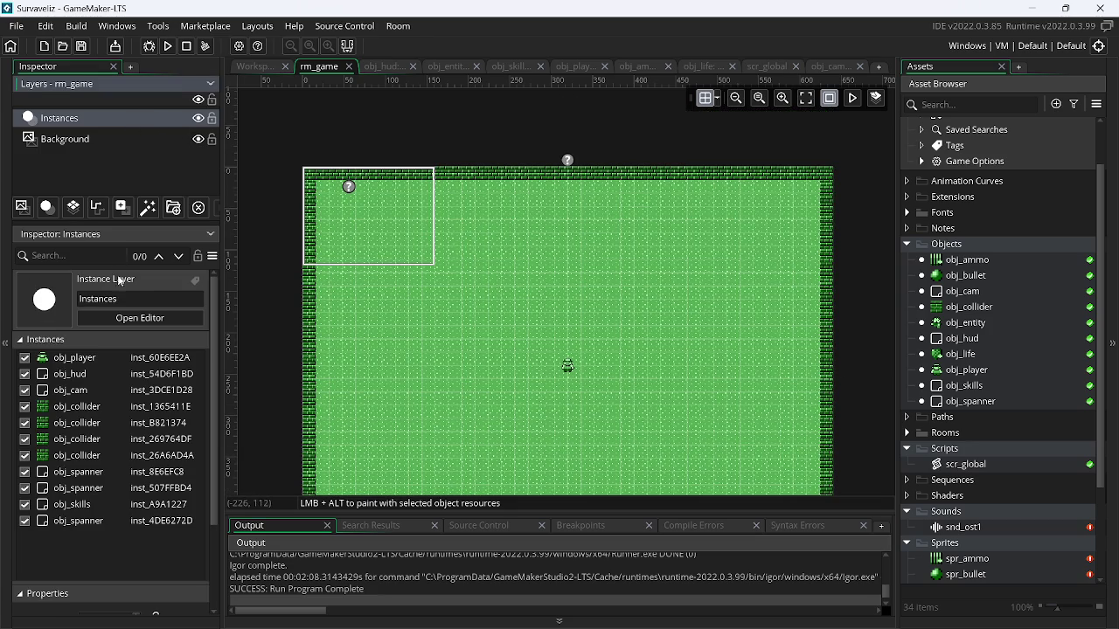
left_click(136, 297)
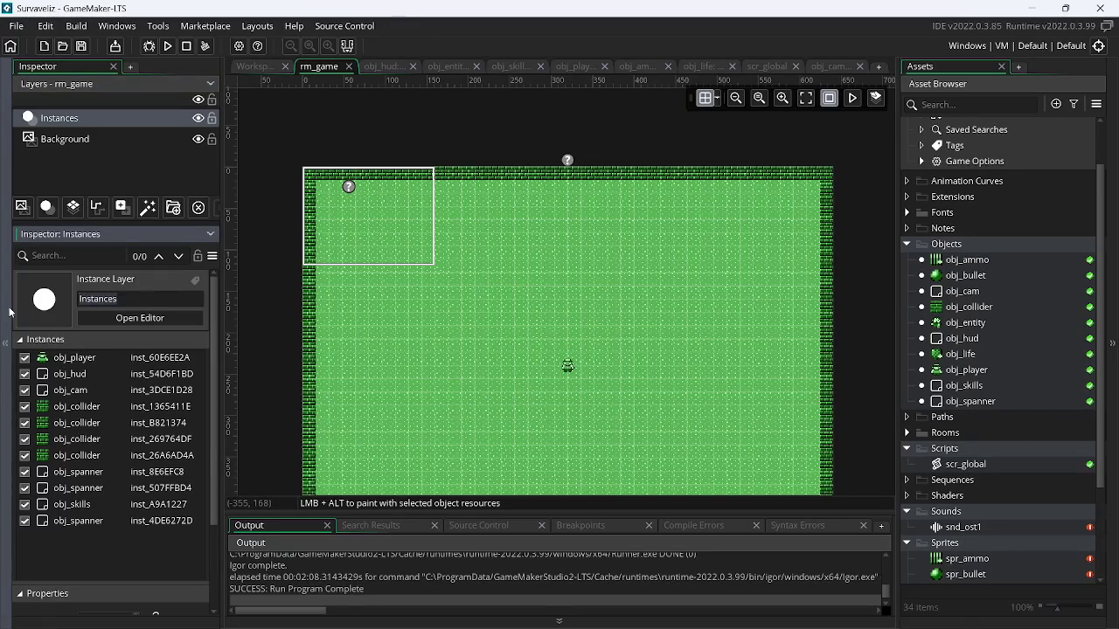
type("player")
key("Return")
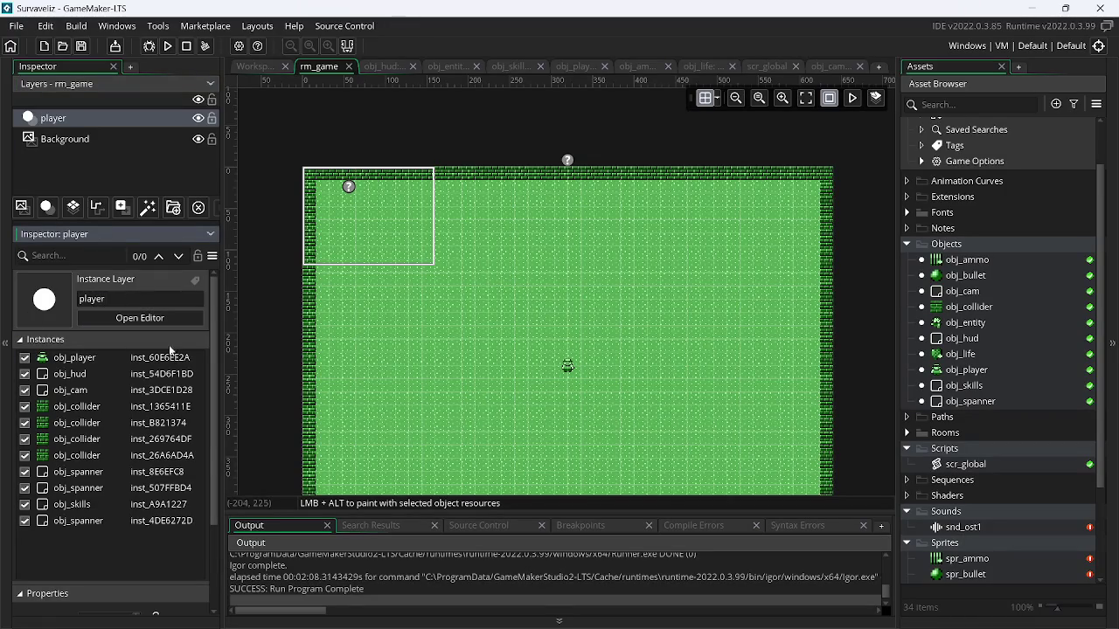
Delete the obj_hud, obj_cam, obj_skills, obj_spanner and collider instances, leaving only obj_player
left_click(88, 375)
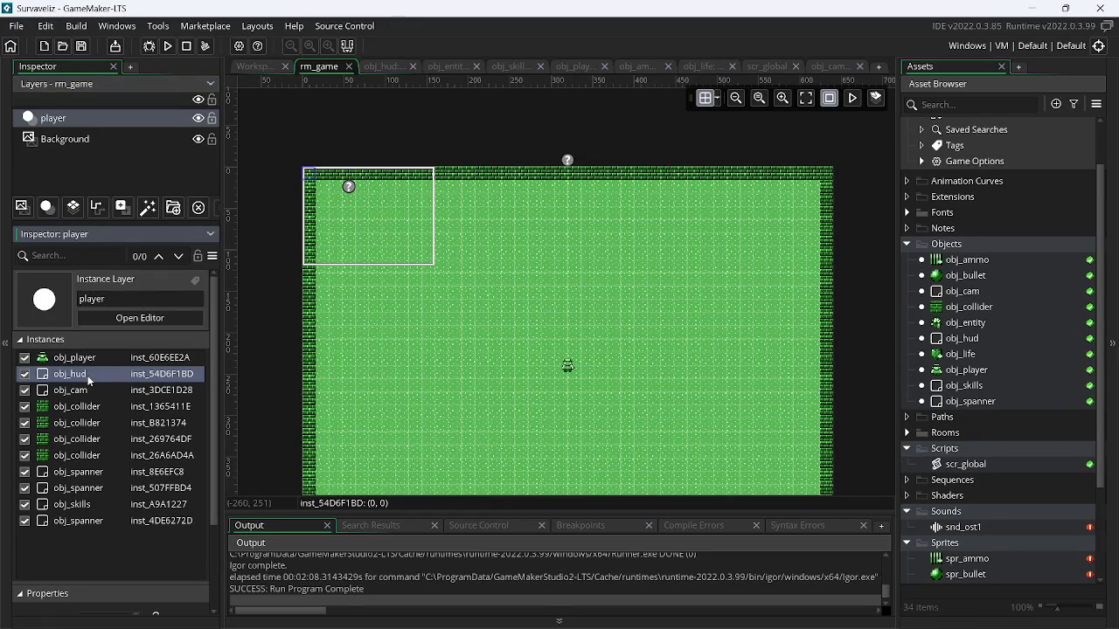
key("Delete")
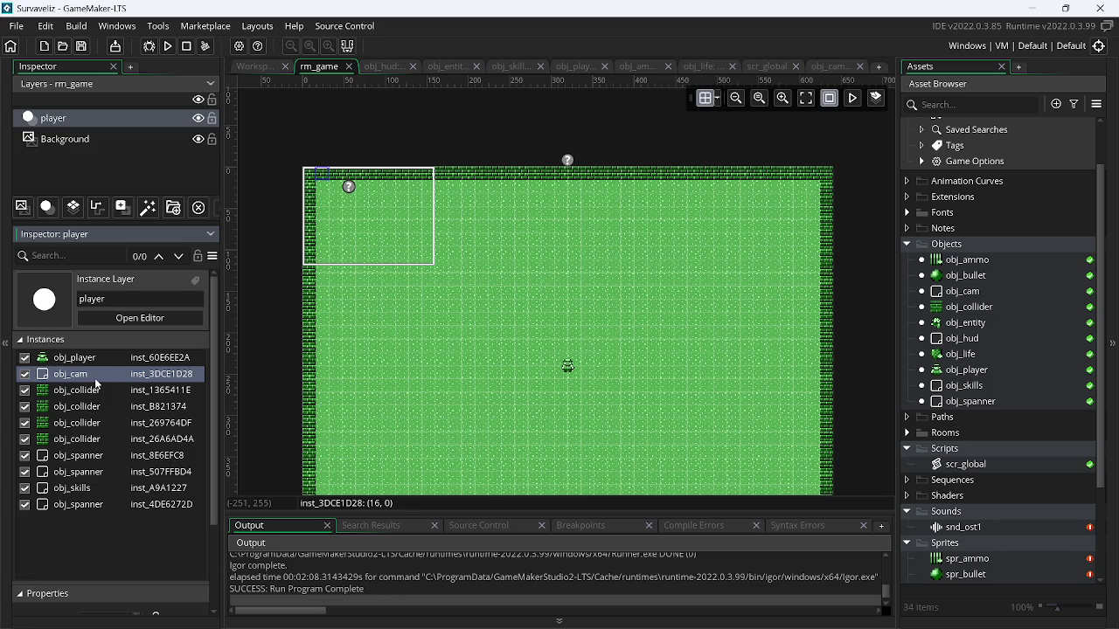
key("Delete")
left_click(110, 472)
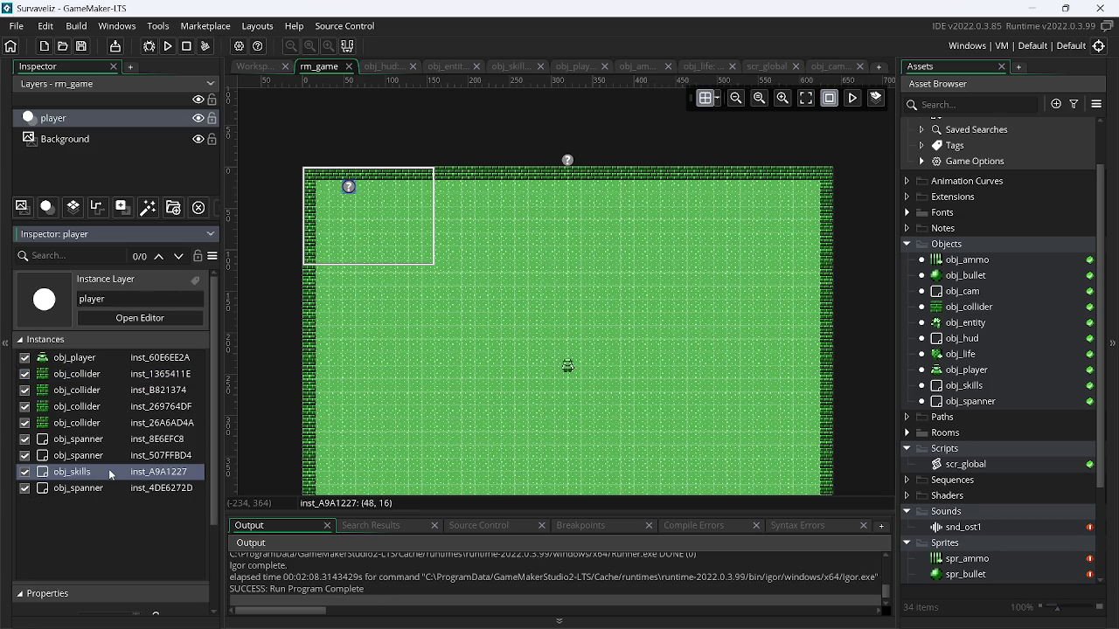
key("Delete")
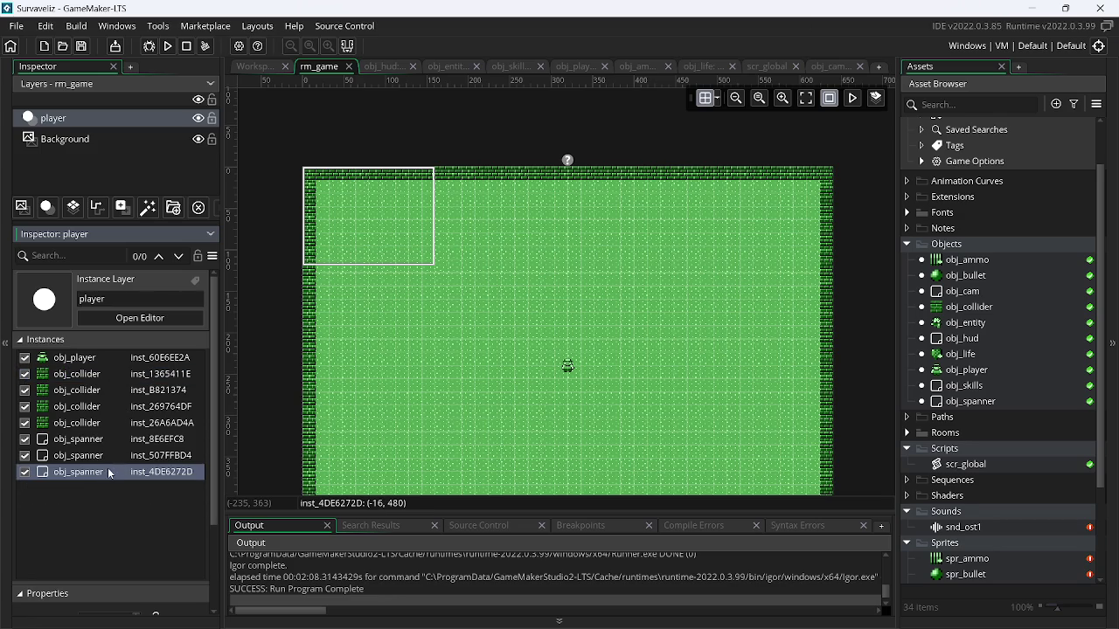
key("Delete")
key("Delete")
key("Delete")
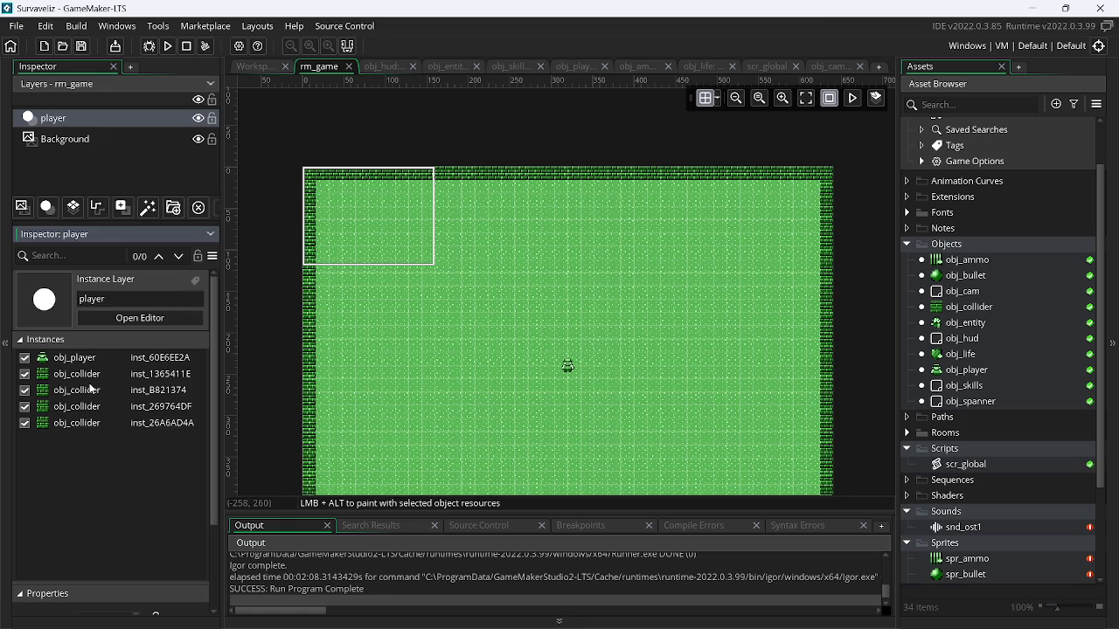
left_click(88, 381)
key("Delete")
key("Delete")
double_click(89, 382)
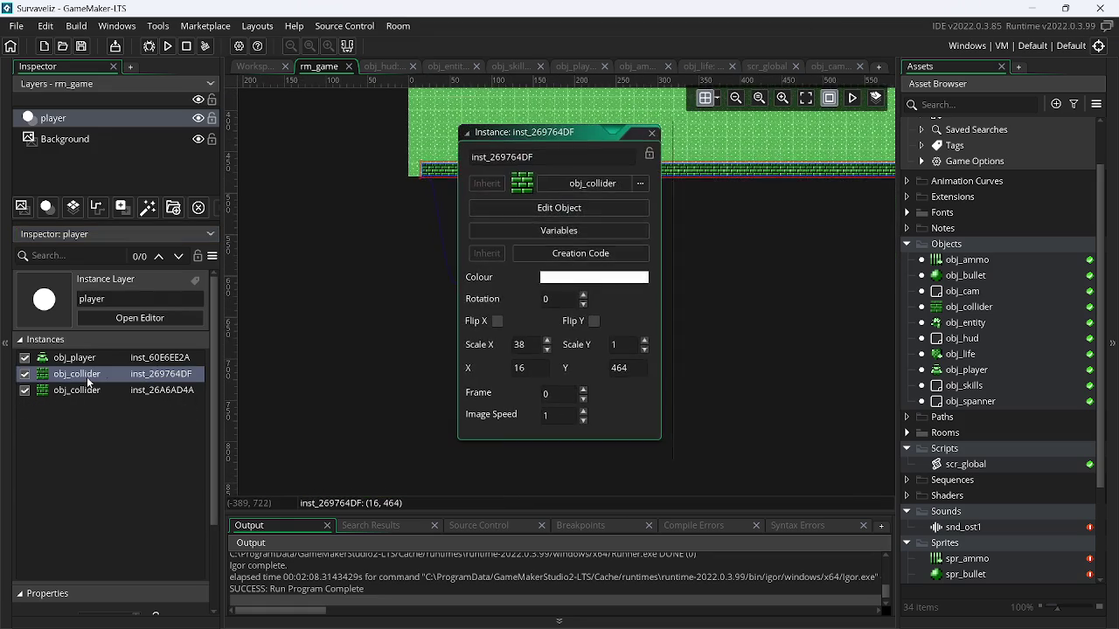
left_click(653, 134)
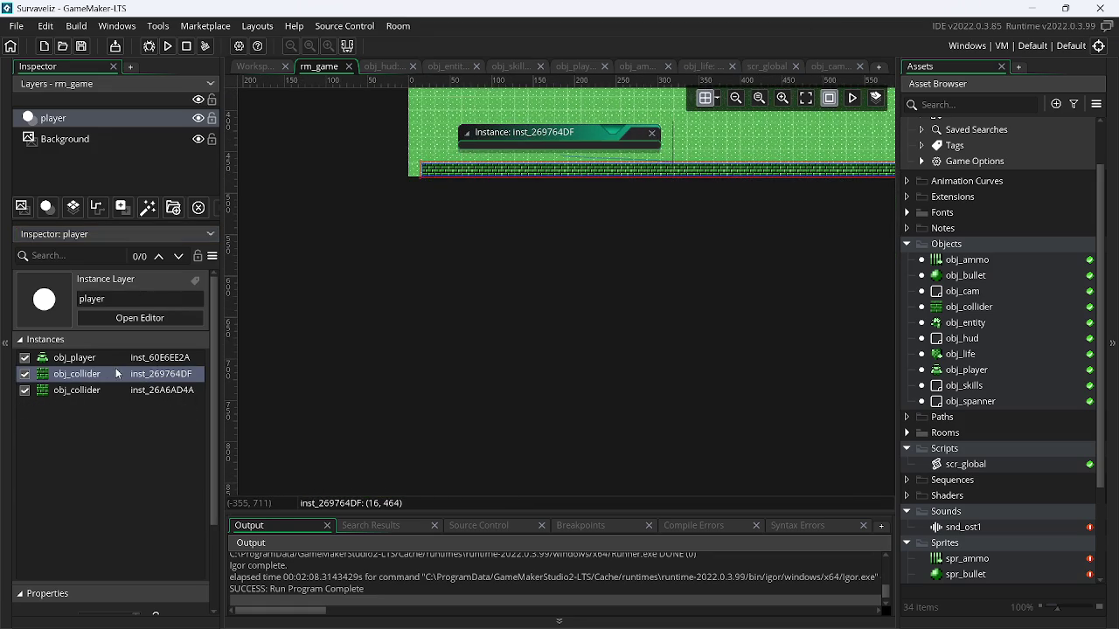
left_click(115, 375)
key("Delete")
key("Delete")
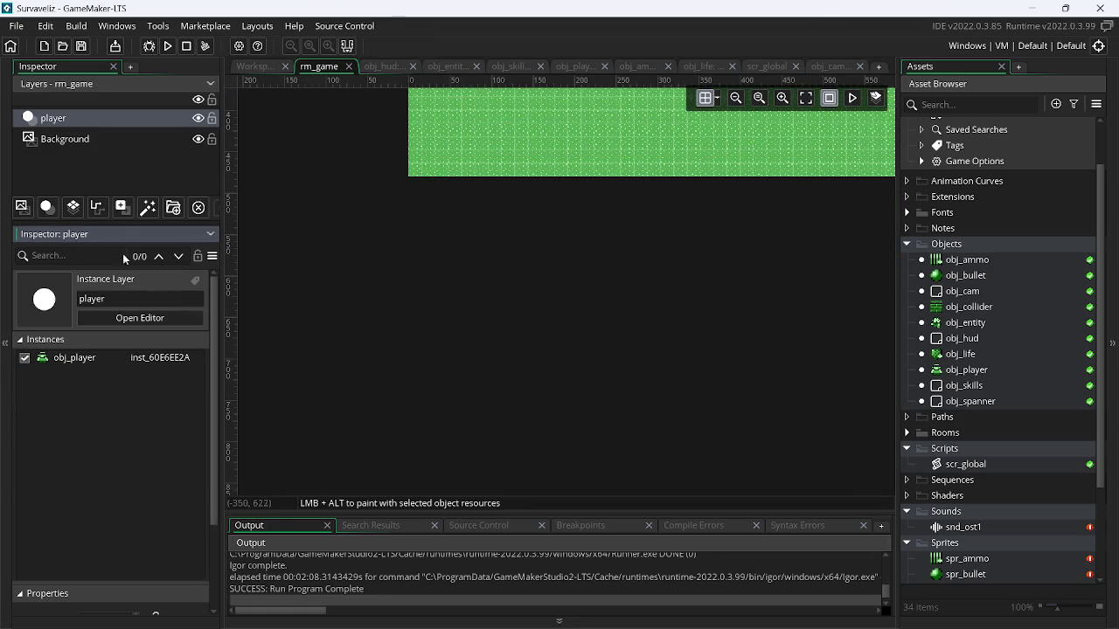
key("Down")
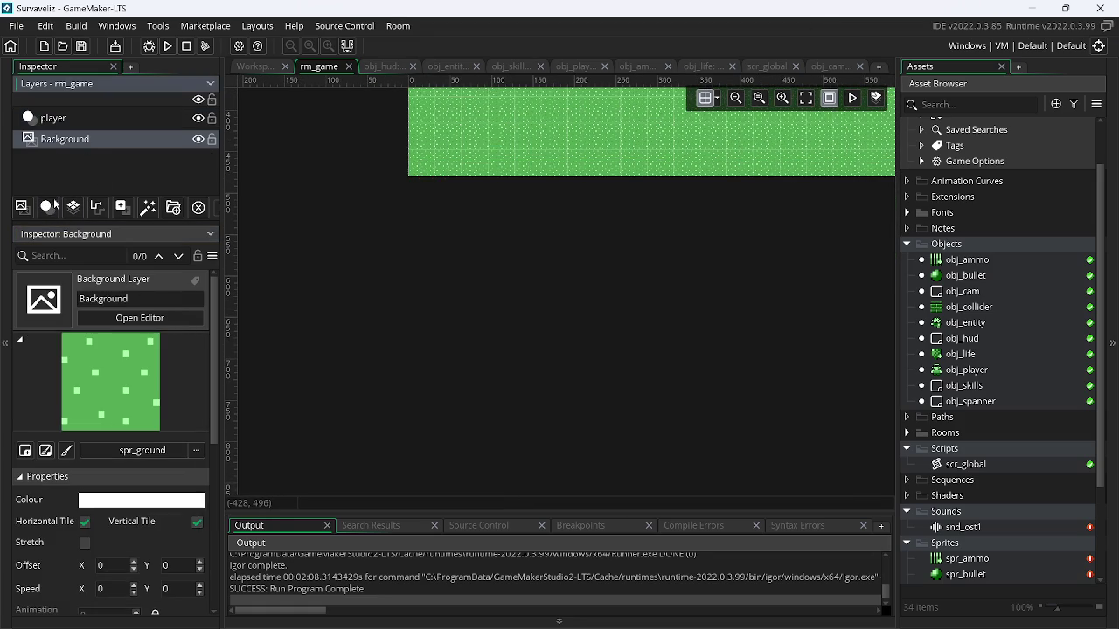
Add a new instance layer named collider to rm_game
left_click(47, 207)
left_click(117, 296)
type("co")
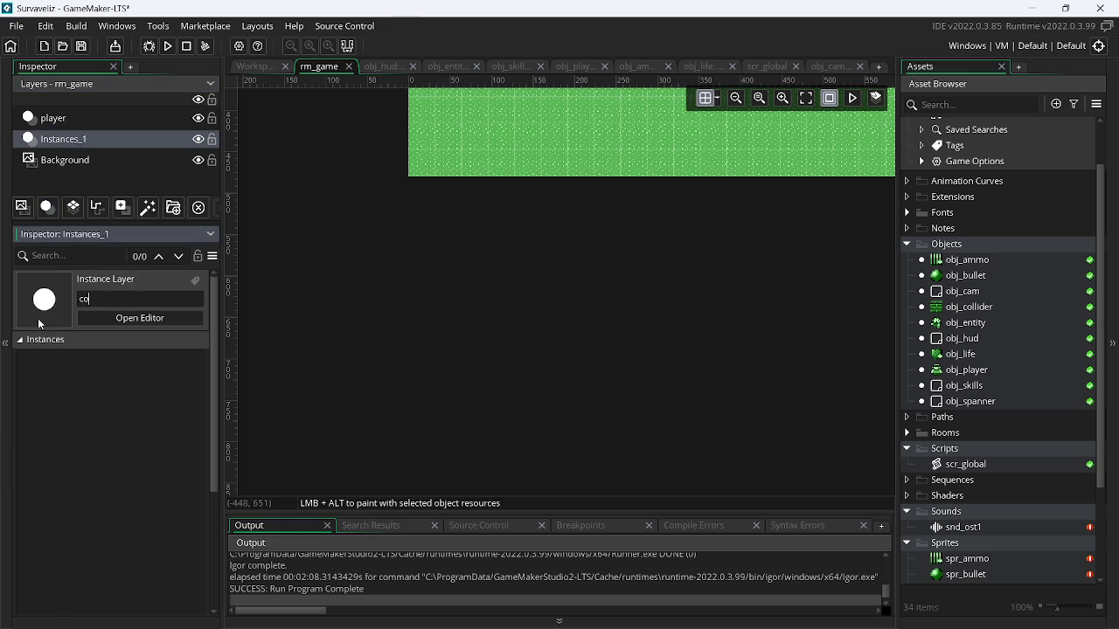
type("llider")
key("Return")
Add another instance layer named zumbis above the collider layer
scroll(982, 426, "up", 1)
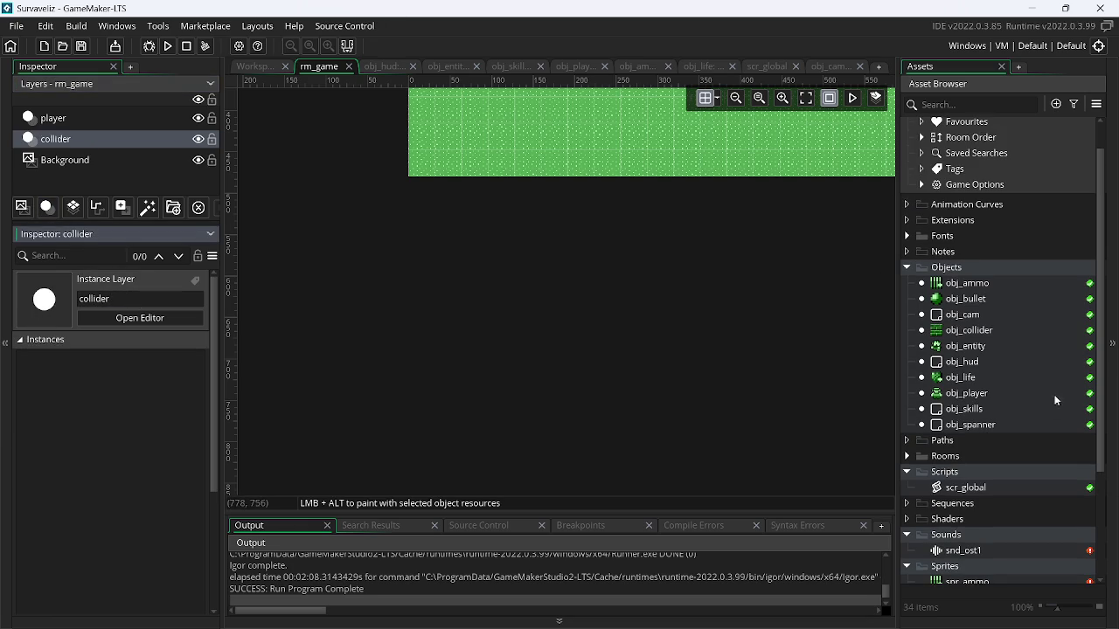
left_click(48, 208)
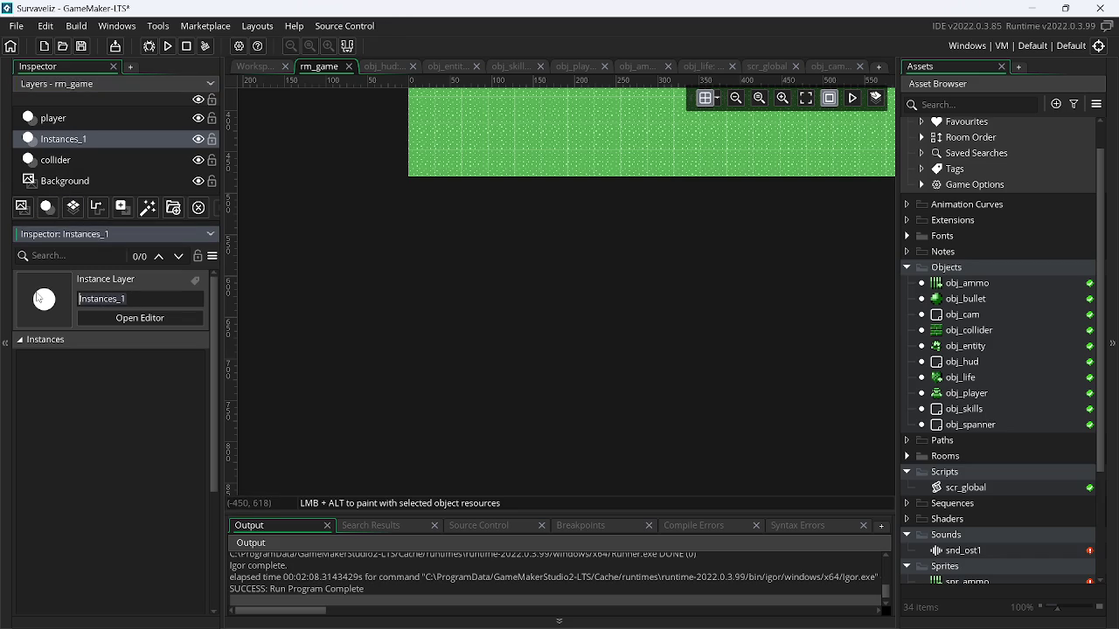
type("zumb")
key("Return")
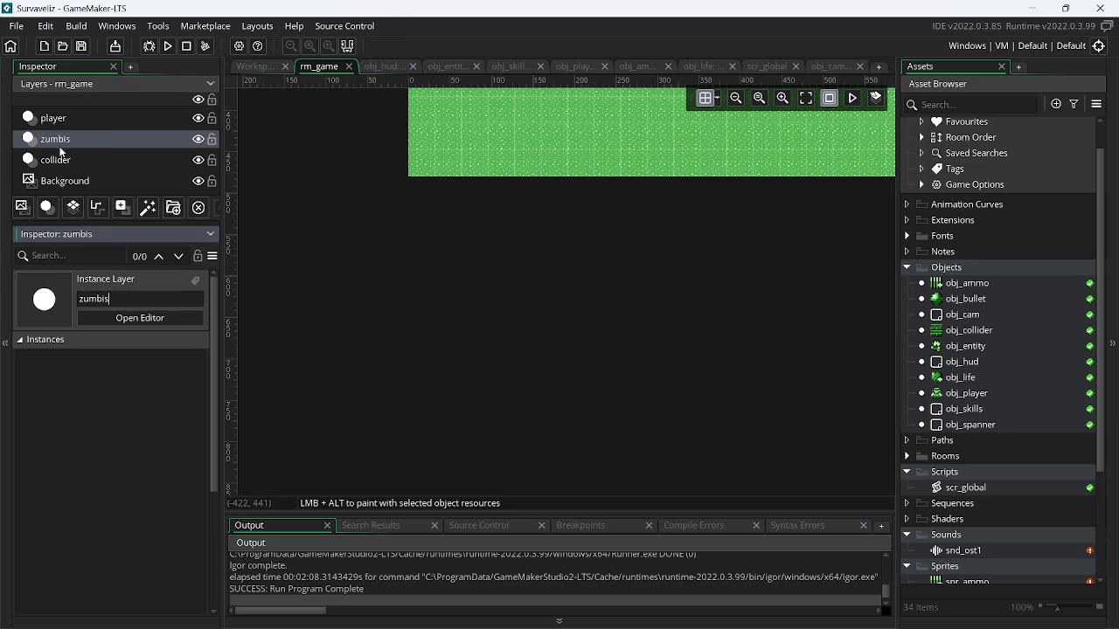
left_click(63, 159)
left_click(70, 141)
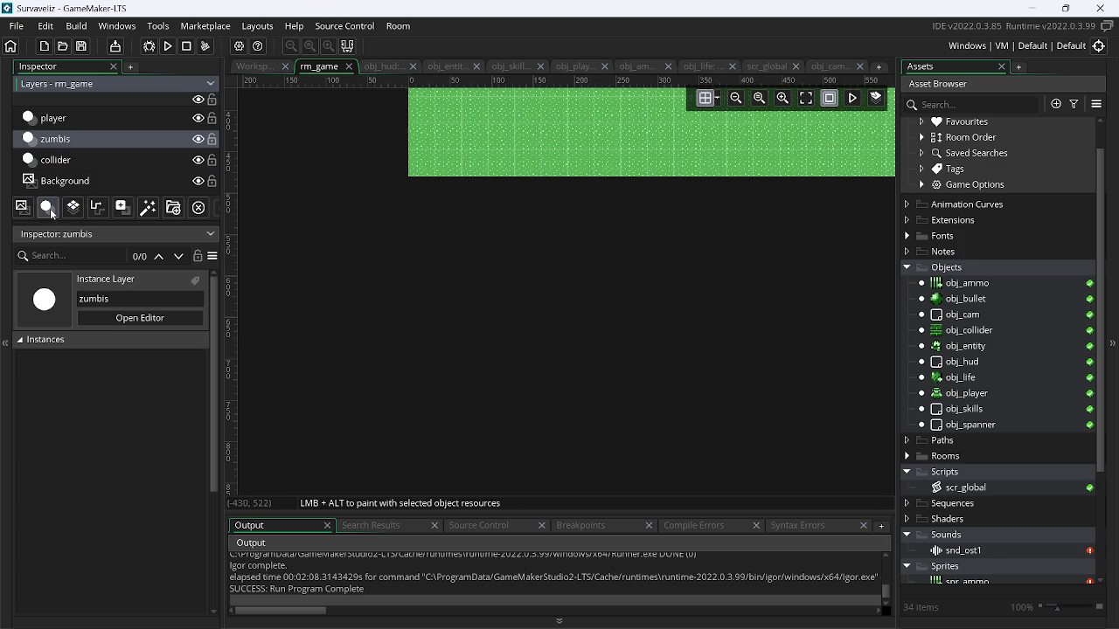
Add a third instance layer named objects
left_click(48, 209)
left_click(80, 302)
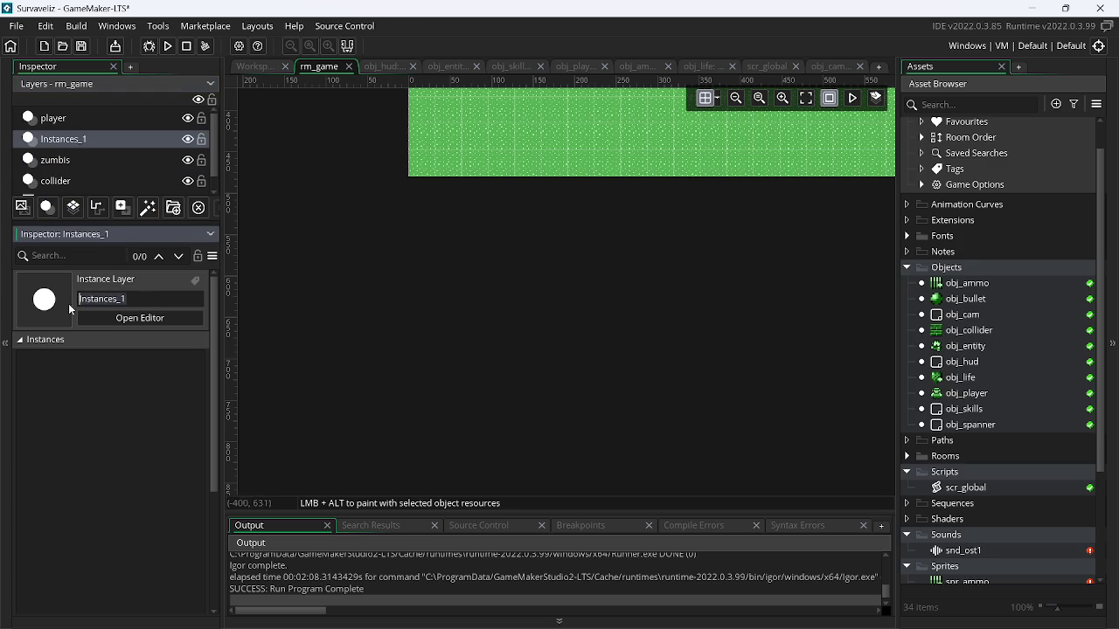
type("objects")
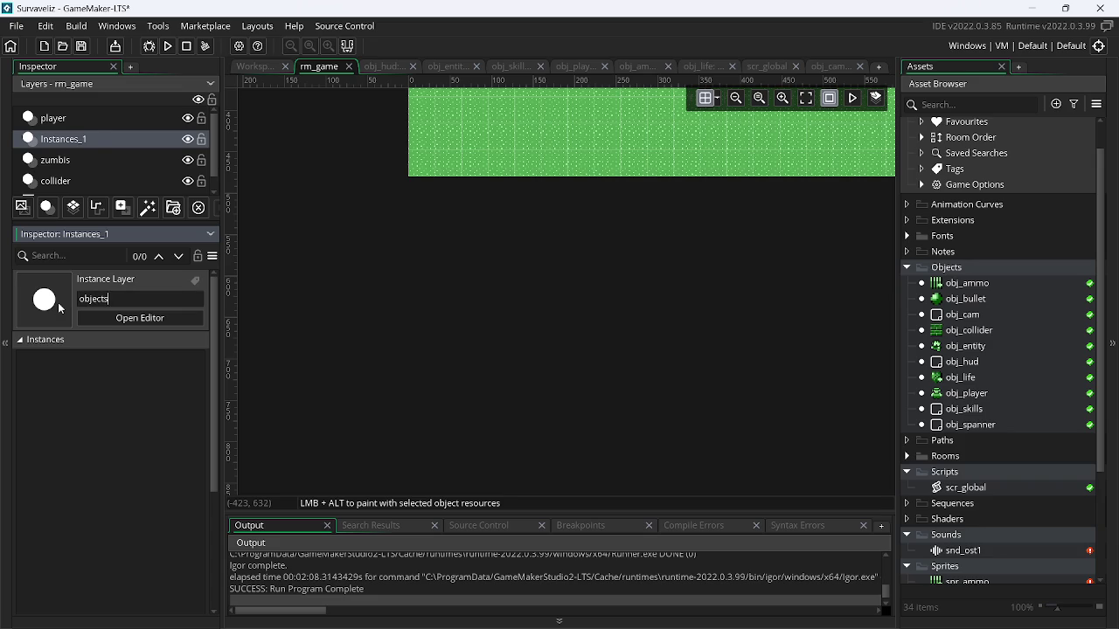
key("Return")
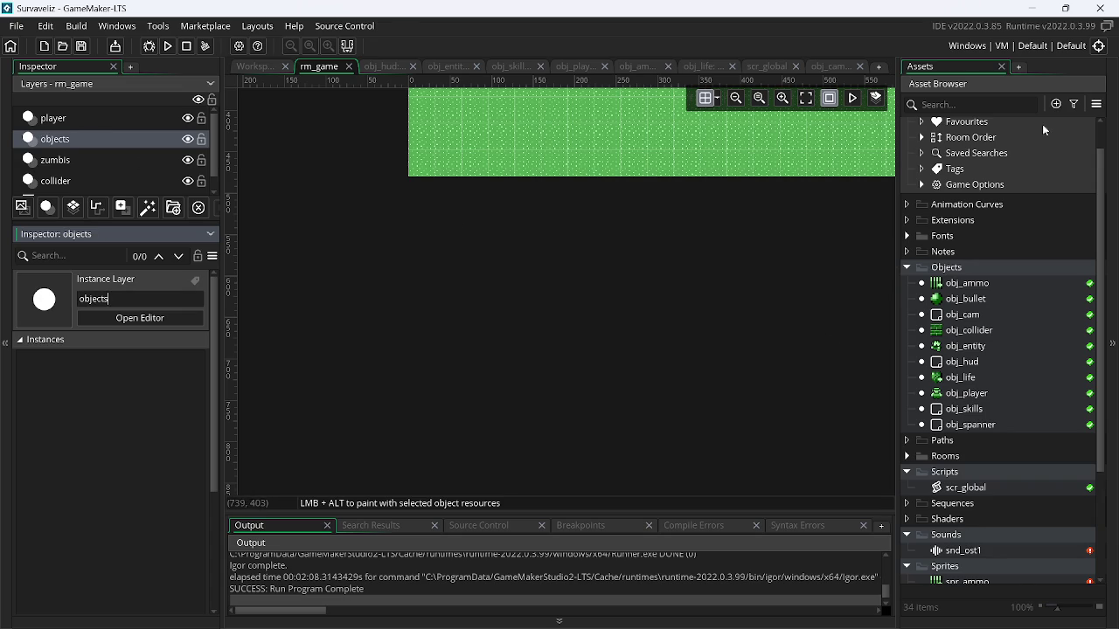
left_click(1112, 192)
left_click(1106, 182)
scroll(1096, 207, "up", 1)
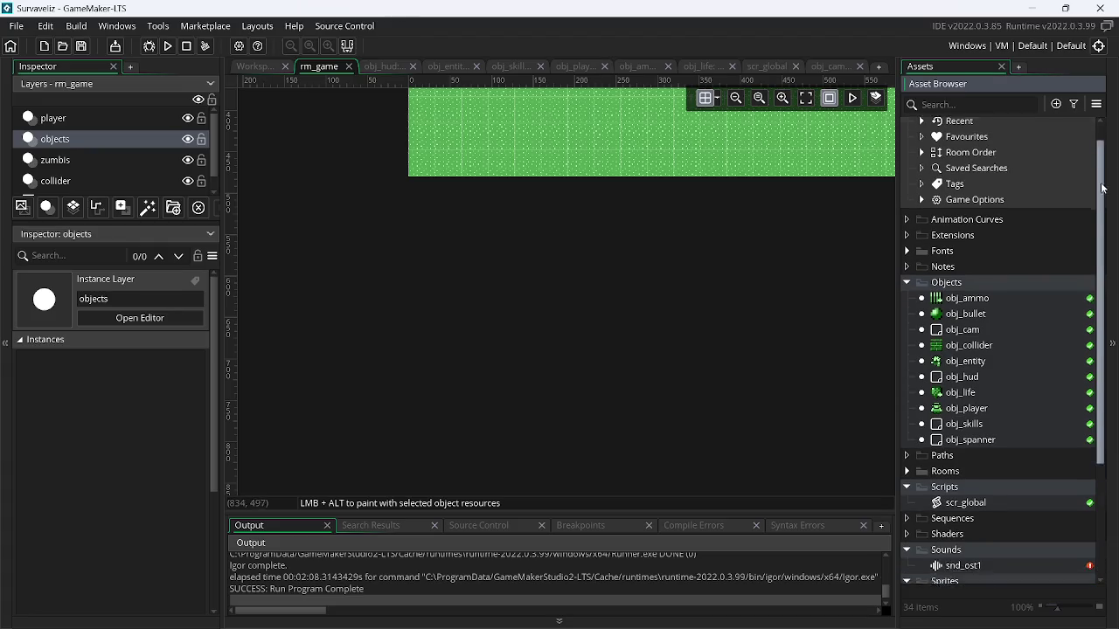
scroll(583, 210, "up", 5)
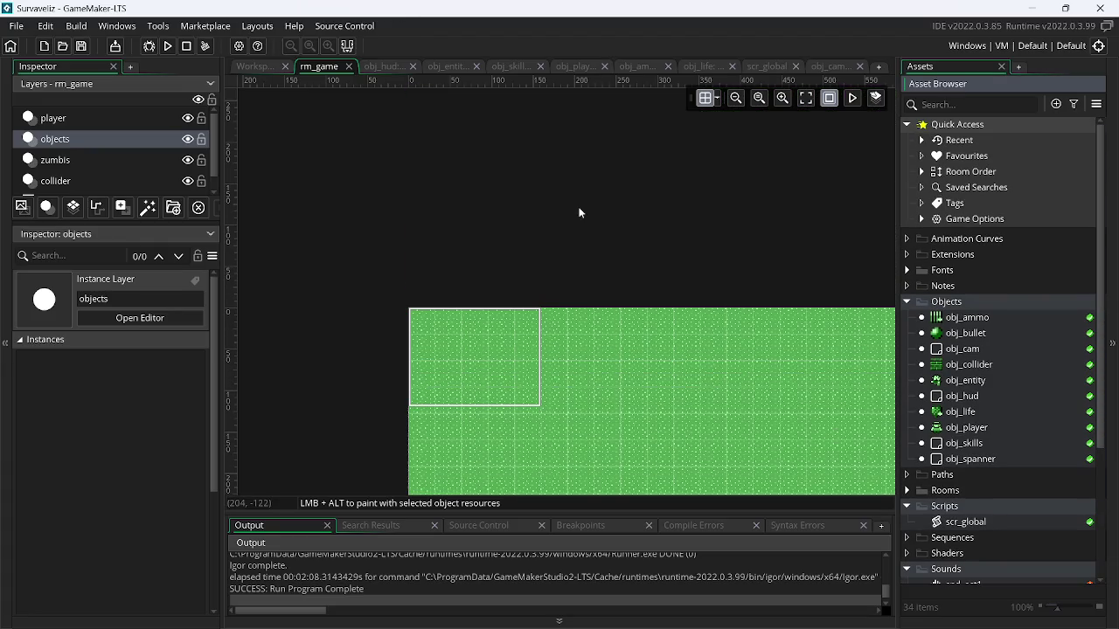
Place an obj_skills instance at the room's top-left corner (0,0)
mouse_move(981, 349)
left_mouse_down()
mouse_move(418, 334)
mouse_move(495, 287)
left_mouse_up()
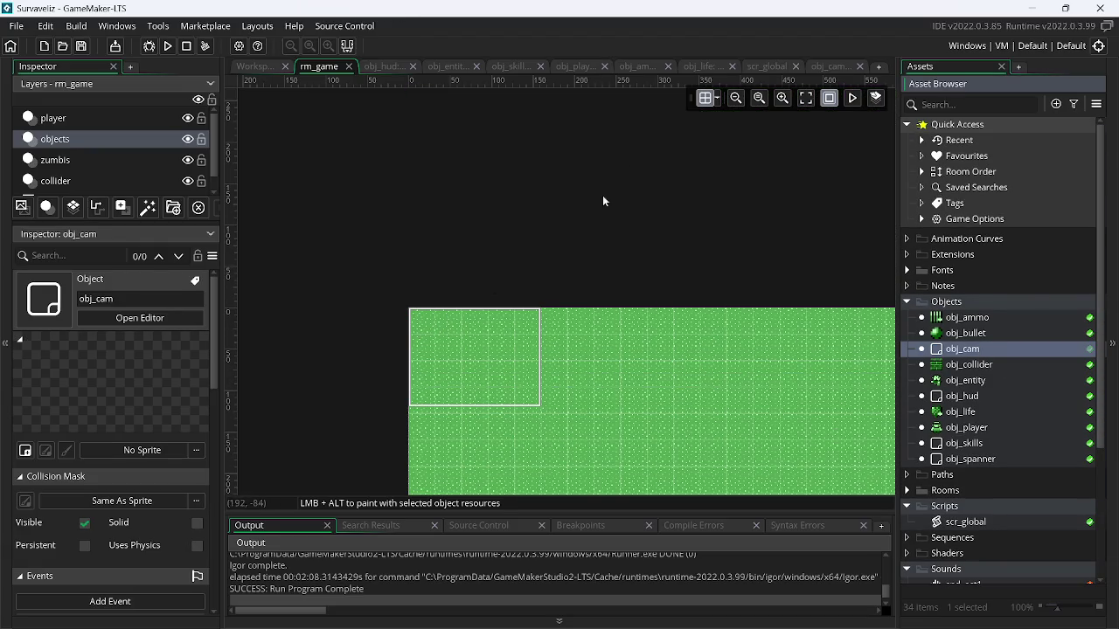
left_click(715, 98)
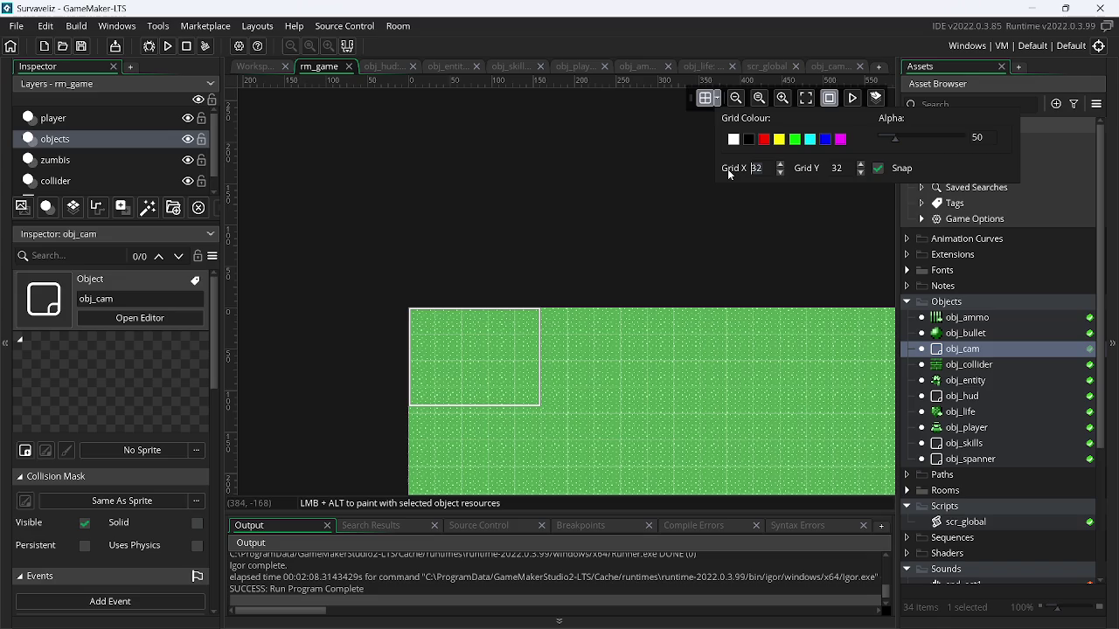
left_click(417, 318)
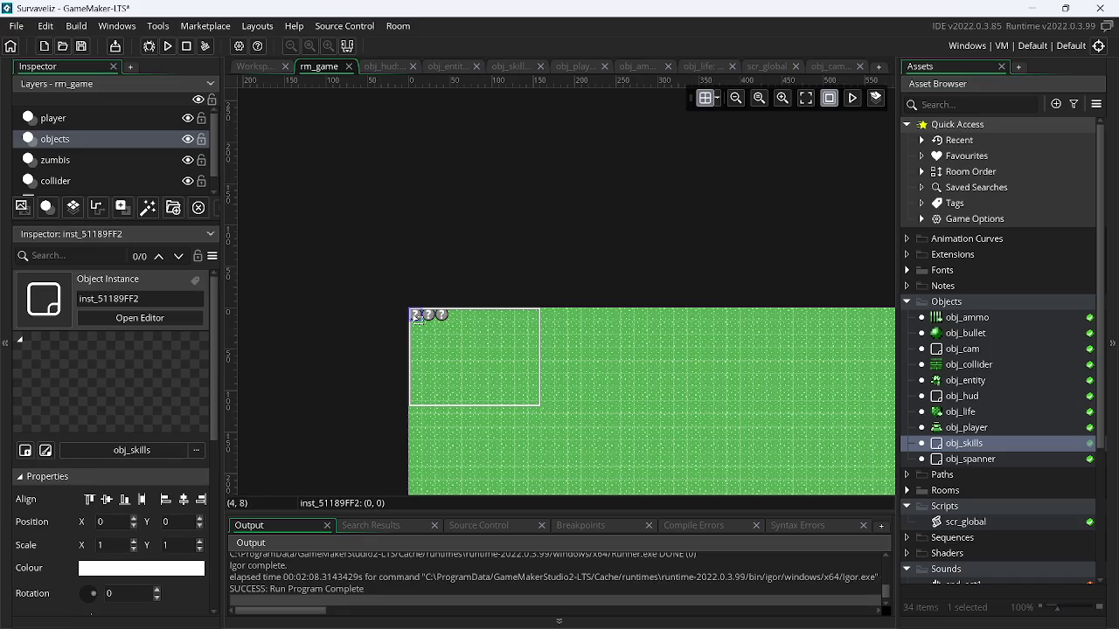
On the zumbis layer, add an obj_spanner instance just above the room's top edge
left_click(202, 140)
left_click(87, 160)
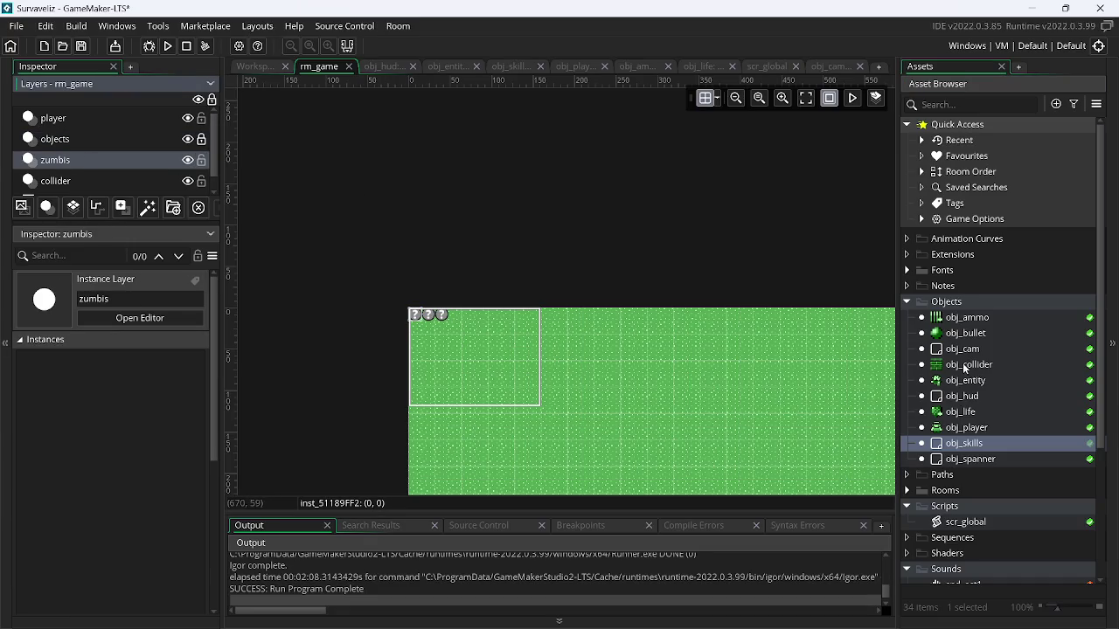
left_click_drag(986, 459, 729, 288)
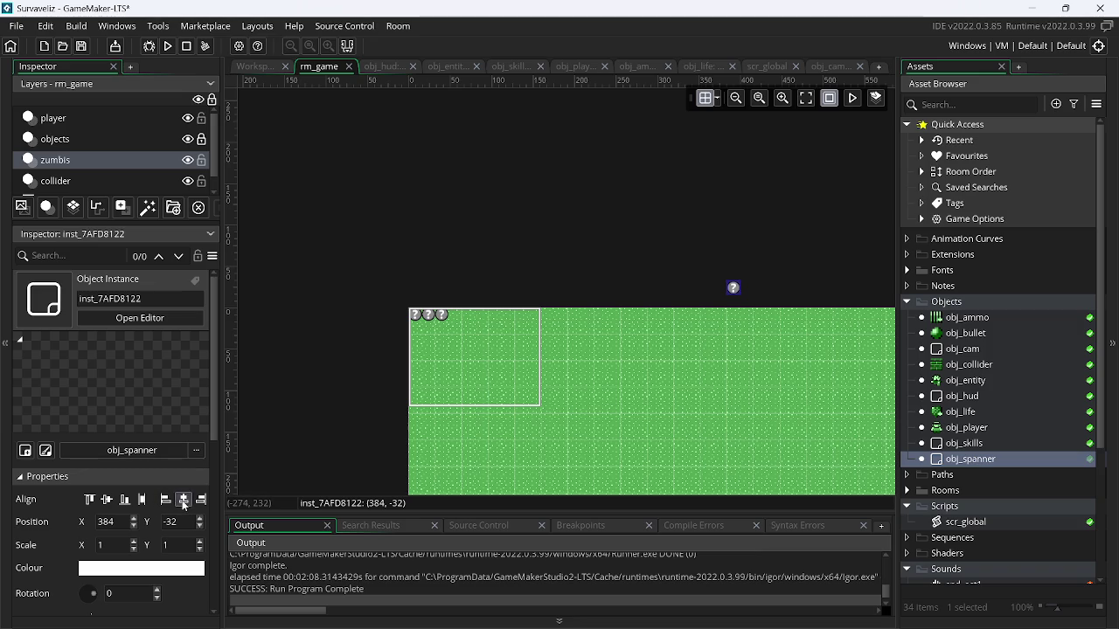
left_click(183, 500)
left_click_drag(680, 294, 683, 317)
key("Up")
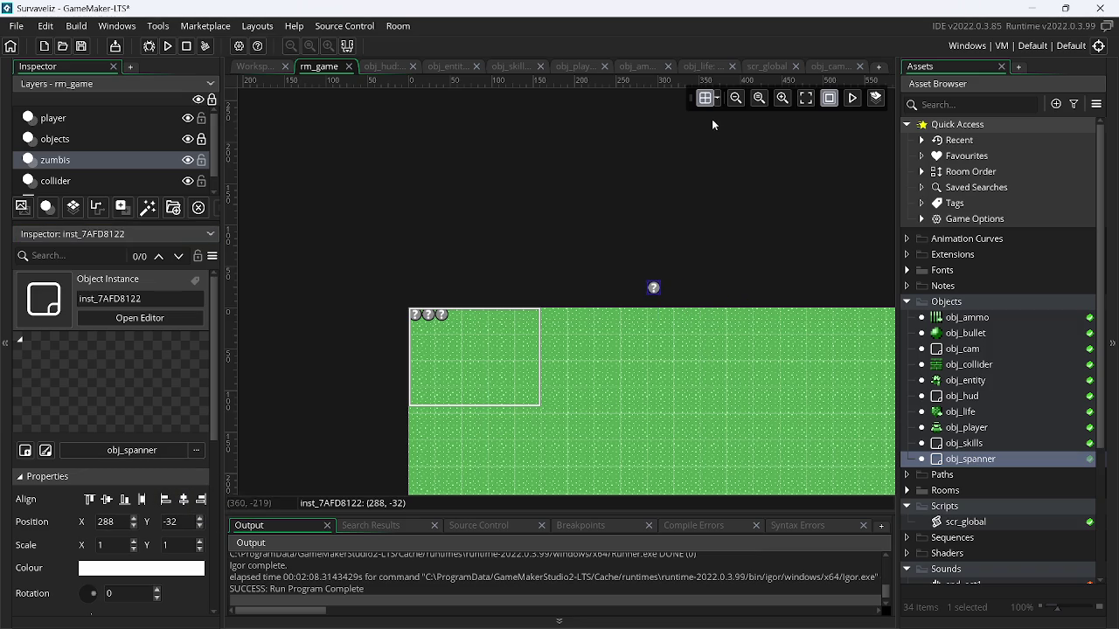
Set the room grid to 16x16 and position the top spawner at X 312
left_click(718, 99)
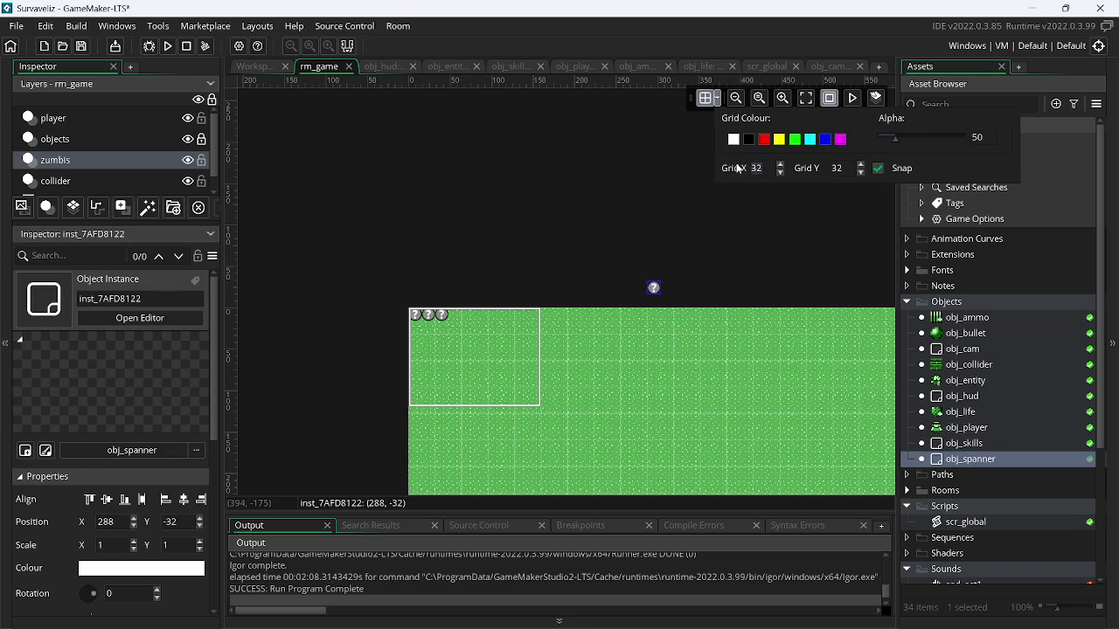
type("16")
key("Tab")
type("16")
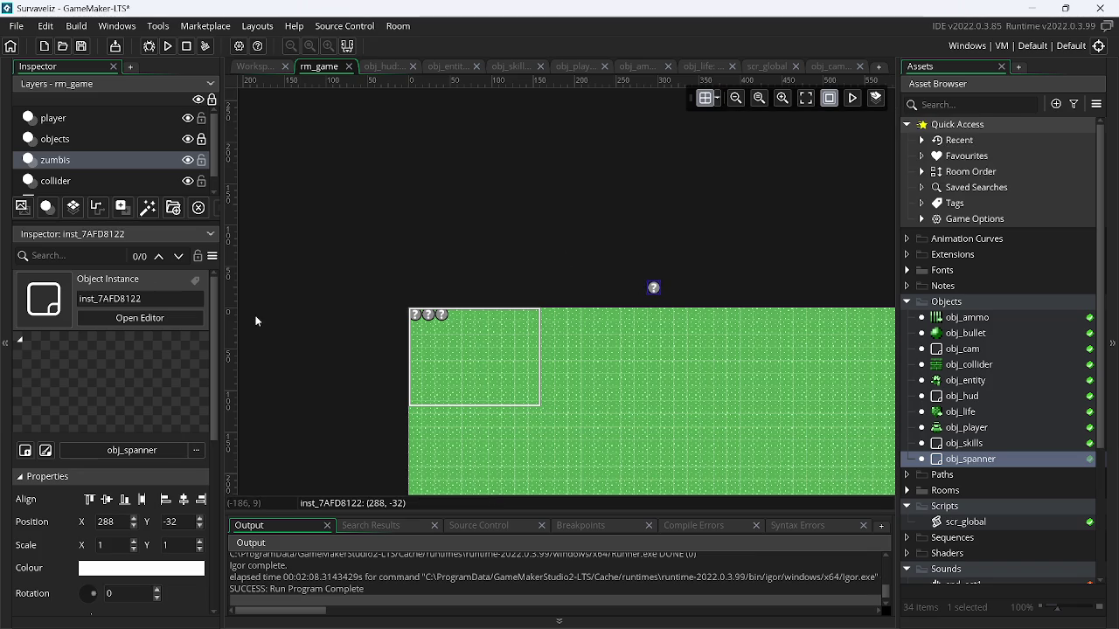
left_click(183, 499)
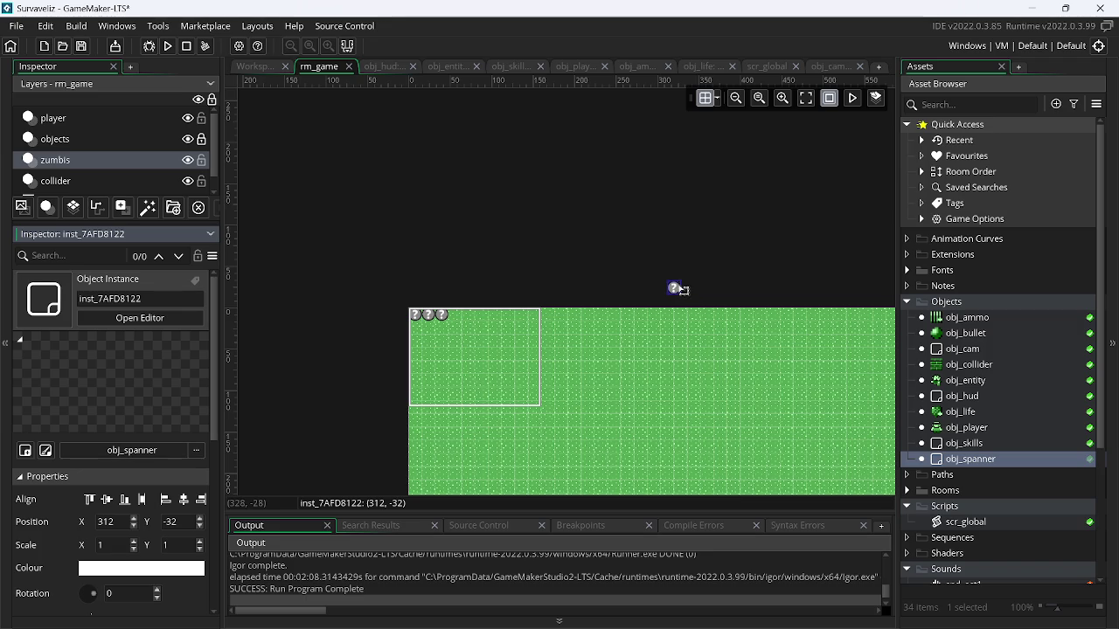
left_click_drag(679, 291, 683, 304)
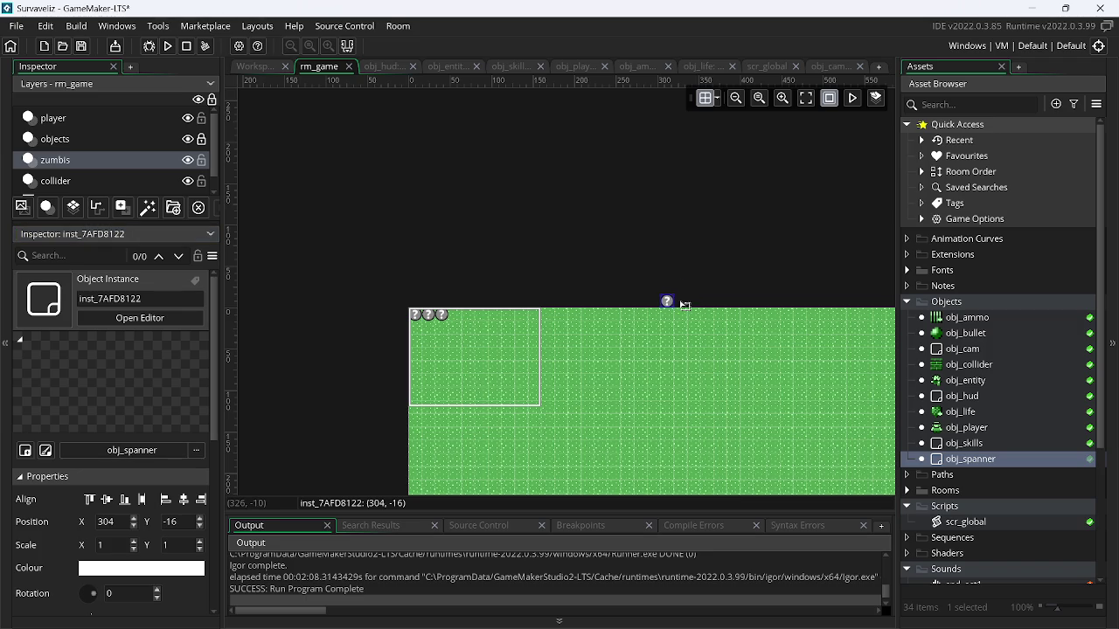
left_click(184, 500)
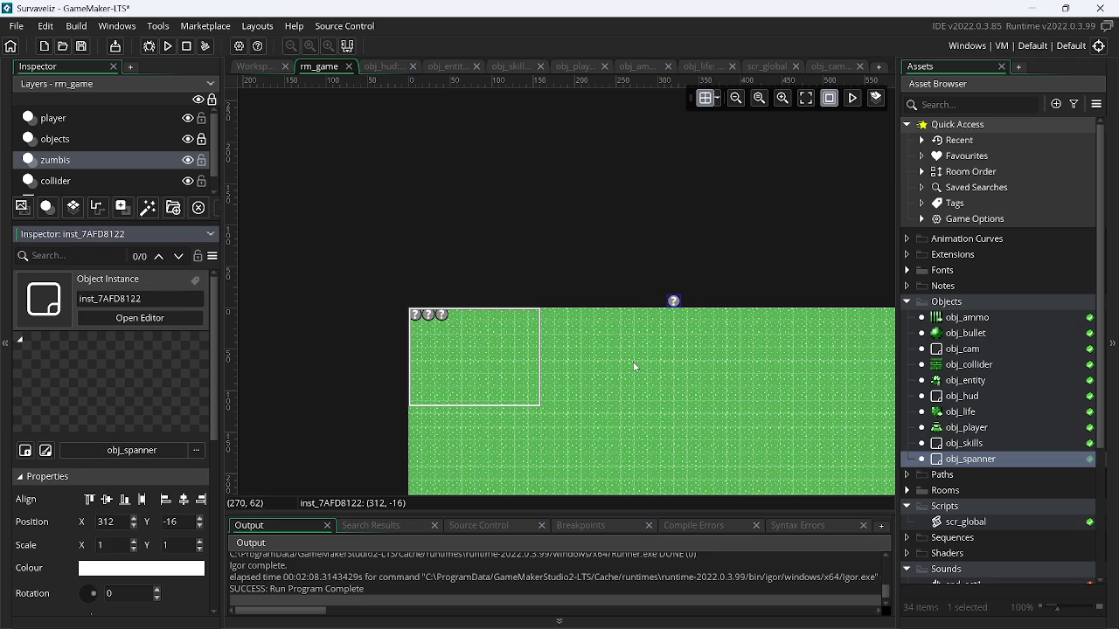
Move the bottom-left spawner to X -32 and place another spawner off the bottom-right corner
scroll(647, 274, "down", 5)
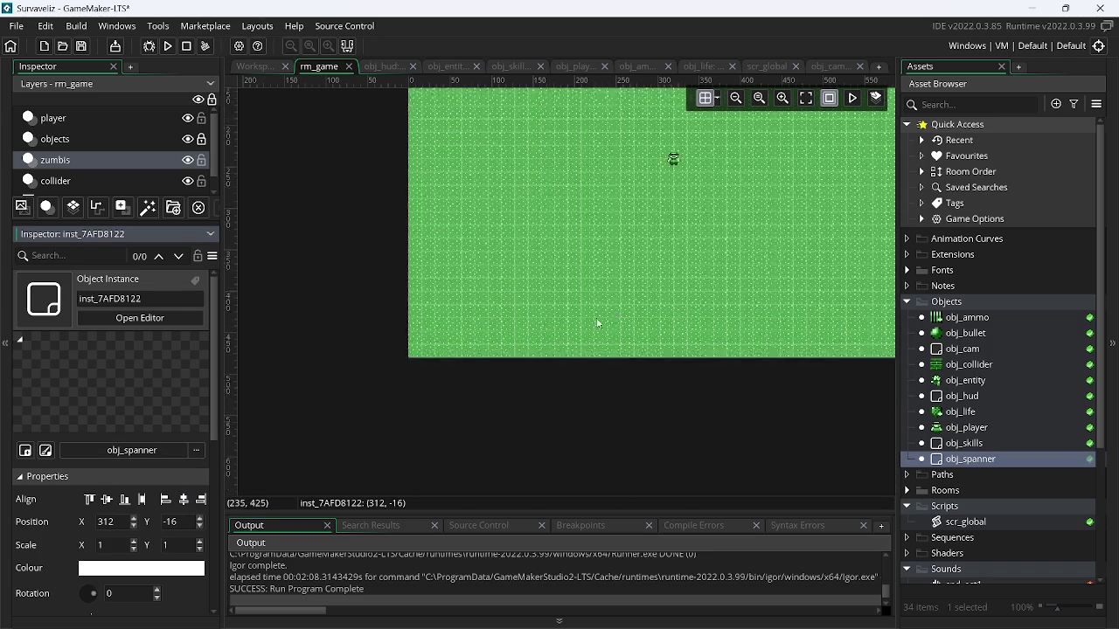
left_click(402, 244)
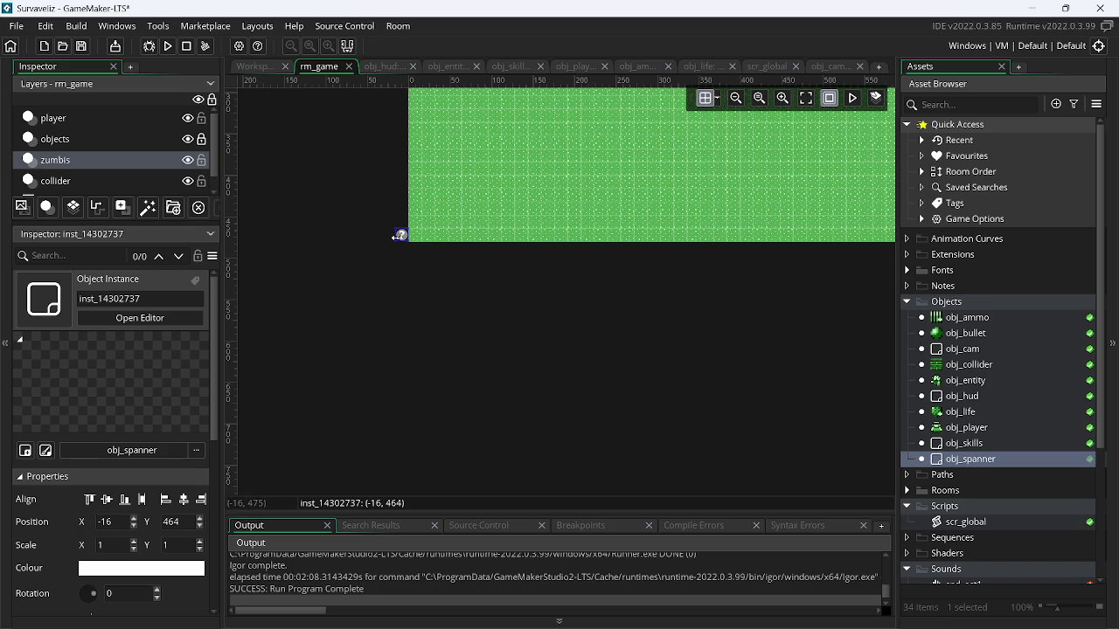
left_click_drag(410, 241, 394, 239)
scroll(310, 577, "up", 3)
scroll(309, 577, "down", 3)
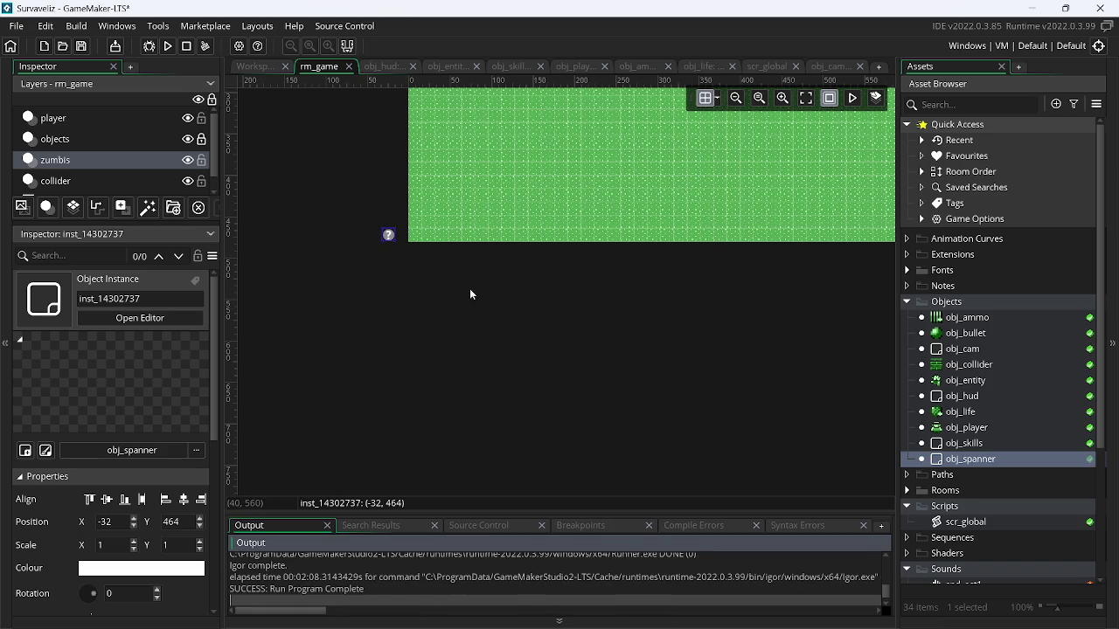
scroll(612, 275, "right", 3)
left_click(495, 234, "alt")
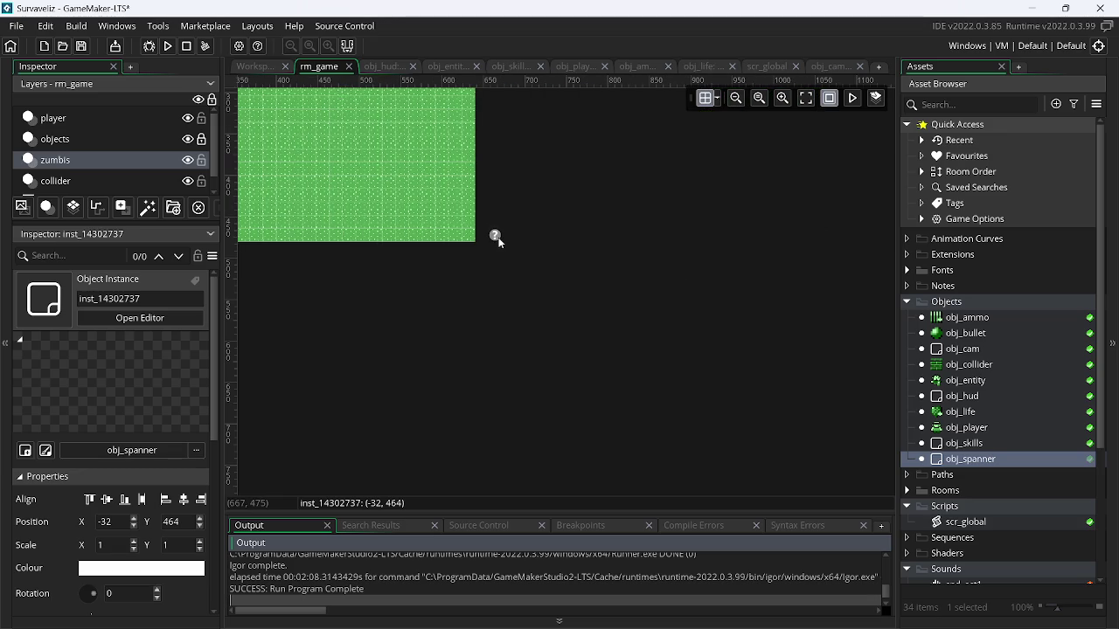
left_click(485, 603)
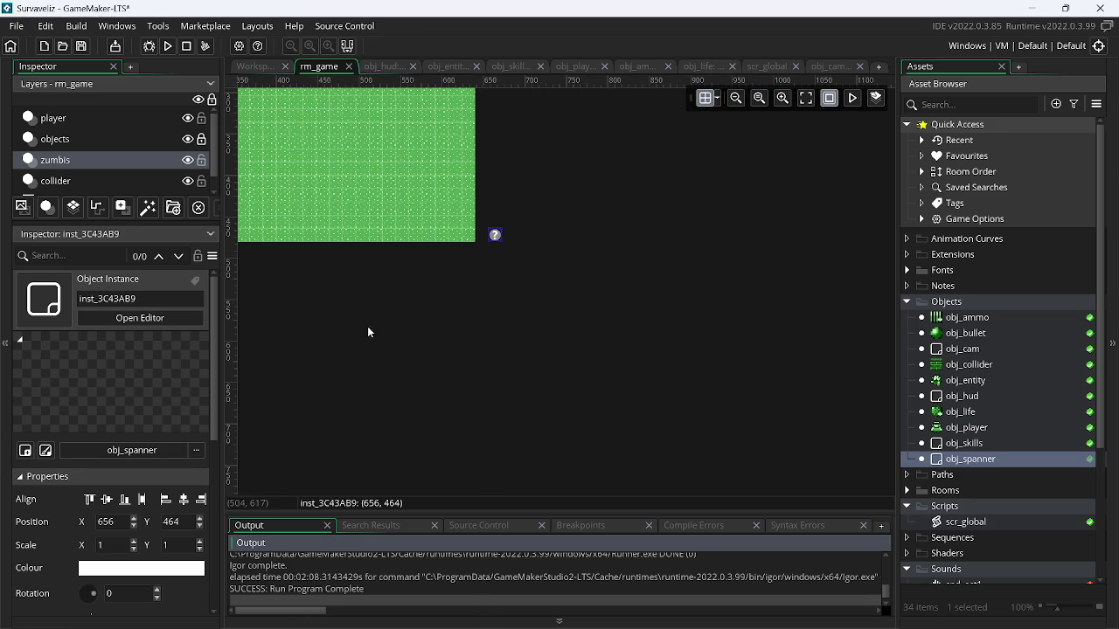
Raise the top spawner to Y -32, leaving the zumbis layer unlocked
scroll(382, 299, "left", 3)
scroll(382, 299, "left", 2)
scroll(565, 195, "up", 5)
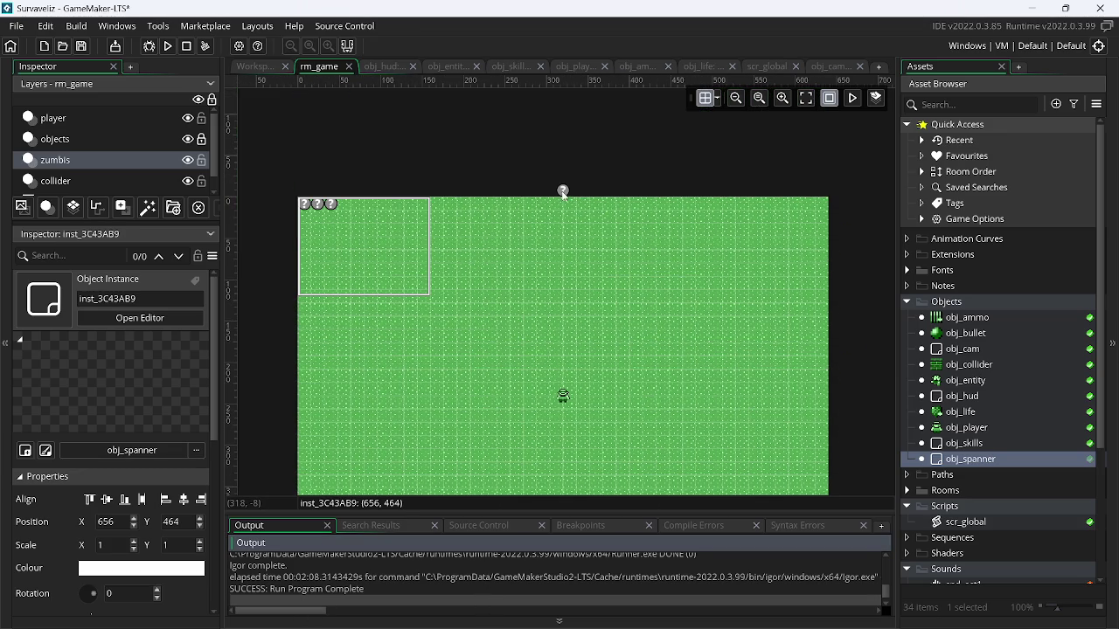
left_click(564, 193)
left_click_drag(567, 194, 567, 180)
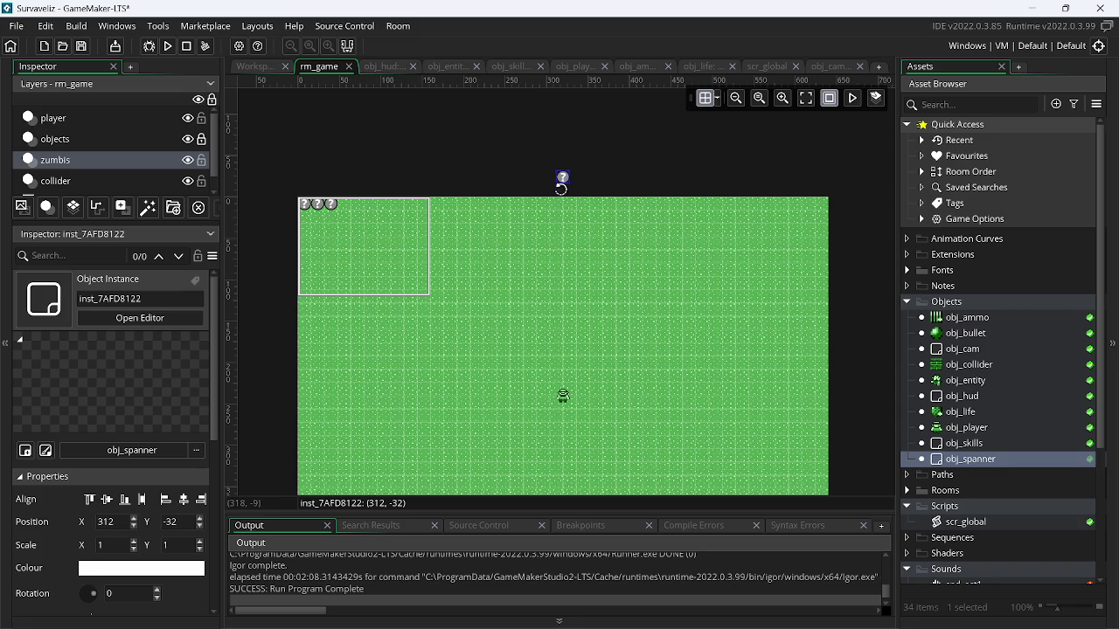
left_click(205, 164)
left_click(205, 164)
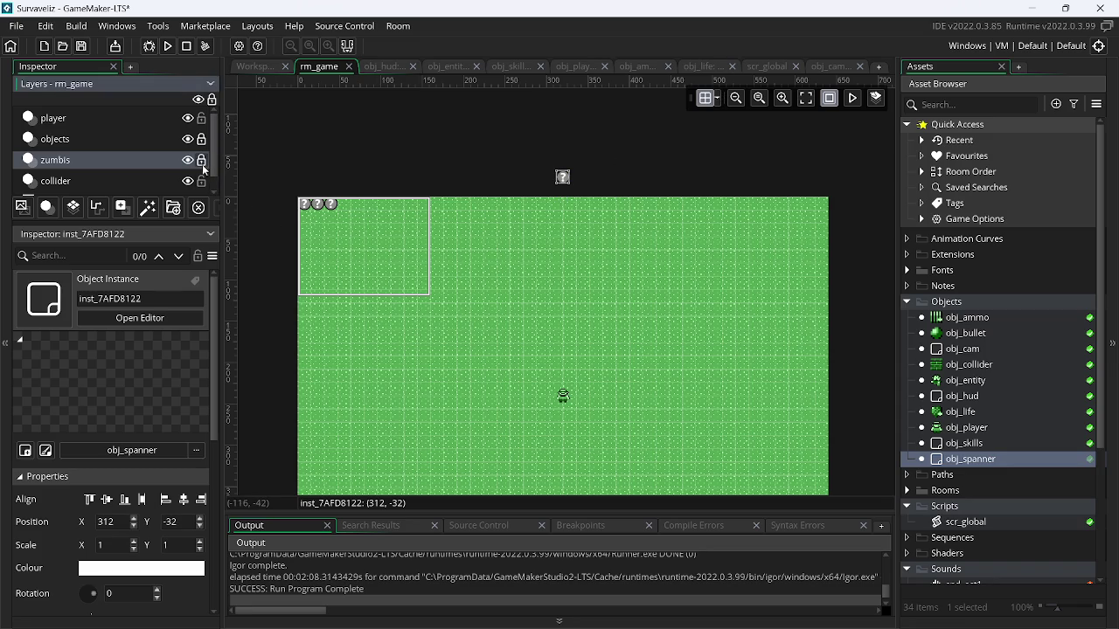
left_click(161, 182)
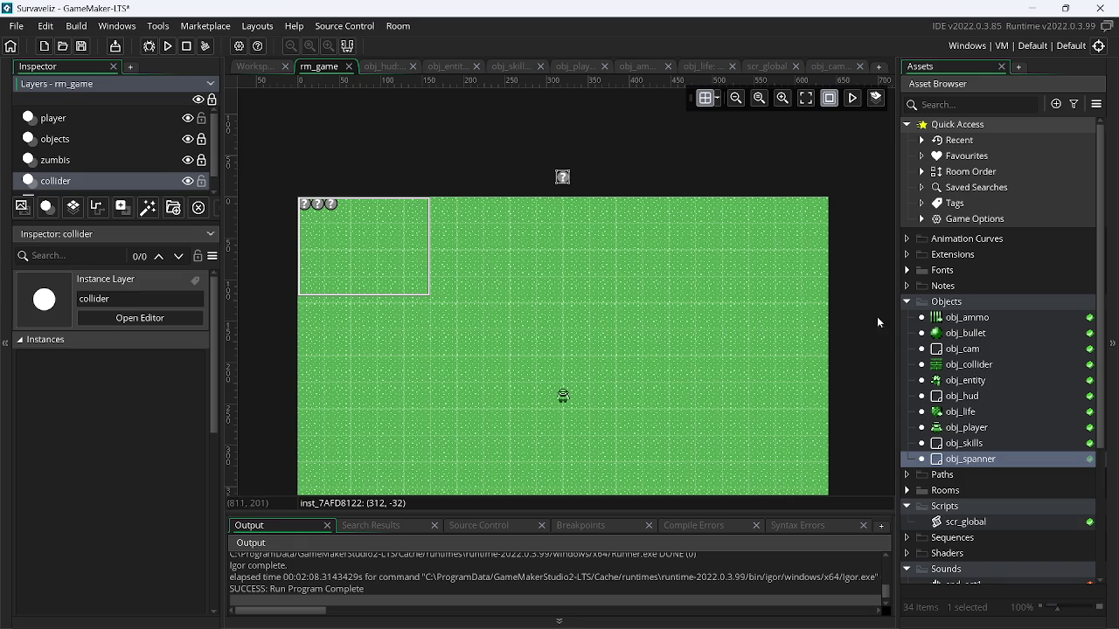
With a 16x16 grid, place an obj_collider wall stretched down the room's left side
left_click(718, 98)
key("BackSpace")
key("BackSpace")
type("16")
key("BackSpace")
key("BackSpace")
type("16")
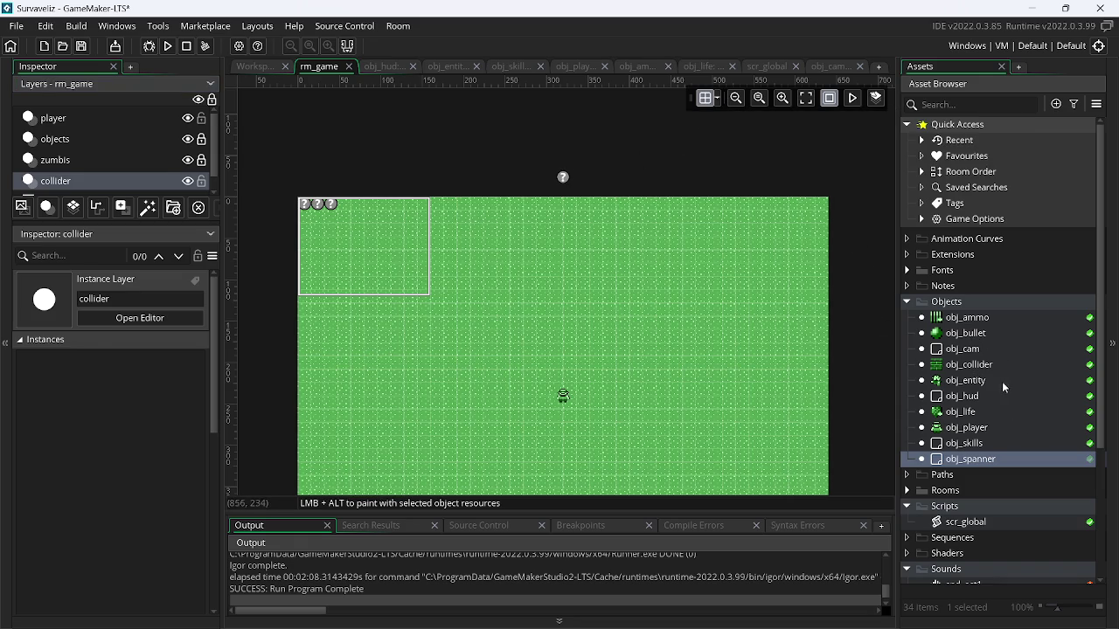
left_click(970, 364)
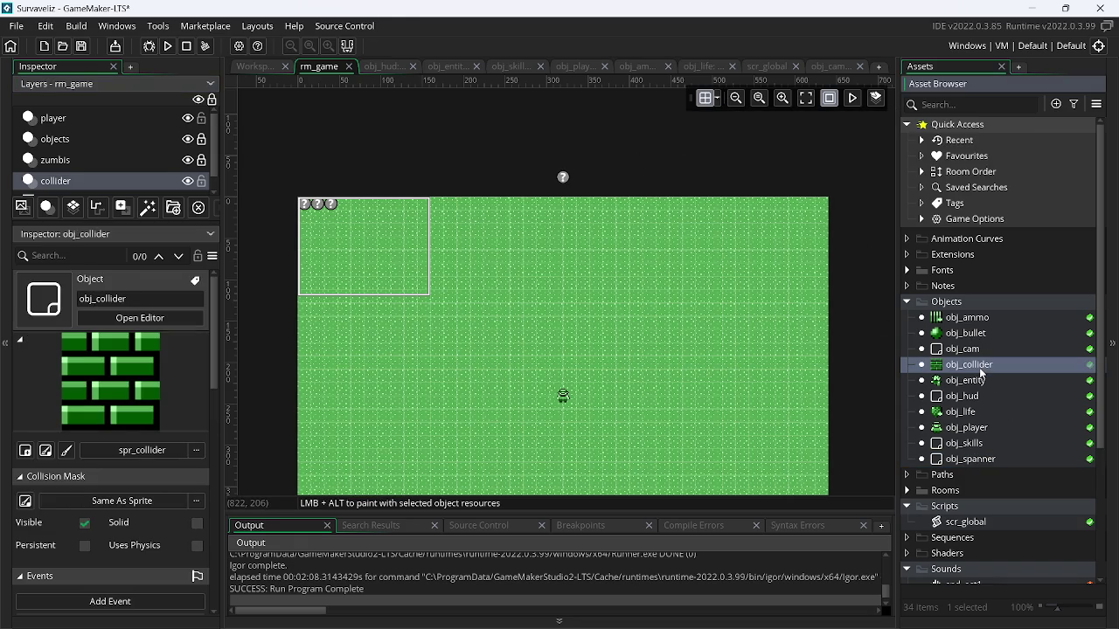
left_click(308, 211)
mouse_move(311, 216)
left_mouse_down()
mouse_move(311, 395)
mouse_move(307, 312)
mouse_move(330, 518)
mouse_move(329, 460)
left_mouse_up()
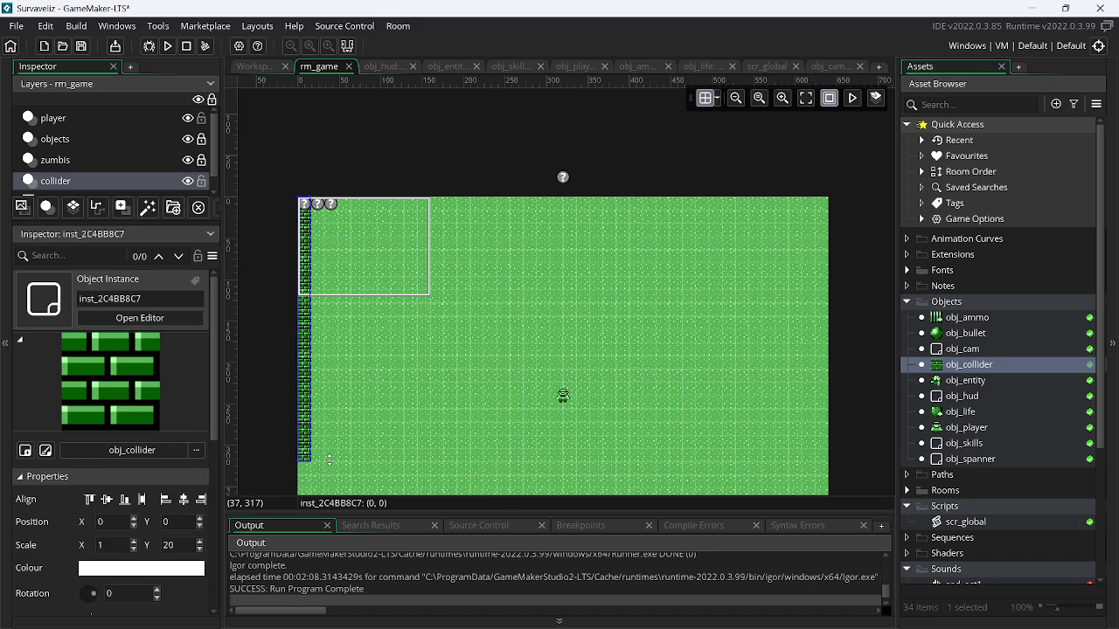
Copy the left wall to the room's right edge and stretch a collider along the bottom
scroll(373, 436, "down", 5)
left_click_drag(303, 168, 318, 315)
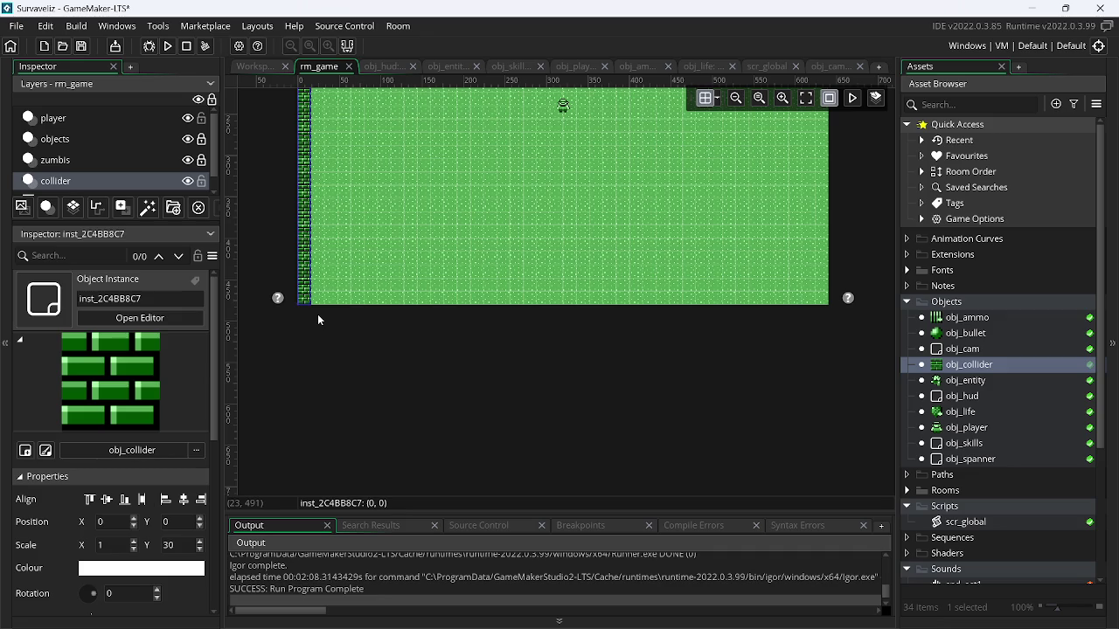
key("ctrl+v")
mouse_move(326, 400)
left_mouse_down()
mouse_move(713, 188)
mouse_move(823, 192)
mouse_move(822, 165)
left_mouse_up()
left_click(806, 298, "alt")
left_click_drag(803, 299, 312, 298)
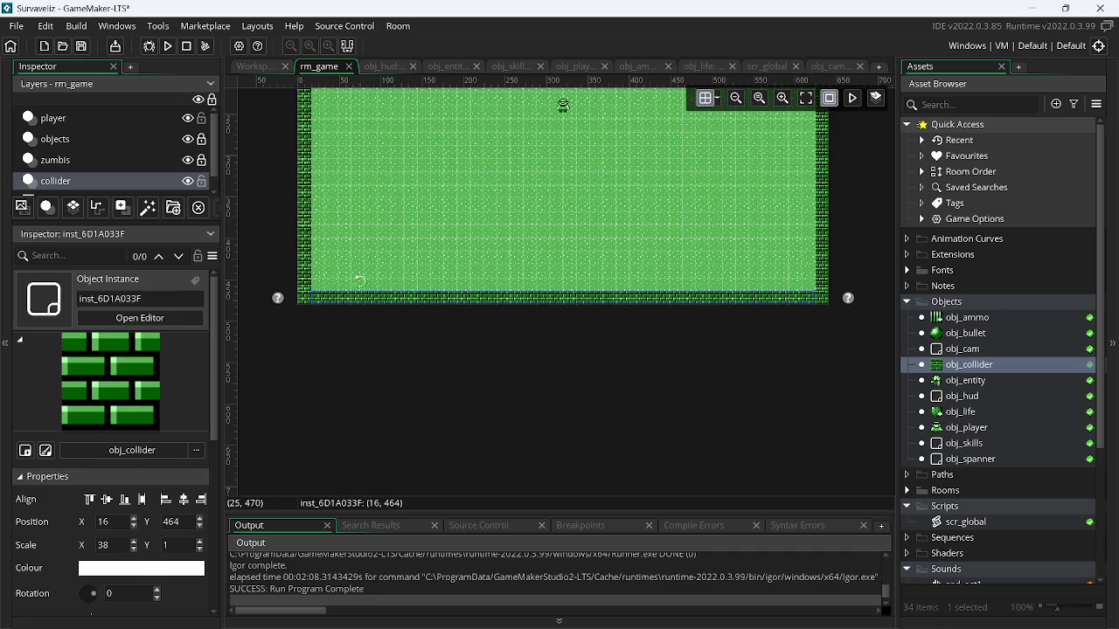
Stretch a collider along the room's top edge, then inspect the player layer's obj_player instance
scroll(520, 233, "up", 3)
left_click(325, 210, "alt")
left_click_drag(325, 210, 814, 234)
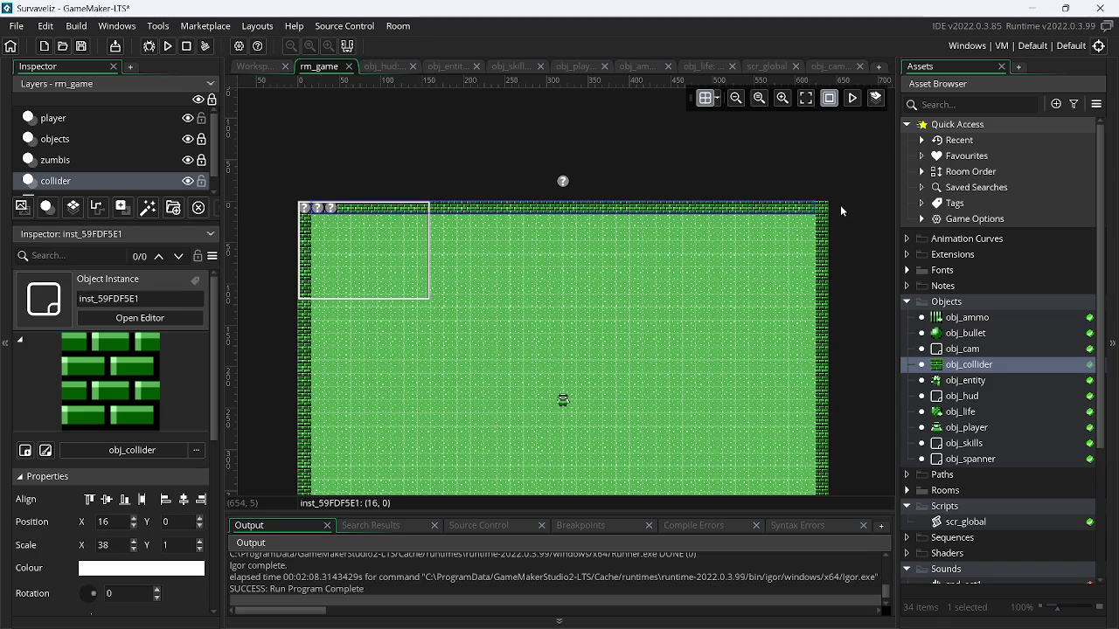
left_click(154, 119)
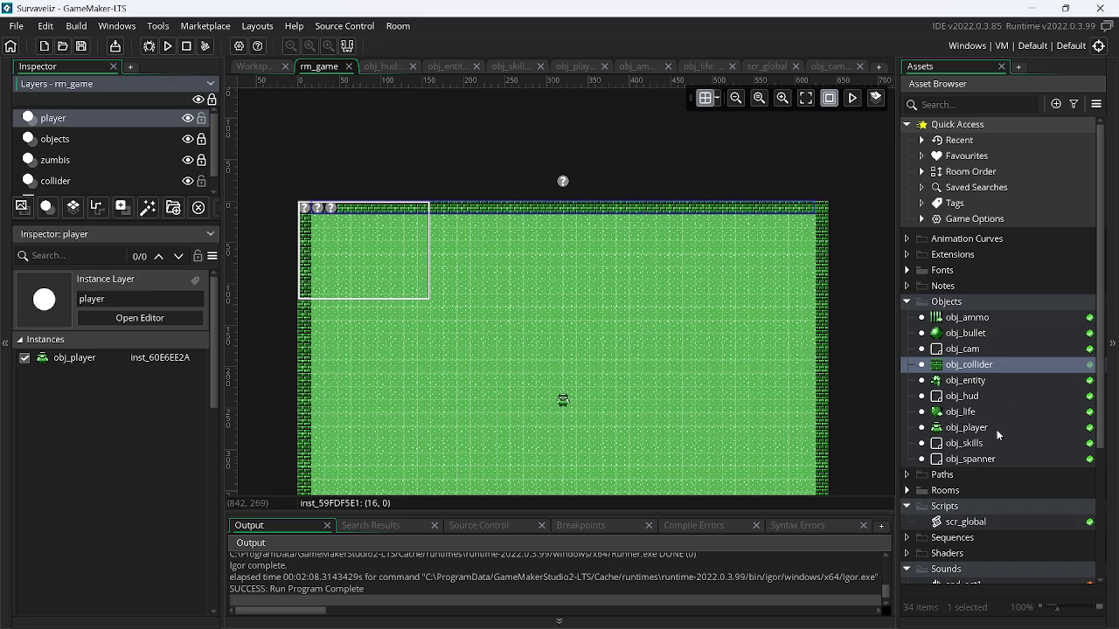
left_click(988, 460)
Open all of obj_spanner's event scripts and look up 'layer' in the manual with F1
right_click(989, 460)
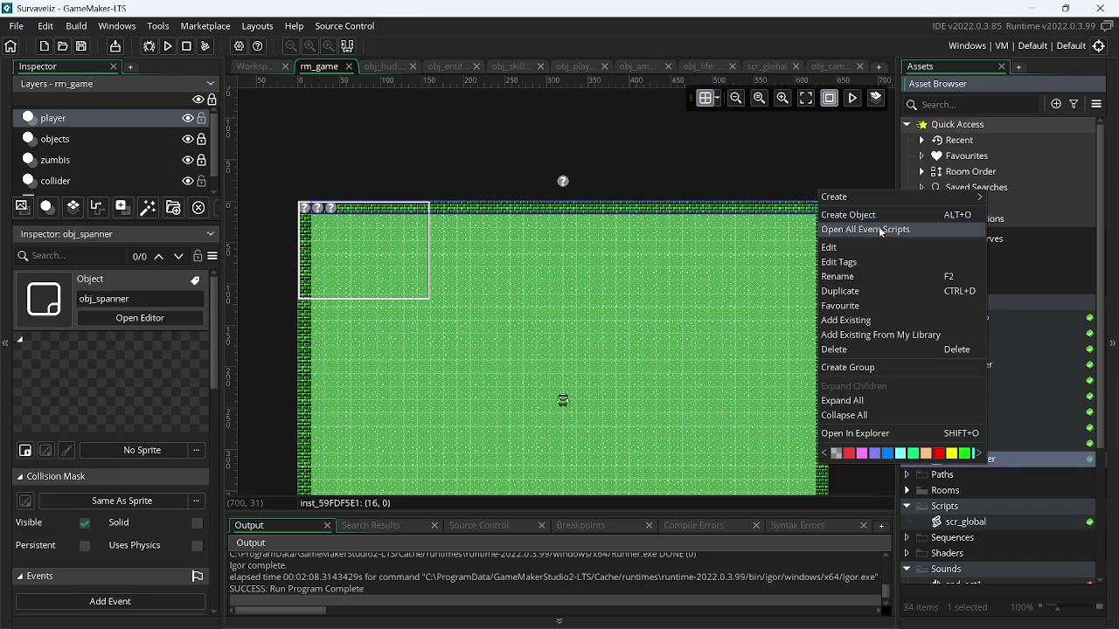
left_click(879, 230)
double_click(556, 100)
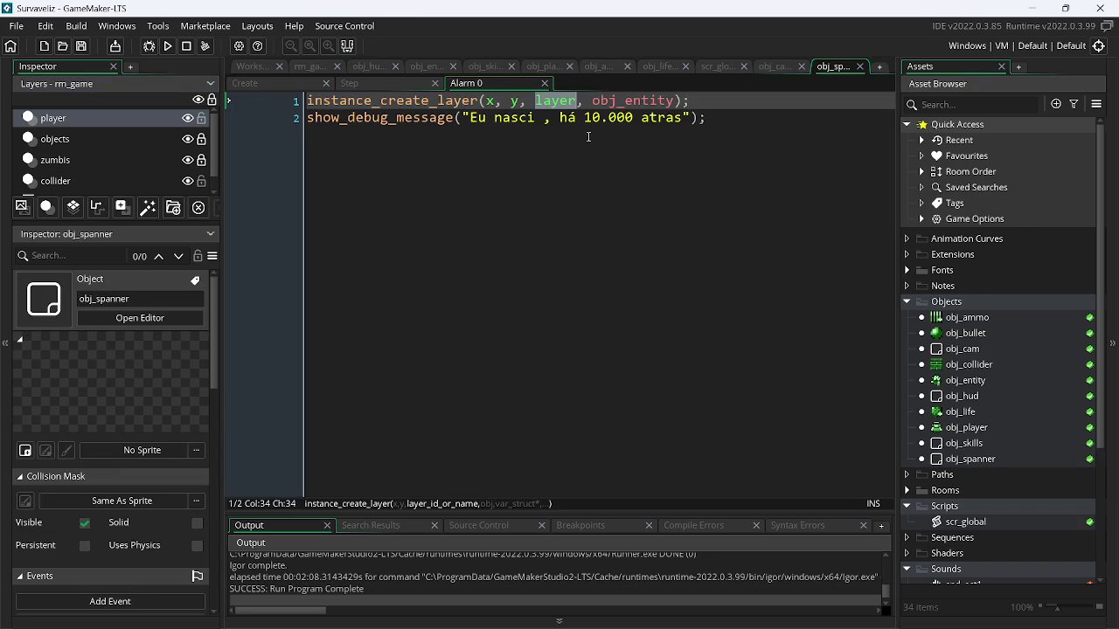
left_click(560, 100)
key("F1")
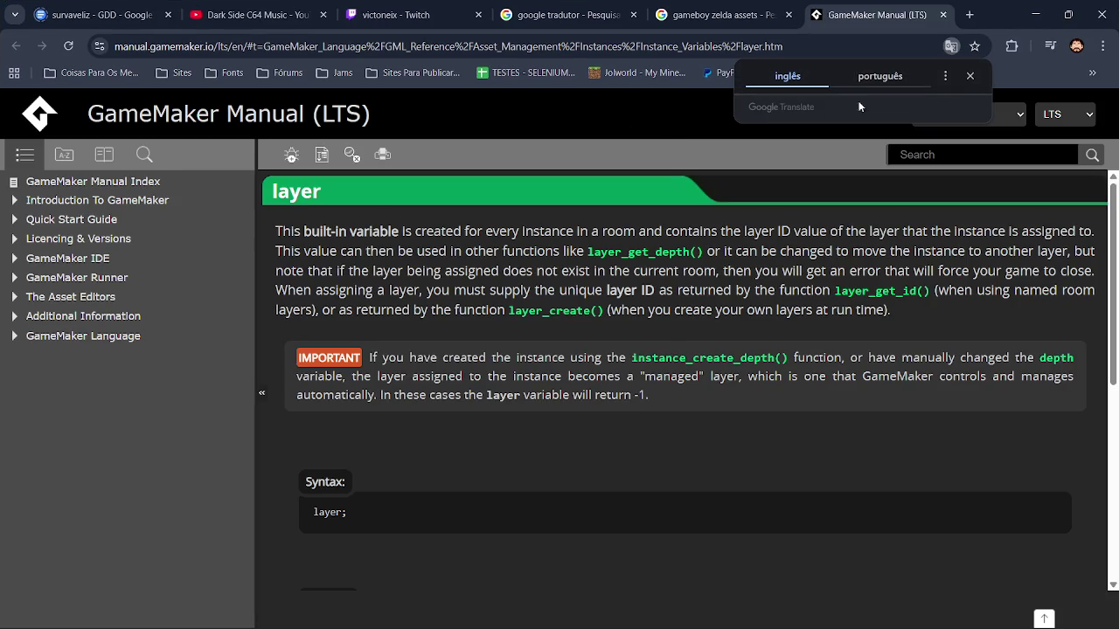
Translate the layer manual page into Portuguese, dismiss the popup, and return to GameMaker
left_click(880, 76)
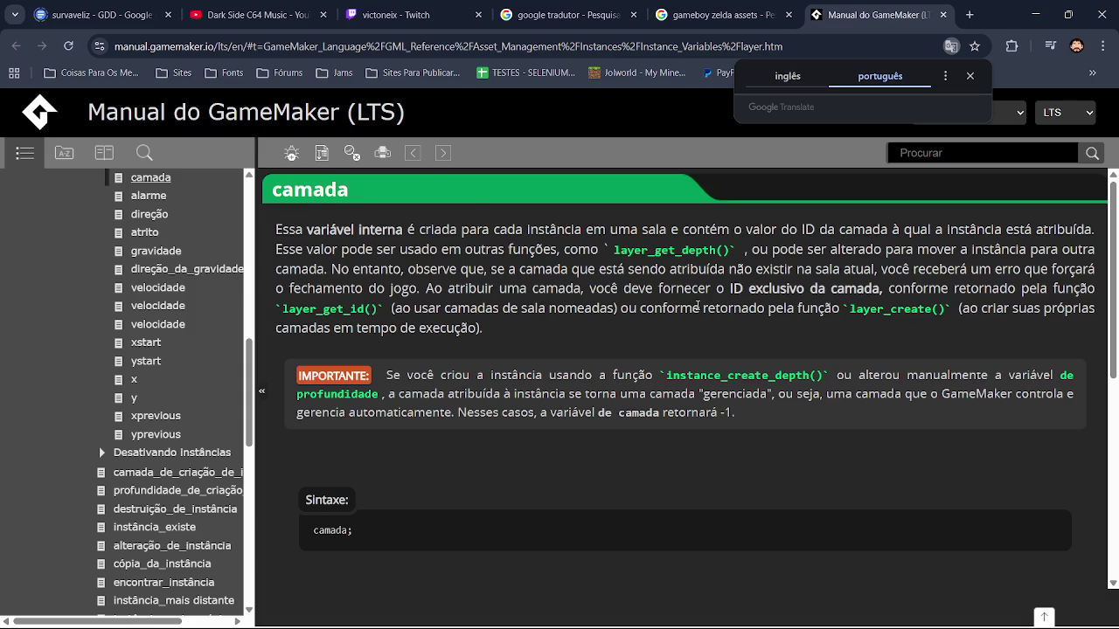
left_click(970, 76)
left_click(1035, 14)
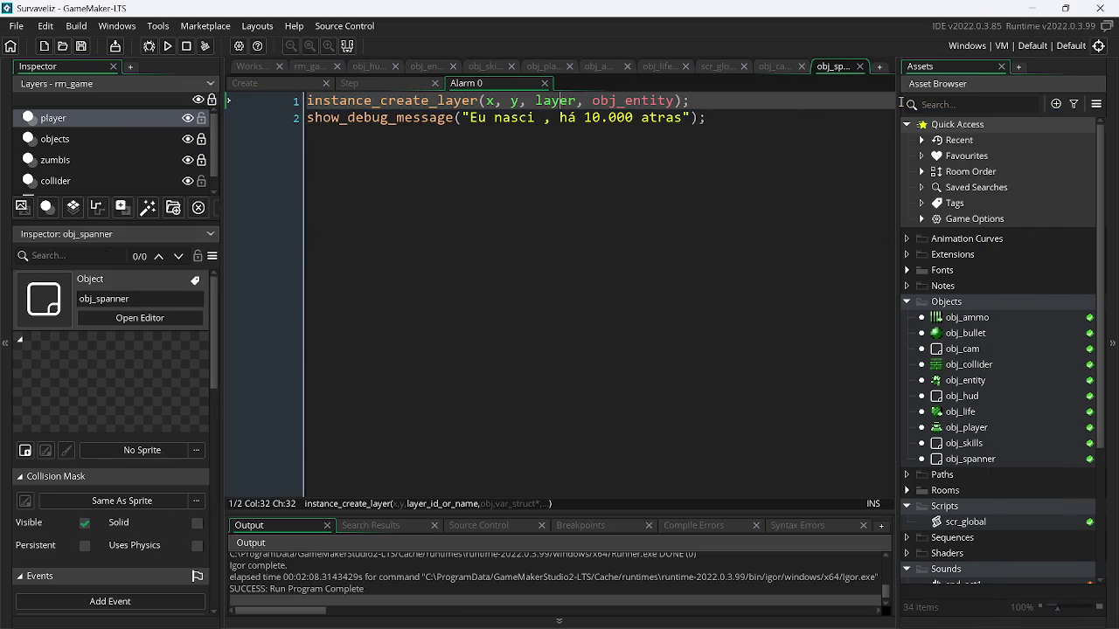
Replace layer with "zumbis" in obj_spanner's Alarm 0 instance_create_layer call and save
left_click(553, 117)
left_click(552, 103)
double_click(553, 103)
type("\"\"")
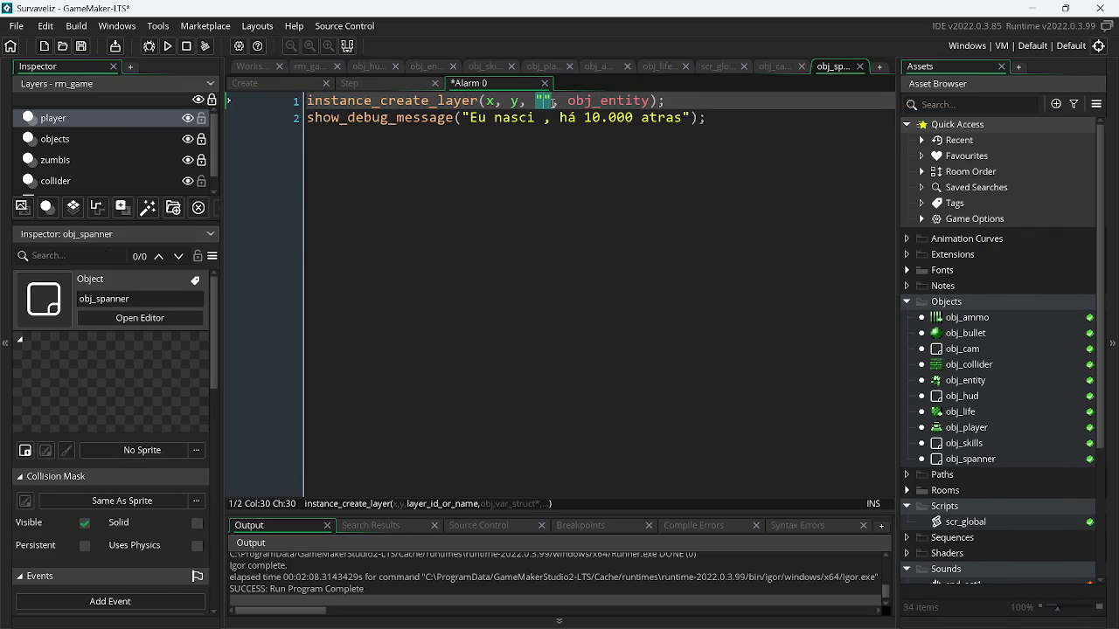
type("zumbis")
key("Return")
key("BackSpace")
key("ctrl+s")
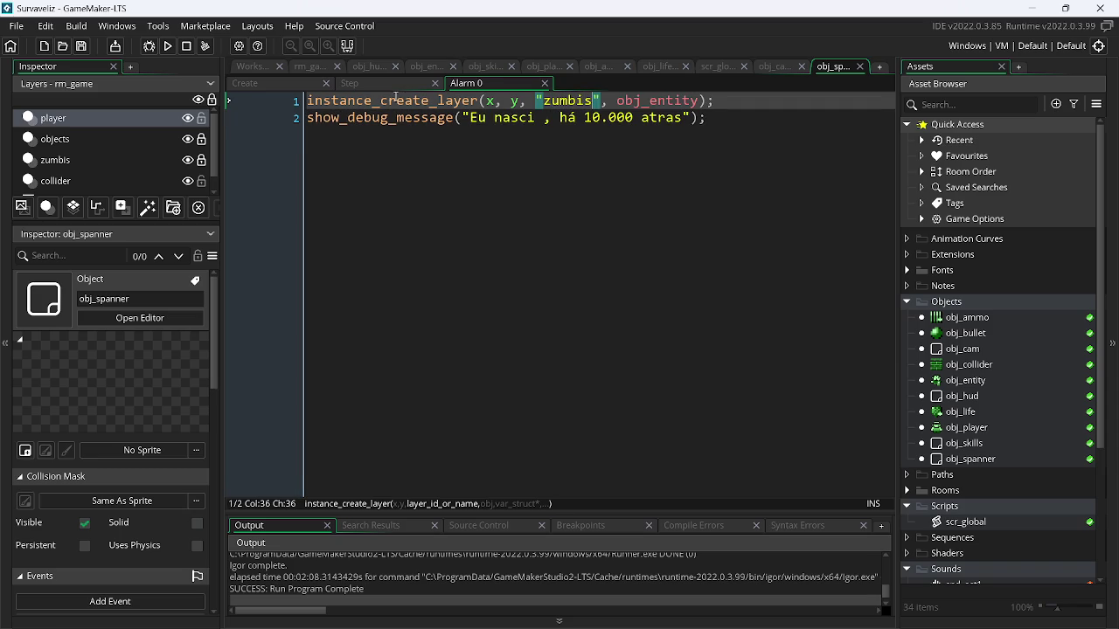
Review obj_spanner's Step and Create events and obj_entity's Step code, then return to rm_game
left_click(380, 87)
left_click(301, 87)
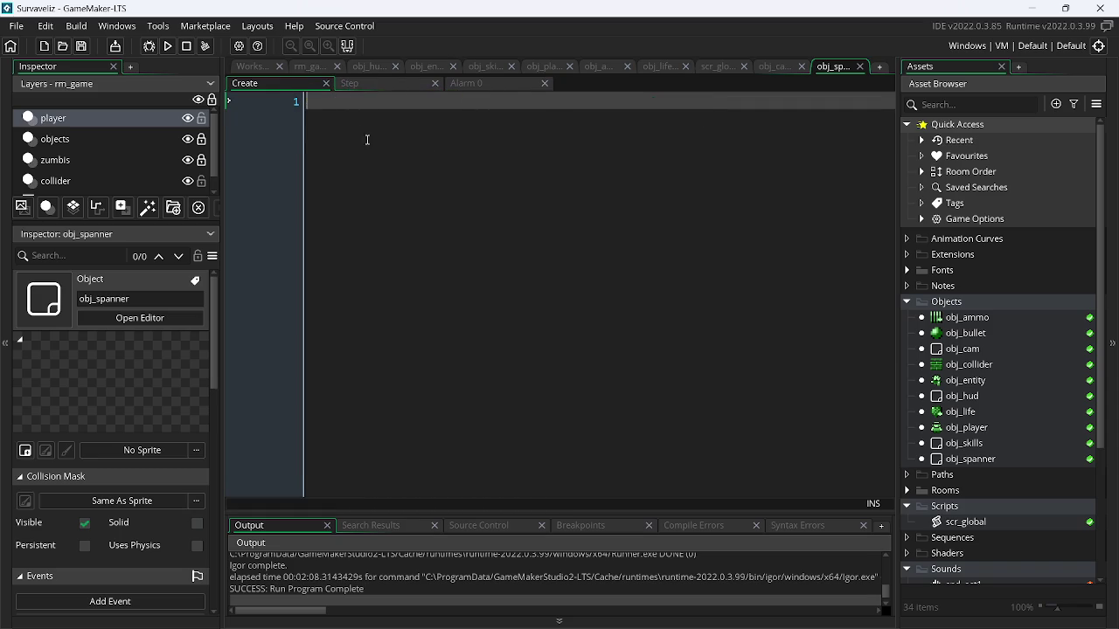
left_click(433, 68)
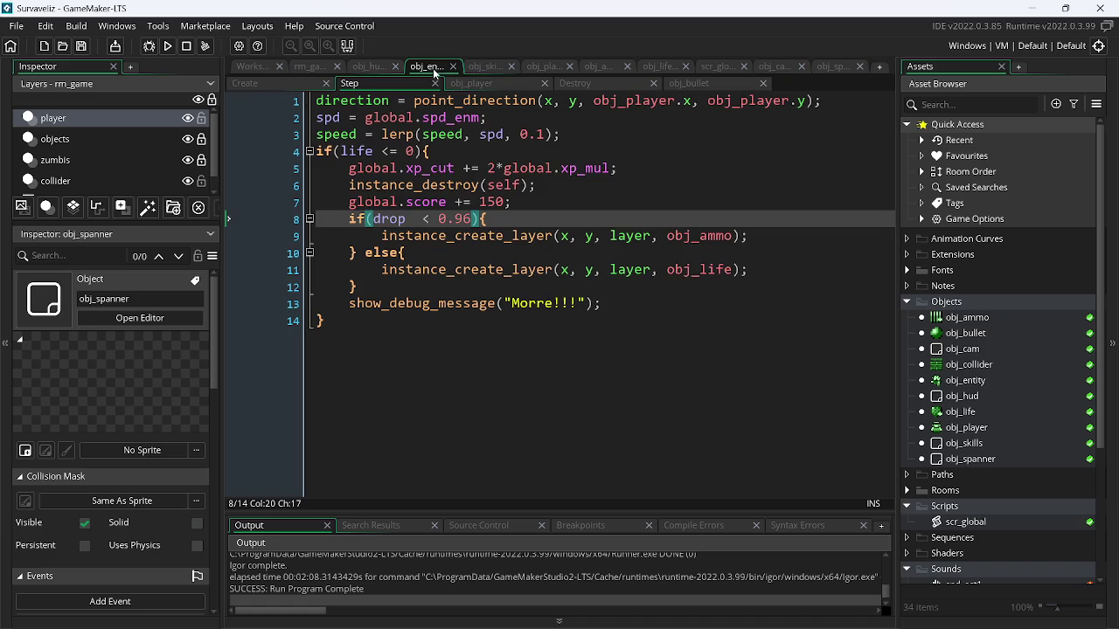
left_click(87, 140)
Create a new instance layer in rm_game and rename it to items
left_click(74, 121)
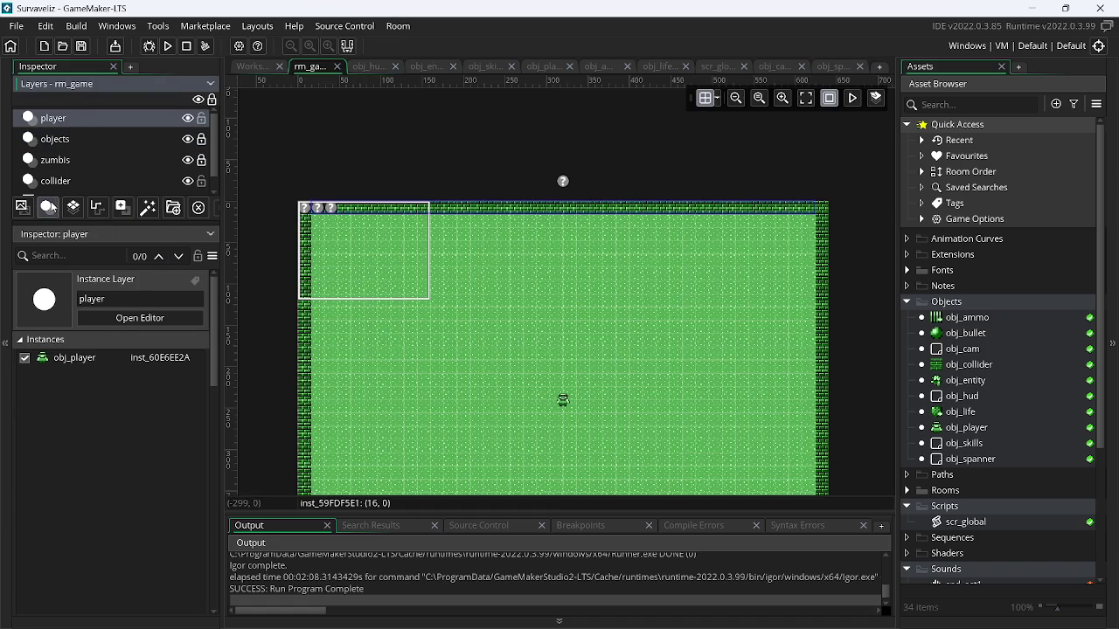
left_click(47, 207)
left_click(84, 299)
type("in")
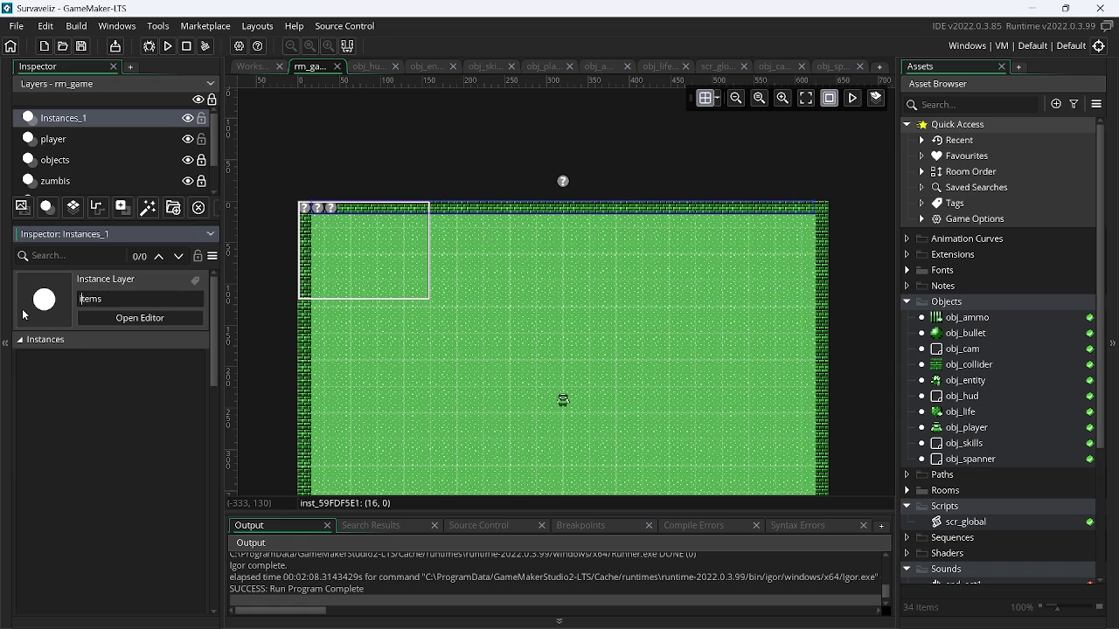
key("Return")
Enter 'items' into the Google translator, then bring up obj_entity's Step code in GameMaker
key("alt+Tab")
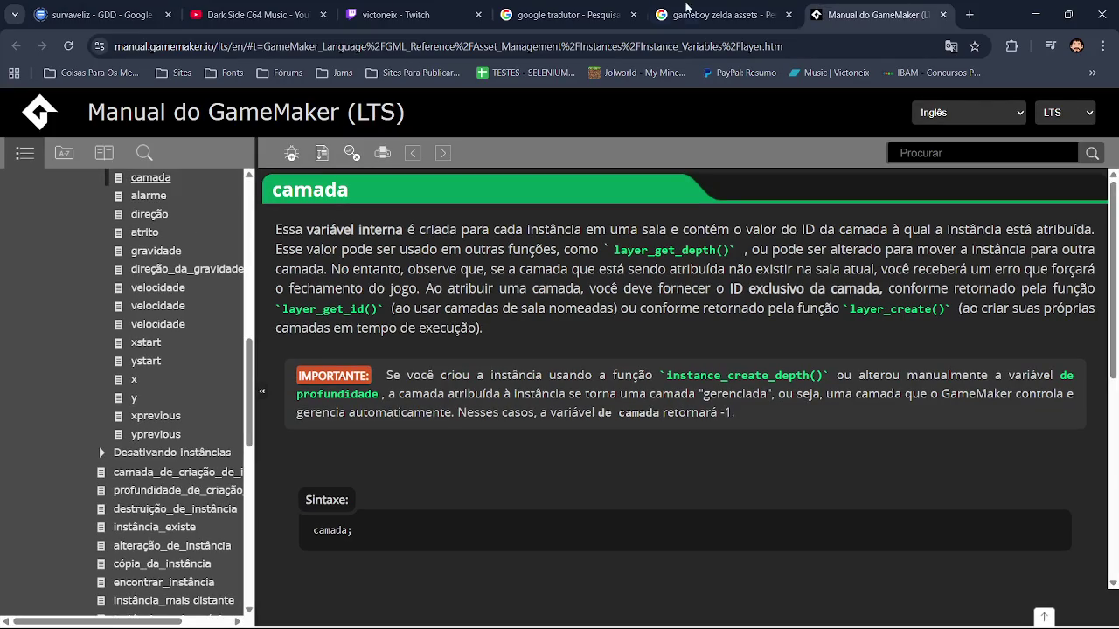
left_click(568, 15)
left_click(365, 266)
type("items")
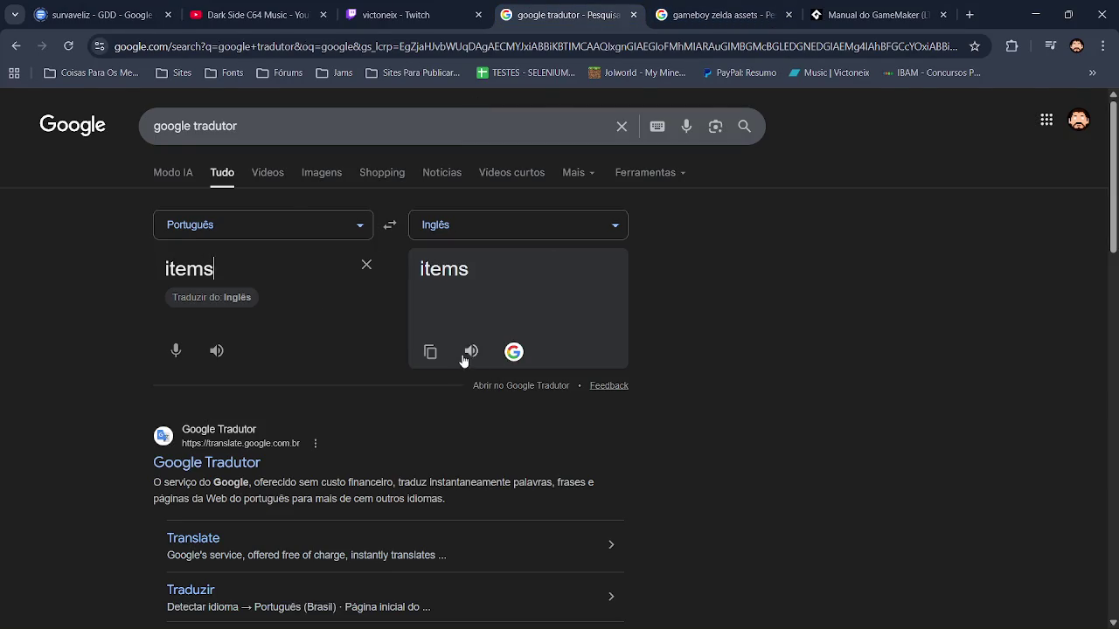
key("alt+Tab")
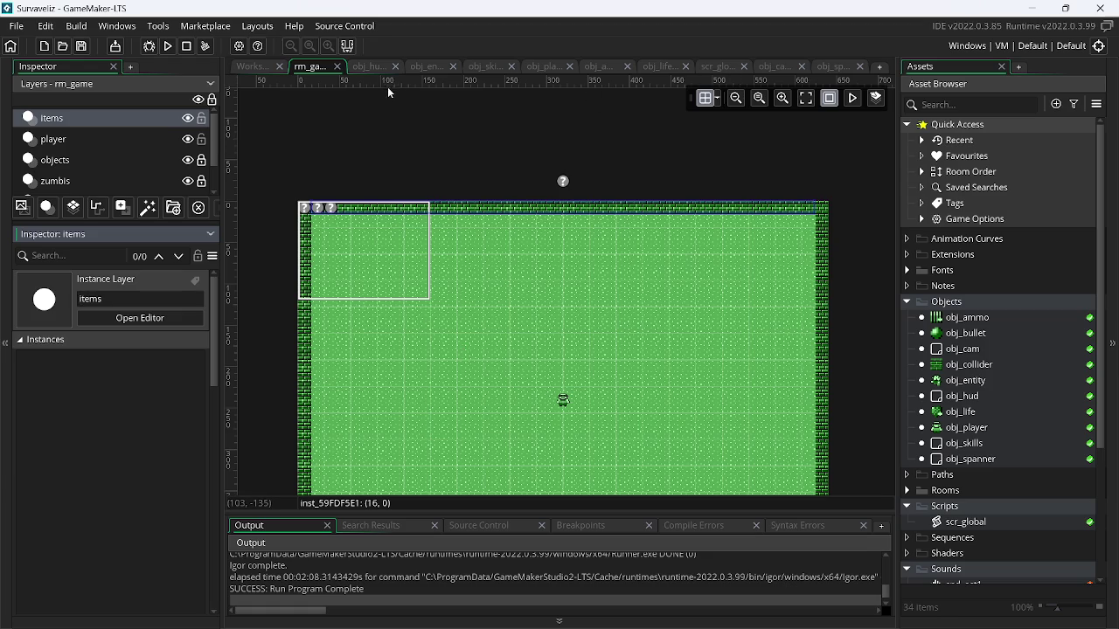
left_click(421, 69)
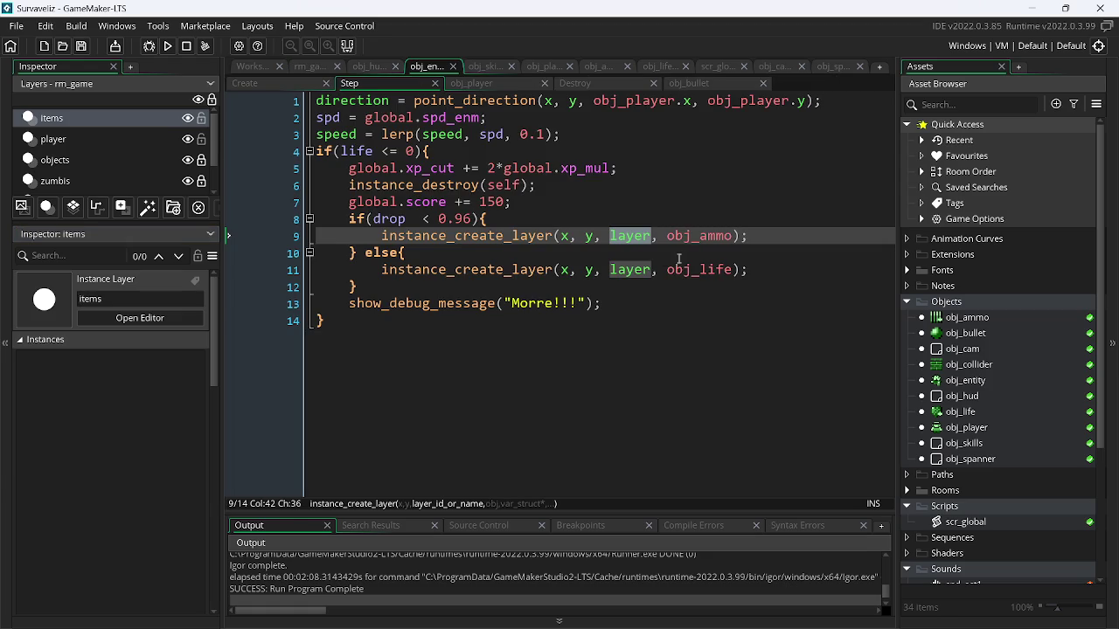
Replace layer with "items" on lines 9 and 11 of obj_entity's Step event
double_click(626, 236)
type("\"")
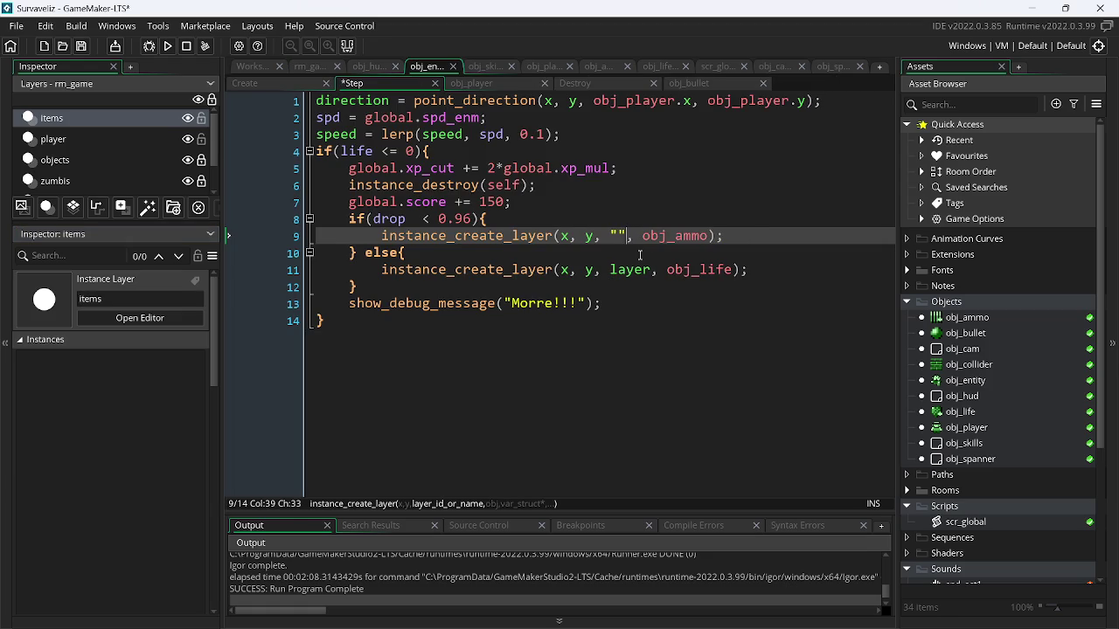
type("items")
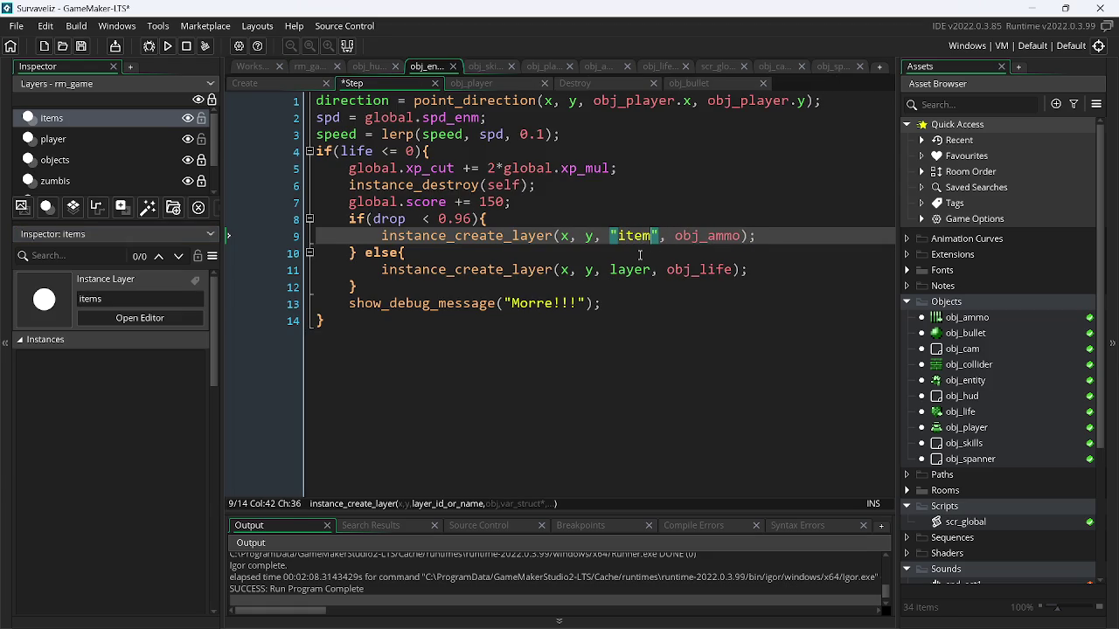
double_click(642, 236)
key("BackSpace")
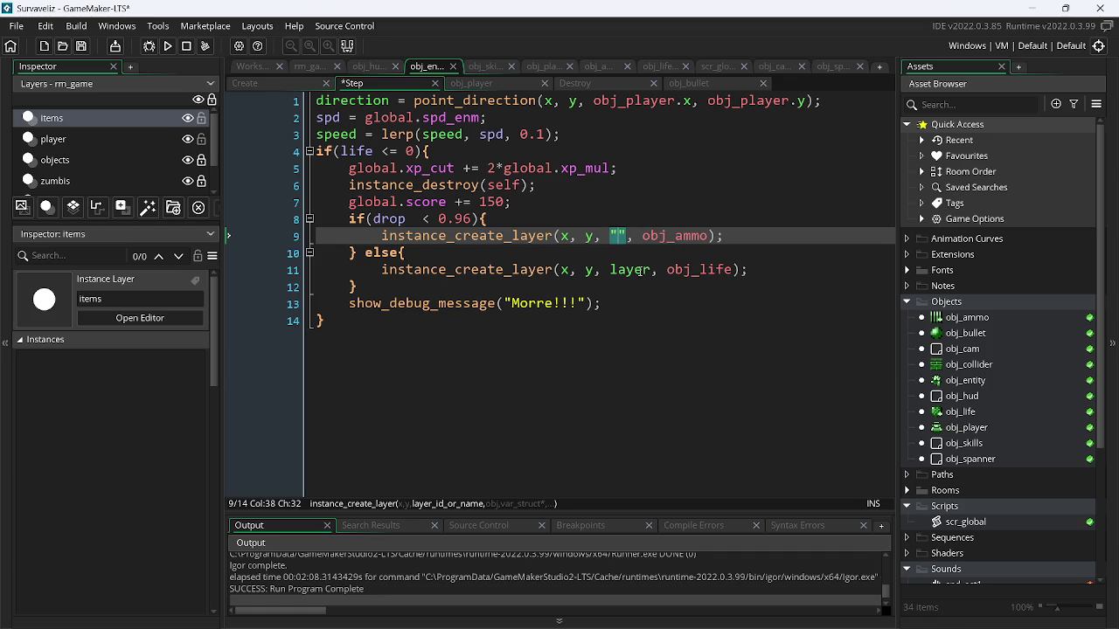
key("ctrl+z")
left_click(624, 272)
double_click(625, 273)
key("BackSpace")
type("\"")
type("\"")
type("items")
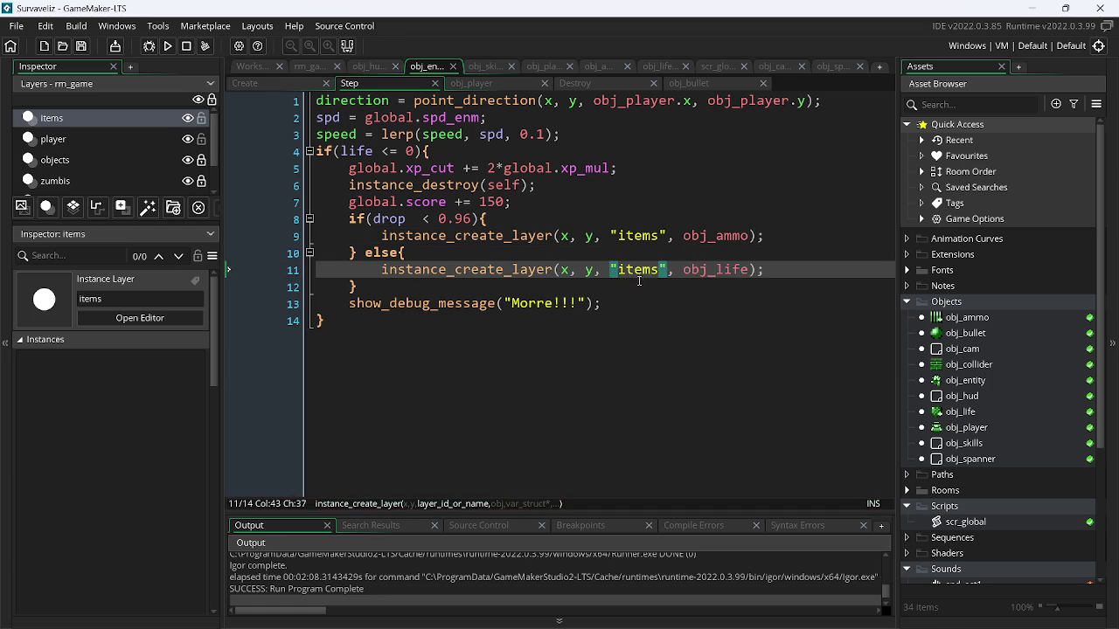
In obj_player's Step event, make the bullet spawn on the "player" layer and save
left_click(482, 68)
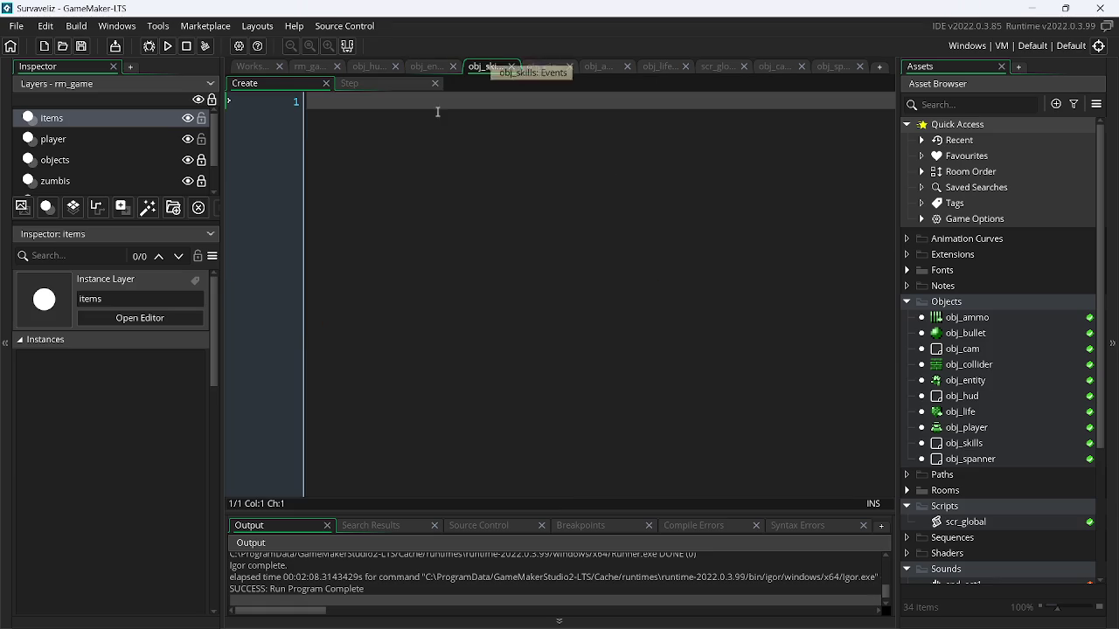
left_click(542, 68)
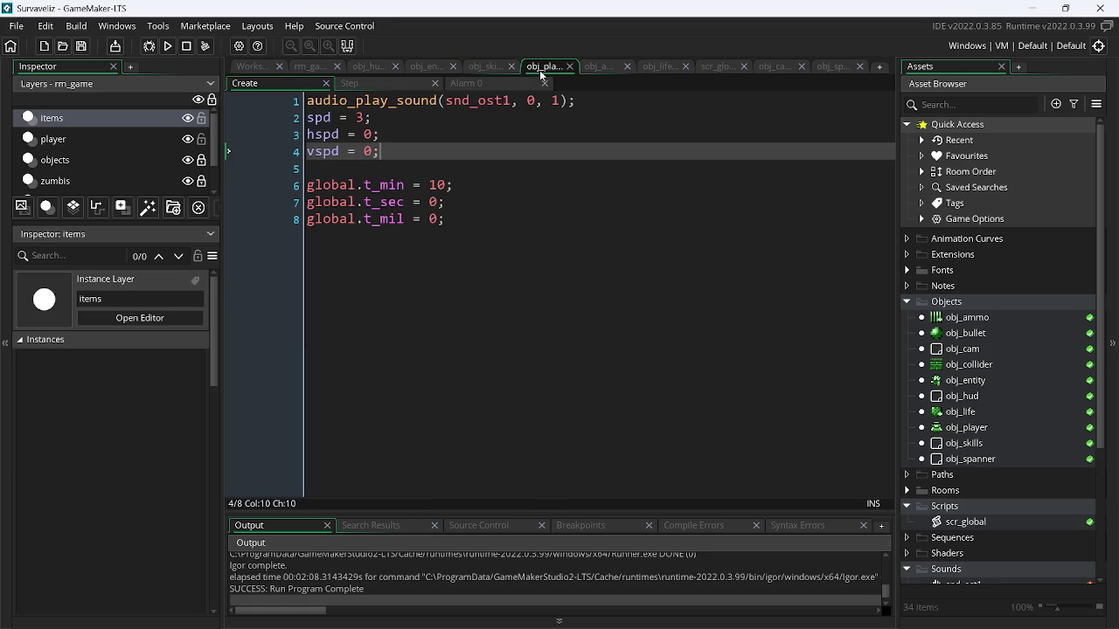
left_click(351, 85)
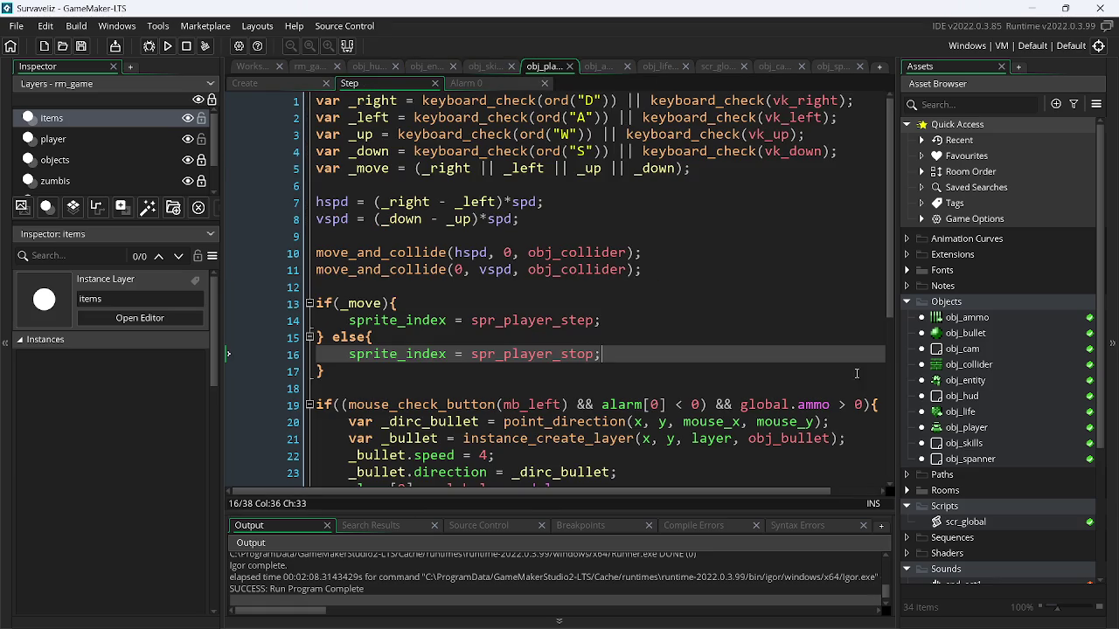
scroll(889, 295, "down", 1)
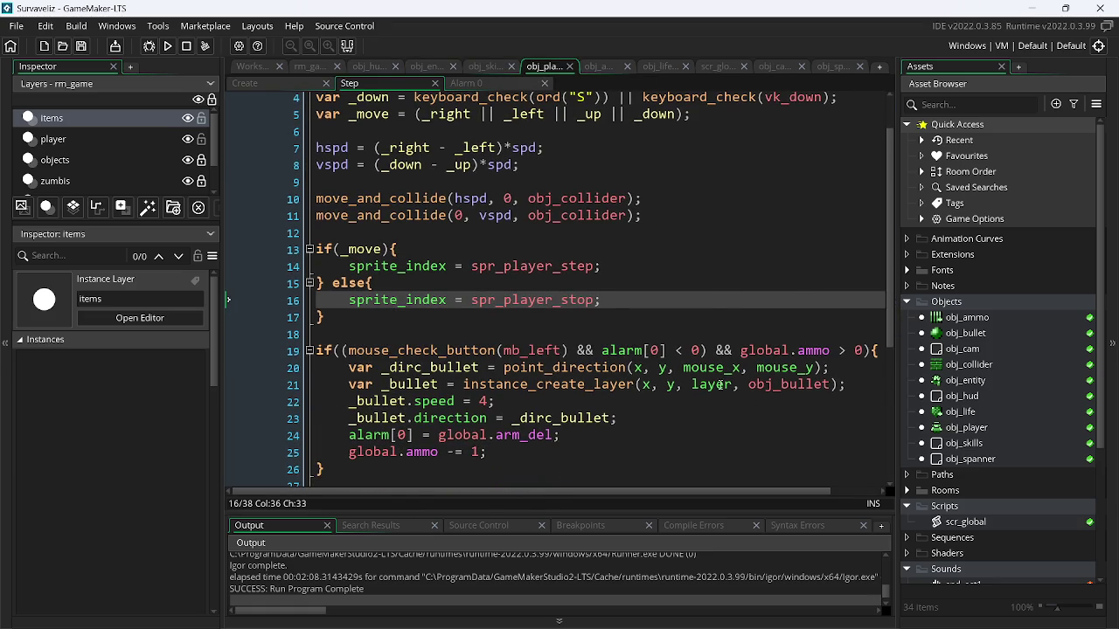
double_click(715, 386)
type("\"")
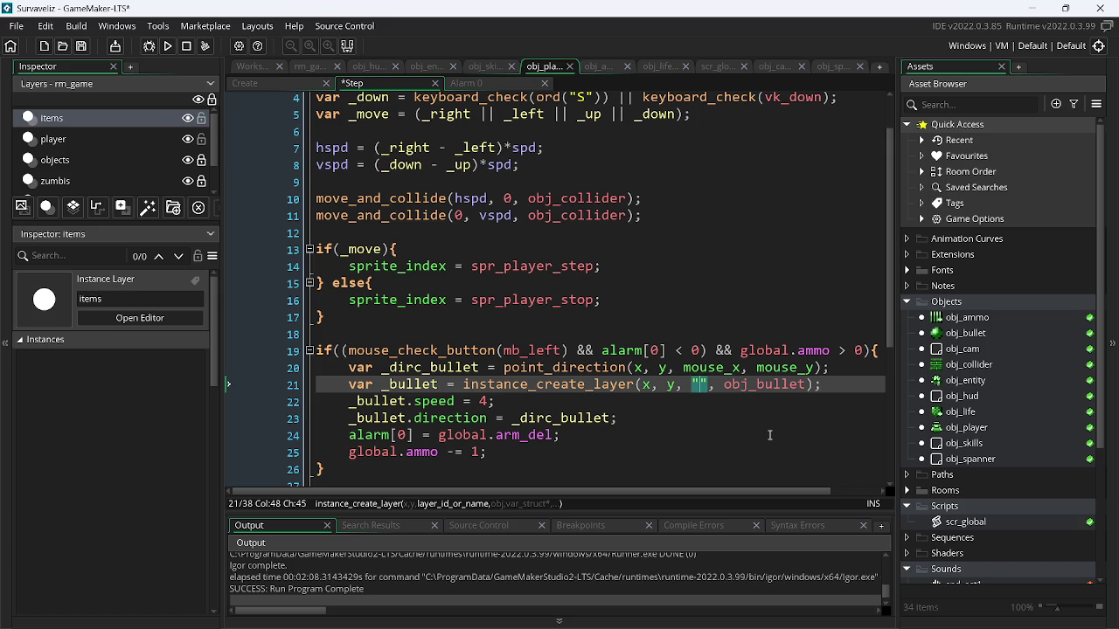
type("pl")
type("ayer")
key("ctrl+s")
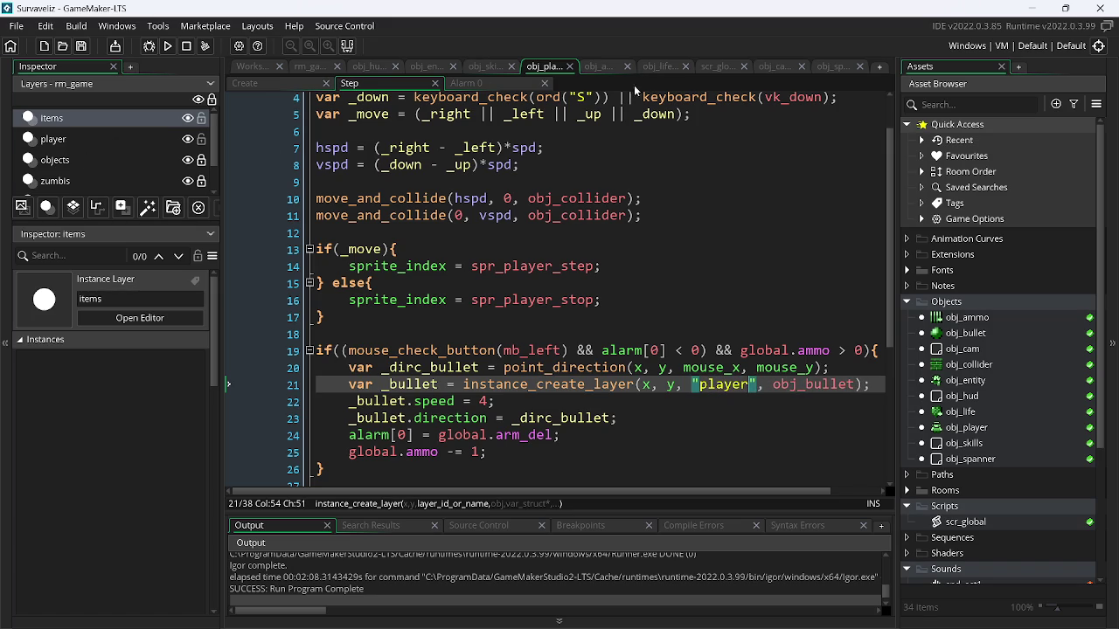
left_click(607, 68)
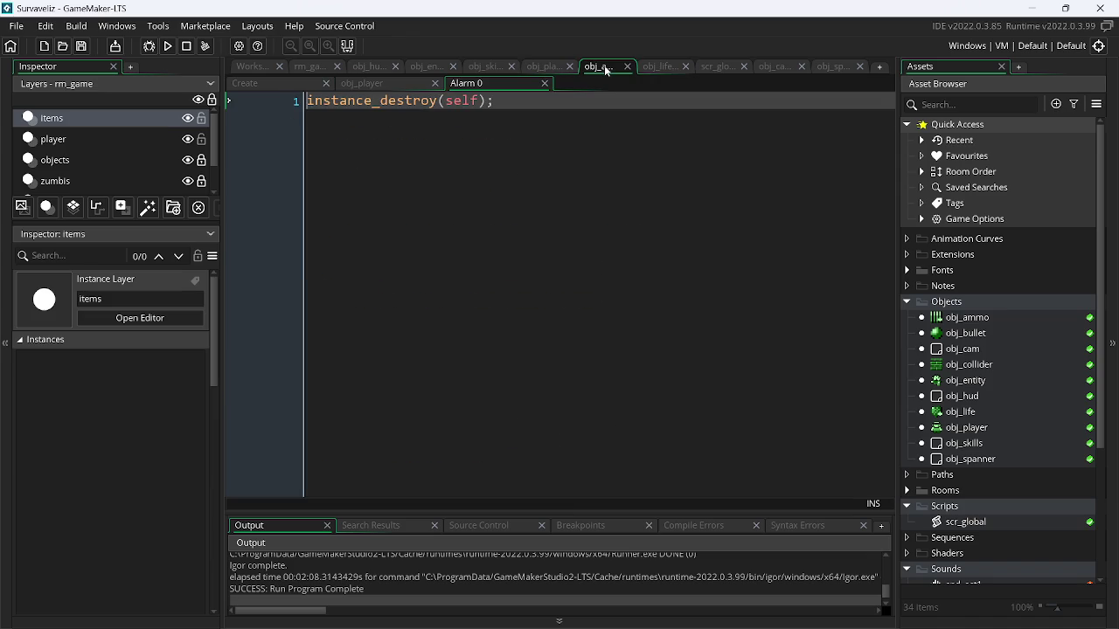
Close the obj_life object editor and the previously viewed code tab
left_click(660, 69)
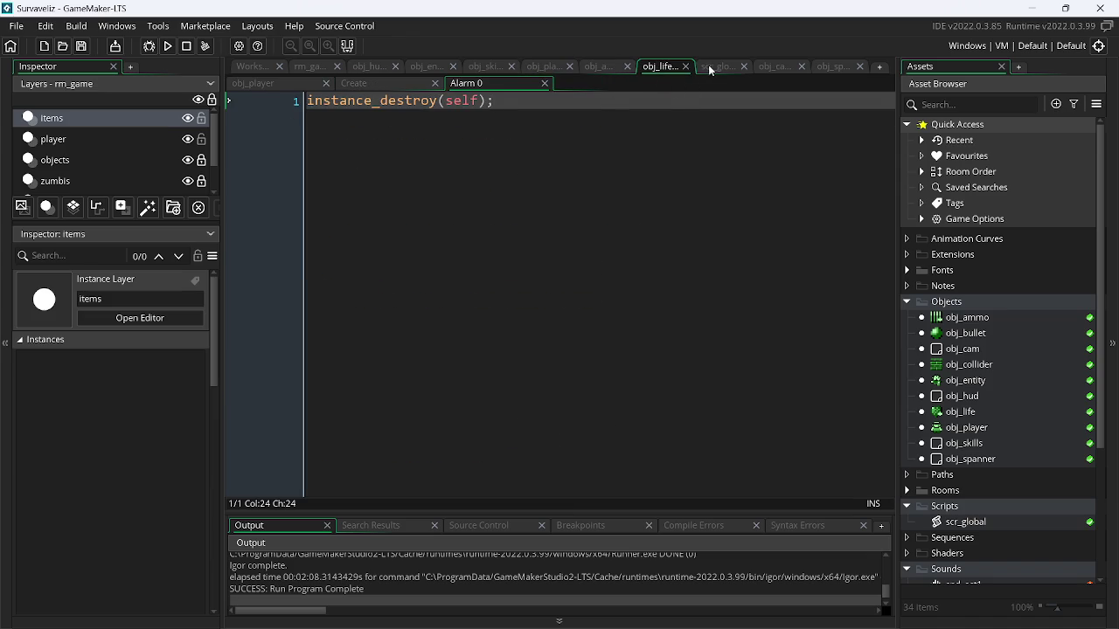
left_click(627, 67)
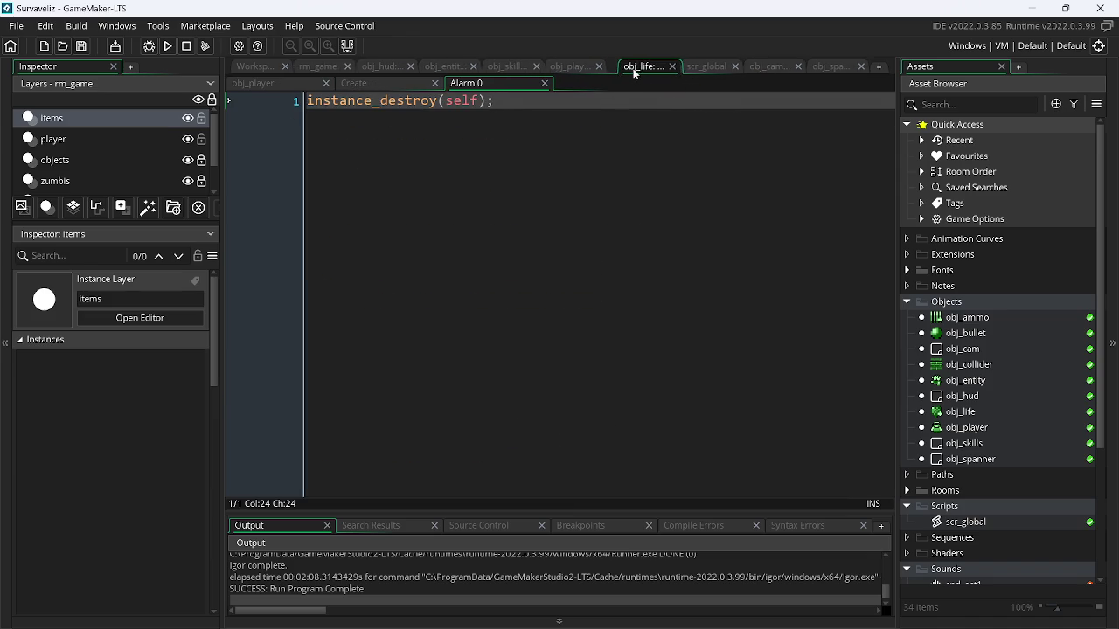
left_click(669, 67)
left_click(687, 71)
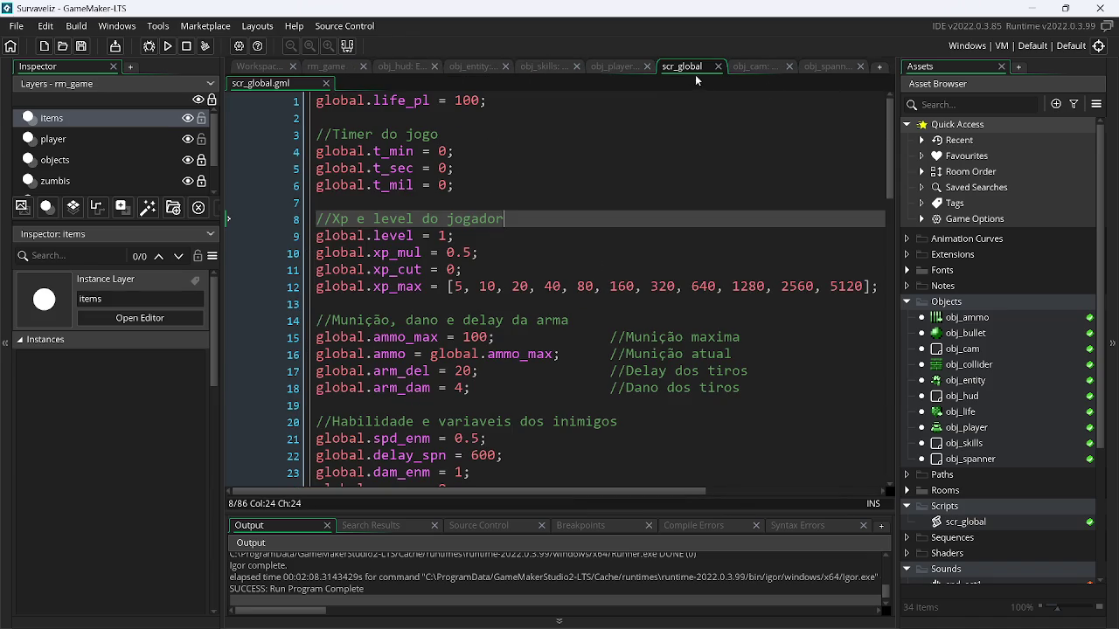
Check obj_cam's Step code and obj_spanner's Step, Create and Alarm 0 events
left_click(755, 68)
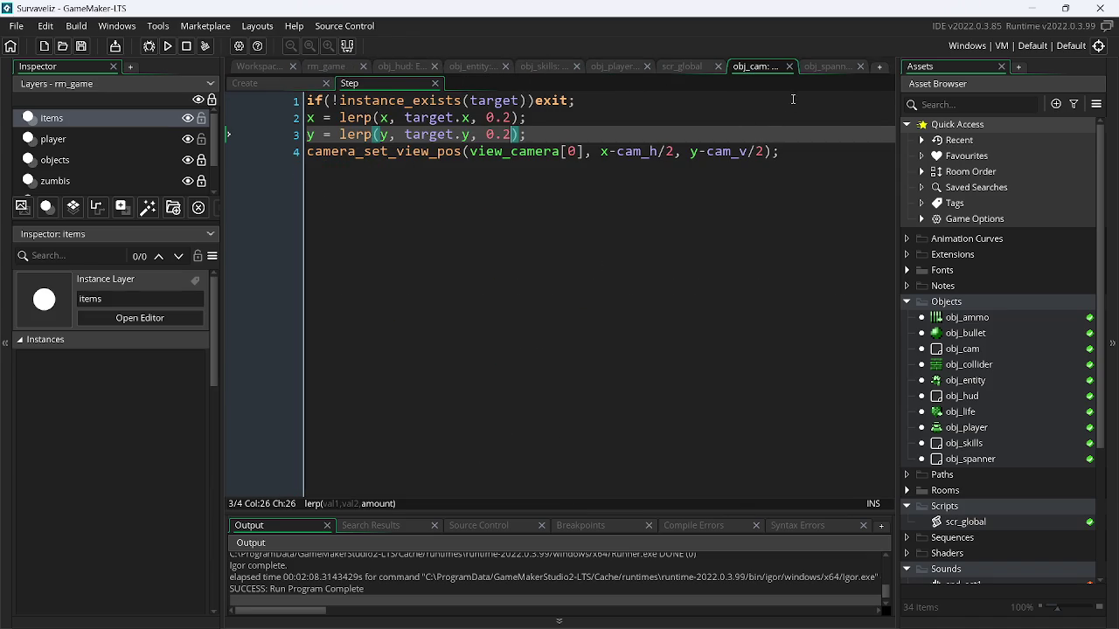
left_click(827, 67)
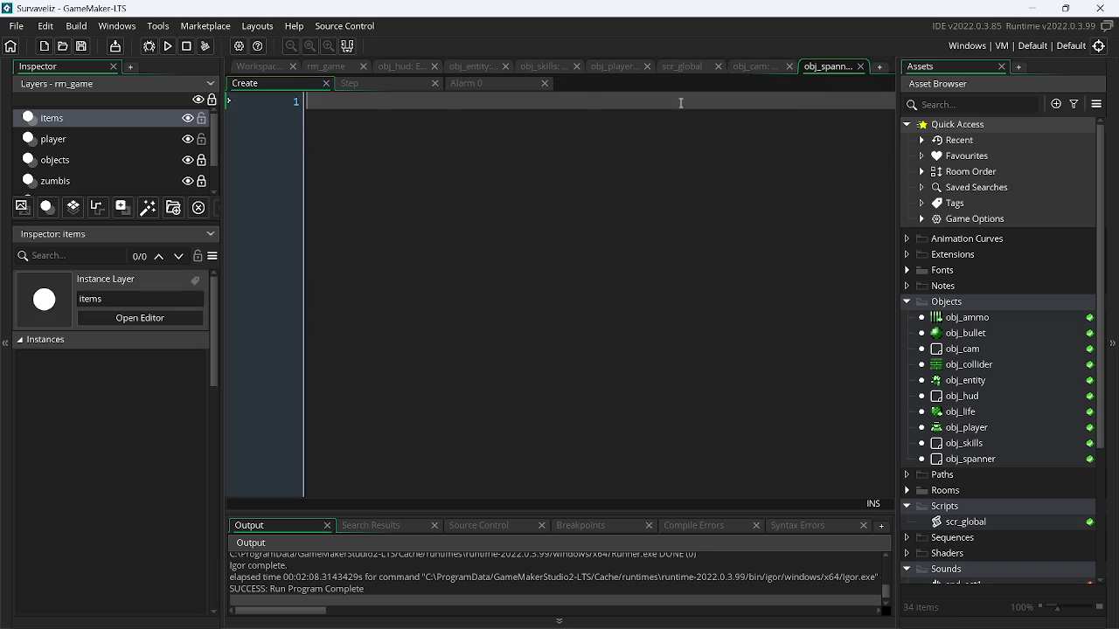
left_click(389, 85)
left_click(499, 87)
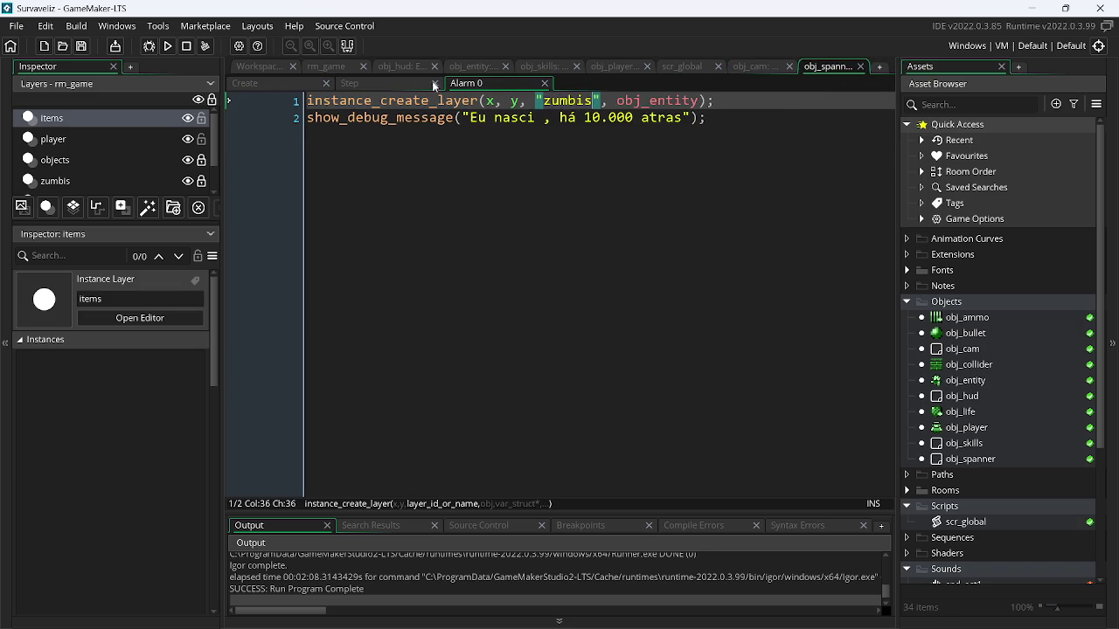
left_click(396, 85)
left_click(269, 79)
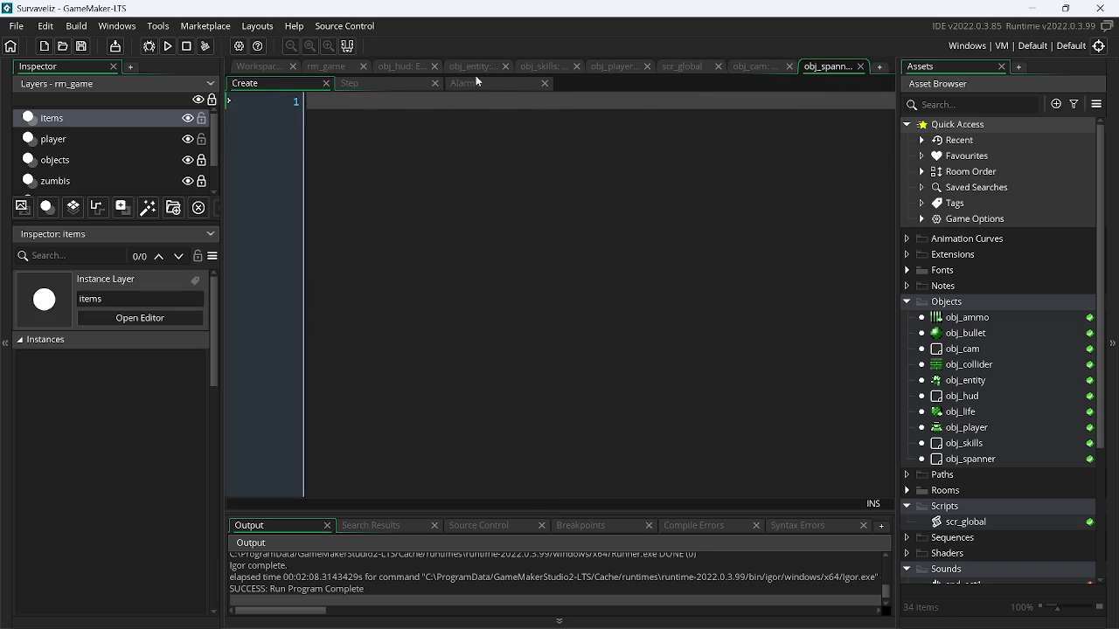
left_click(475, 79)
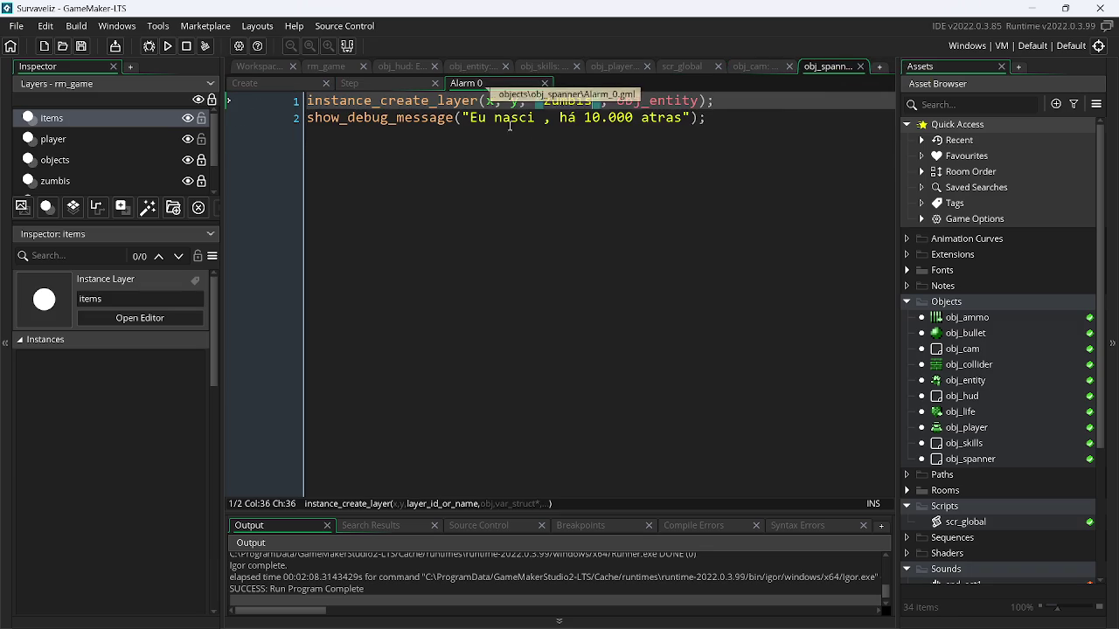
Close the obj_spanner and obj_cam editors and run the game for a test
left_click(861, 68)
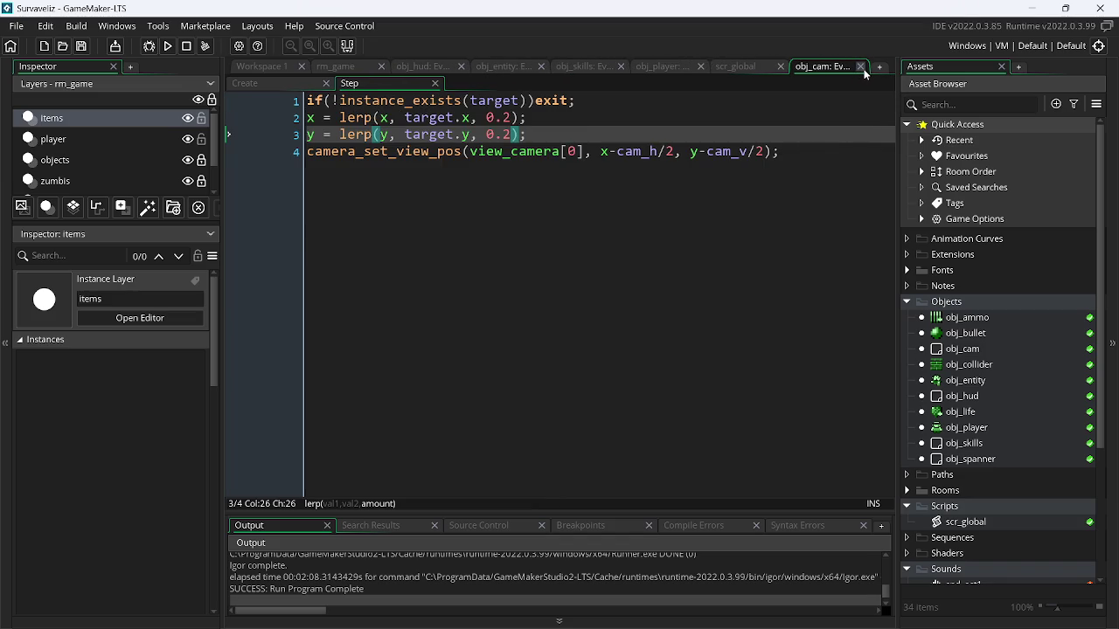
left_click(860, 67)
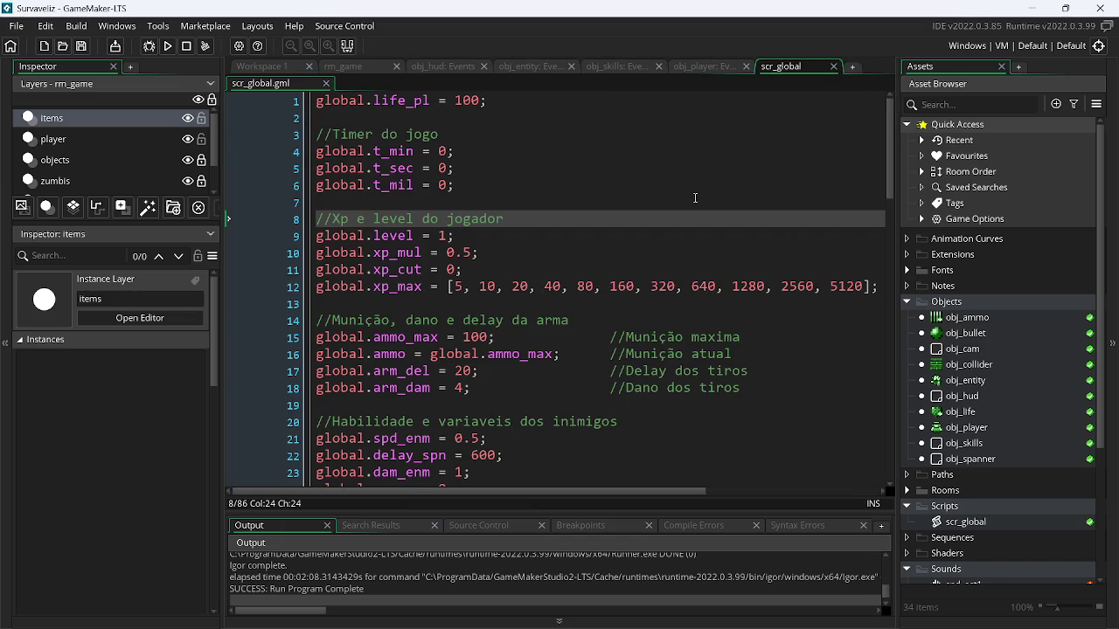
left_click(168, 47)
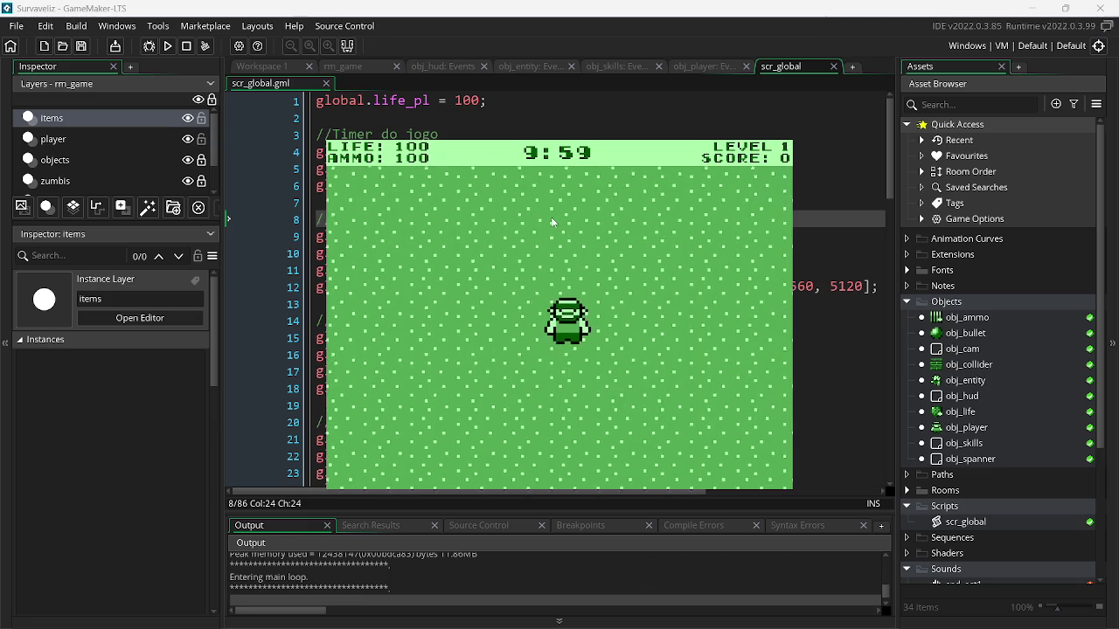
Walk the player around the room with WASD, shoot the first zombies and collect their ammo
key("w")
key("a")
key("w")
key("a")
key("s")
key("d")
key("s")
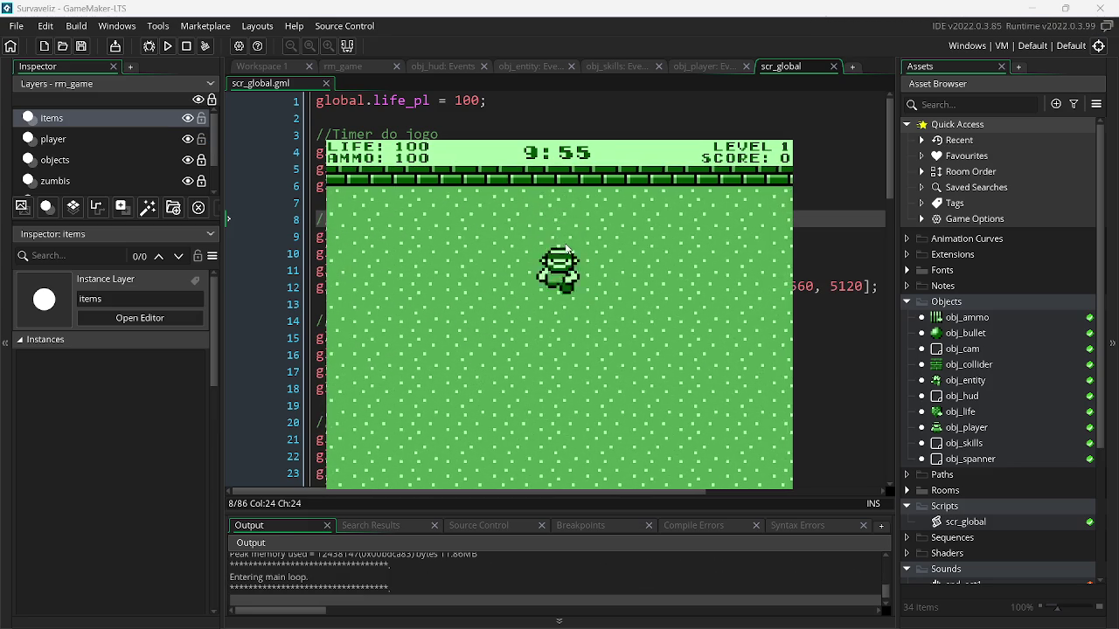
key("a")
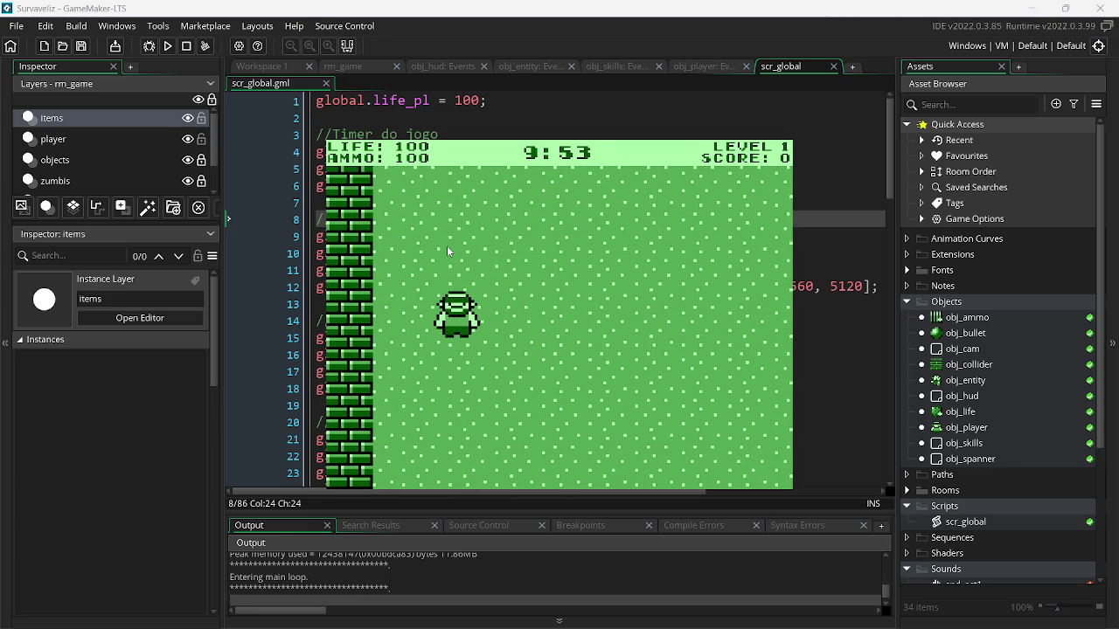
key("d")
key("a")
key("s")
key("w")
key("s")
key("d")
key("w")
key("s")
key("a")
key("s")
key("w")
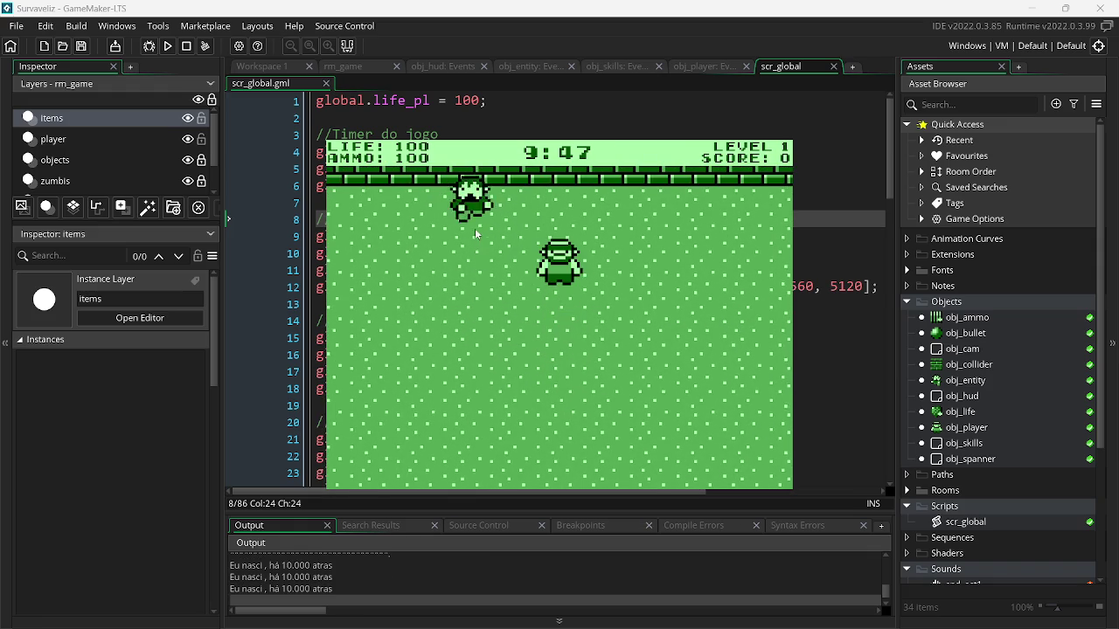
left_click(401, 270)
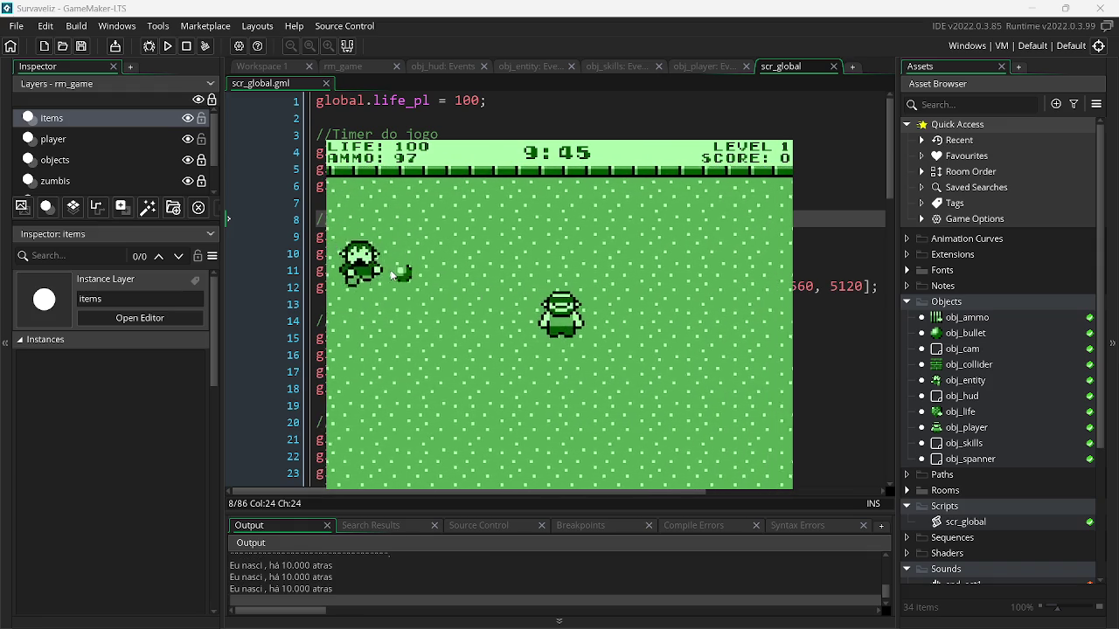
left_click(395, 289)
key("a")
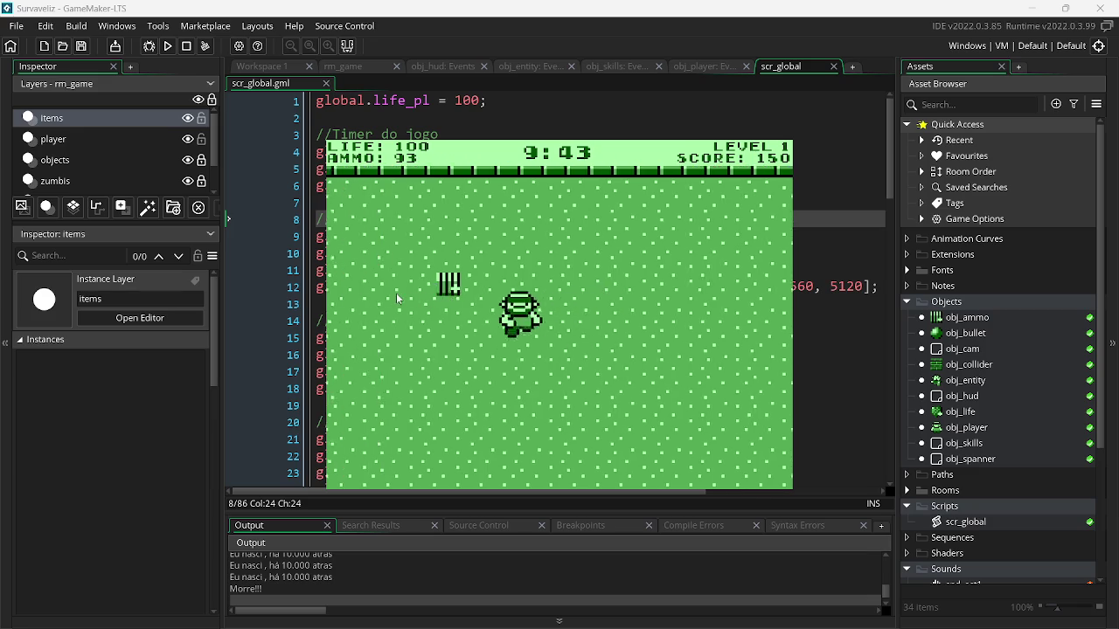
key("w")
key("s")
key("d")
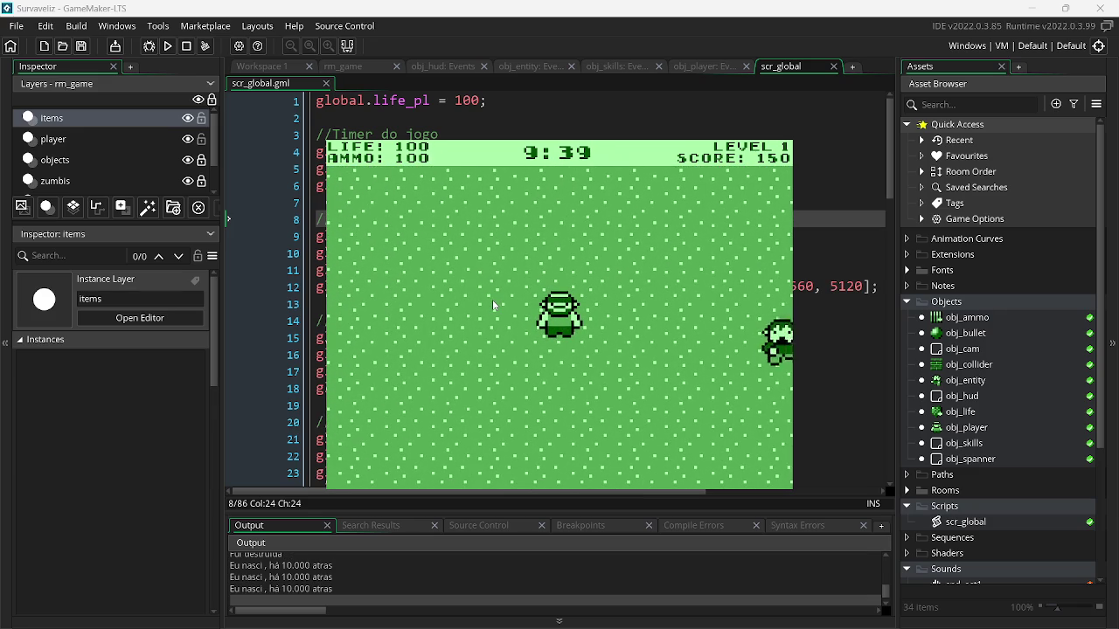
key("a")
left_click(687, 322)
left_click(687, 323)
left_click(687, 322)
left_click(687, 322)
left_click(687, 322)
left_click(687, 323)
left_click(685, 316)
left_click(685, 316)
key("s")
key("d")
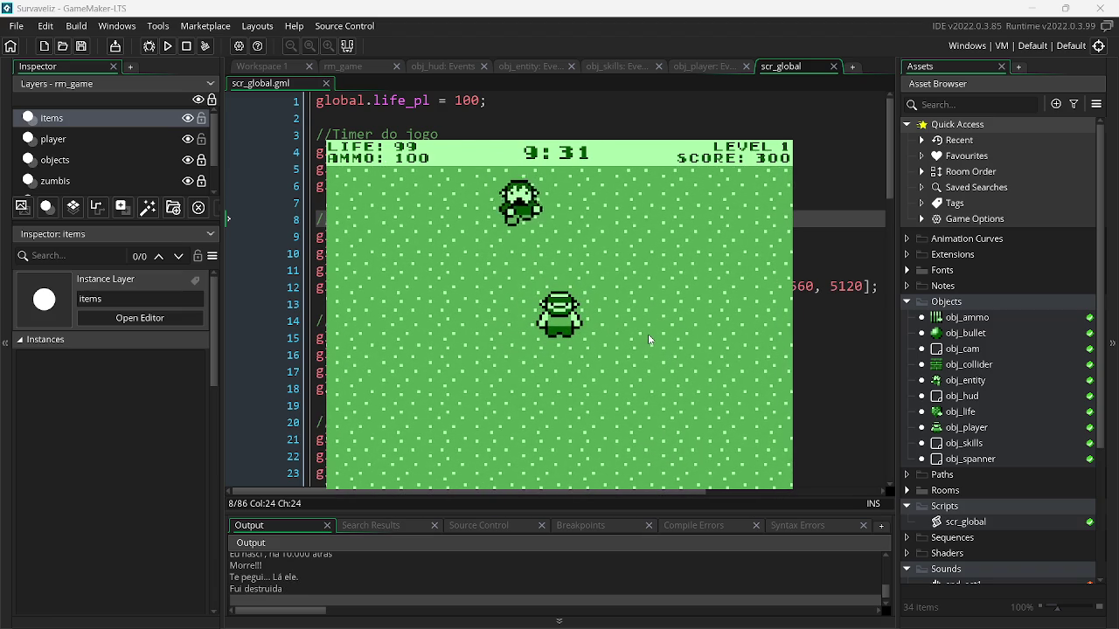
Fight off the next zombie wave near the wall and pick up the dropped ammo
key("w")
left_click(476, 312)
left_click(477, 312)
key("s")
left_click(476, 312)
left_click(476, 312)
left_click(476, 312)
left_click(477, 312)
key("d")
left_click(475, 308)
left_click(475, 307)
left_click(475, 313)
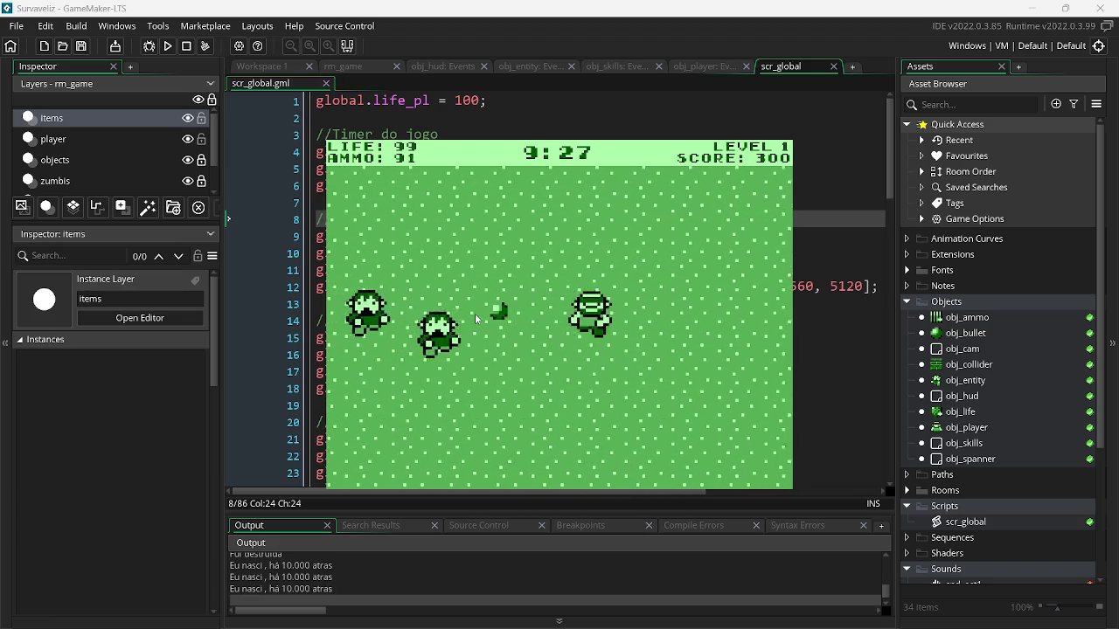
key("a")
left_click(475, 313)
left_click(470, 324)
left_click(466, 332)
left_click(466, 332)
key("d")
left_click(465, 332)
left_click(465, 331)
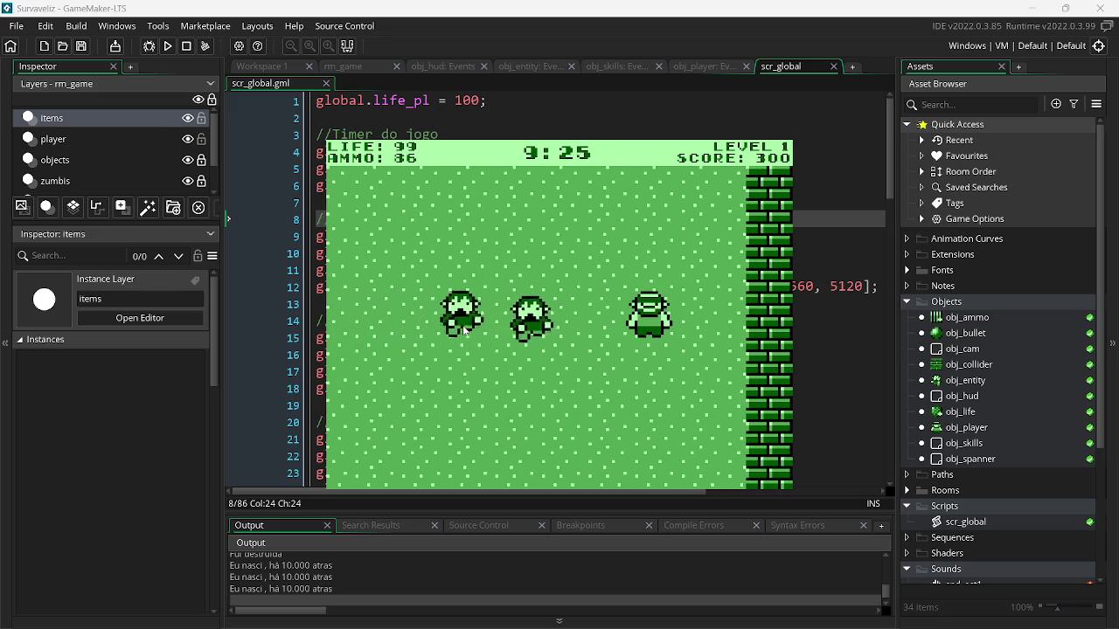
left_click(464, 331)
key("a")
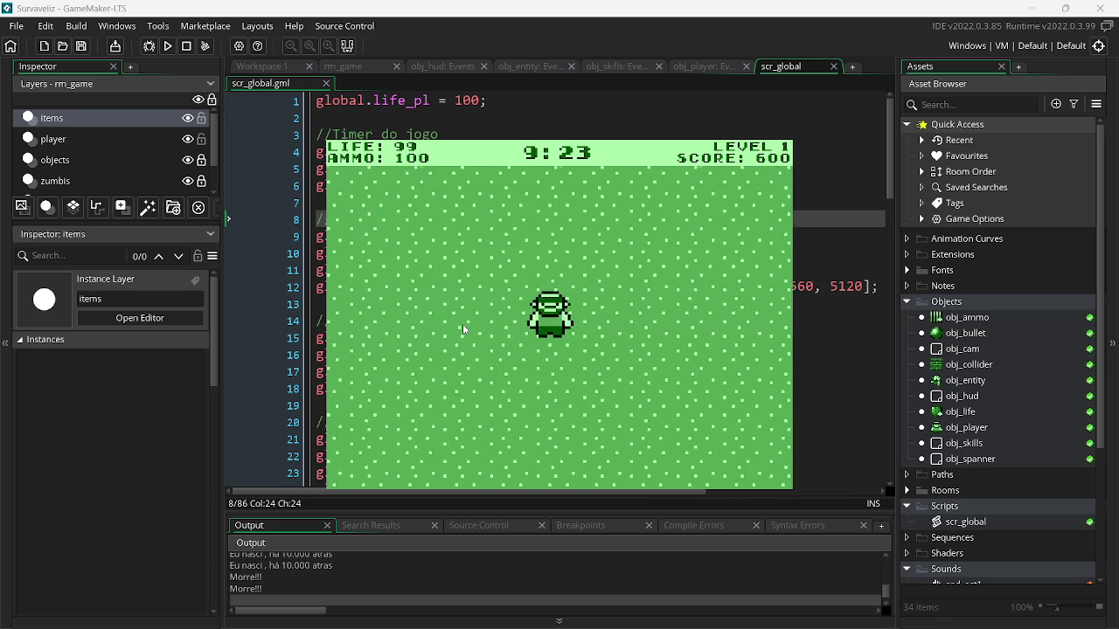
left_click(689, 371)
left_click(688, 365)
left_click(688, 364)
left_click(688, 356)
left_click(688, 351)
left_click(688, 349)
left_click(687, 324)
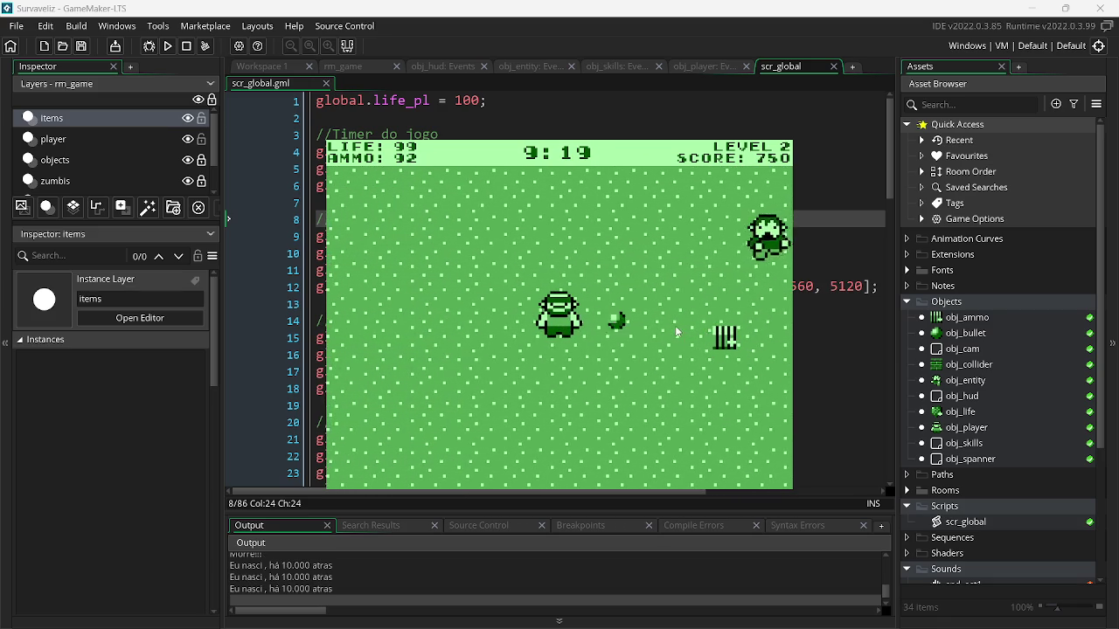
left_click(686, 288)
left_click(684, 262)
left_click(686, 267)
left_click(690, 278)
left_click(692, 288)
left_click(697, 304)
left_click(702, 318)
left_click(706, 330)
left_click(707, 331)
left_click(707, 332)
left_click(707, 333)
left_click(707, 336)
key("d")
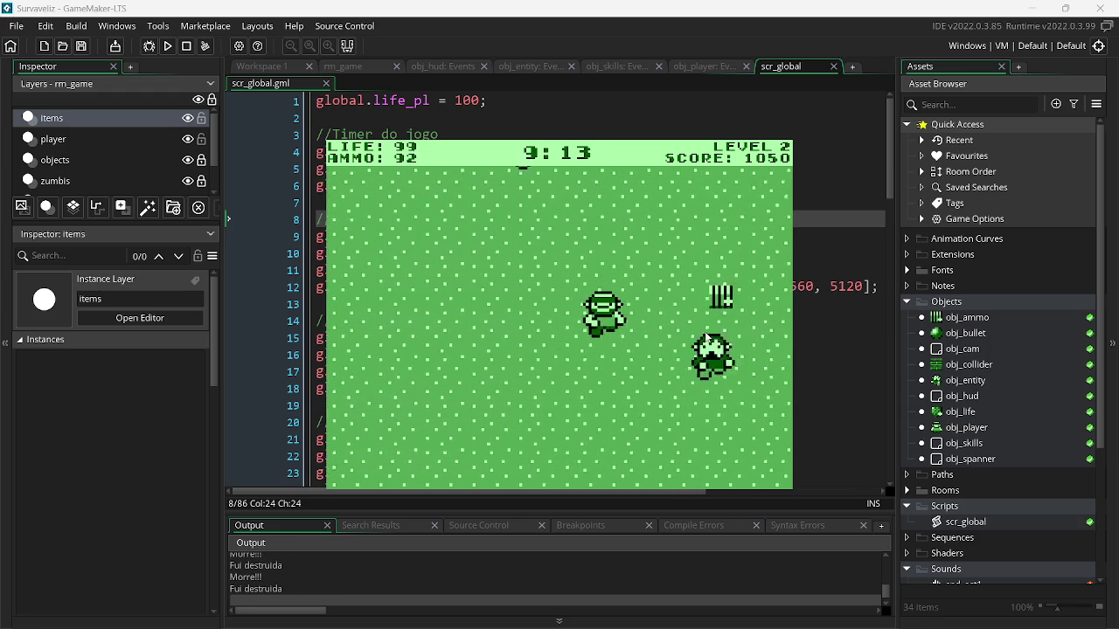
Move around the room and shoot down the approaching zombie
key("d")
key("w")
key("w")
key("a")
left_click(700, 359)
left_click(700, 356)
left_click(699, 357)
left_click(699, 355)
left_click(698, 352)
left_click(696, 349)
left_click(695, 343)
left_click(694, 338)
left_click(692, 334)
left_click(691, 332)
left_click(691, 329)
left_click(691, 326)
left_click(693, 323)
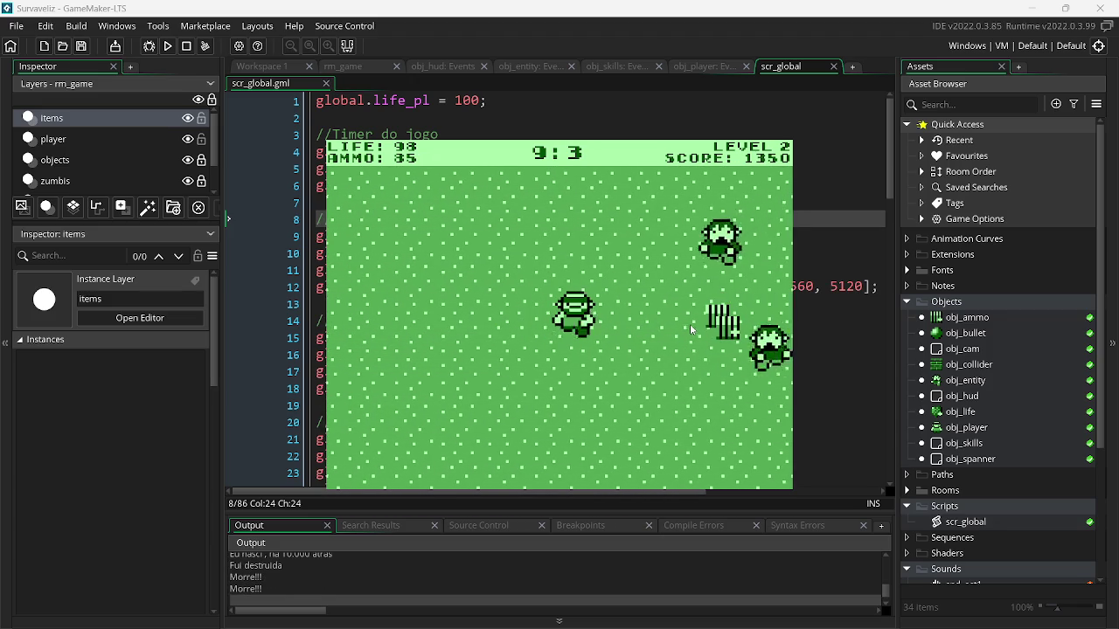
Kill the last zombies to reach level 3, end the test run, and drag items below player
left_click(693, 328)
left_click(696, 331)
left_click(701, 327)
left_click(706, 323)
left_click(711, 318)
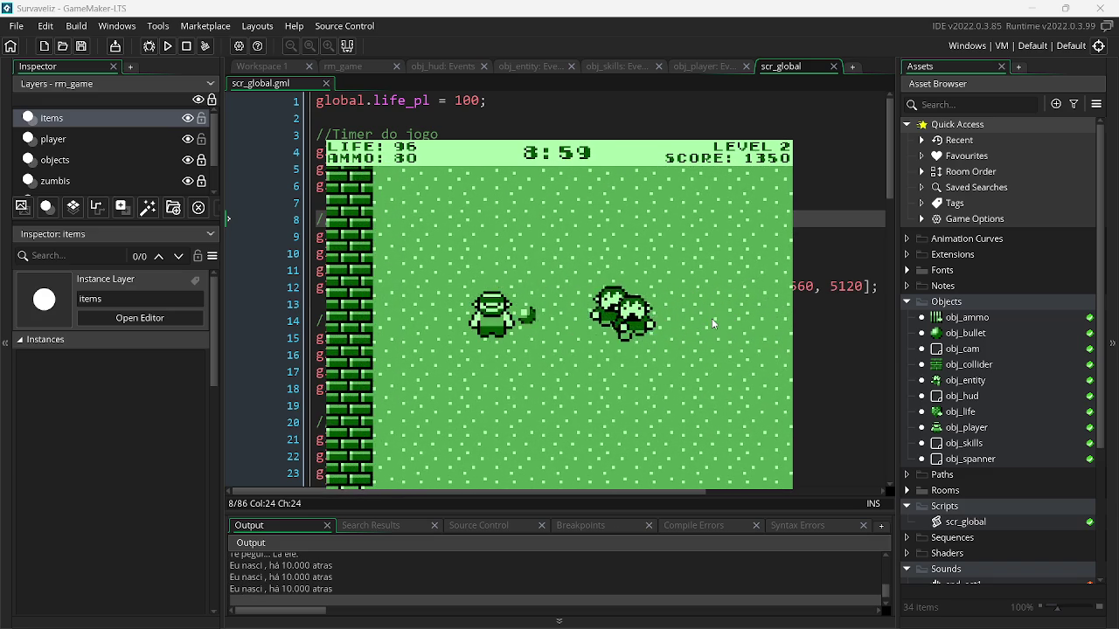
left_click(711, 318)
key("d")
key("a")
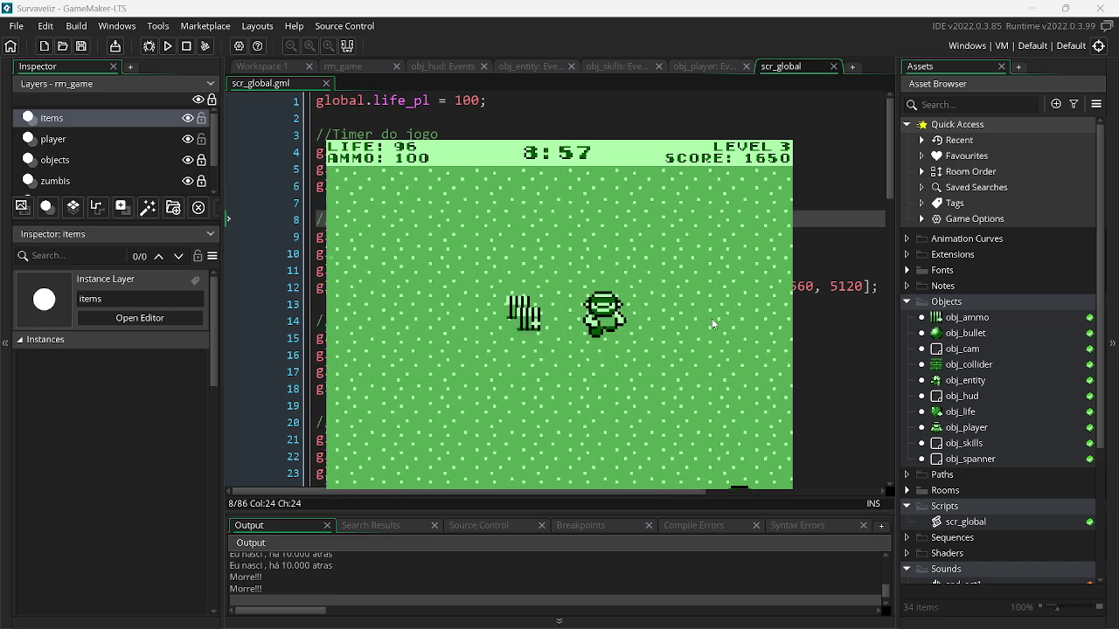
key("Escape")
left_click_drag(139, 117, 128, 156)
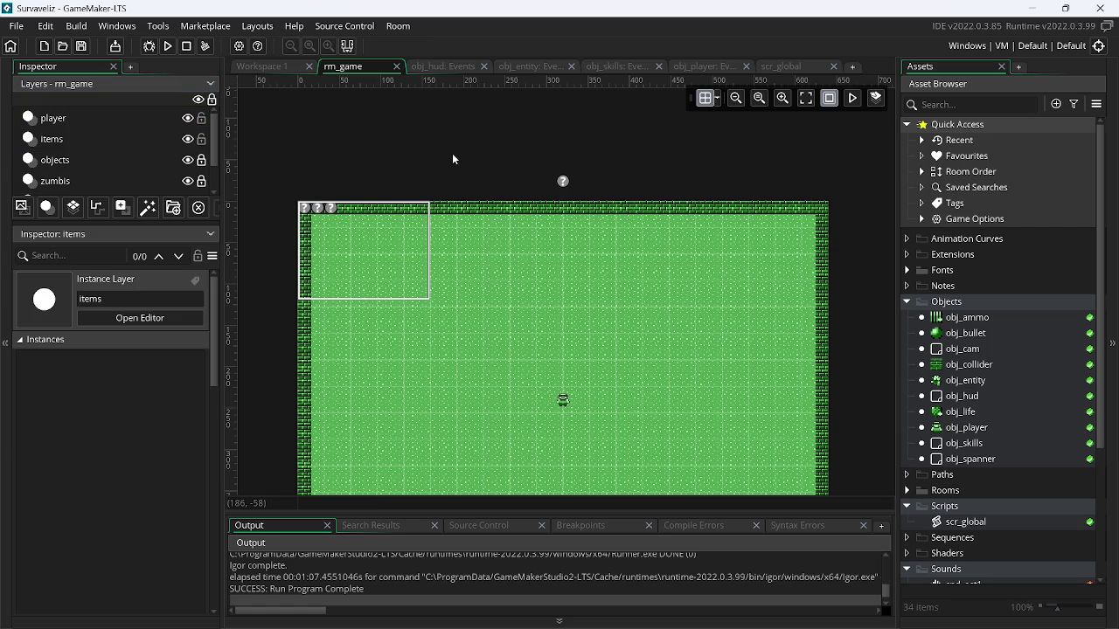
Close the gameboy zelda assets search and GameMaker manual tabs in Chrome
left_click(1032, 8)
left_click(734, 15)
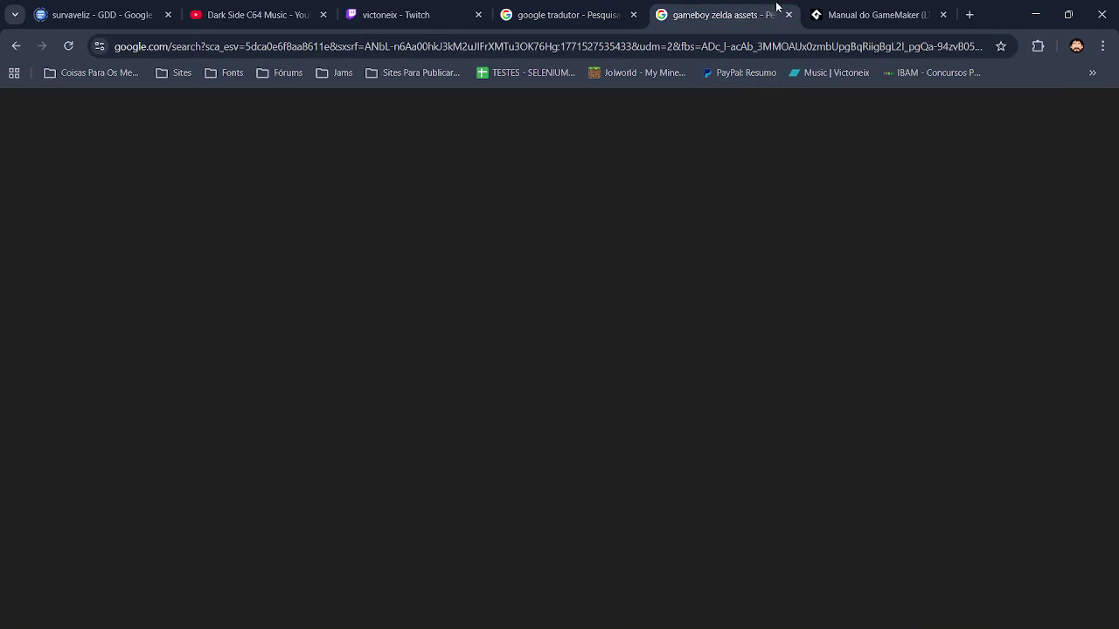
left_click(789, 15)
left_click(788, 21)
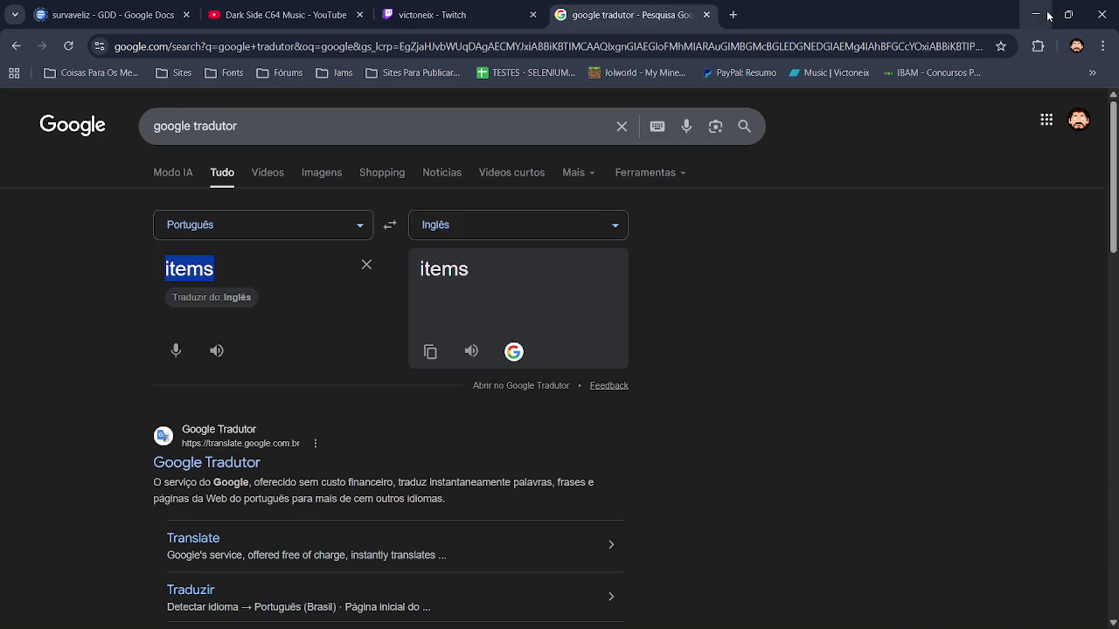
Minimise Chrome and FL Studio to the desktop and bring OBS to the front
left_click(1032, 14)
left_click(1078, 14)
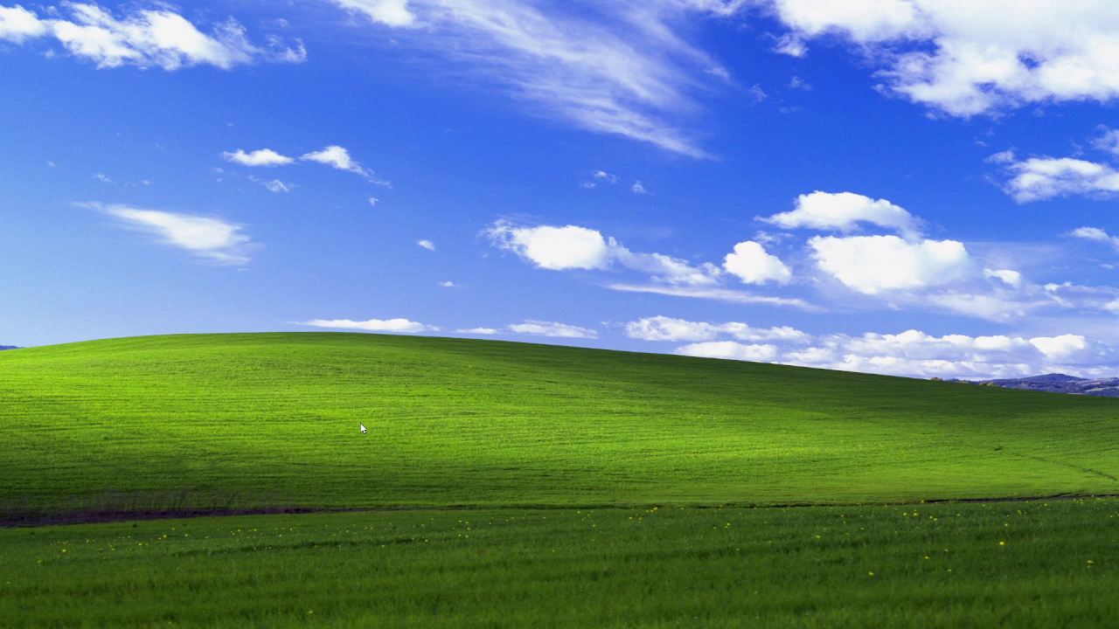
key("alt+Tab")
key("alt+Tab")
key("alt+Tab")
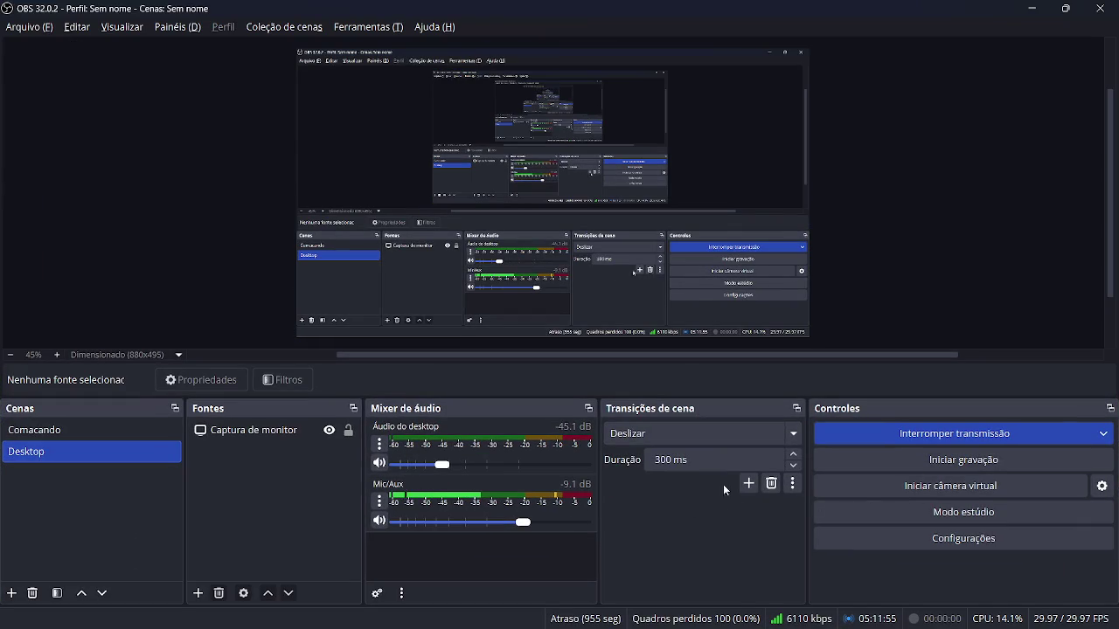
Mute the Mic/Aux input in OBS and minimise the OBS window
left_click(379, 522)
left_click(1031, 8)
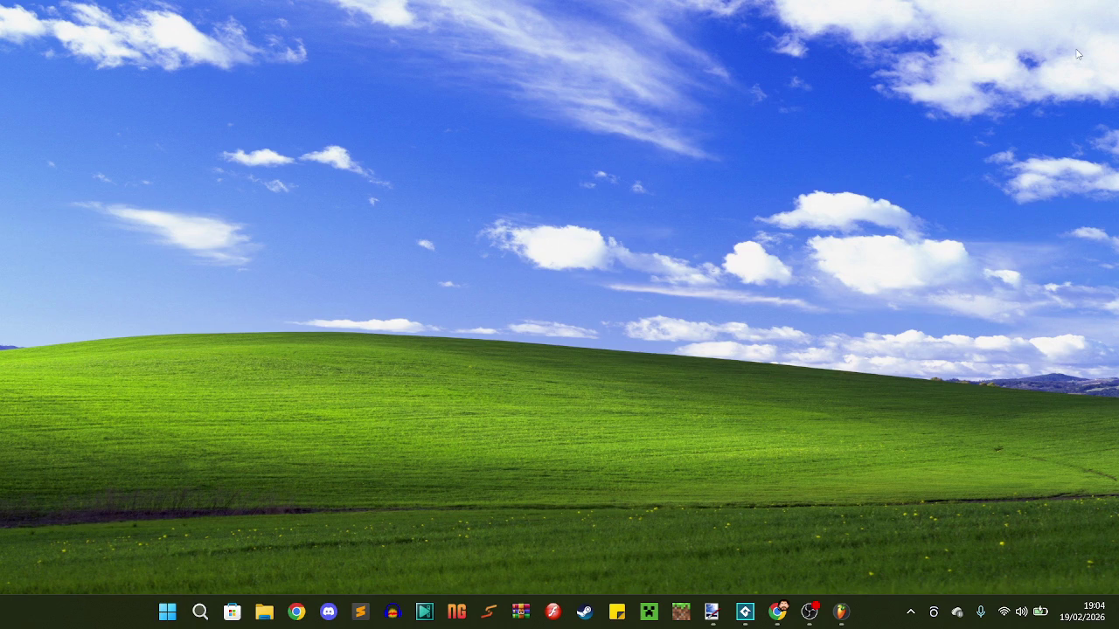
Bring OBS forward, unmute the Mic/Aux input, and minimise the OBS window
left_click(808, 614)
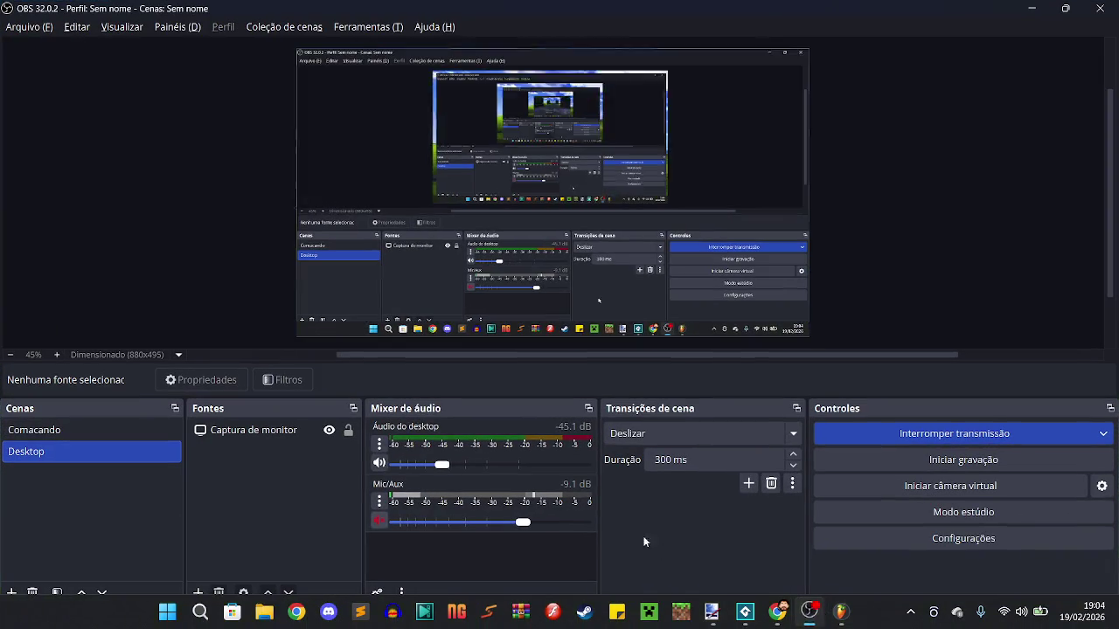
left_click(379, 522)
left_click(1031, 8)
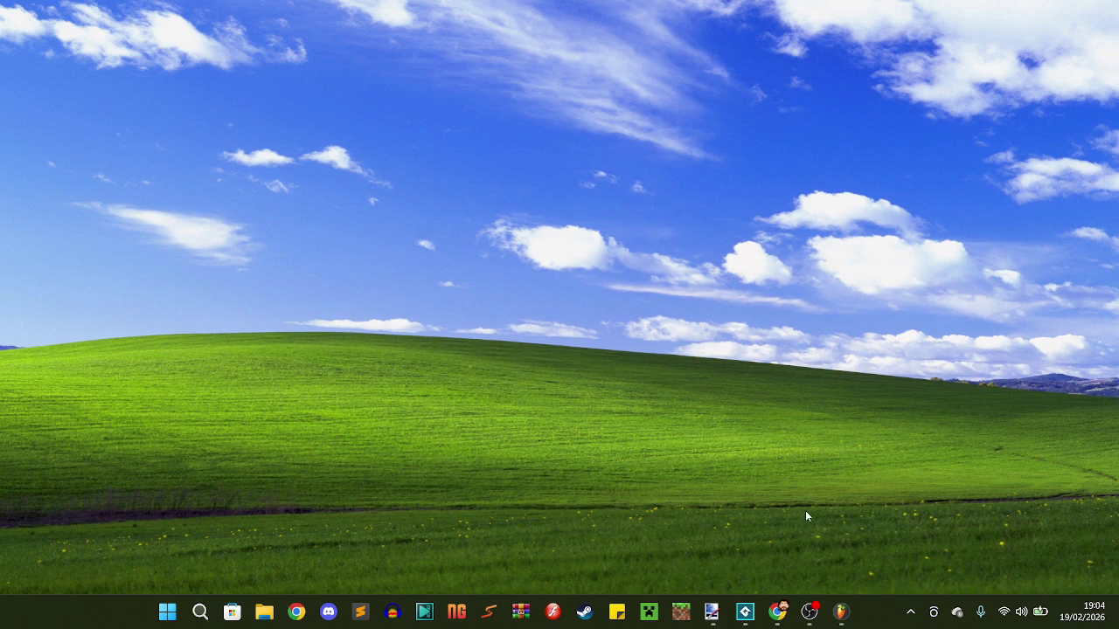
mouse_move(815, 619)
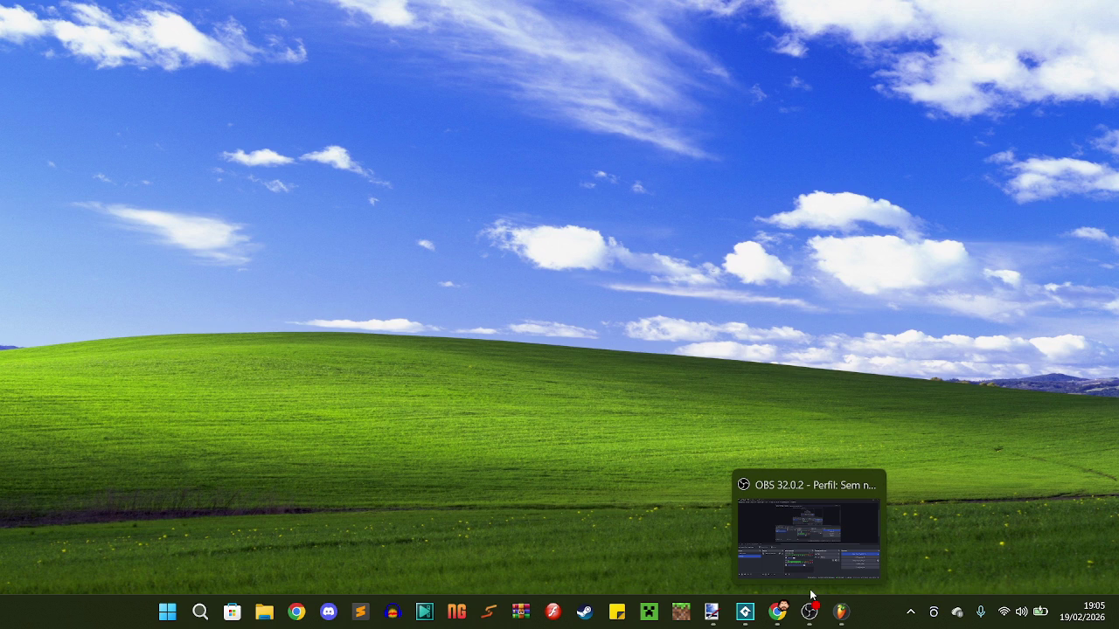
Bring FL Studio forward and scroll the playlist to show bars 9 to 22
mouse_move(777, 612)
left_click(840, 612)
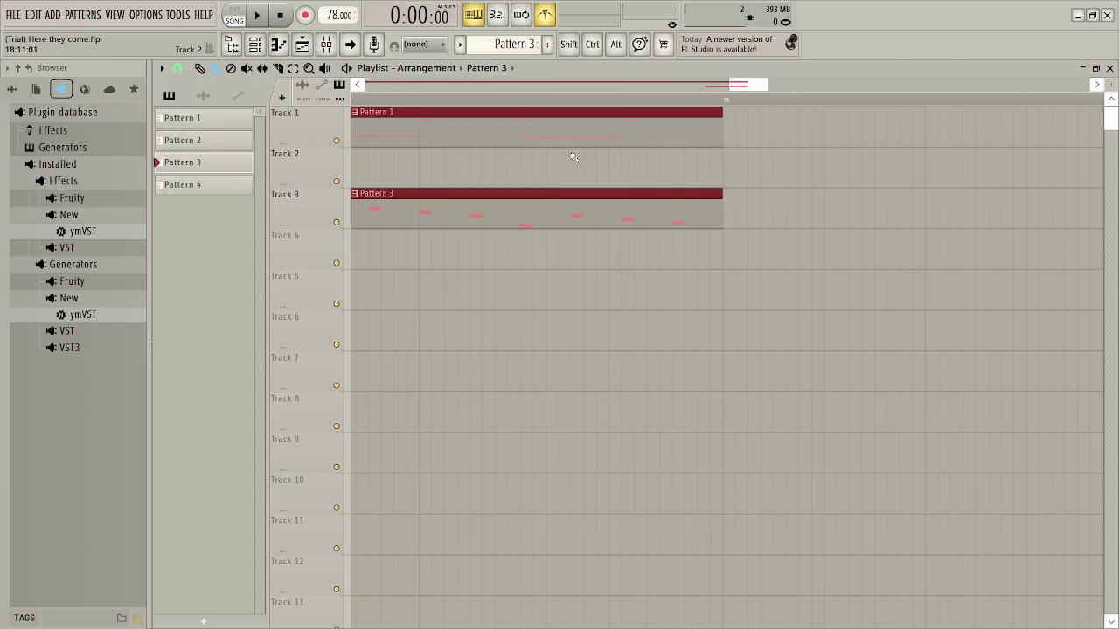
scroll(542, 269, "down", 3)
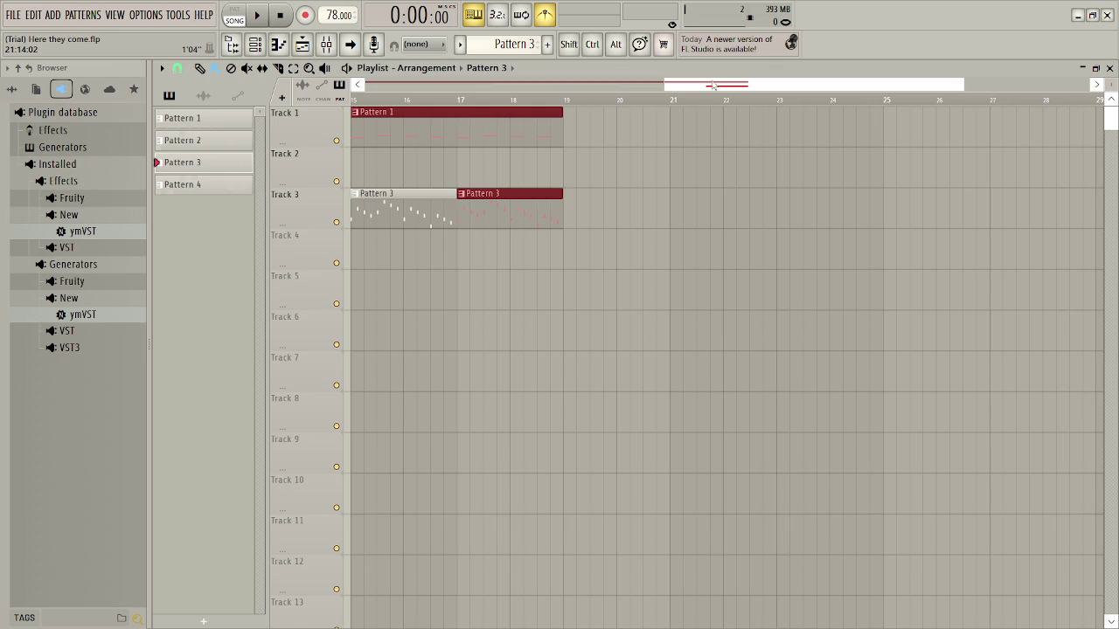
scroll(719, 87, "left", 6)
left_click(732, 308)
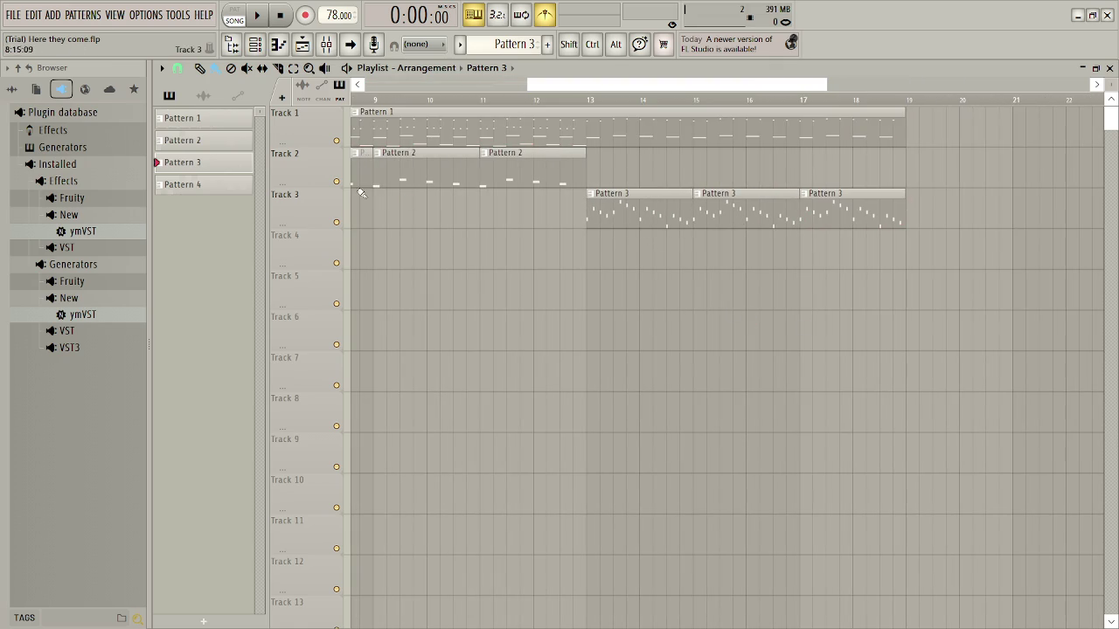
Play the song from bar 13 with Track 3 briefly muted, then unmute it and stop
left_click(336, 222)
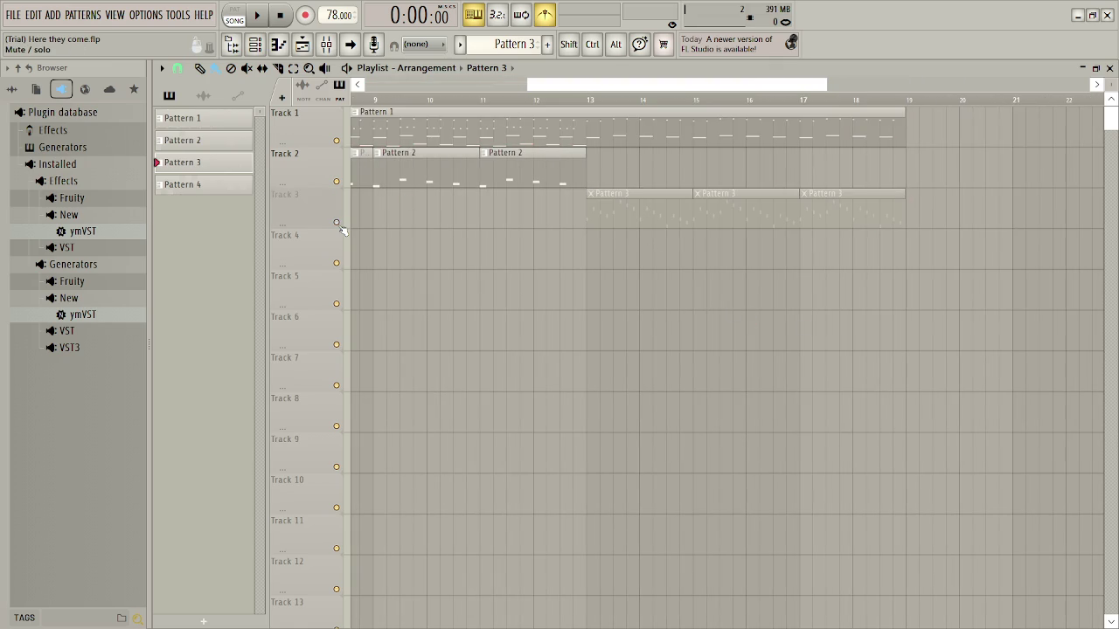
left_click(589, 99)
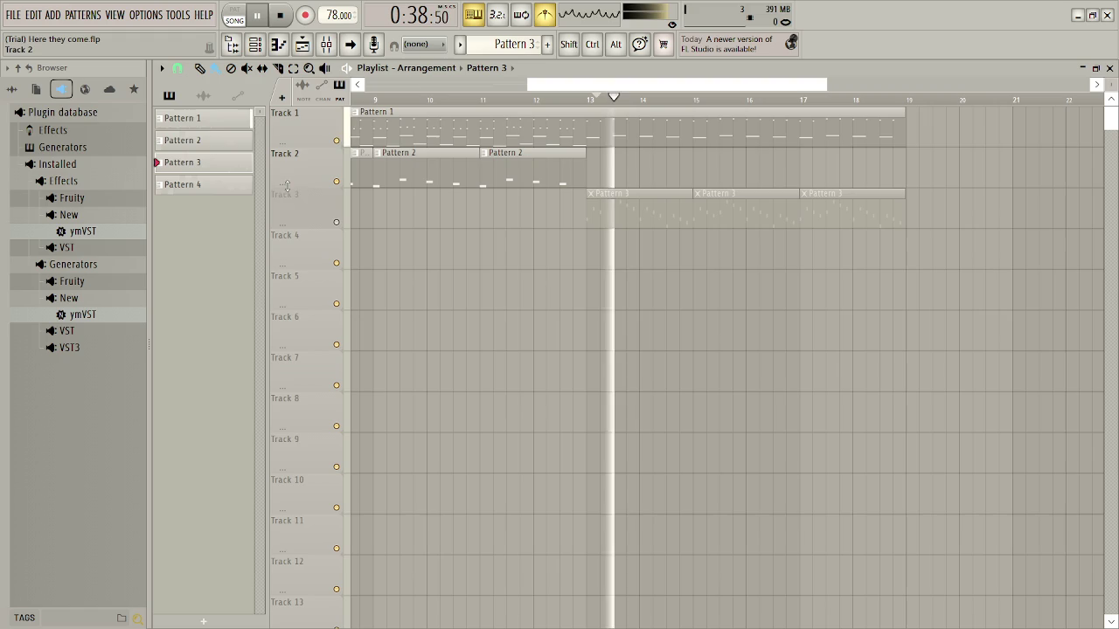
left_click(337, 222)
key("space")
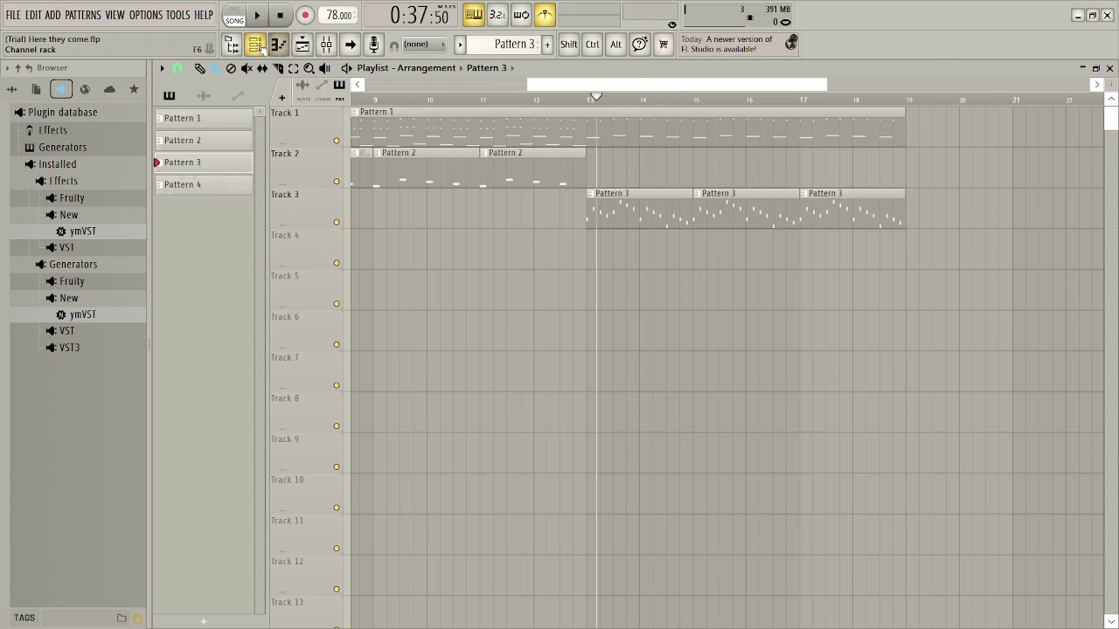
Open the F-Zero #3 channel from the Channel rack and play it with FZ Slap Bass
left_click(262, 49)
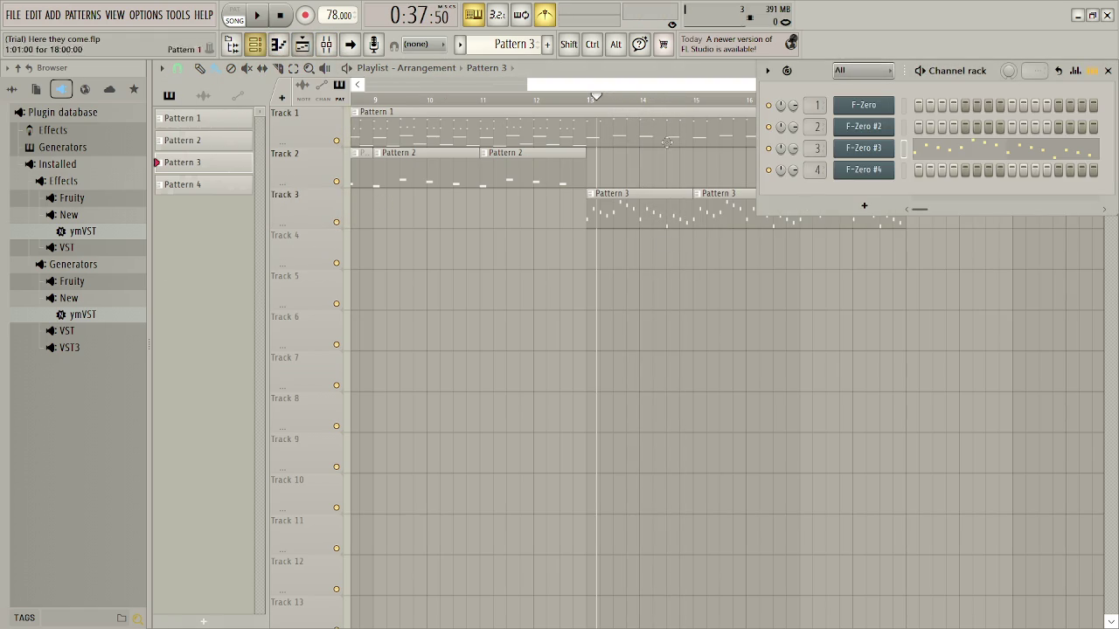
left_click(864, 150)
left_click(391, 287)
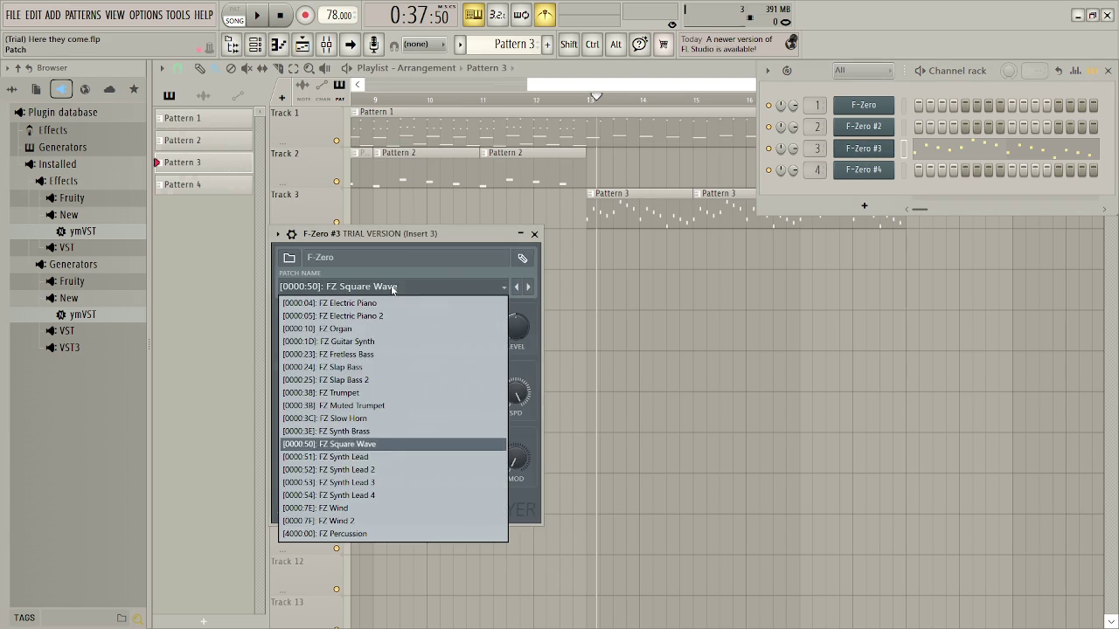
left_click(357, 367)
key("space")
Audition FZ Electric Piano 2, FZ Electric Piano, FZ Guitar Synth, FZ Fretless Bass and FZ Slap Bass 2
left_click(376, 287)
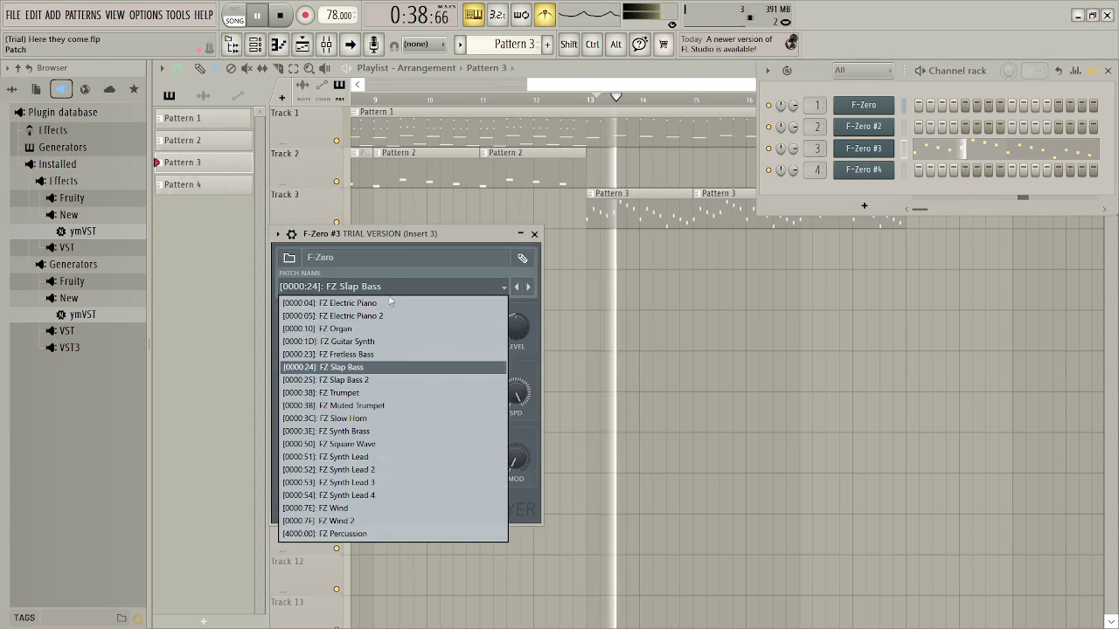
left_click(374, 317)
left_click(393, 286)
left_click(397, 303)
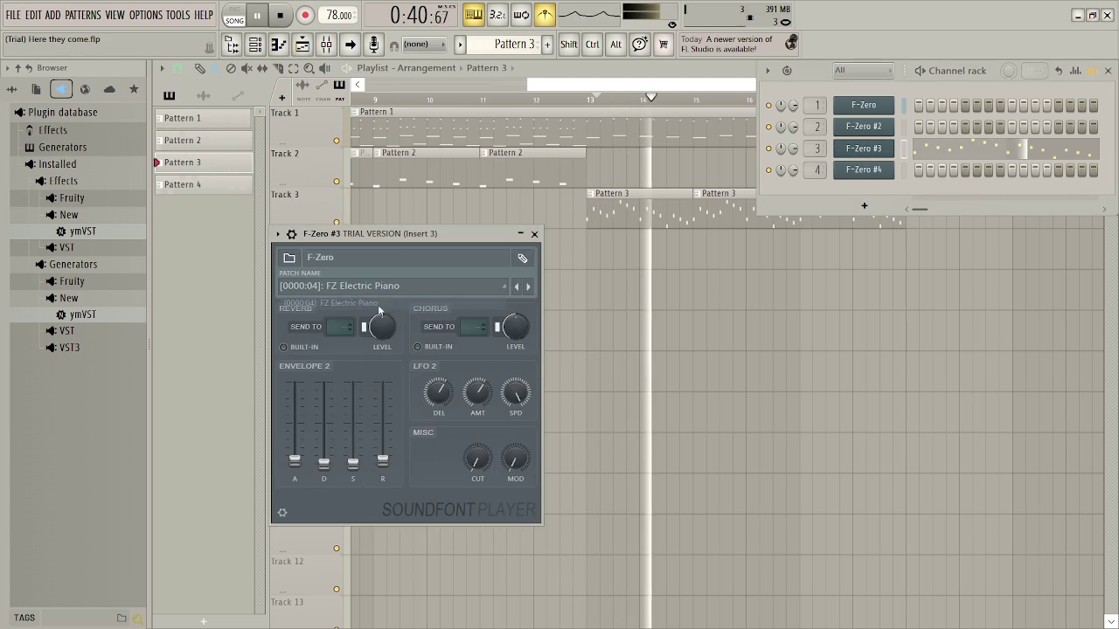
left_click(393, 287)
left_click(376, 341)
left_click(377, 286)
left_click(367, 354)
left_click(384, 286)
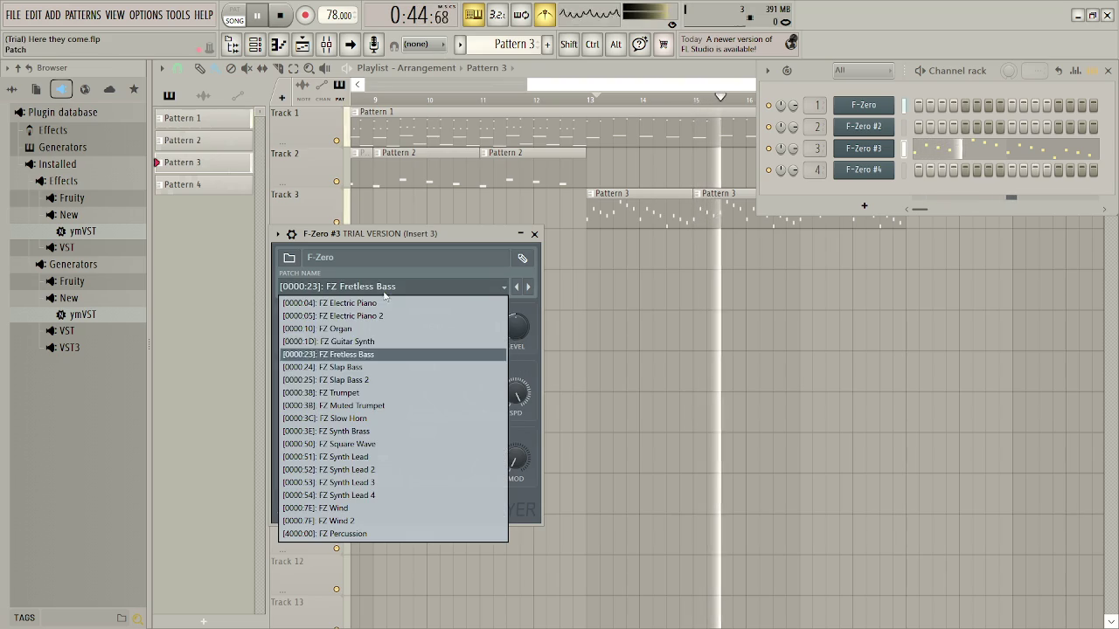
left_click(384, 379)
Try the FZ Synth Lead 2, FZ Synth Lead 4, FZ Synth Lead and FZ Square Wave patches
left_click(385, 287)
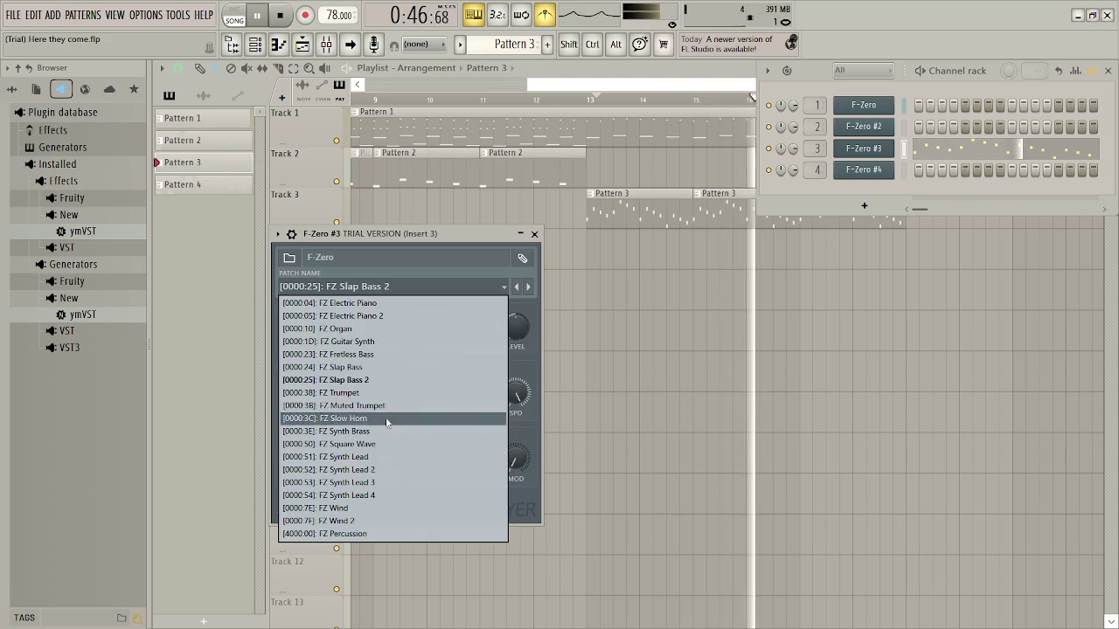
left_click(387, 472)
left_click(384, 287)
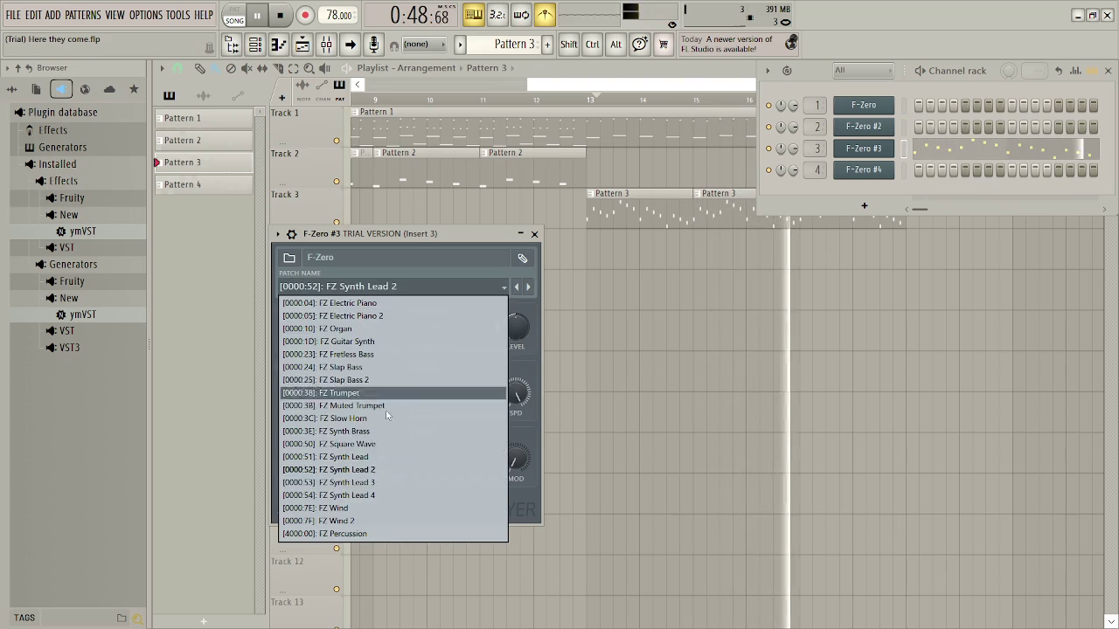
left_click(385, 495)
left_click(385, 286)
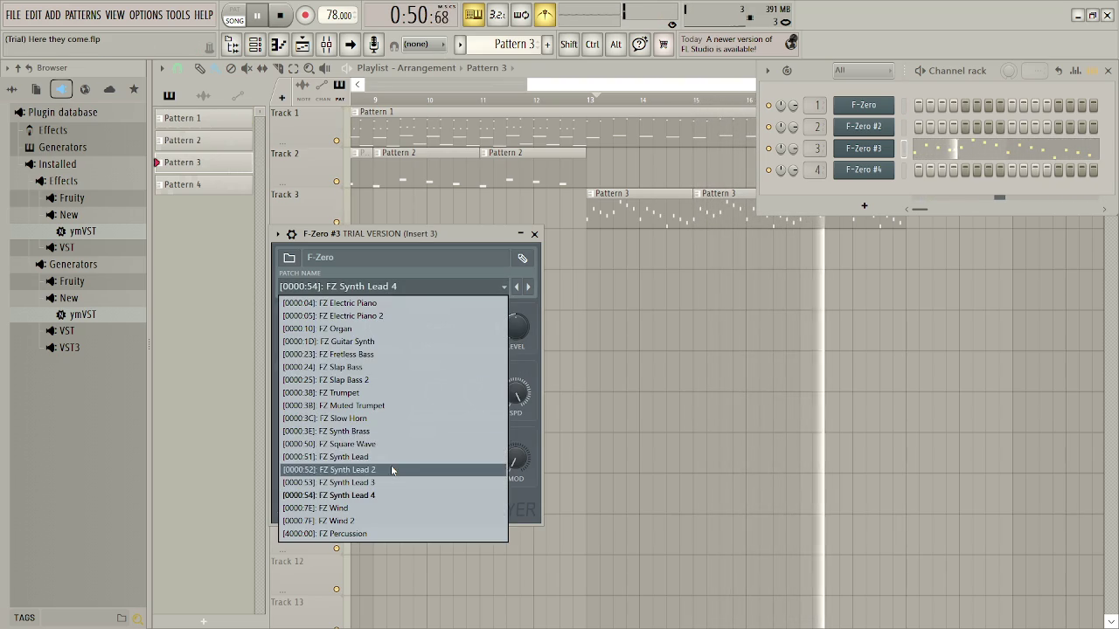
left_click(382, 456)
left_click(384, 287)
left_click(377, 444)
Try FZ Synth Brass and FZ Slow Horn, then return to FZ Slap Bass 2
left_click(384, 287)
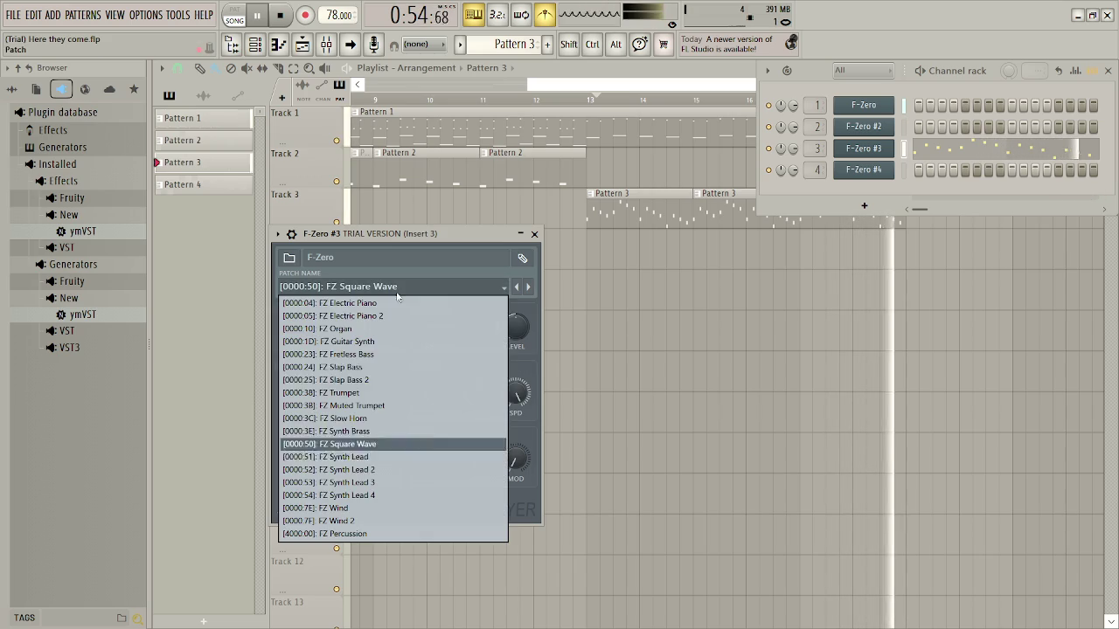
left_click(377, 431)
left_click(401, 288)
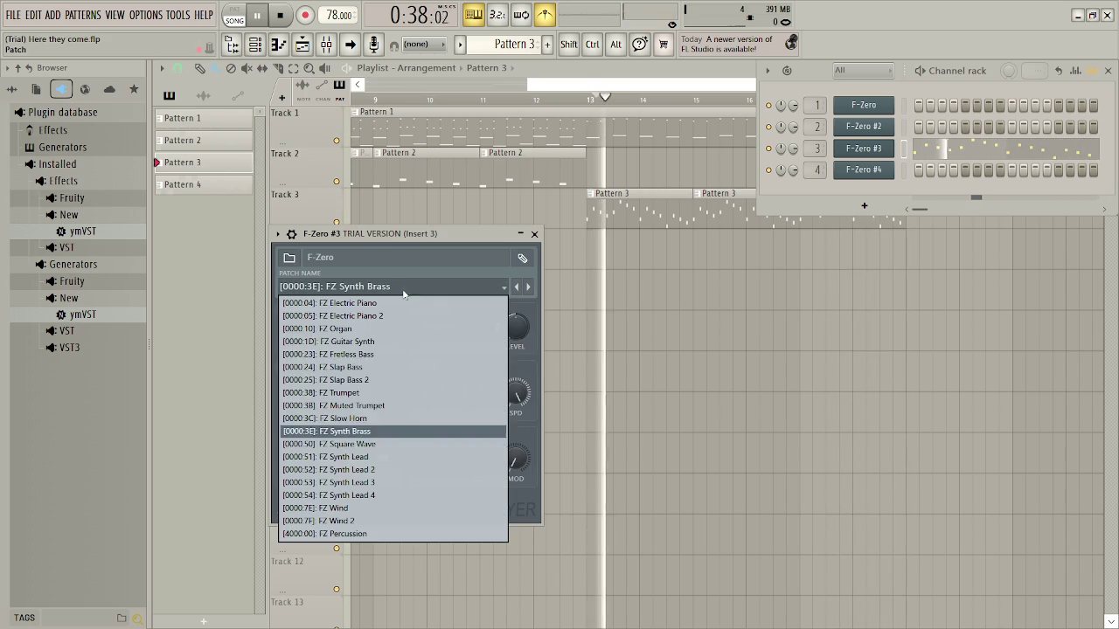
left_click(380, 406)
left_click(392, 287)
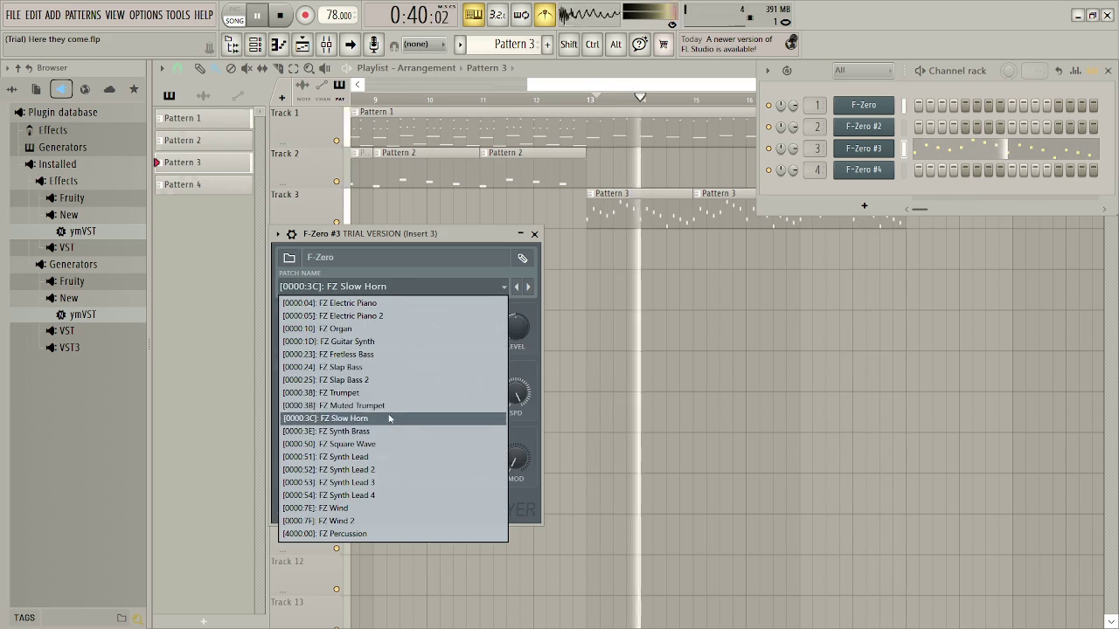
left_click(356, 380)
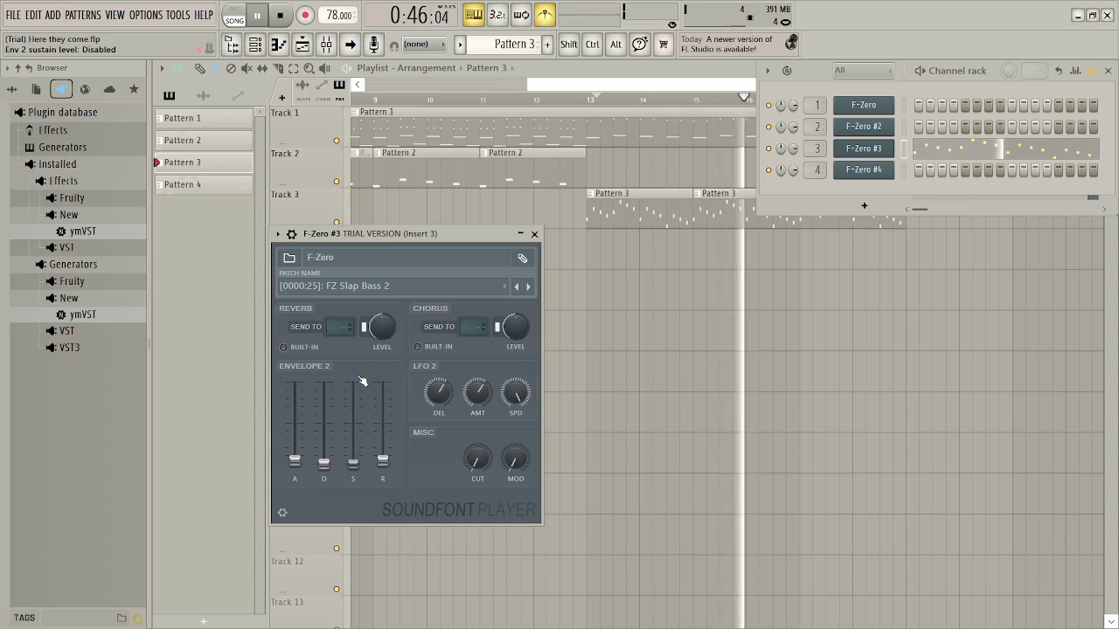
Compare FZ Slap Bass, FZ Fretless Bass and FZ Guitar Synth, then settle on FZ Organ
left_click(392, 286)
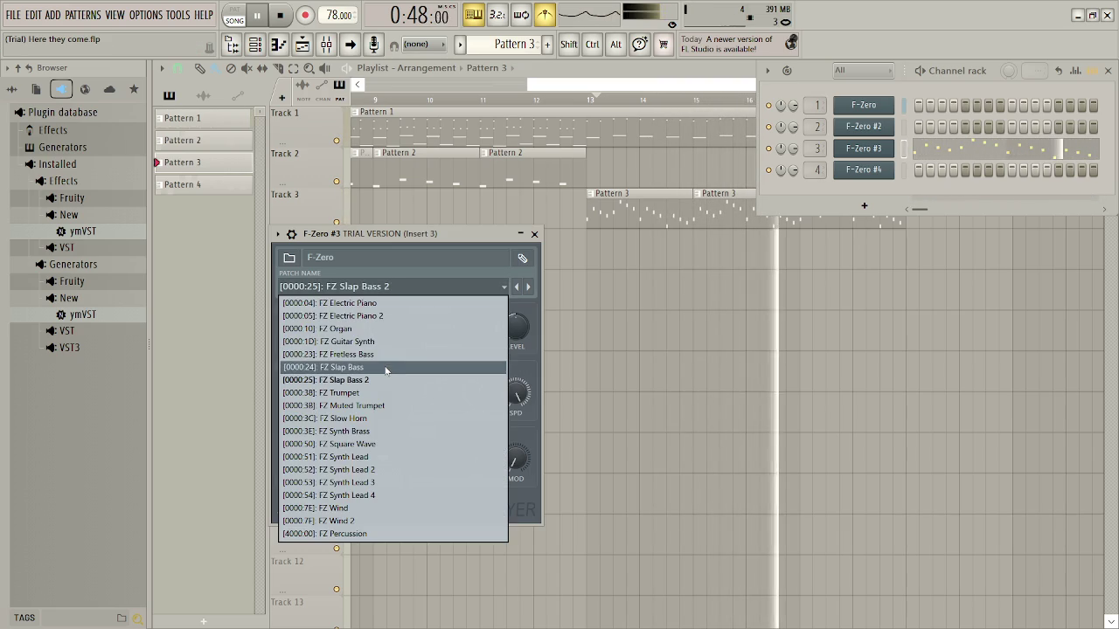
left_click(385, 367)
left_click(391, 287)
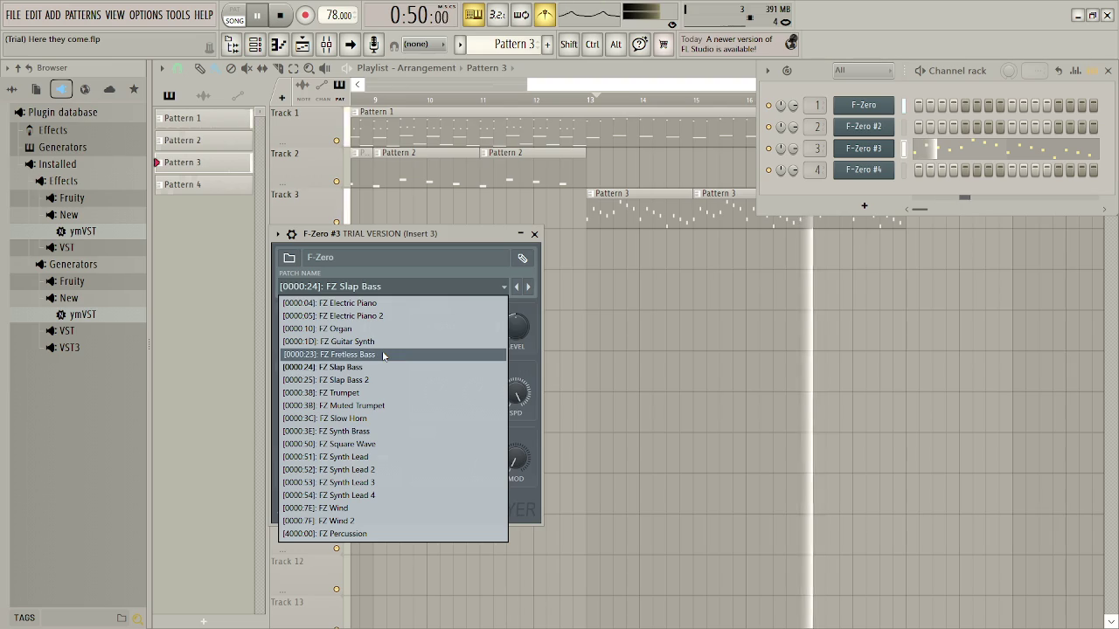
left_click(383, 355)
left_click(379, 288)
left_click(383, 341)
left_click(384, 287)
left_click(385, 327)
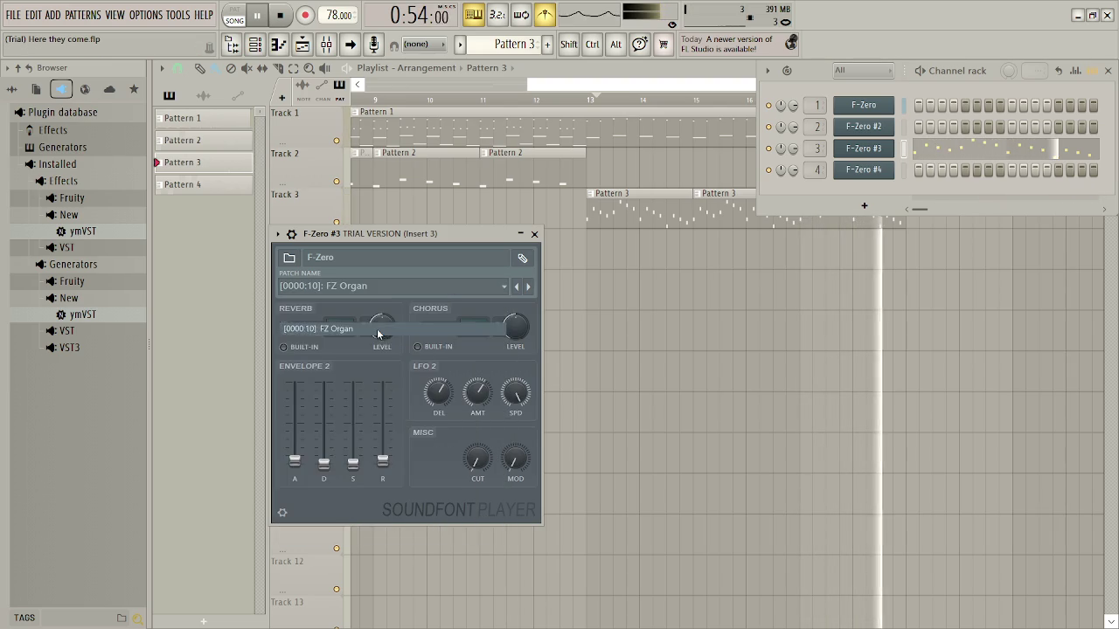
Close the F-Zero #3 plugin window and Channel rack, and stop playback
left_click(387, 288)
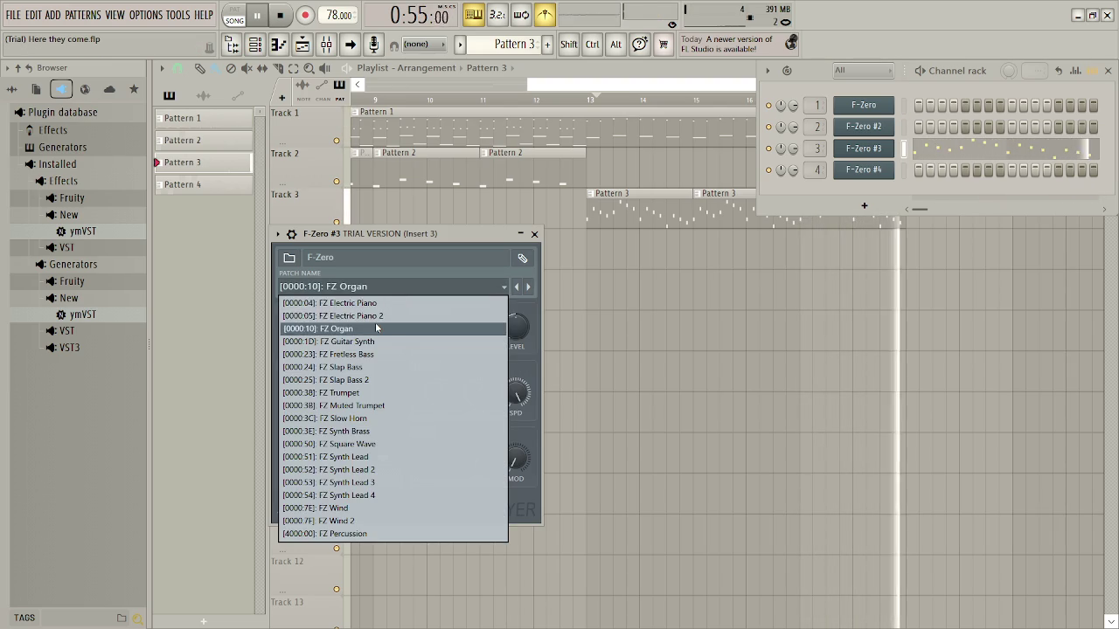
left_click(534, 234)
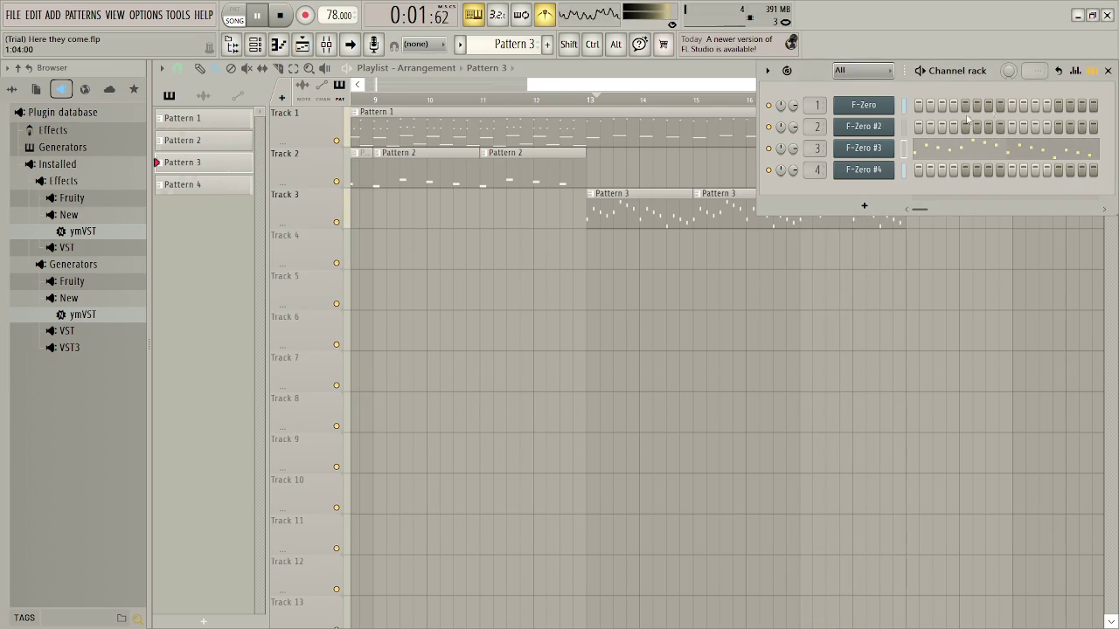
left_click(1112, 74)
key("space")
Review Pattern 1's F-Zero notes in the Piano roll while playing from bar 17
double_click(863, 130)
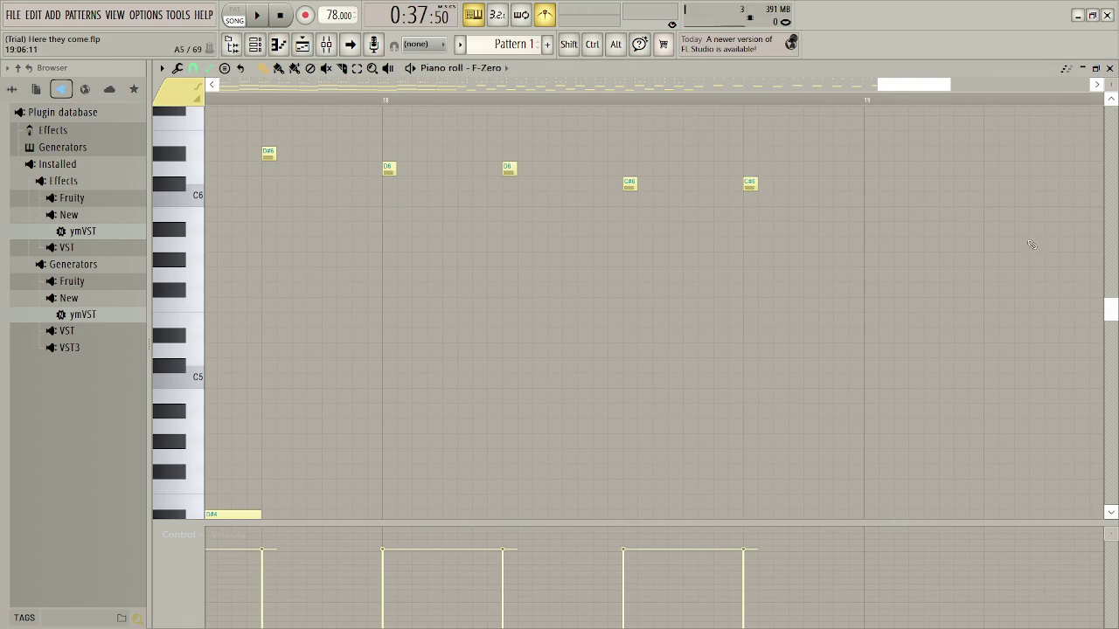
mouse_move(1113, 301)
left_mouse_down()
mouse_move(1111, 342)
mouse_move(1111, 310)
left_mouse_up()
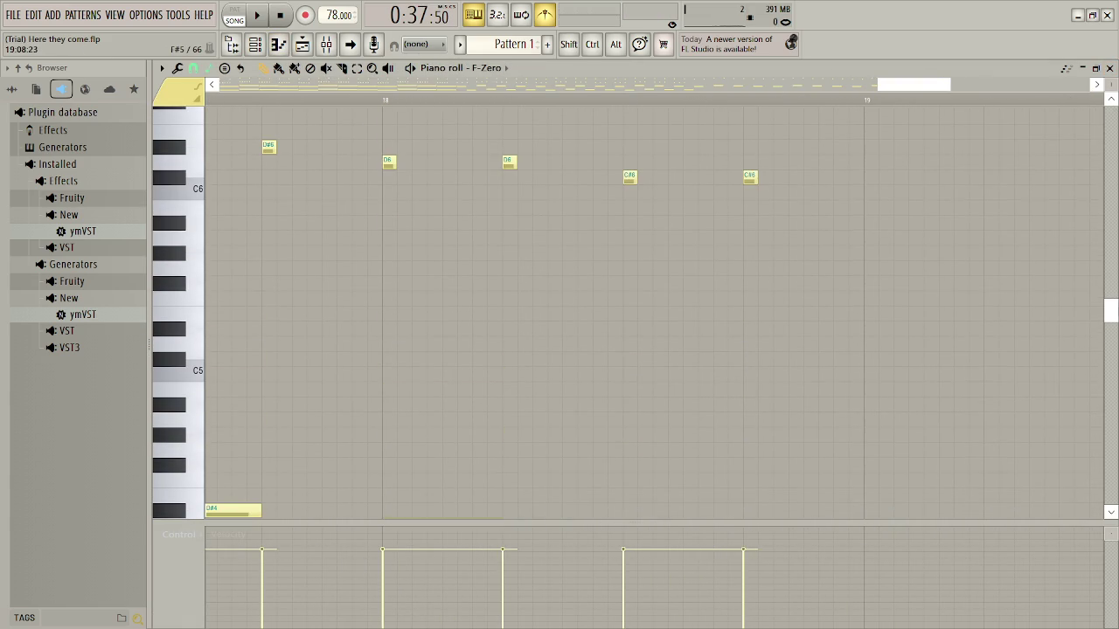
scroll(695, 390, "down", 3, "ctrl")
mouse_move(869, 90)
left_mouse_down()
mouse_move(839, 96)
mouse_move(814, 121)
mouse_move(848, 122)
left_mouse_up()
mouse_move(1113, 313)
left_mouse_down()
mouse_move(1111, 334)
mouse_move(1059, 345)
left_mouse_up()
key("space")
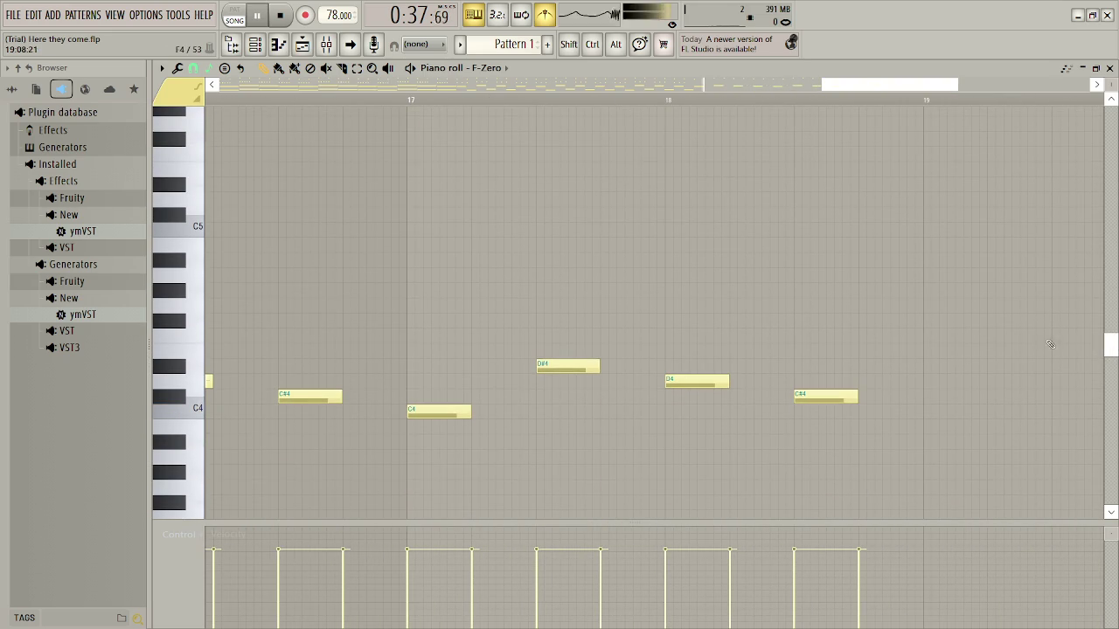
left_click(420, 105)
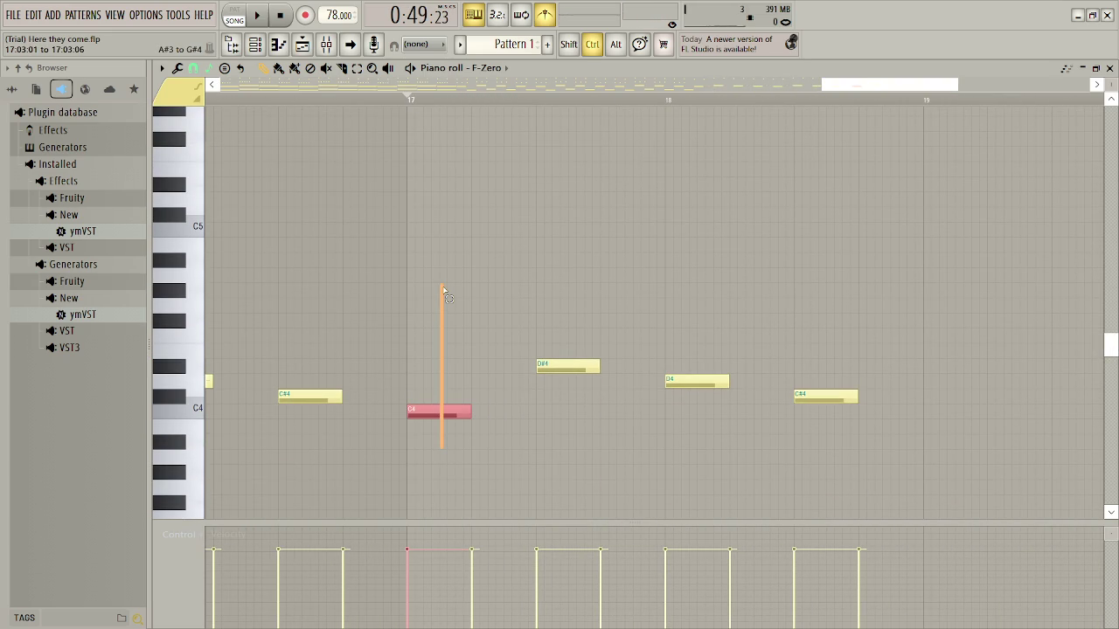
mouse_move(443, 292)
left_mouse_down()
mouse_move(441, 131)
mouse_move(902, 199)
left_mouse_up()
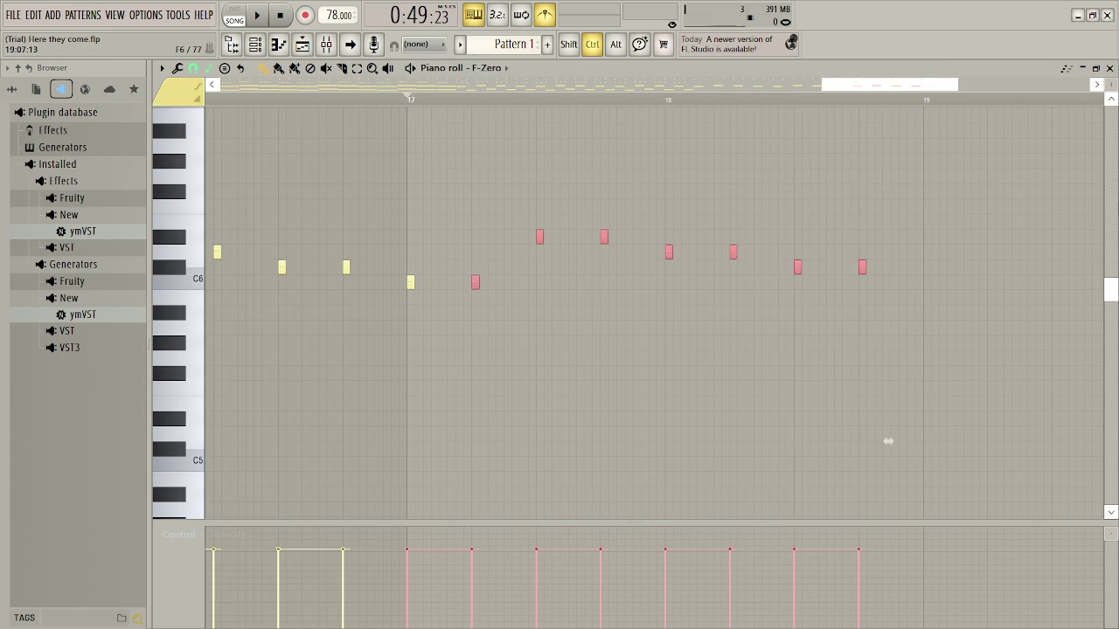
Undo to restore the longer C4 notes, close the Piano roll and play the song
key("ctrl+z")
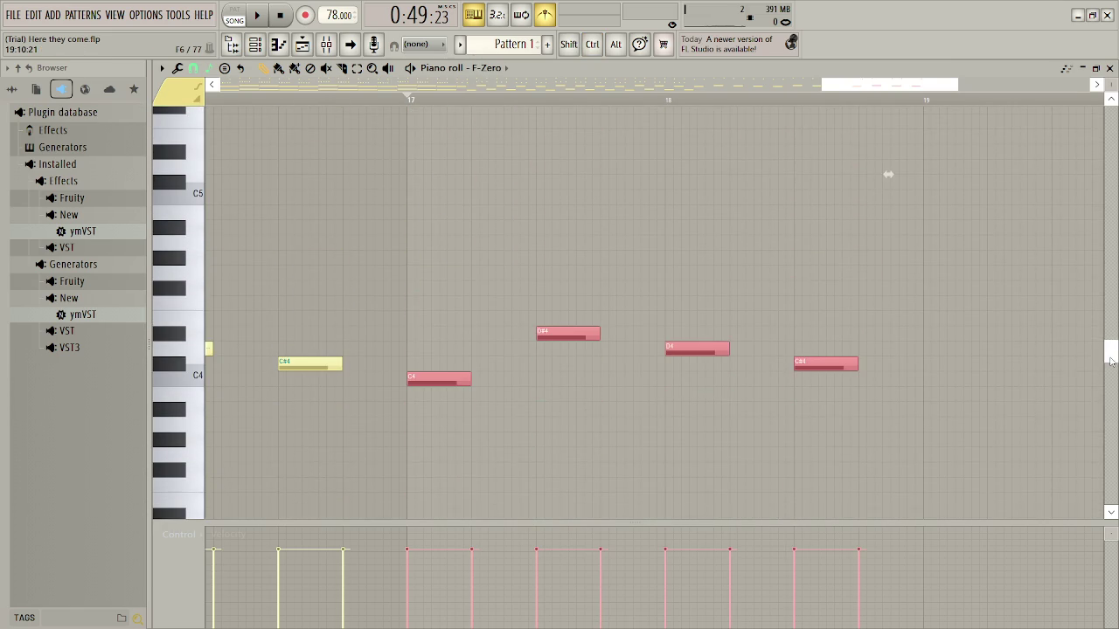
left_click_drag(846, 82, 640, 112)
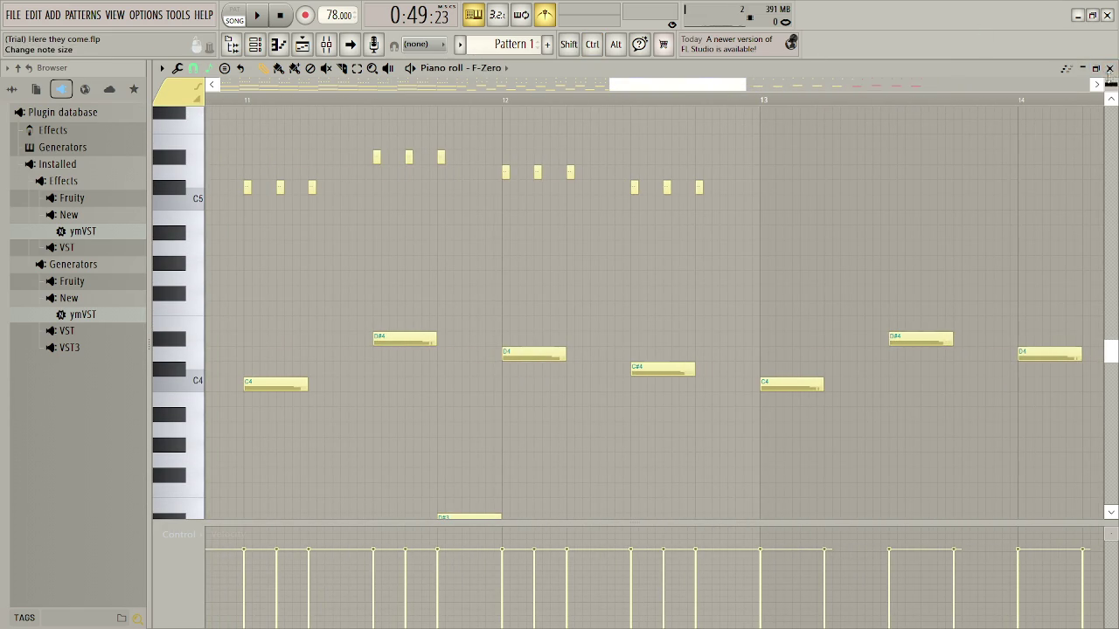
left_click(1110, 68)
key("space")
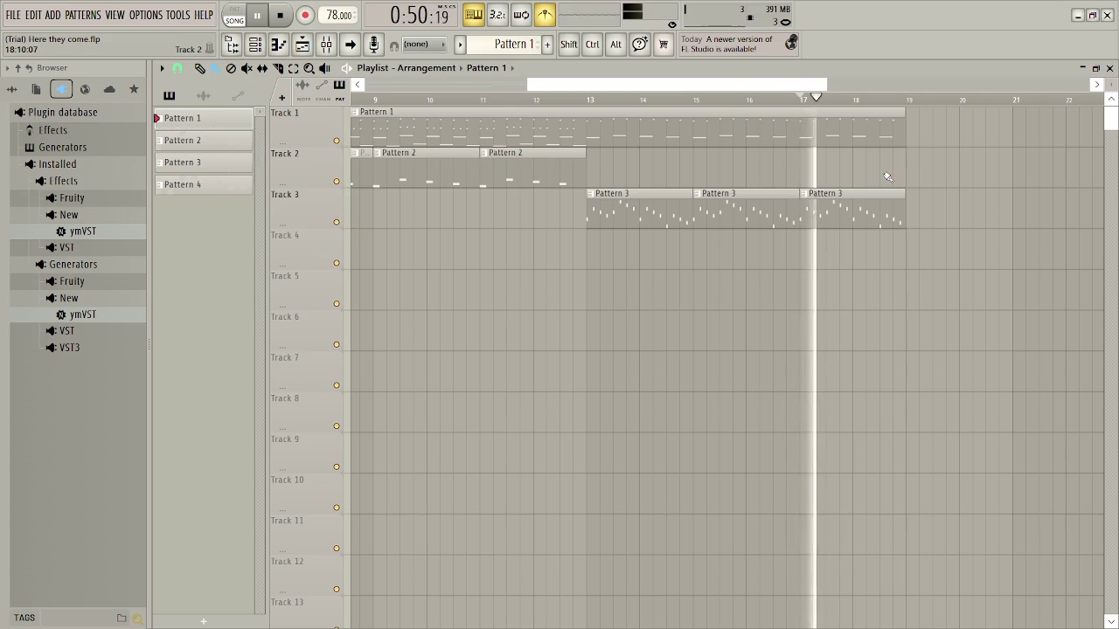
Listen from around bar 12 with Track 3 muted, then unmute it and stop
left_click(336, 221)
left_click(509, 99)
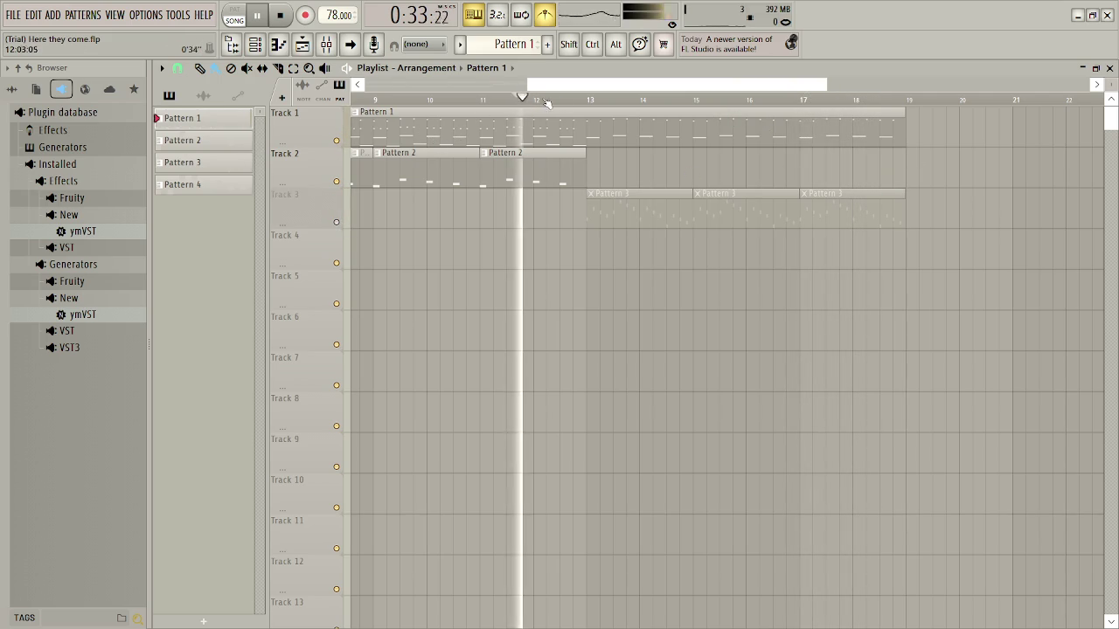
scroll(437, 166, "left", 4)
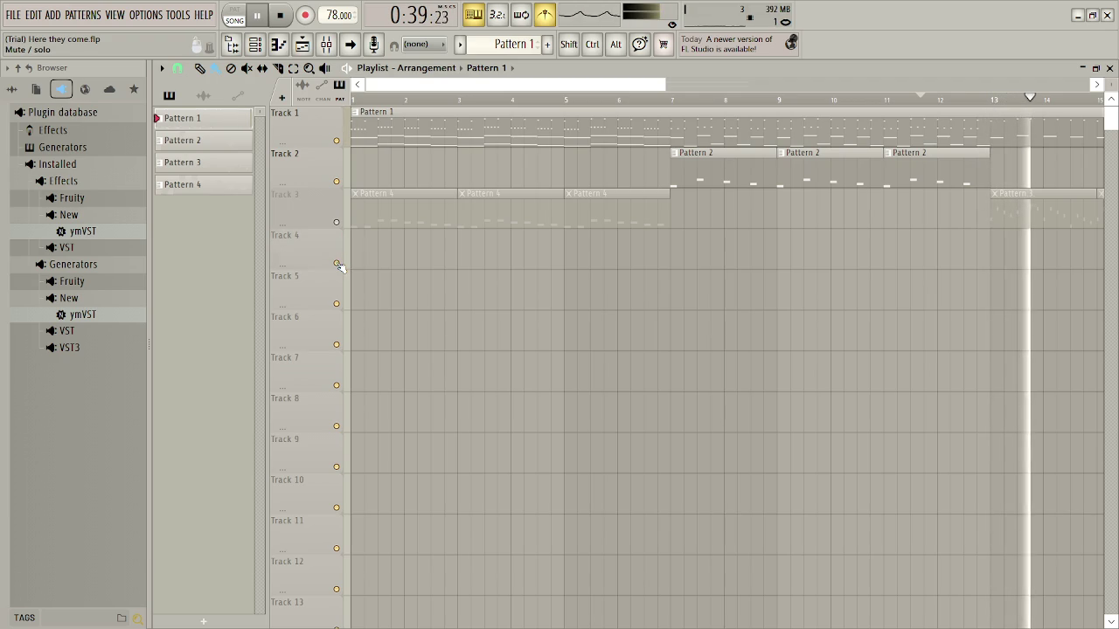
left_click(337, 222)
key("space")
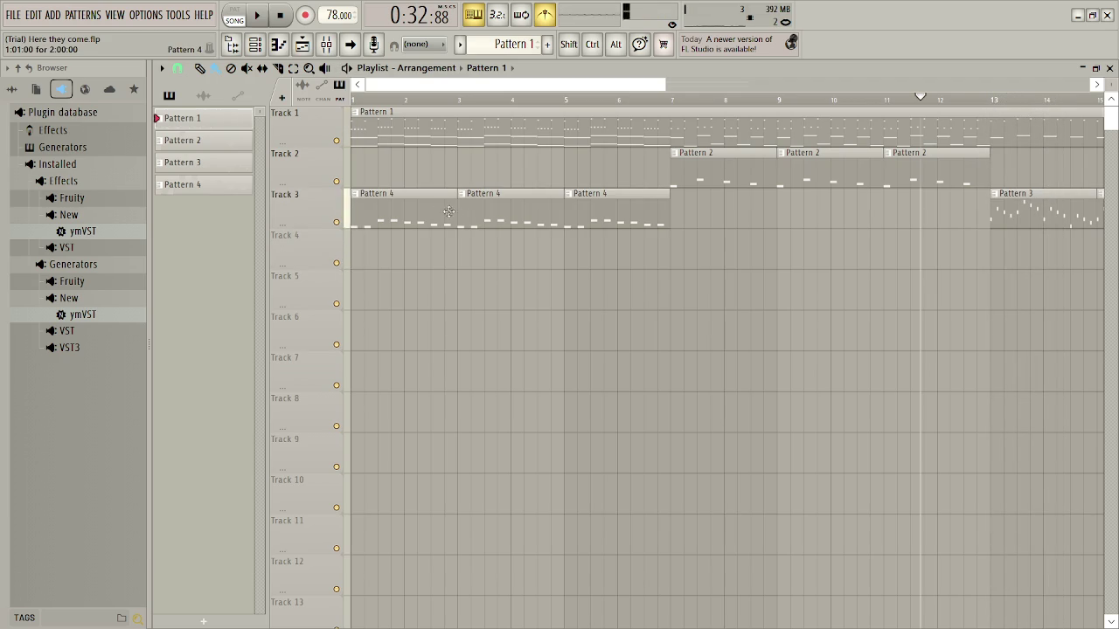
Move the three Pattern 4 clips to Track 4, re-mute Track 3, and preview from the start
left_click_drag(392, 243, 382, 272)
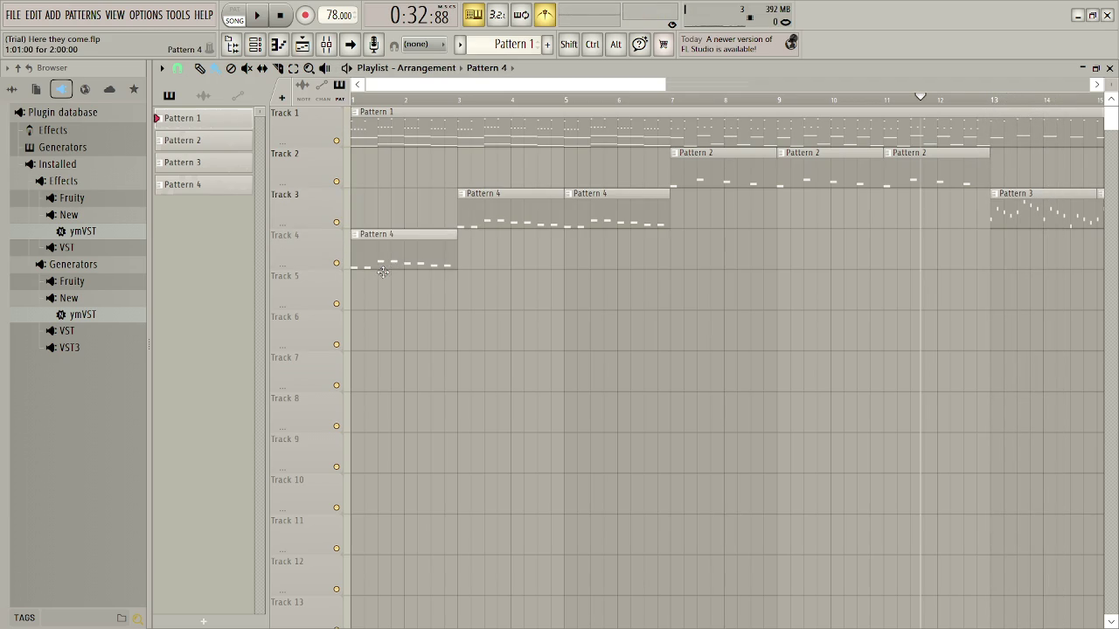
left_click_drag(499, 214, 500, 268)
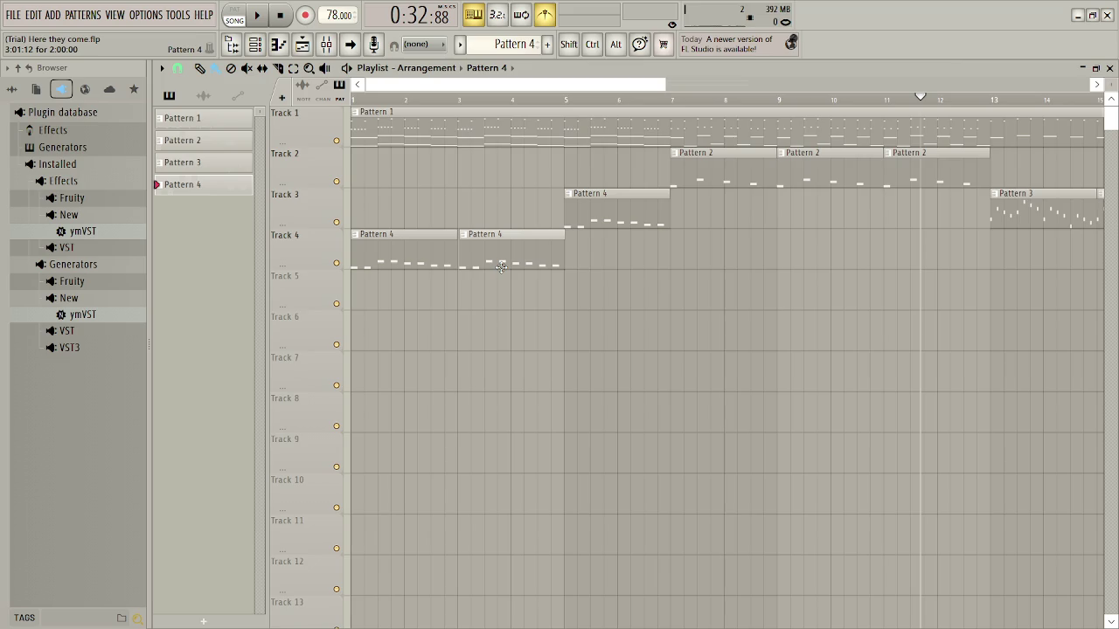
left_click_drag(604, 214, 603, 256)
key("space")
left_click(335, 222)
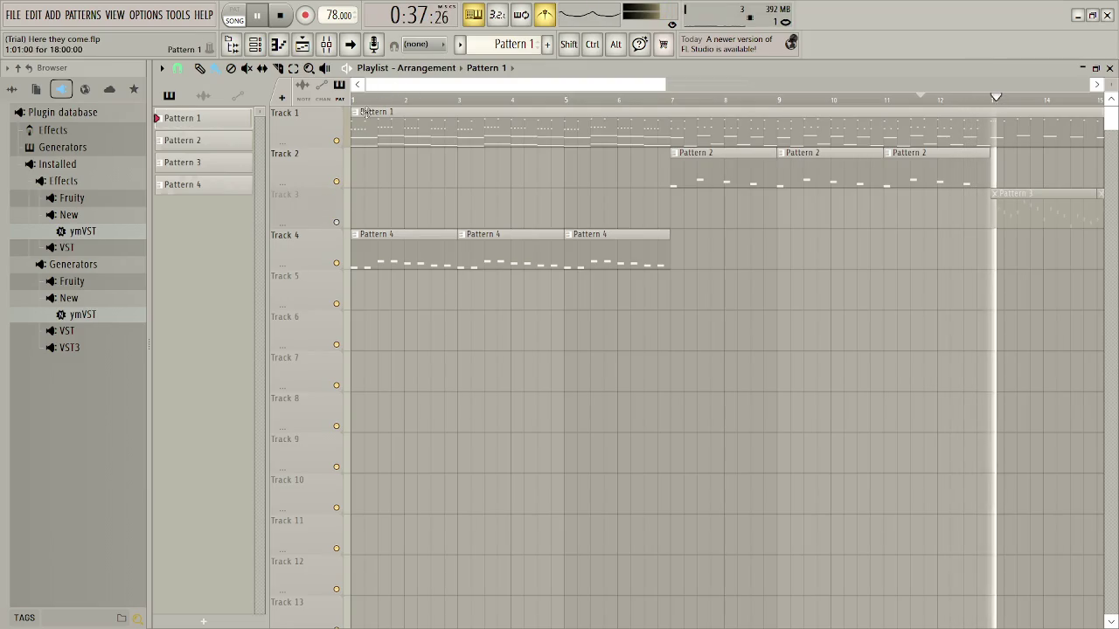
left_click(356, 100)
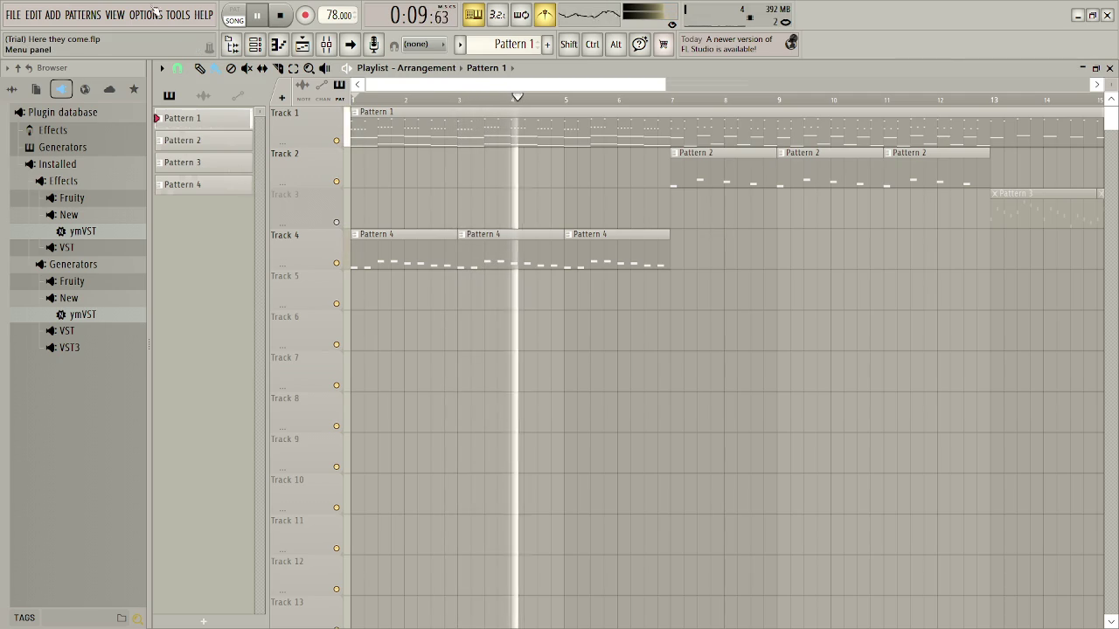
left_click(666, 98)
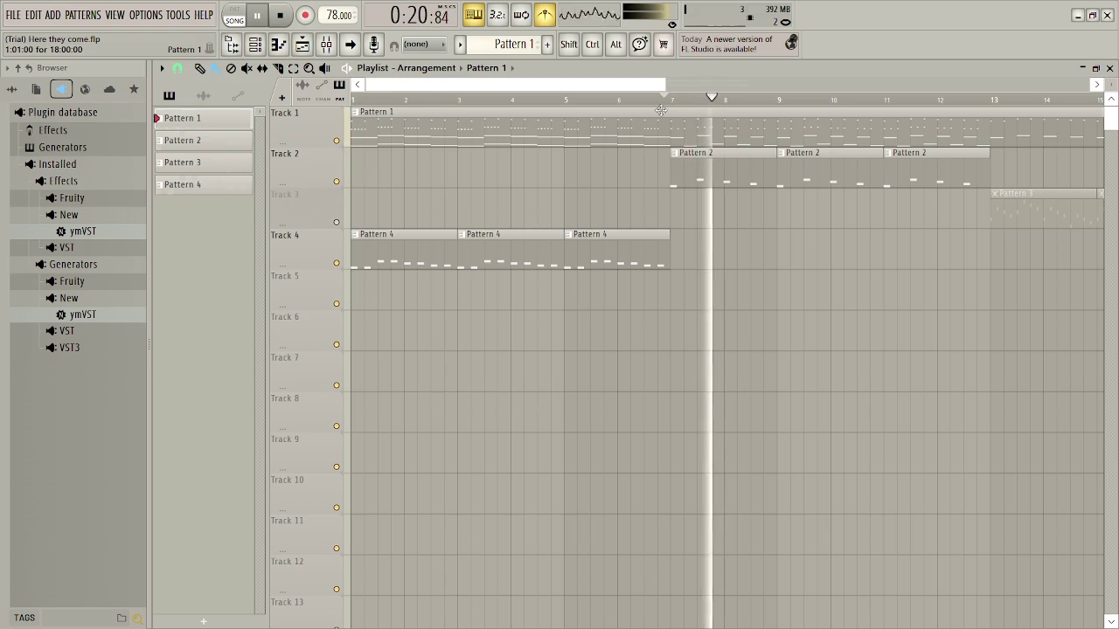
key("space")
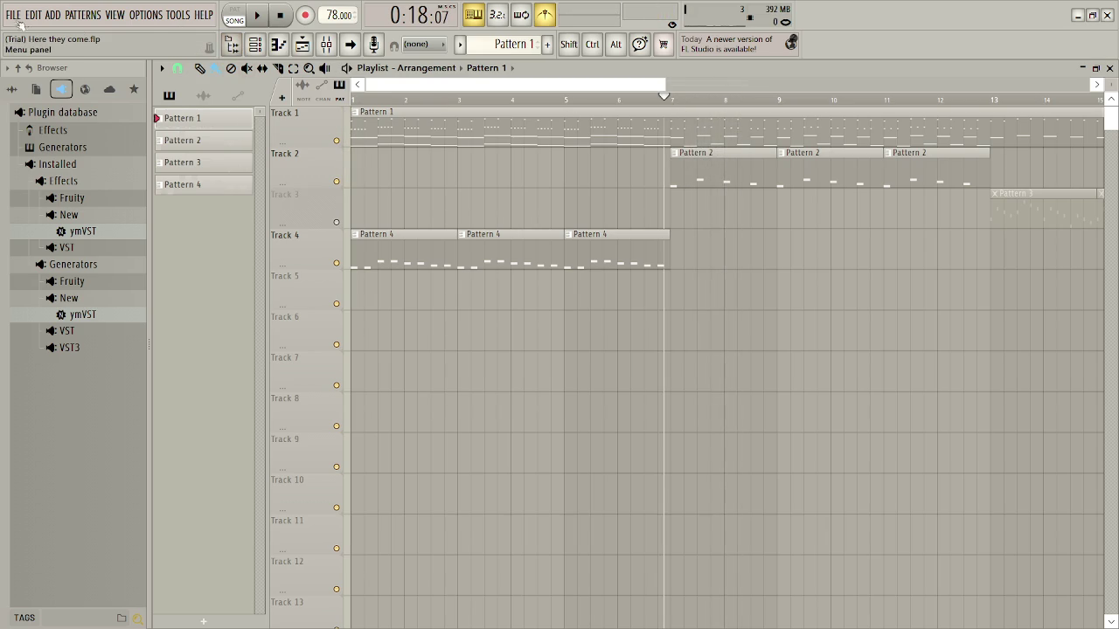
Export the song as Here they come.ogg to the desktop, then switch to GameMaker
left_click(14, 15)
mouse_move(112, 169)
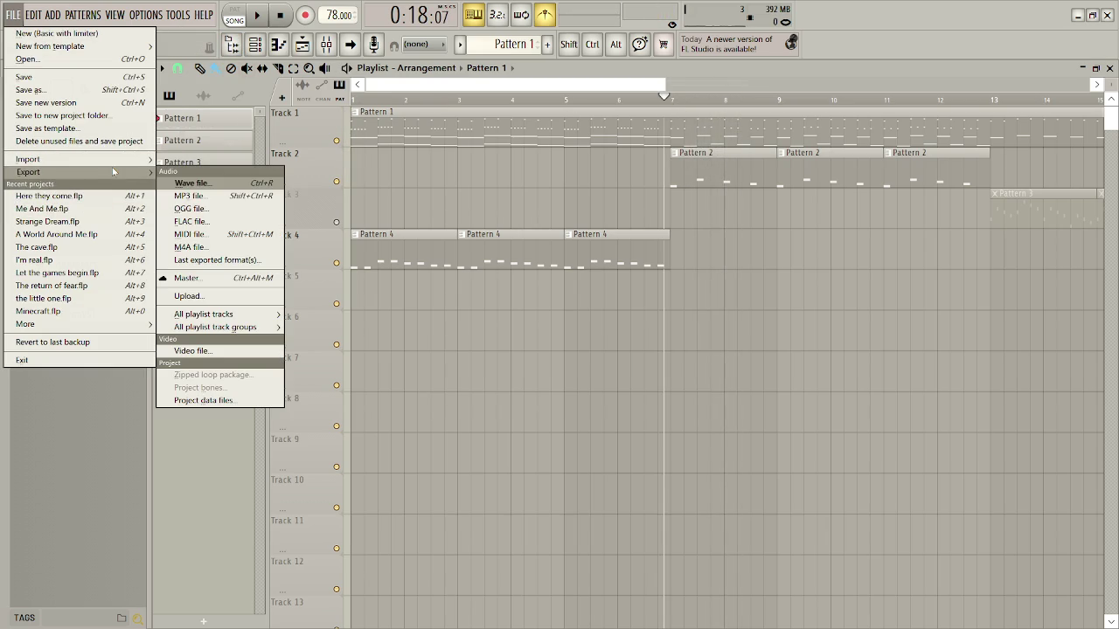
left_click(223, 210)
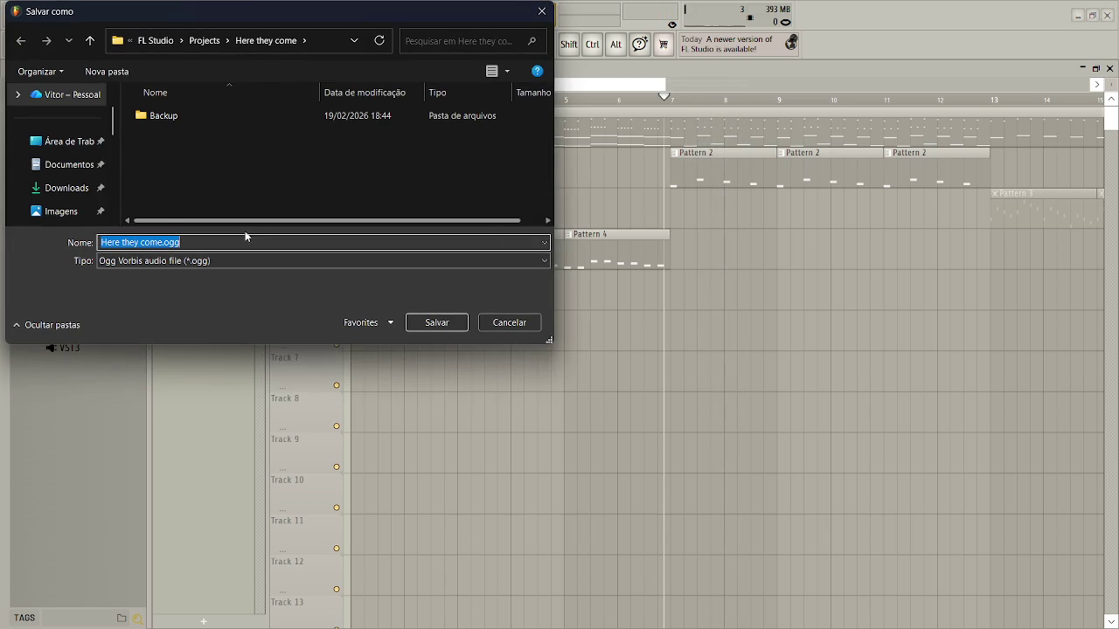
left_click(65, 140)
left_click(437, 323)
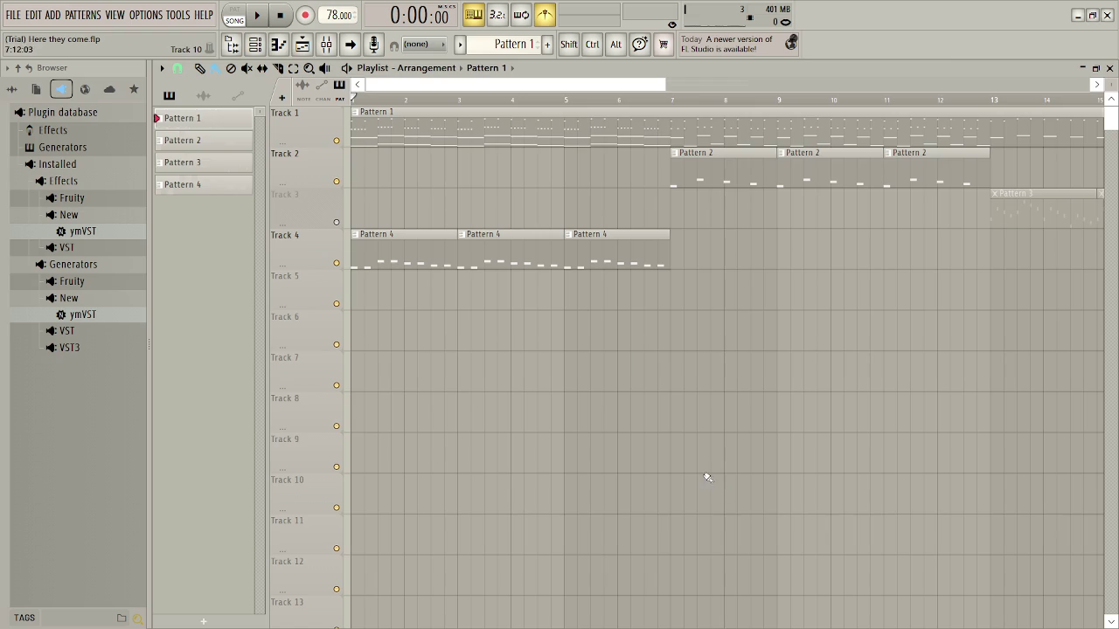
key("alt+Tab")
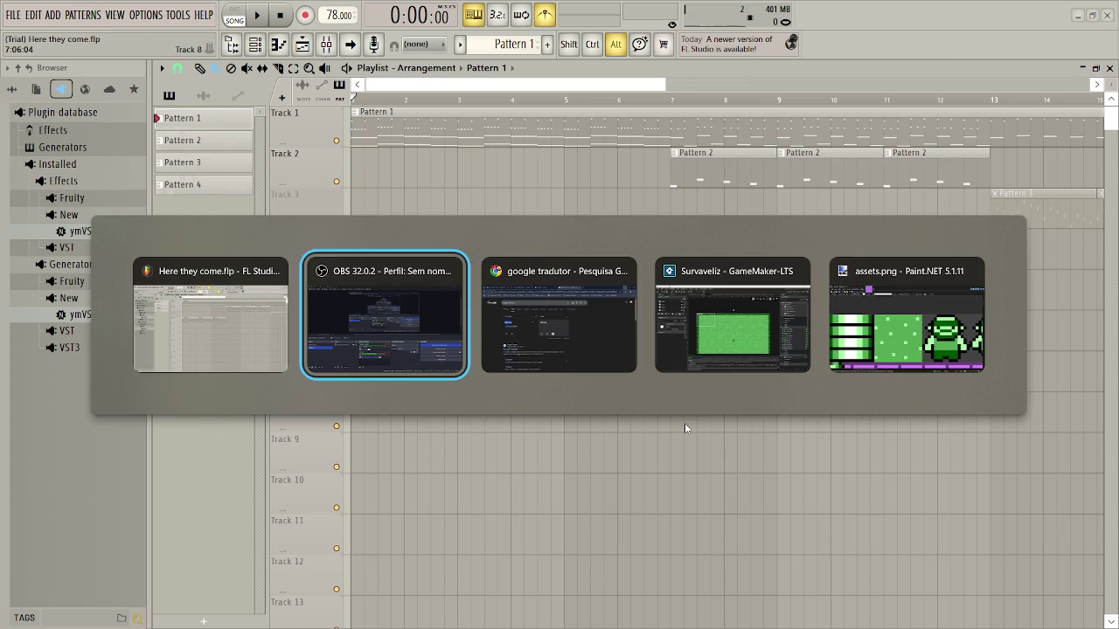
key("Tab")
key("Tab")
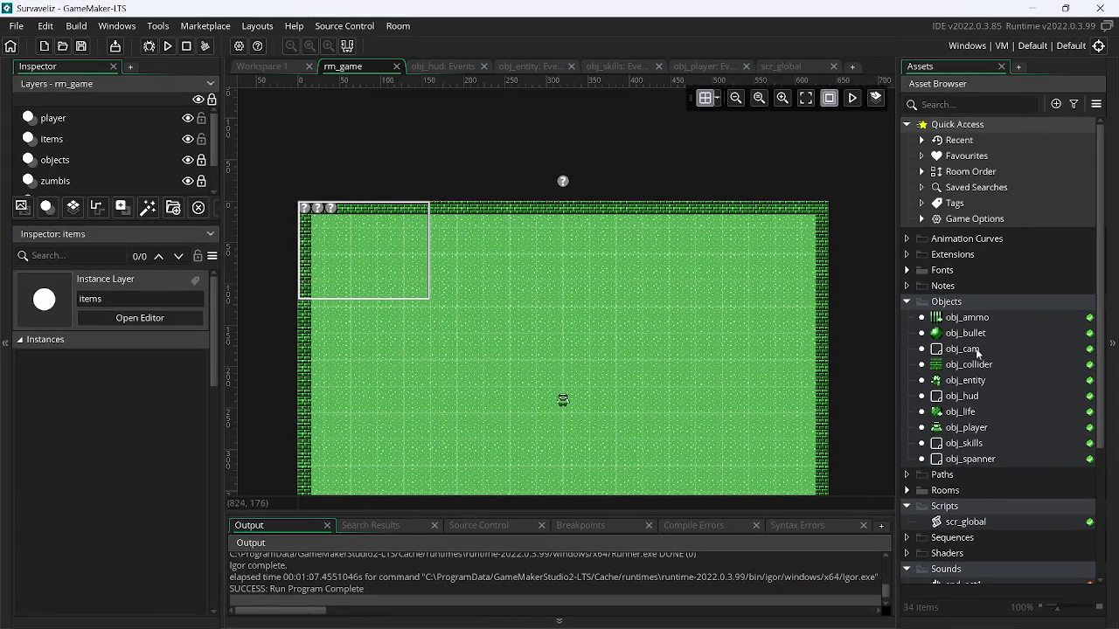
Open snd_ost1 from the Asset Browser and load Here they come.ogg as its audio file
scroll(983, 560, "down", 3)
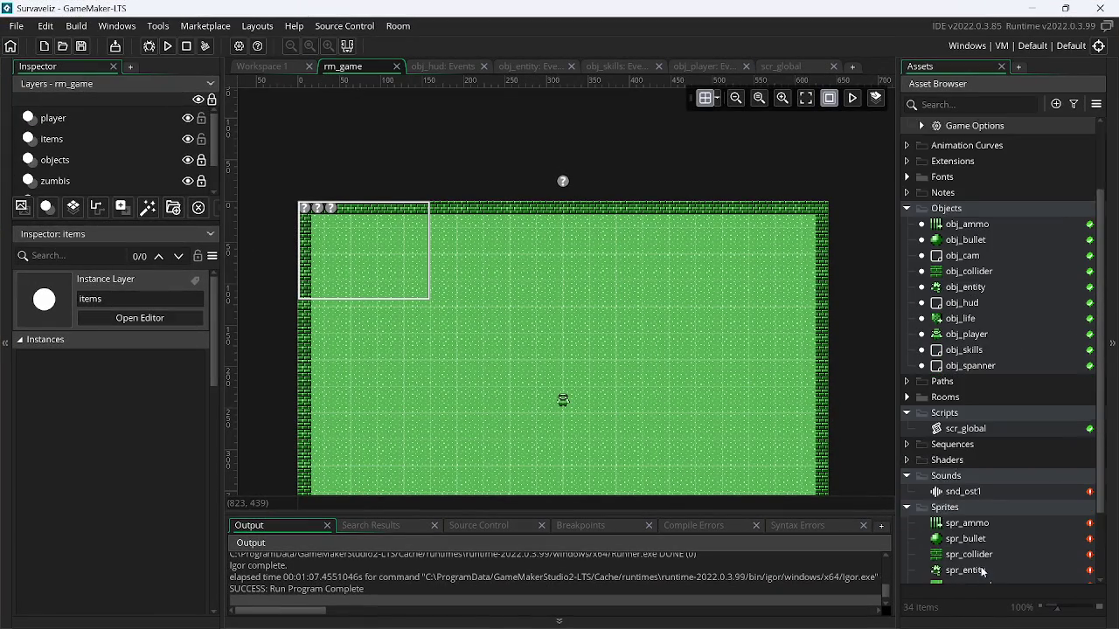
double_click(966, 464)
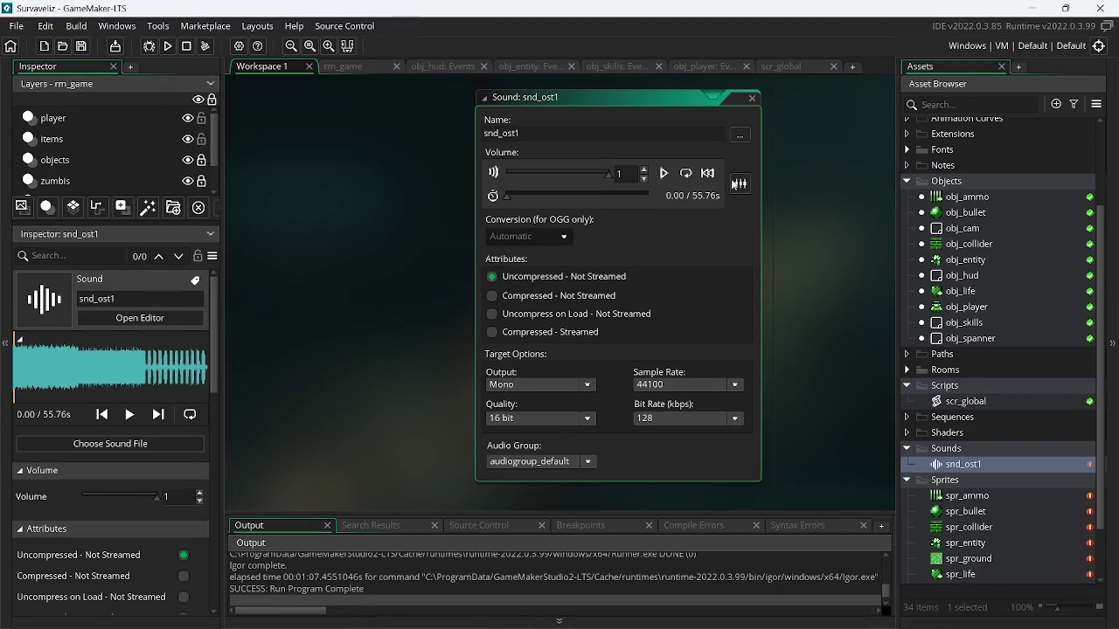
left_click(739, 138)
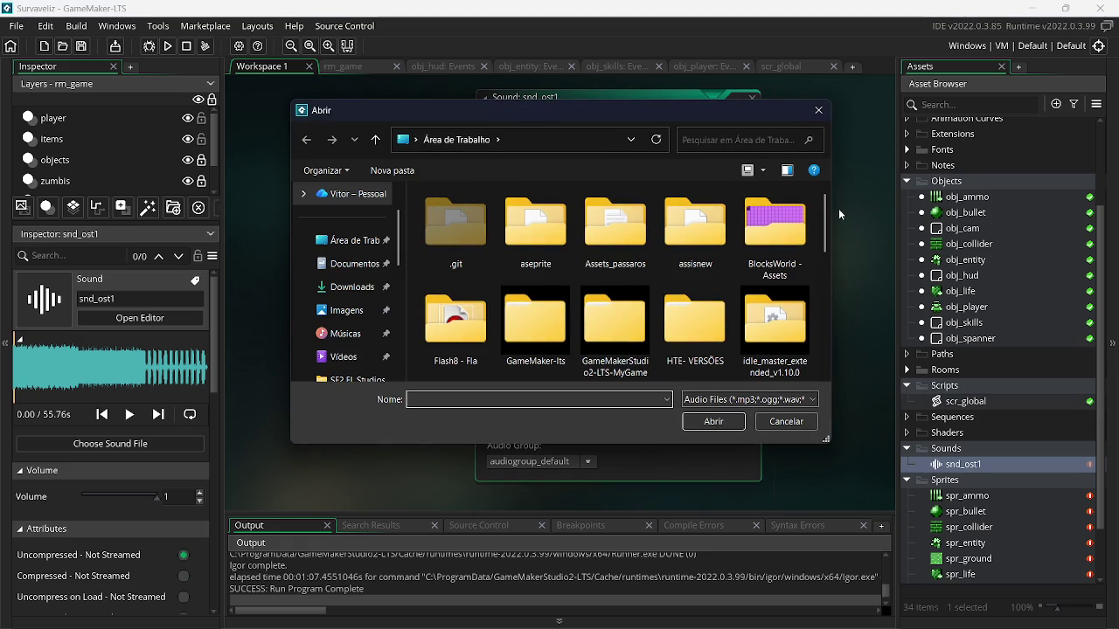
left_click_drag(828, 217, 844, 350)
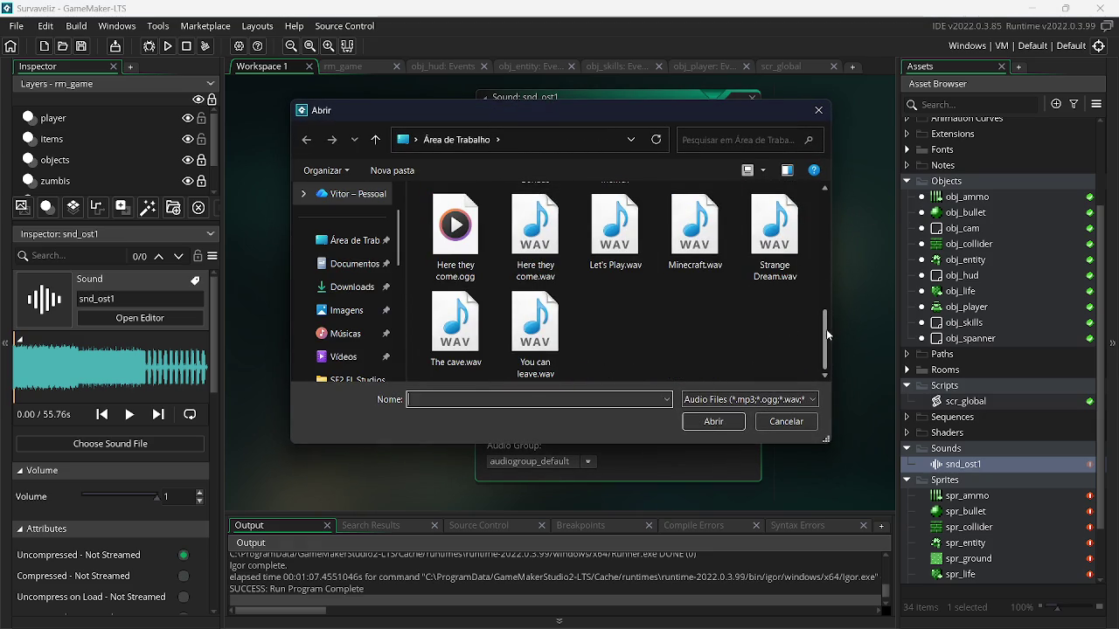
scroll(826, 325, "up", 1)
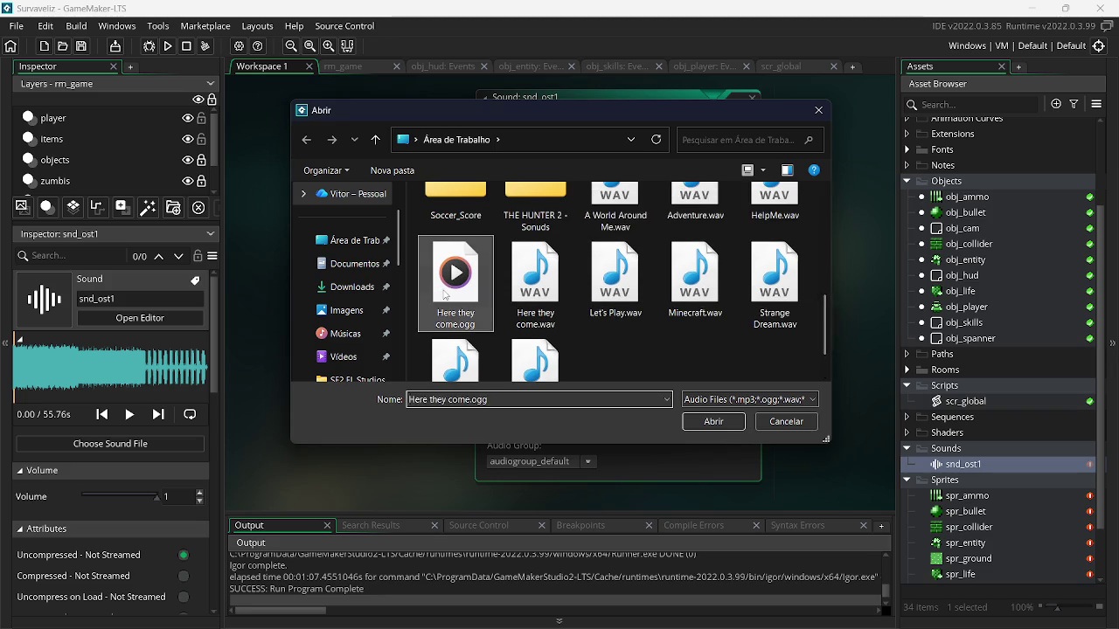
double_click(446, 295)
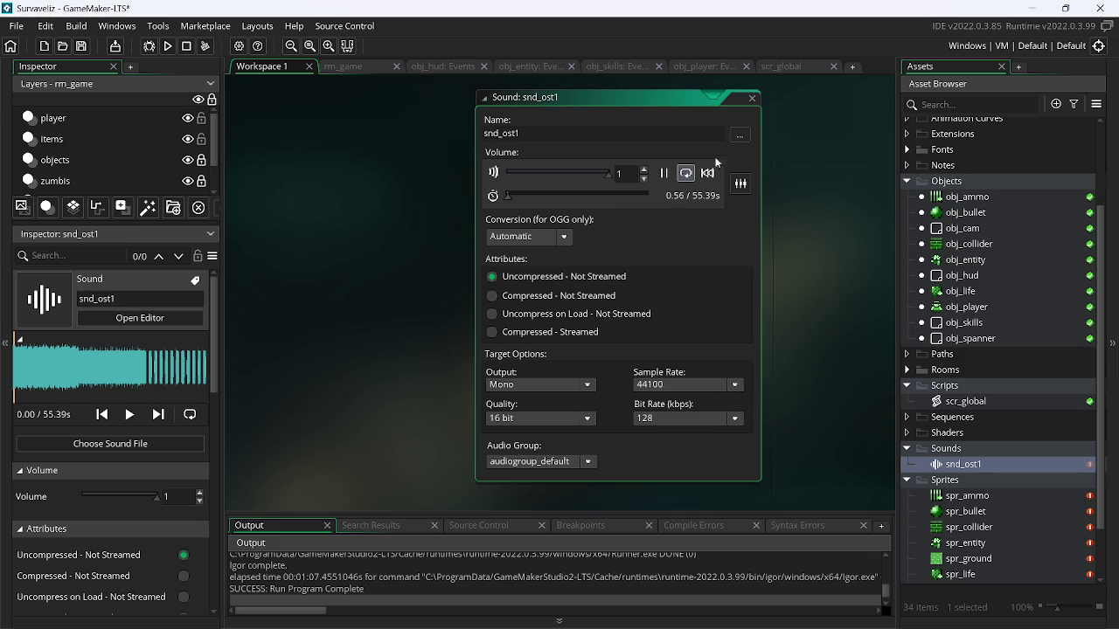
Close the snd_ost1 editor and run the game, walking the player around and firing first shots
left_click(755, 100)
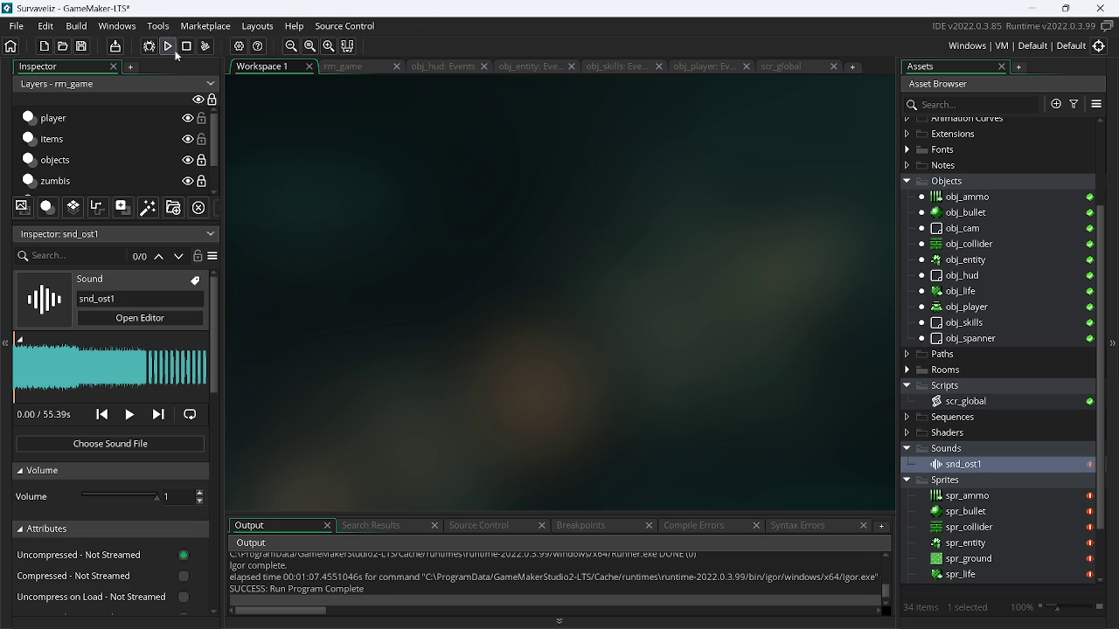
left_click(170, 46)
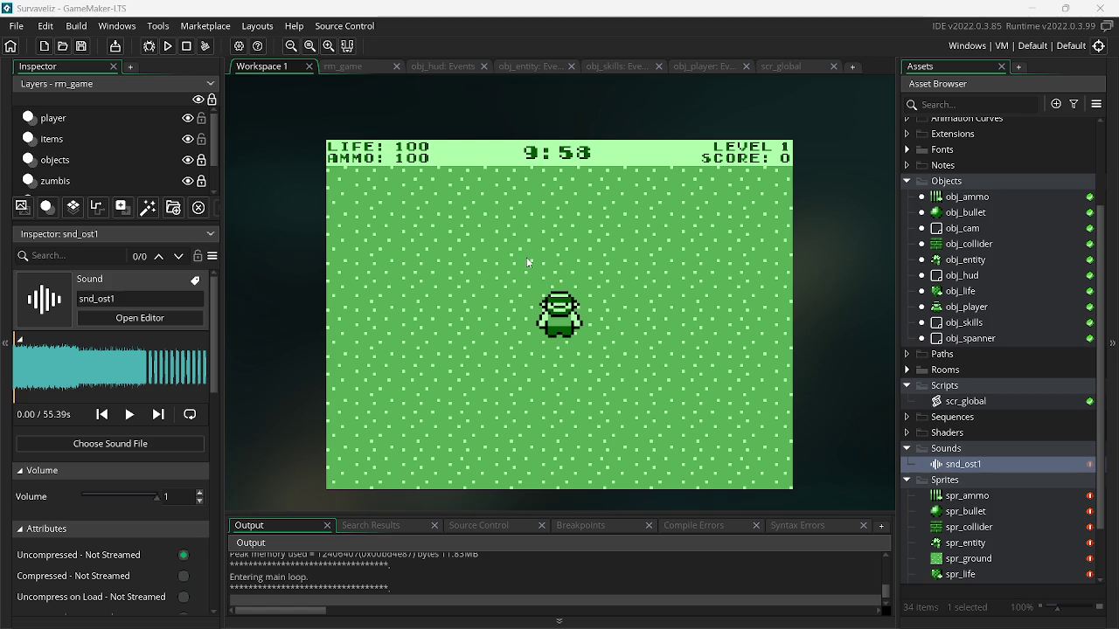
key("w")
key("a")
key("w")
key("d")
key("s")
left_click(603, 299)
key("w")
key("a")
left_click(600, 319)
left_click(594, 341)
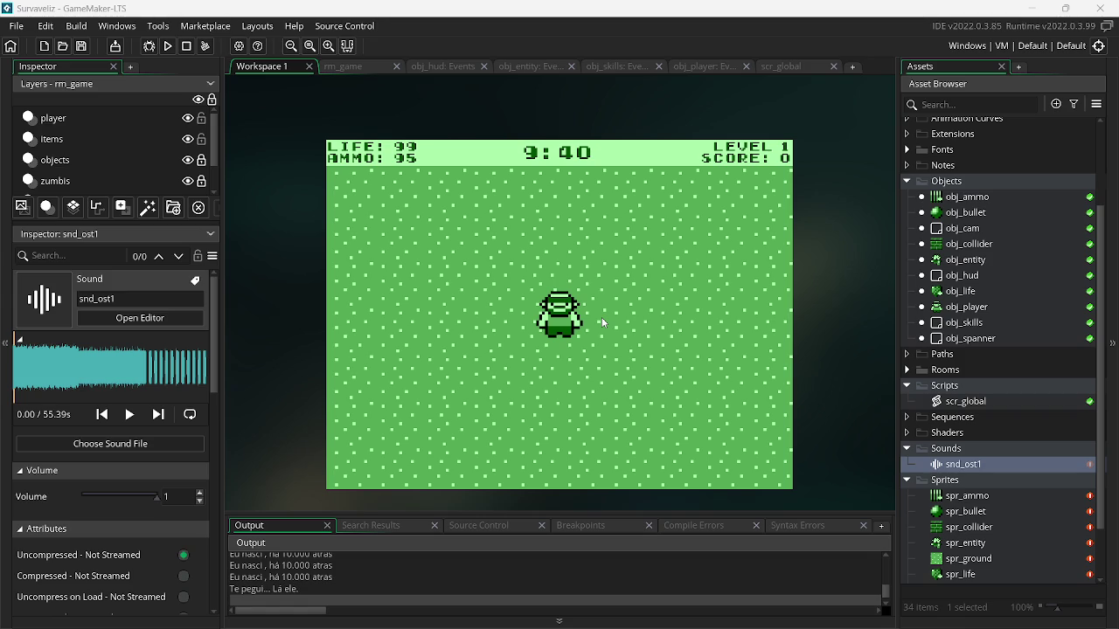
Shoot down the lower-left and approaching zombies while grabbing the ammo pickup
key("a")
key("d")
left_click(437, 402)
left_click(412, 377)
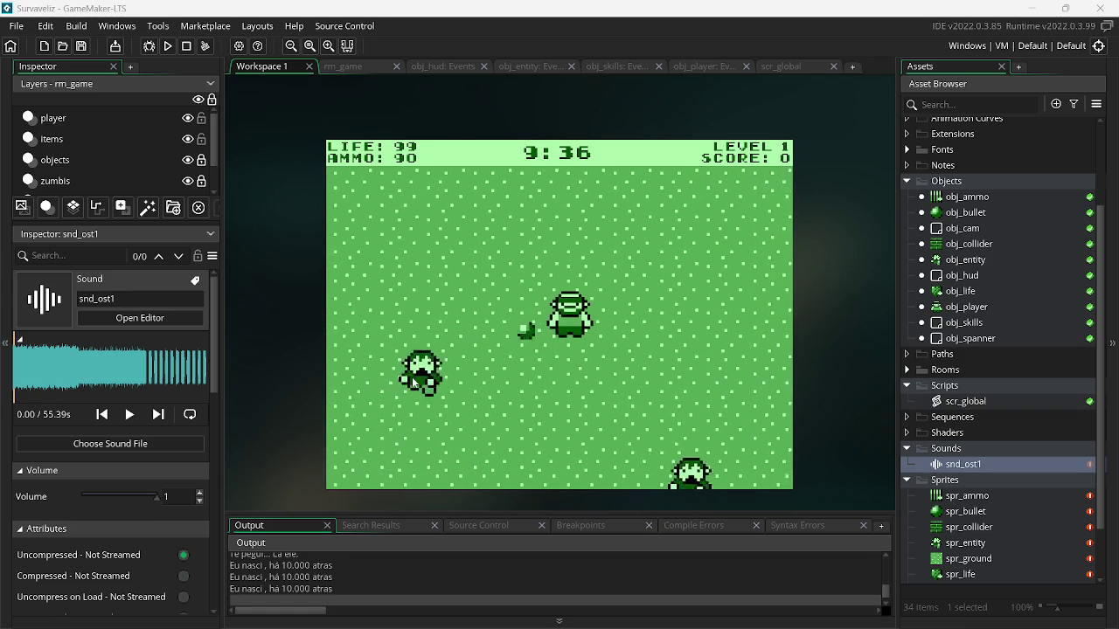
left_click(412, 377)
key("d")
left_click(723, 376)
key("a")
left_click(723, 376)
left_click(688, 295)
left_click(687, 296)
left_click(704, 306)
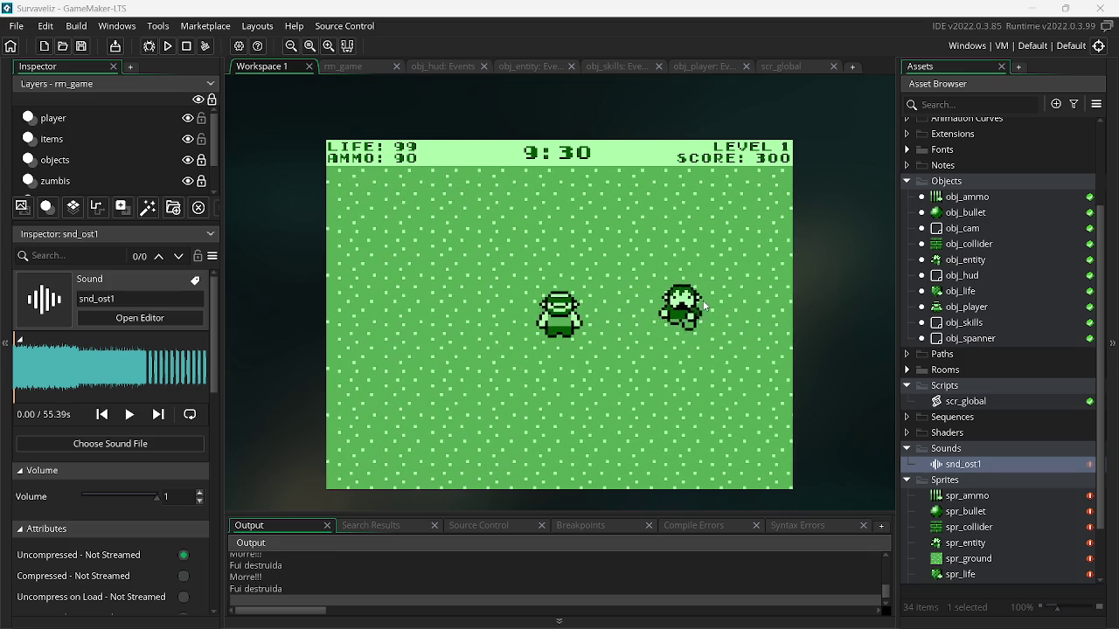
key("d")
left_click(699, 300)
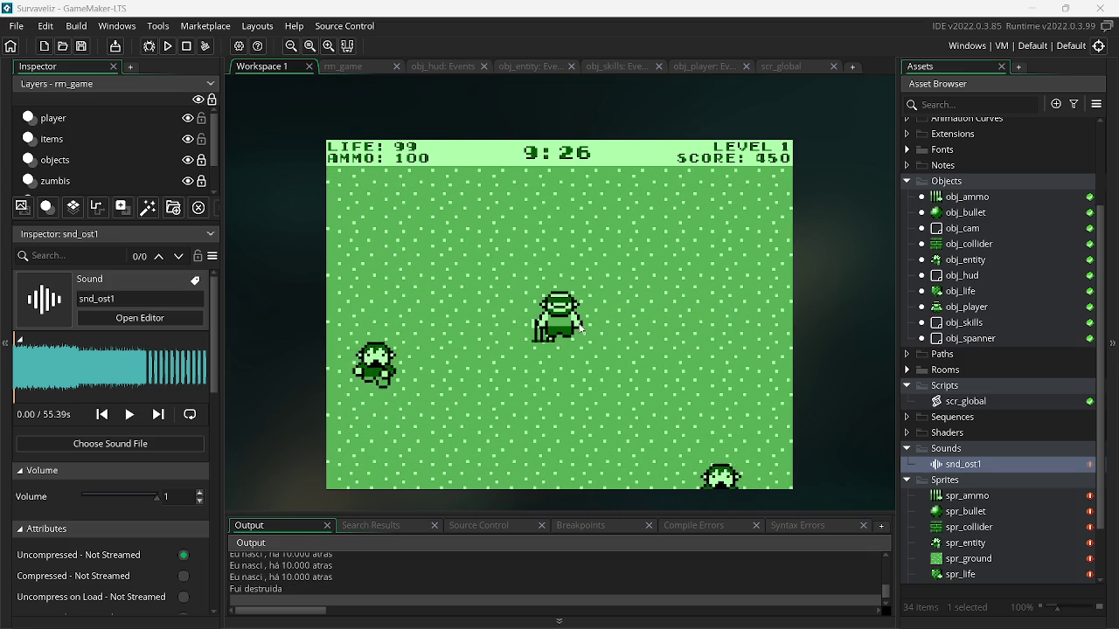
Fight off the zombies coming from the left, then collect the ammo pickup
left_click(484, 340)
left_click(484, 340)
left_click(481, 336)
key("a")
left_click(477, 331)
left_click(477, 331)
left_click(467, 340)
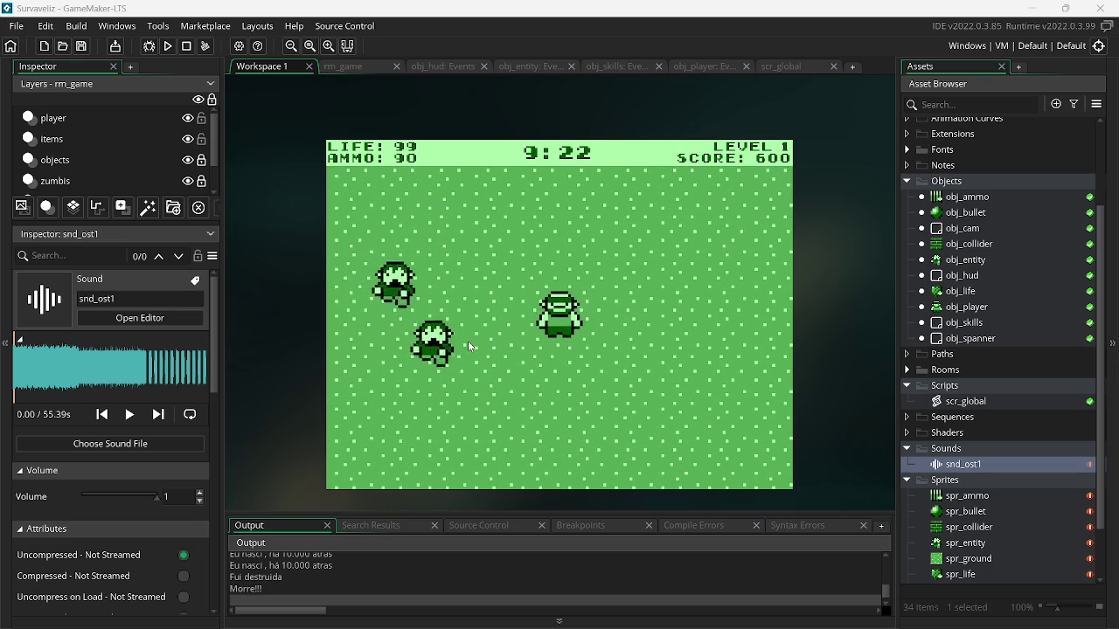
left_click(468, 341)
left_click(432, 295)
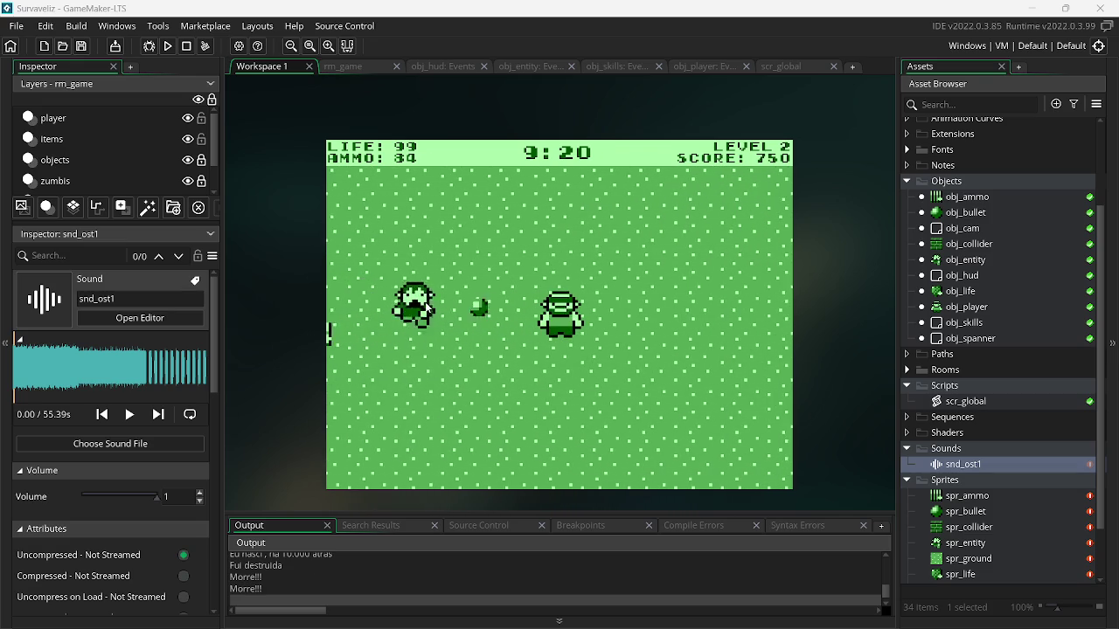
left_click(429, 306)
left_click(428, 306)
key("d")
key("a")
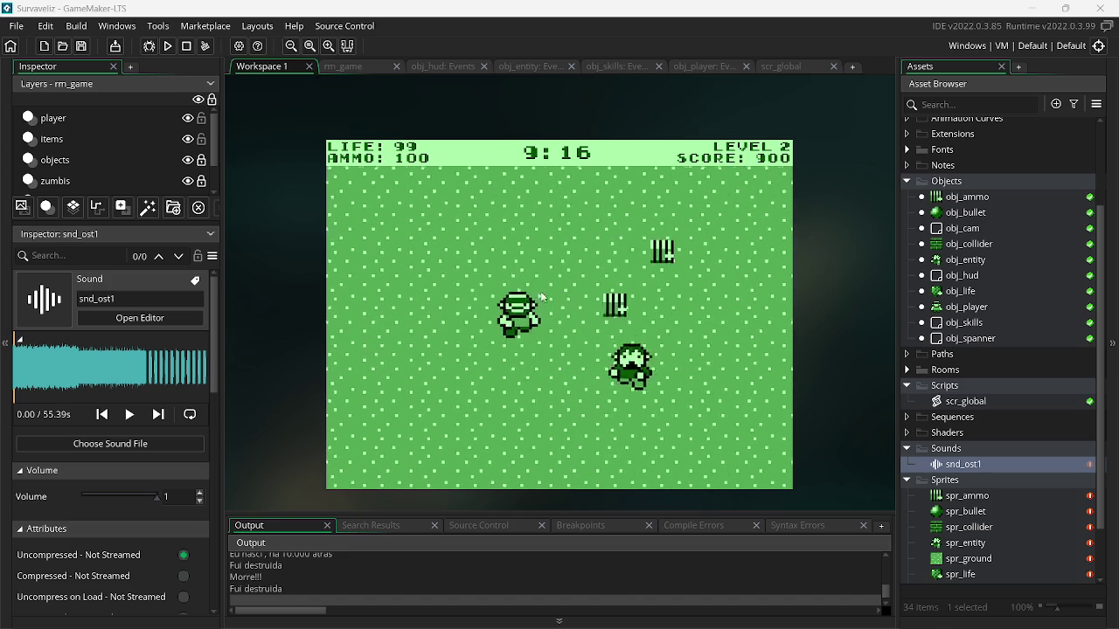
Keep shooting zombies on both sides while walking past the wall to refill ammo
left_click(683, 323)
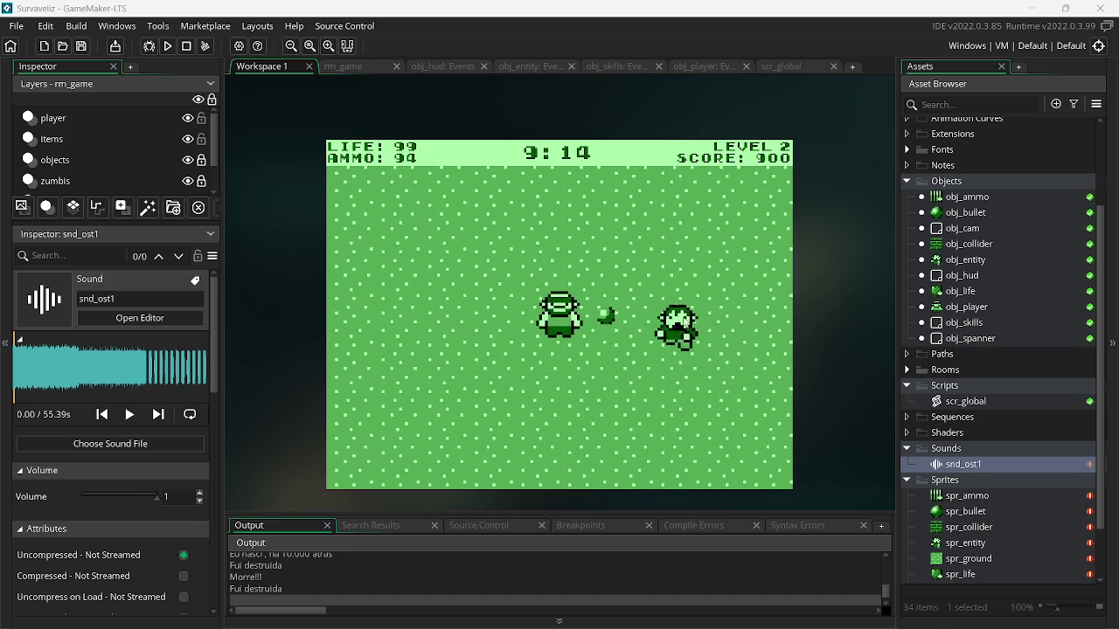
left_click(685, 321)
key("a")
left_click(647, 293)
left_click(664, 295)
left_click(681, 297)
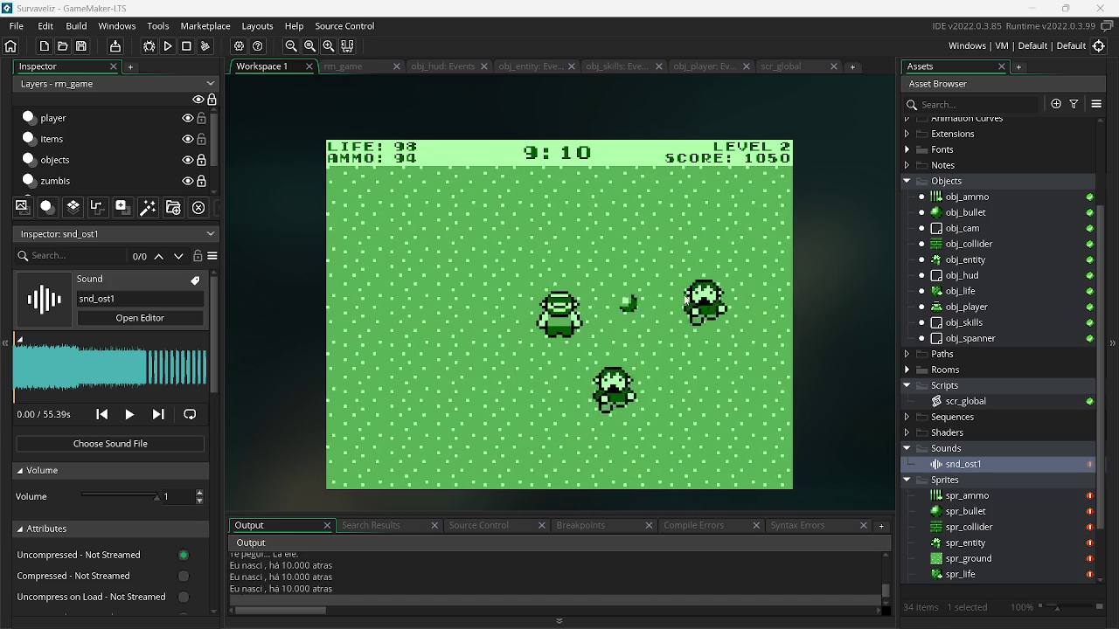
key("a")
left_click(687, 337)
left_click(687, 337)
left_click(685, 338)
key("d")
key("d")
key("d")
left_click(437, 350)
left_click(428, 350)
left_click(422, 339)
key("d")
left_click(392, 292)
left_click(382, 298)
left_click(383, 298)
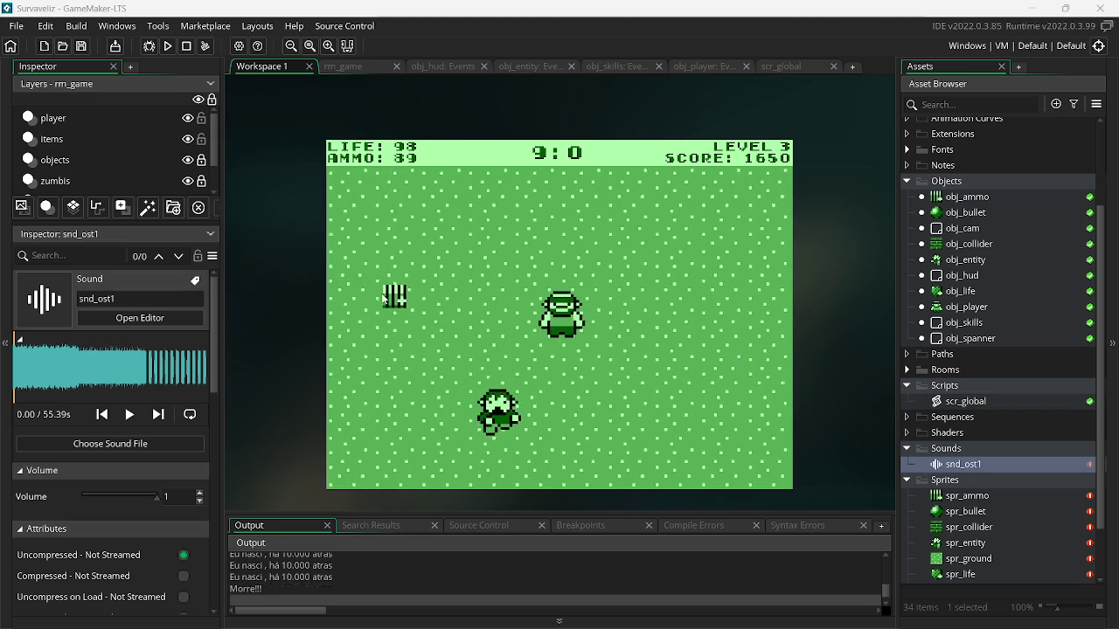
left_click(404, 365)
Move along the brick wall, shoot the last incoming zombies, then quit back to rm_game
key("d")
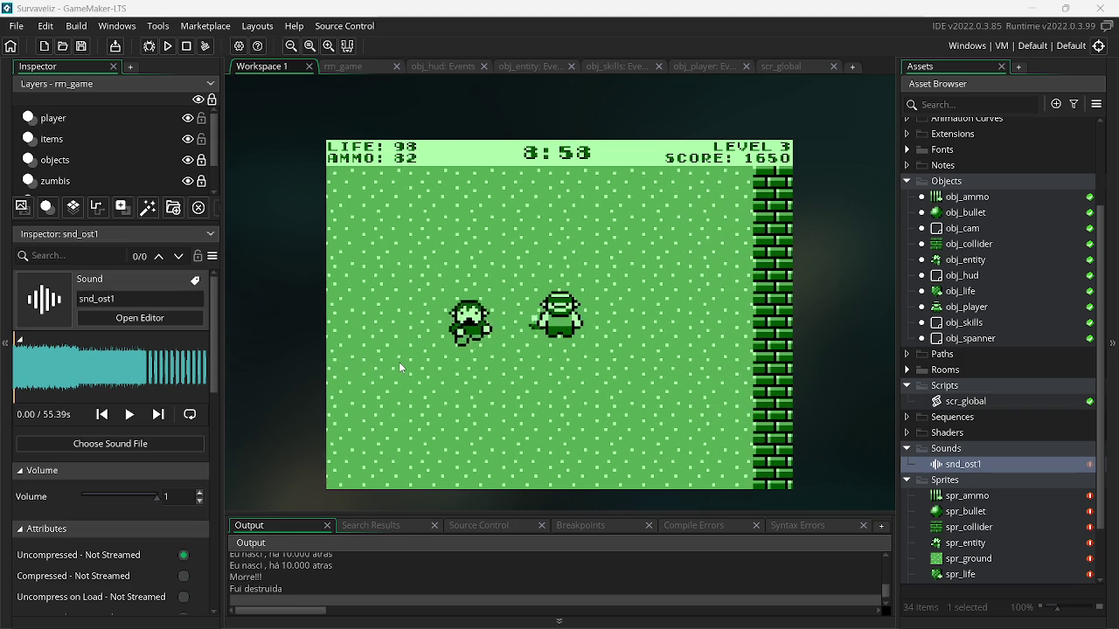
key("a")
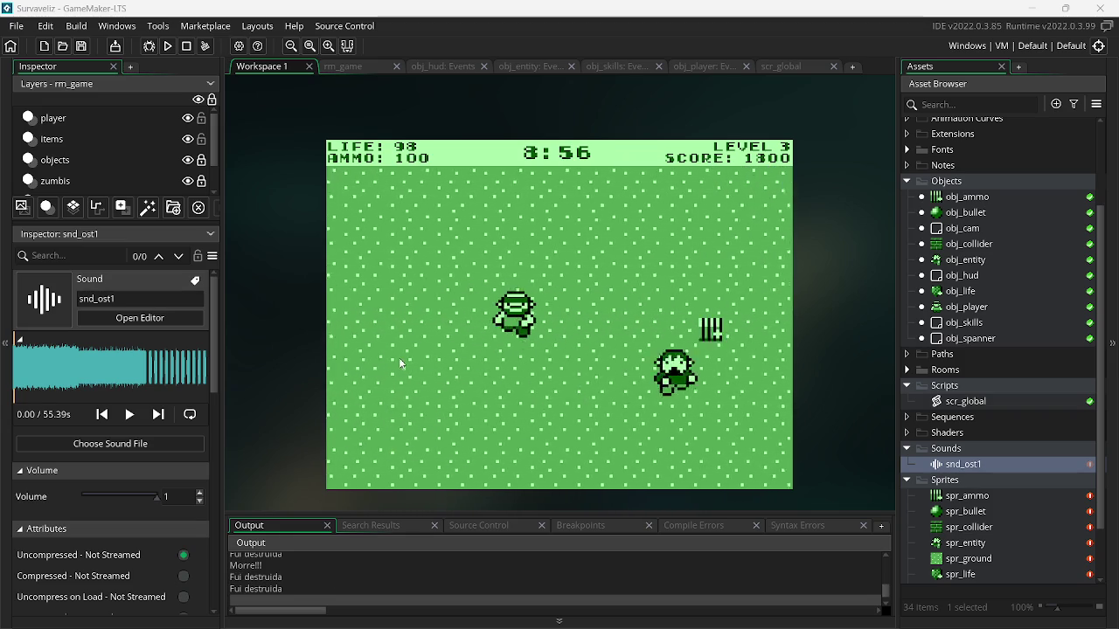
key("a")
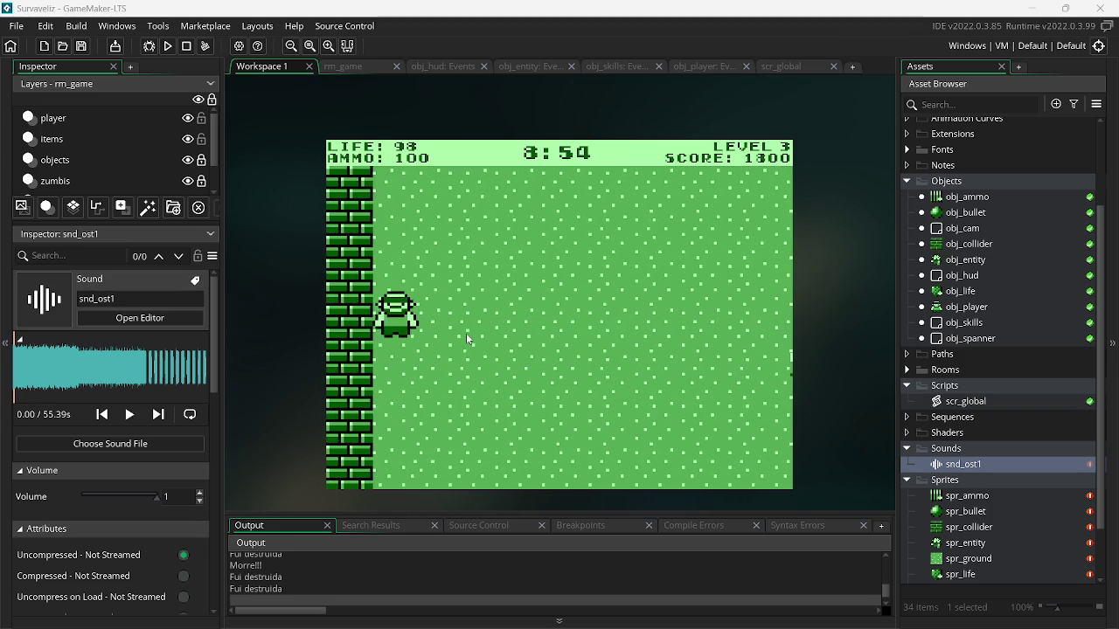
key("s")
key("w")
key("s")
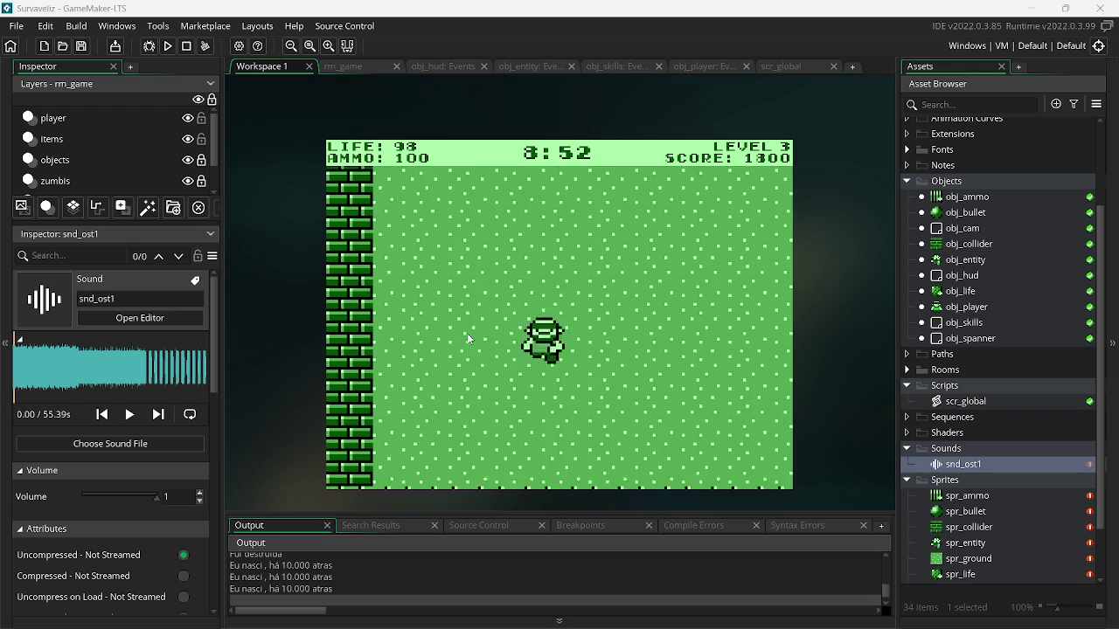
left_click(410, 359)
left_click(411, 350)
left_click(418, 295)
left_click(418, 295)
left_click(419, 295)
key("Escape")
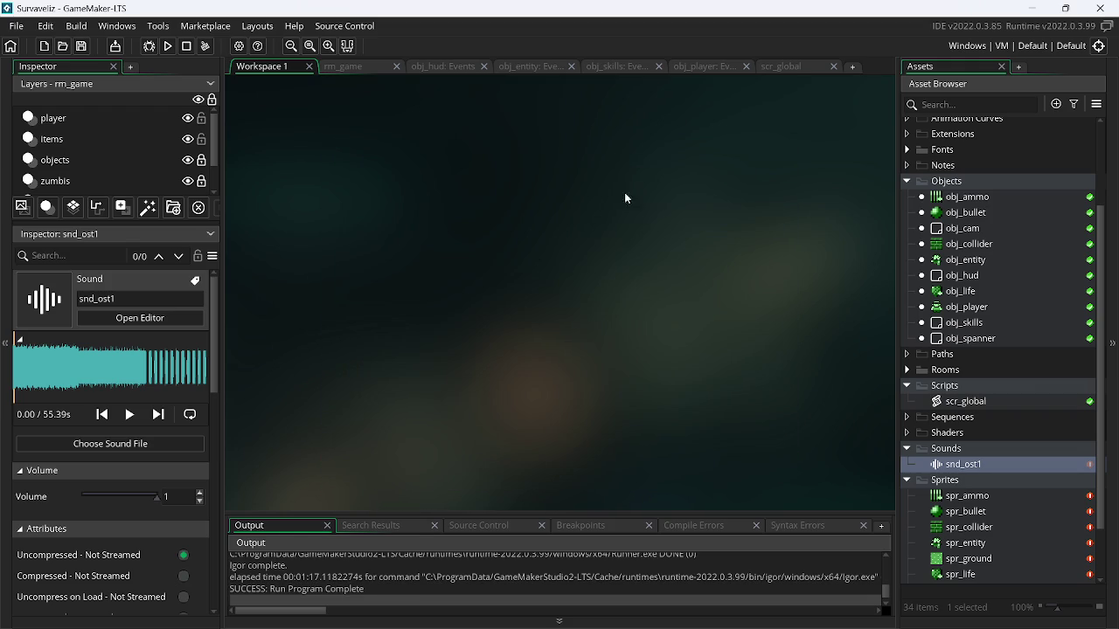
left_click(375, 68)
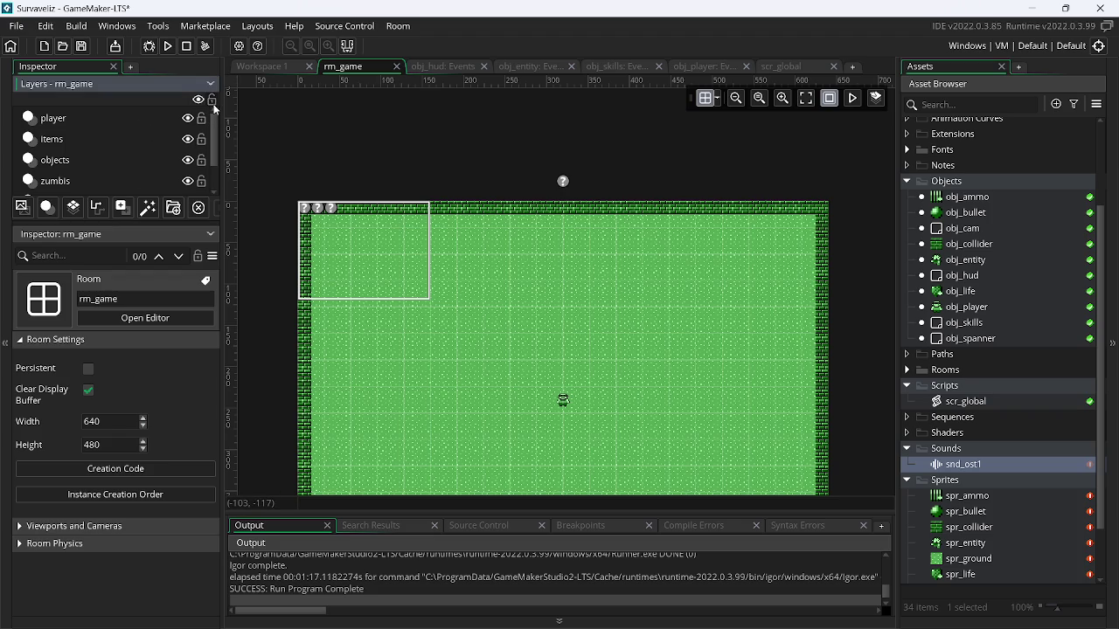
On the zumbis layer, add a second obj_spanner just above rm_game's top-right corner
left_click(179, 184)
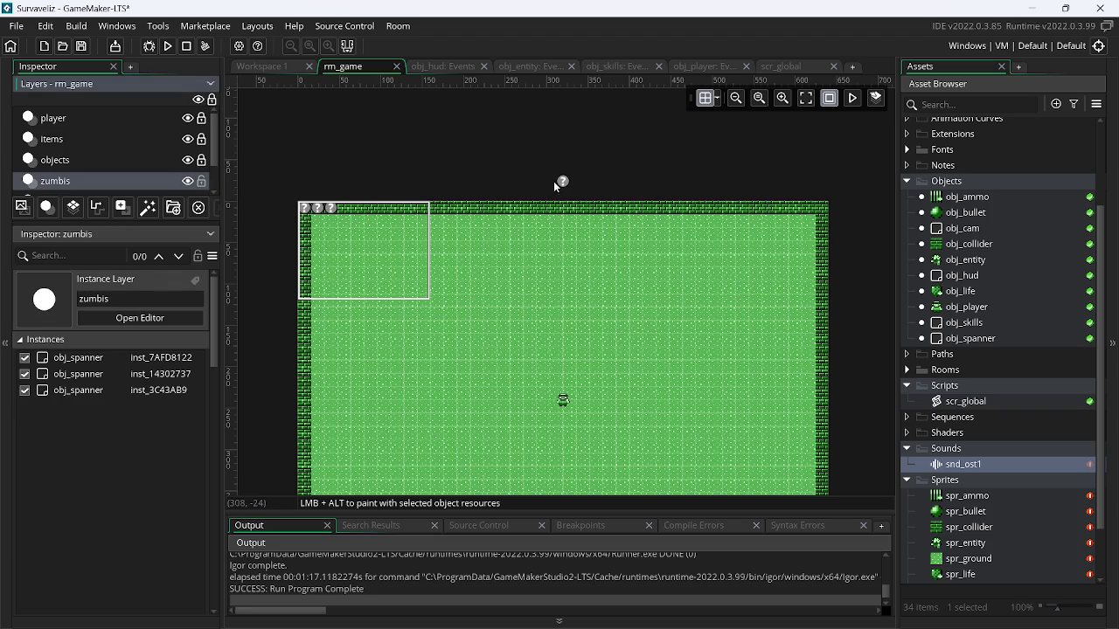
left_click(563, 182)
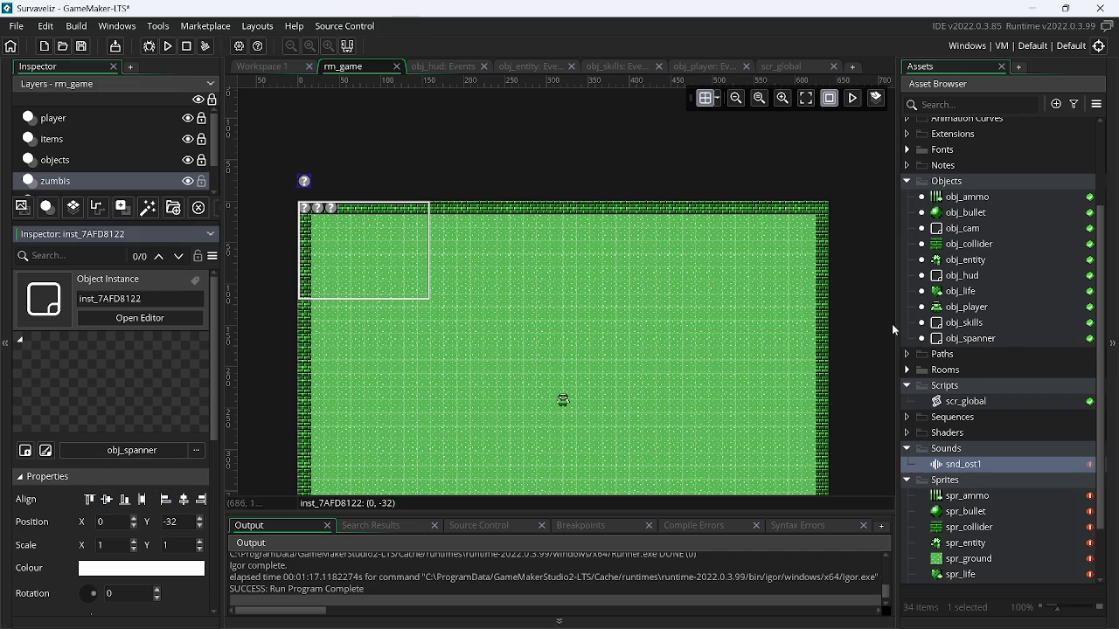
mouse_move(975, 340)
left_mouse_down()
mouse_move(823, 200)
mouse_move(823, 187)
left_mouse_up()
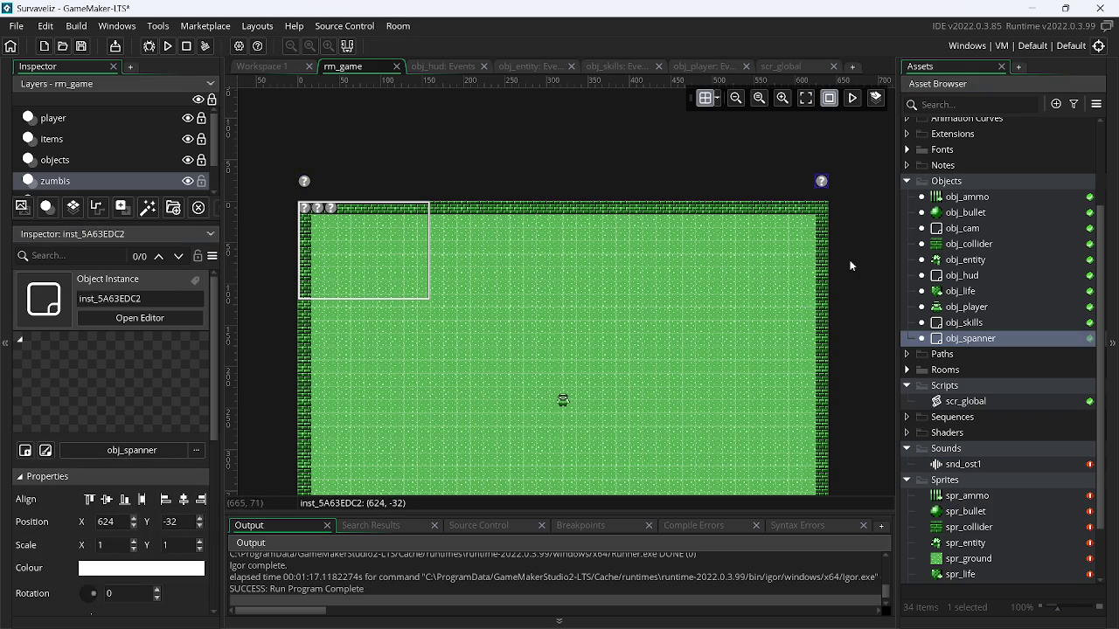
scroll(797, 297, "down", 3)
scroll(797, 297, "up", 3)
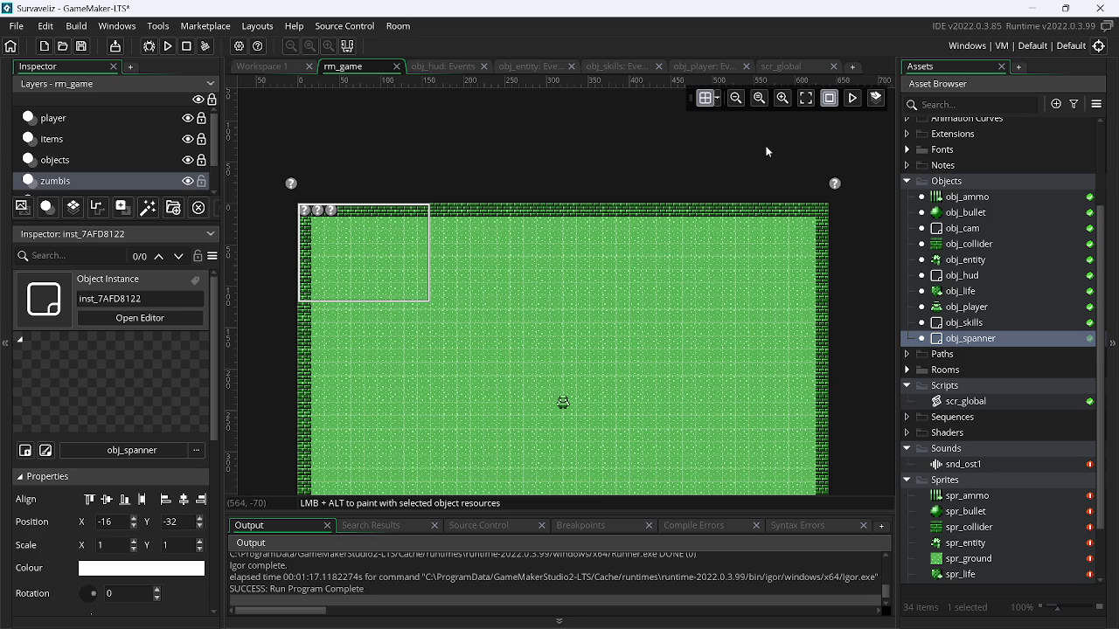
key("alt+Tab")
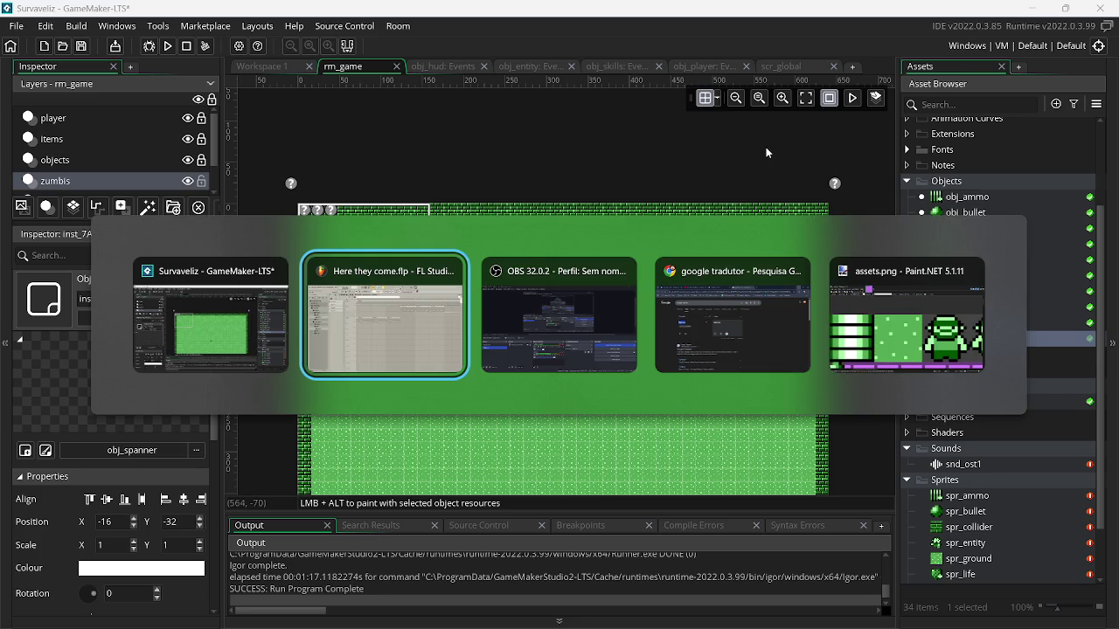
Unmute Track 3 and play the song, jumping between bars 8 and 13, then stop
scroll(1005, 306, "down", 3)
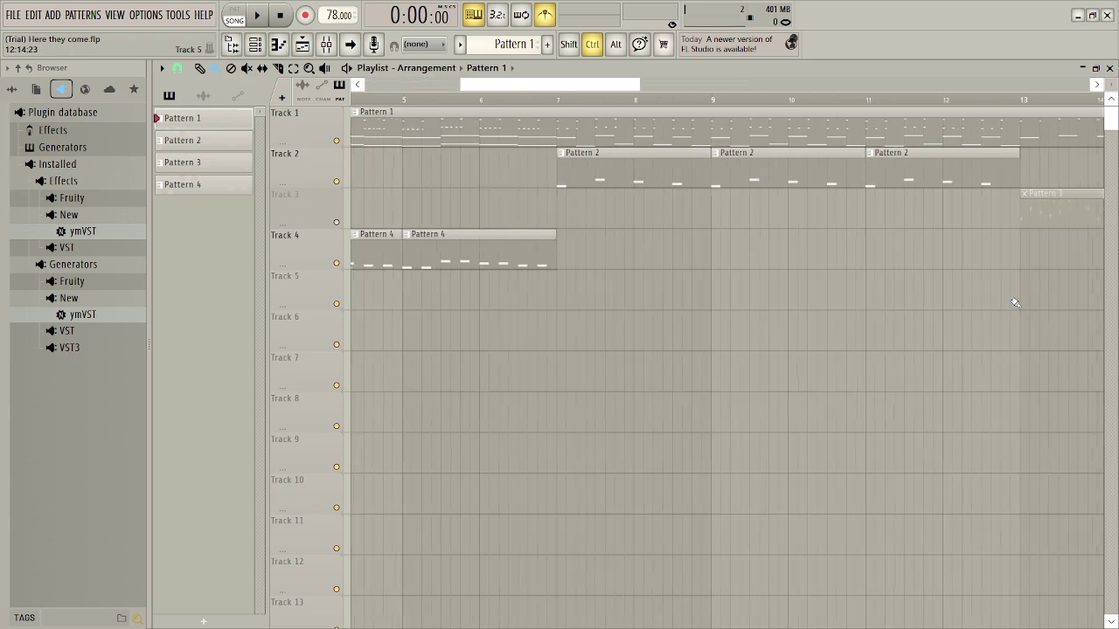
scroll(1003, 307, "down", 3)
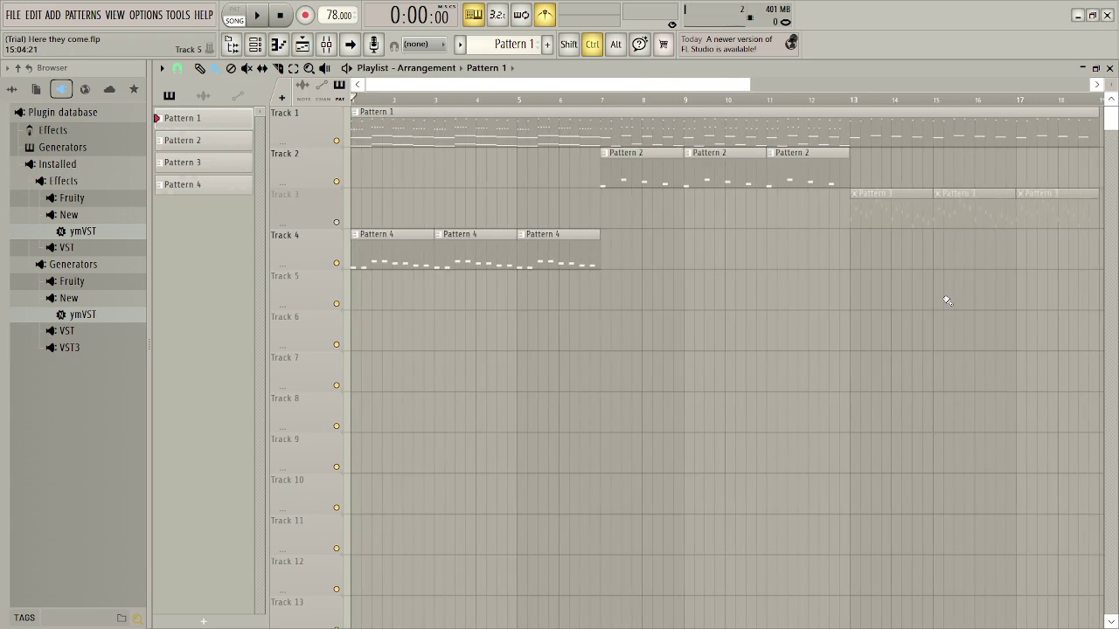
key("space")
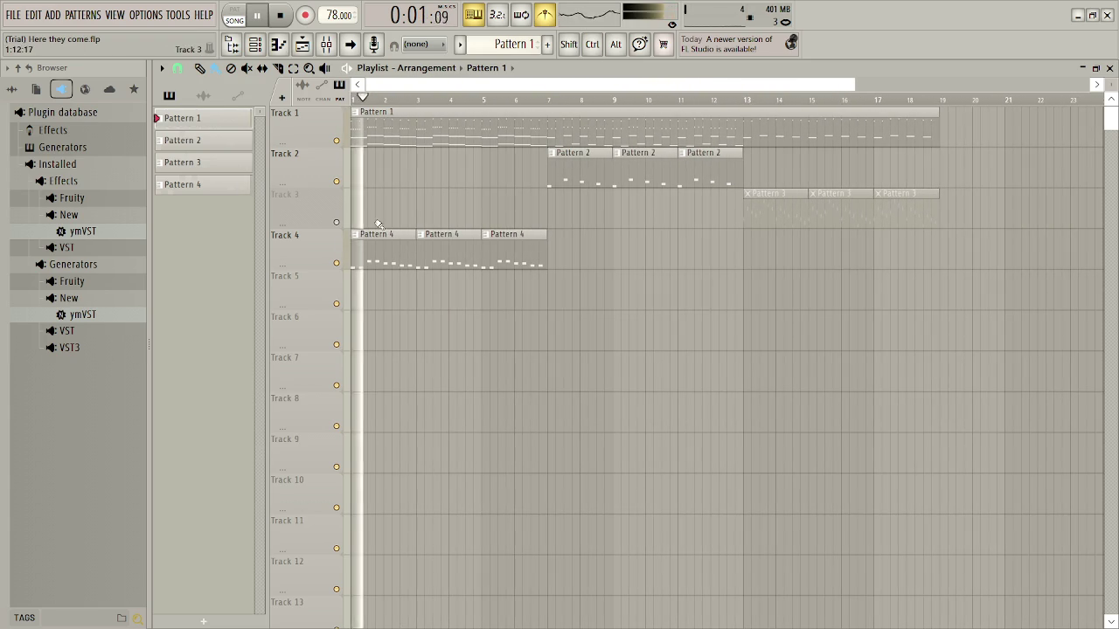
left_click(336, 222)
left_click(685, 98)
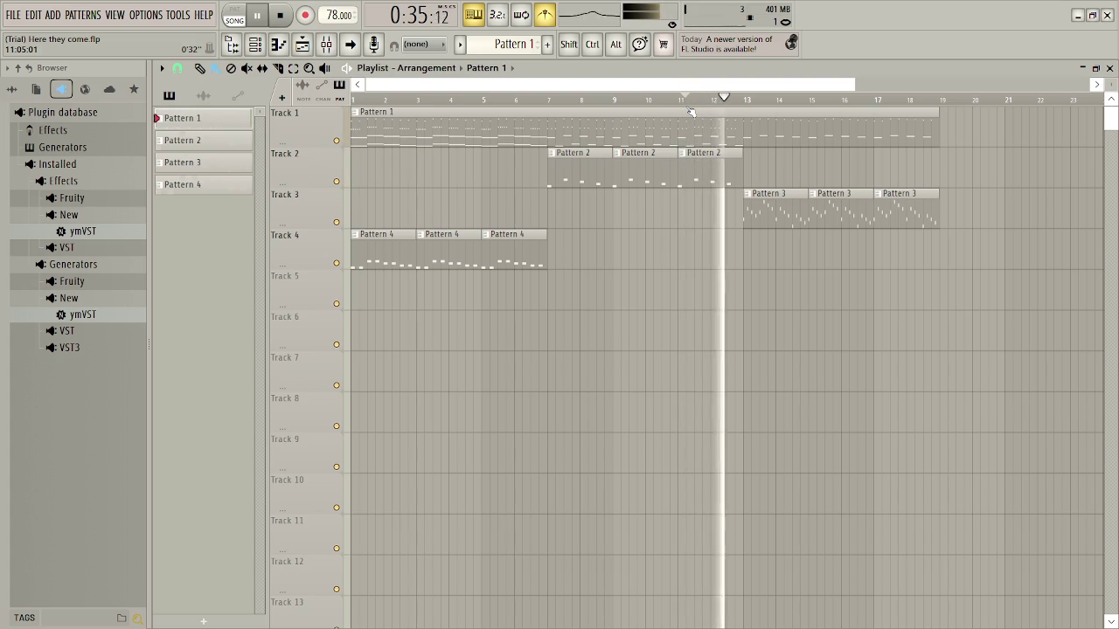
left_click(589, 99)
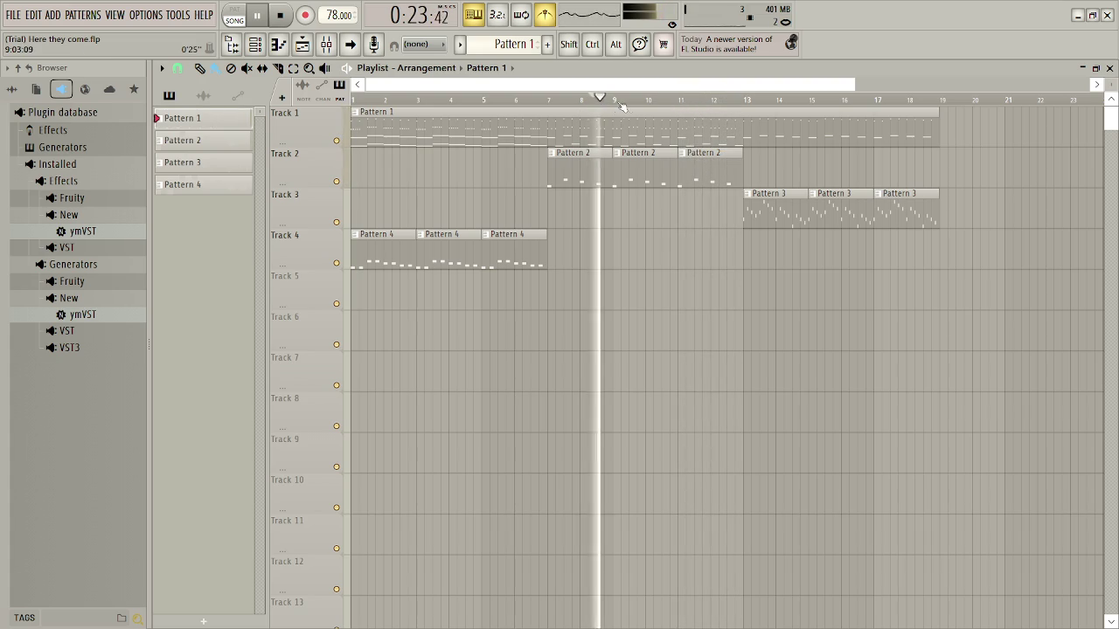
left_click(638, 99)
left_click(616, 99)
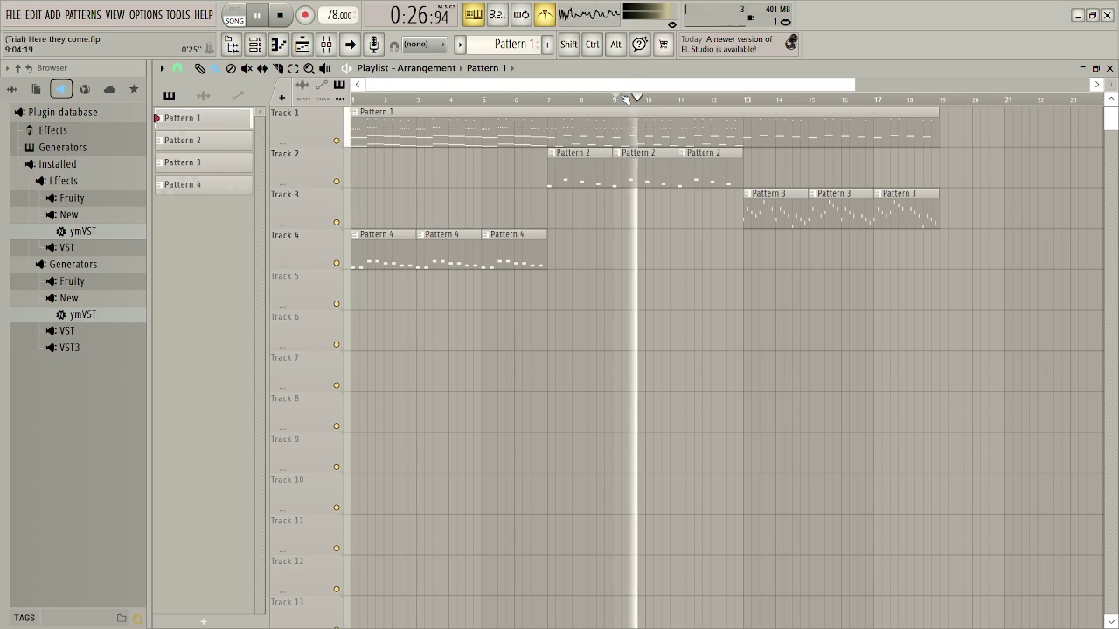
left_click(740, 99)
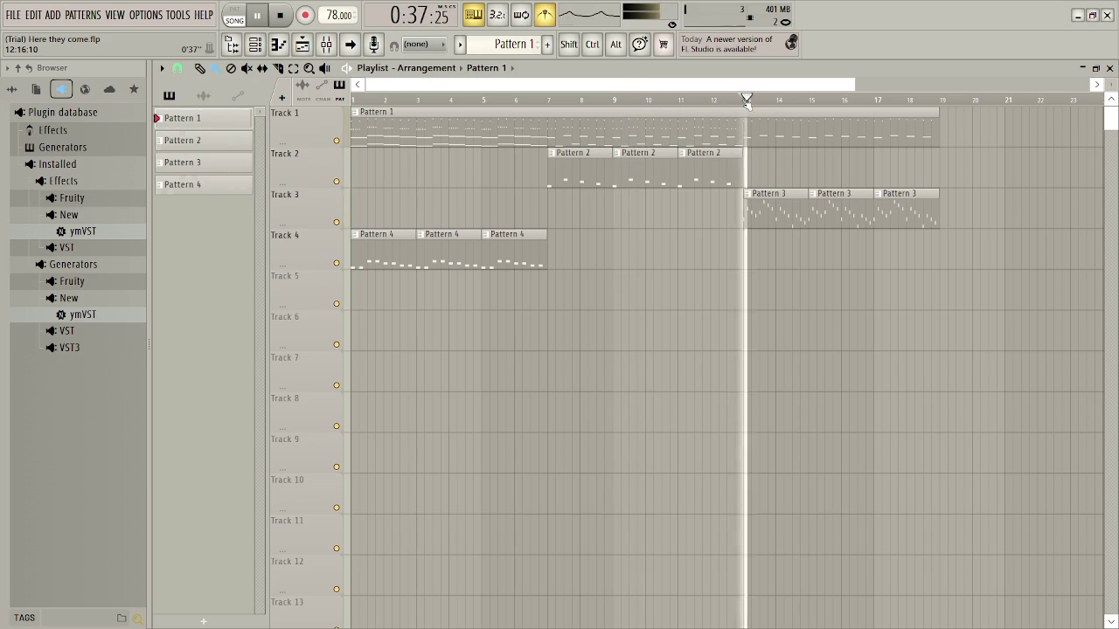
key("space")
Open F-Zero #4 and audition the FZ Organ, FZ Electric Piano 2 and FZ Electric Piano patches
left_click(262, 49)
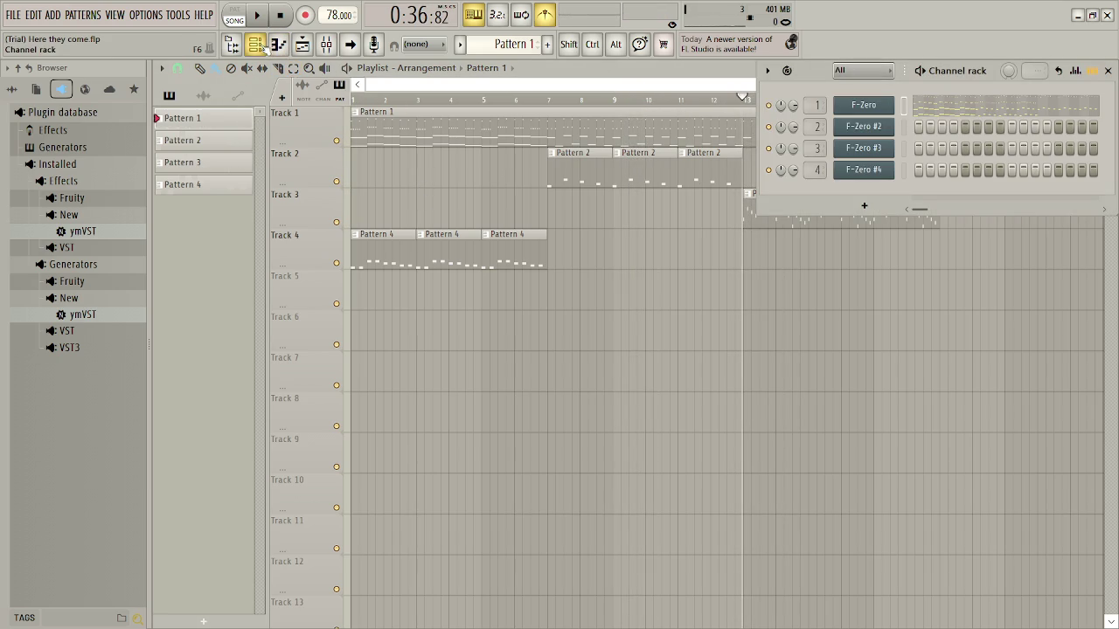
left_click(870, 170)
left_click(452, 304)
left_click(431, 340)
key("space")
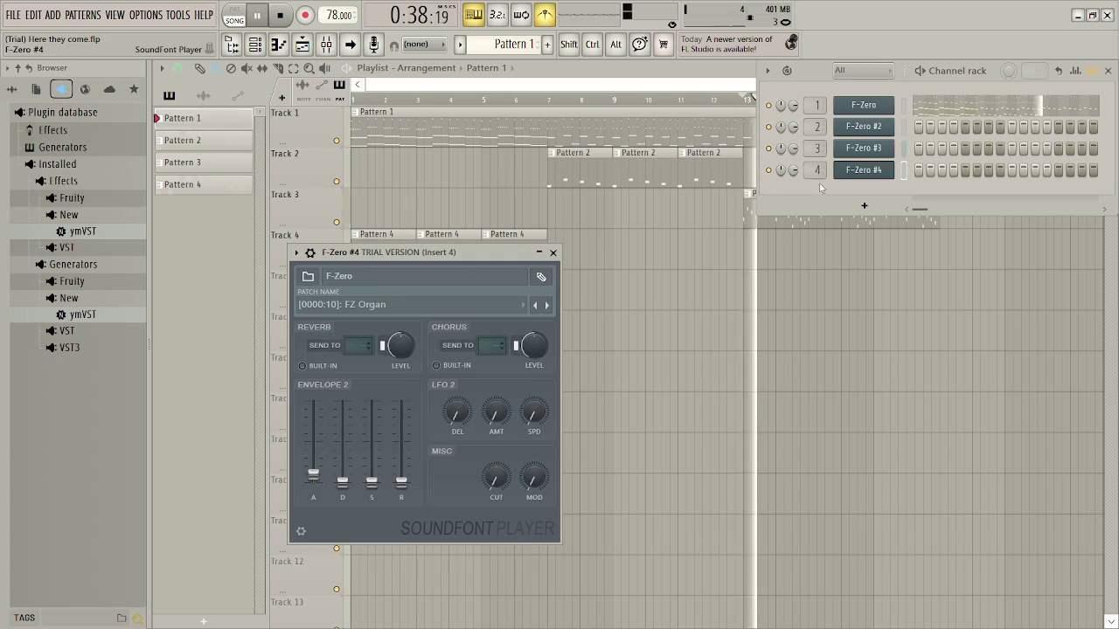
left_click(421, 305)
left_click(411, 335)
left_click(421, 303)
left_click(421, 320)
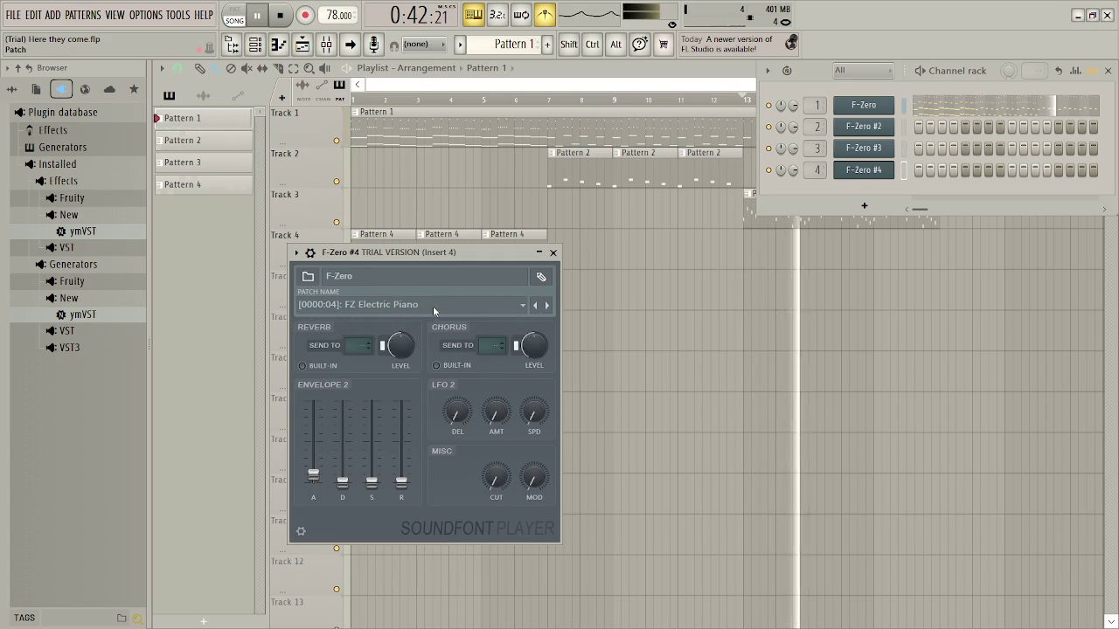
left_click(859, 172)
Reopen F-Zero #4, try FZ Electric Piano 2, then return to FZ Organ
left_click(861, 171)
left_click(475, 310)
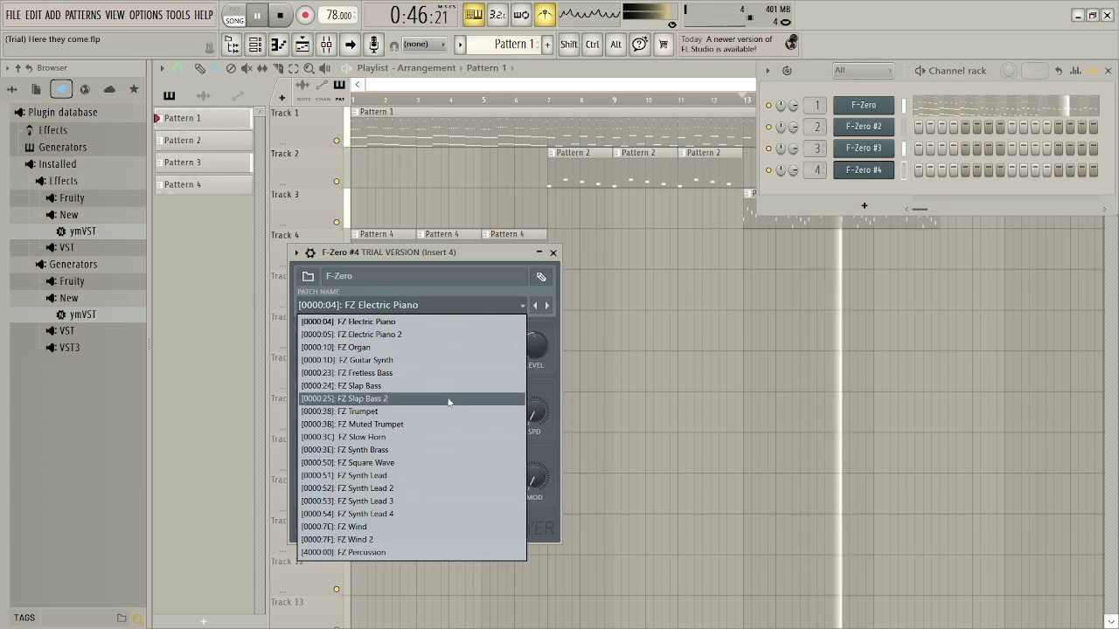
left_click(411, 346)
left_click(411, 304)
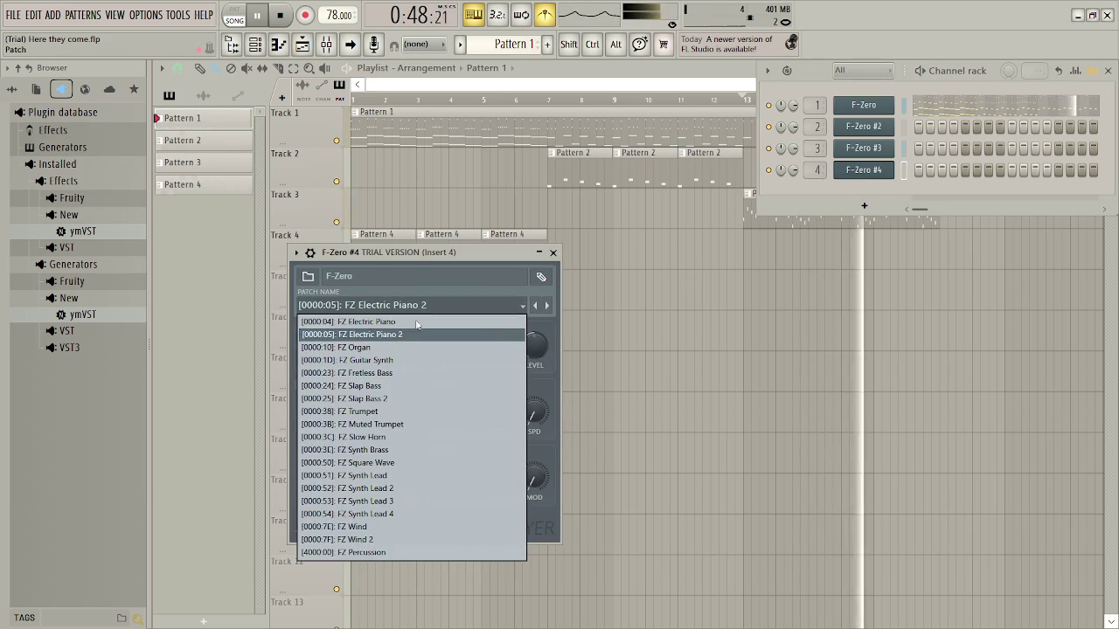
left_click(408, 348)
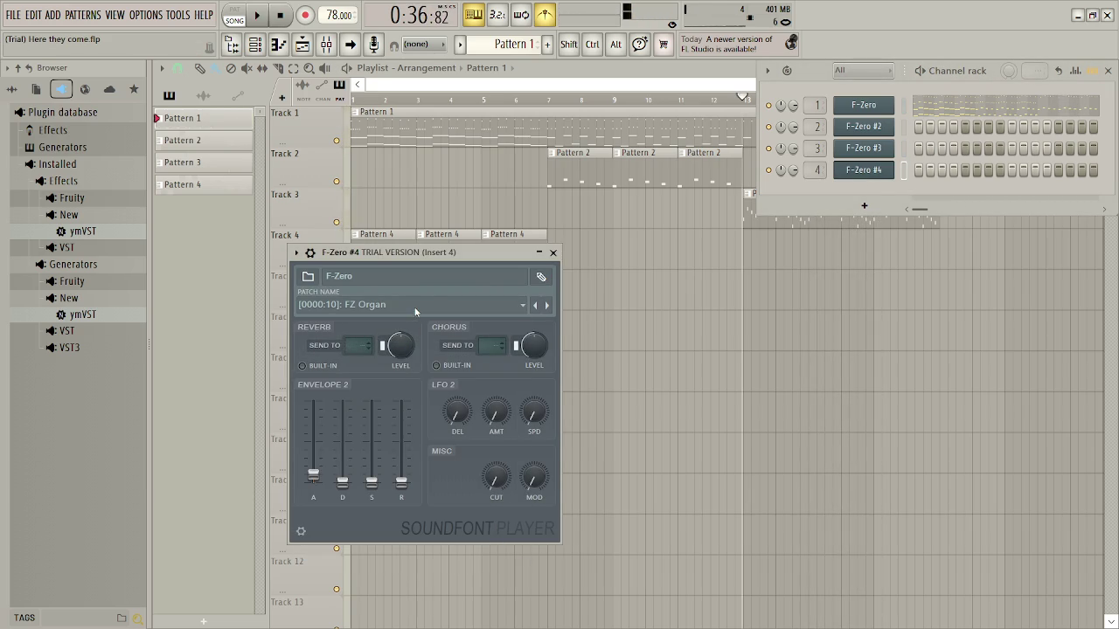
left_click(358, 98)
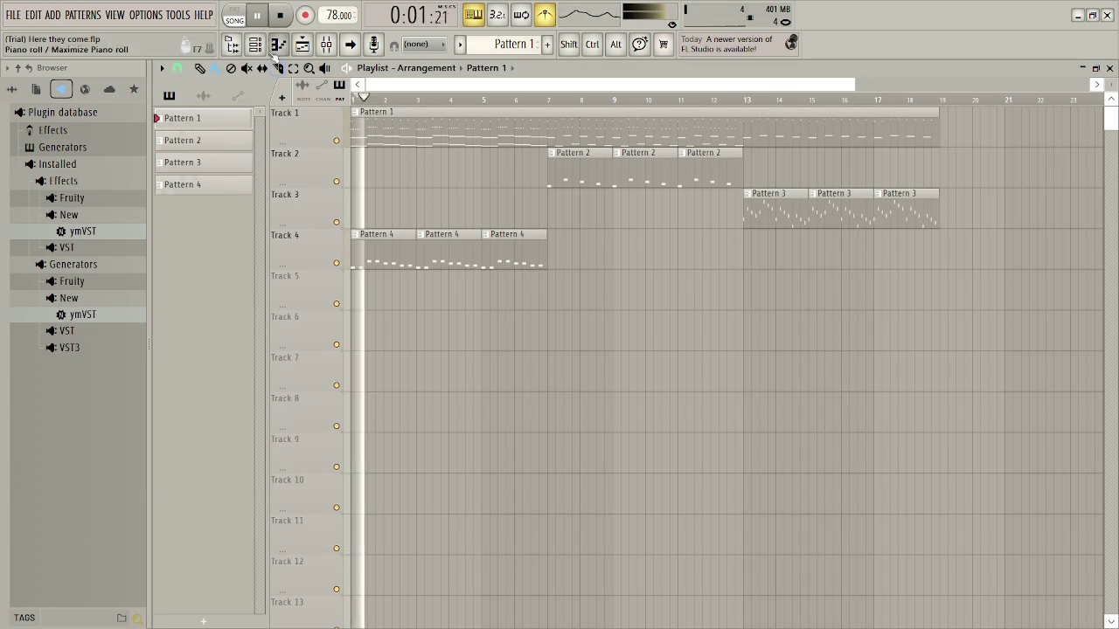
key("F6")
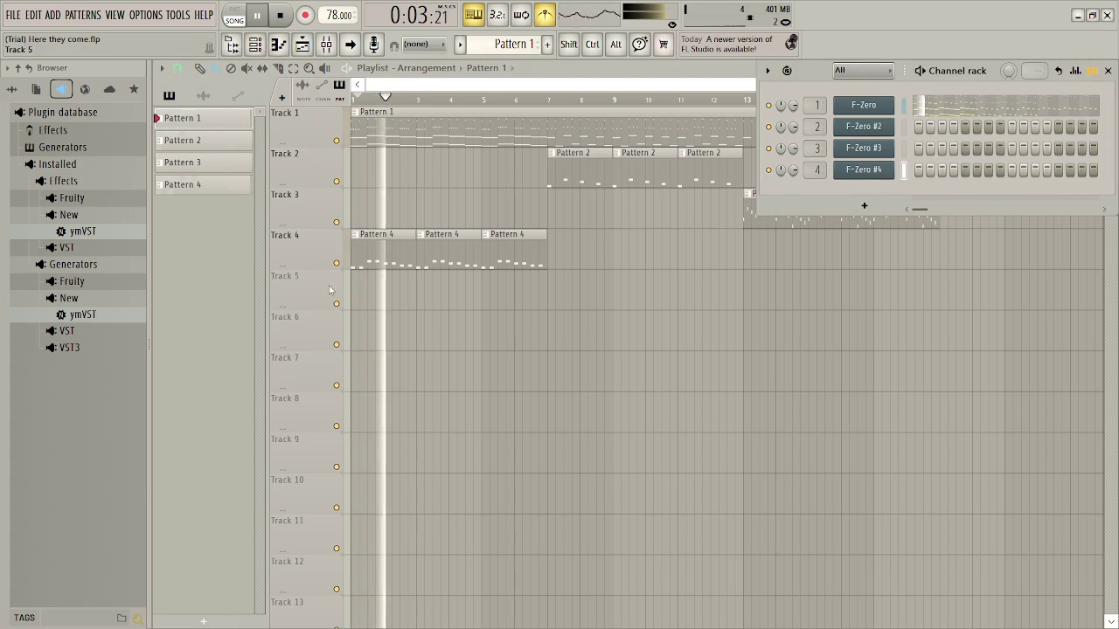
Try FZ Guitar Synth, FZ Slap Bass 2 and both electric pianos, settling on FZ Organ
left_click(864, 170)
left_click(354, 311)
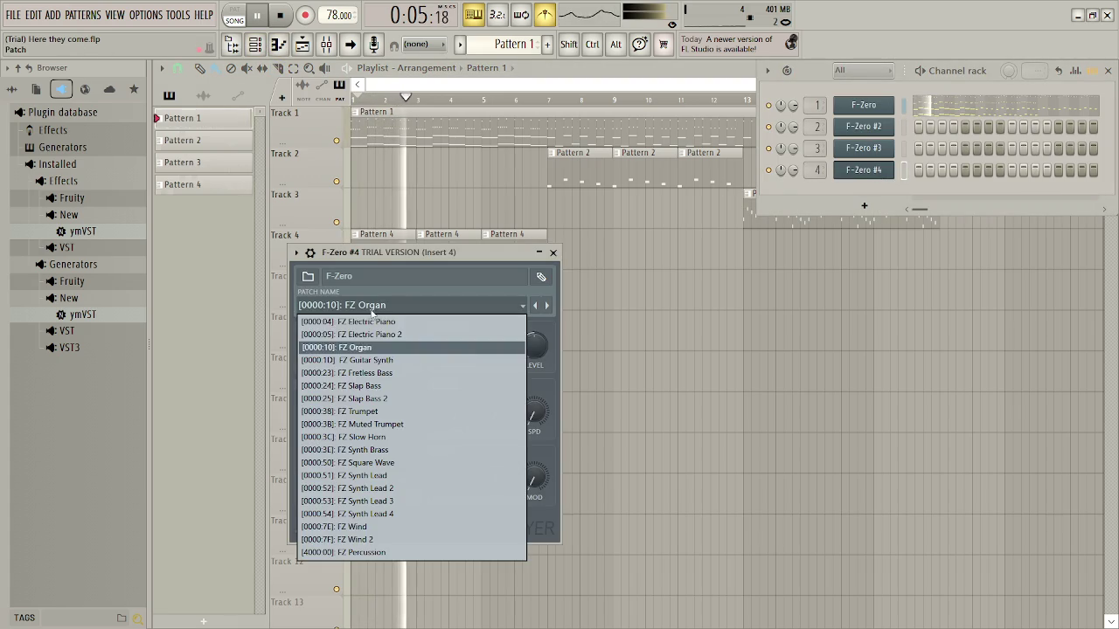
left_click(384, 360)
left_click(396, 305)
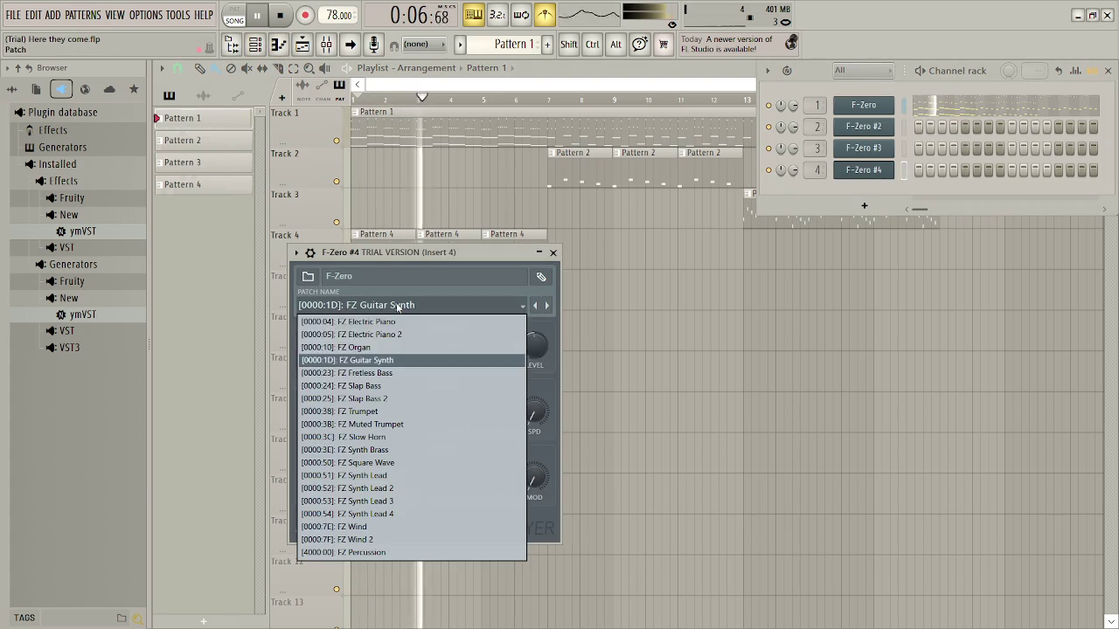
left_click(391, 398)
left_click(397, 311)
left_click(402, 321)
left_click(402, 306)
left_click(409, 335)
left_click(406, 305)
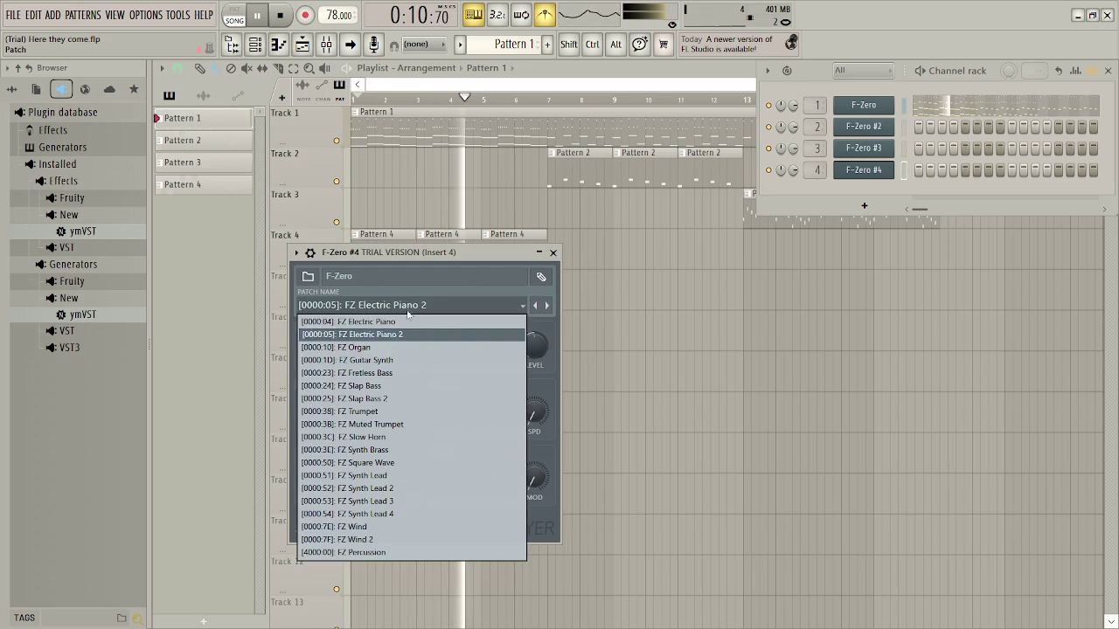
left_click(394, 348)
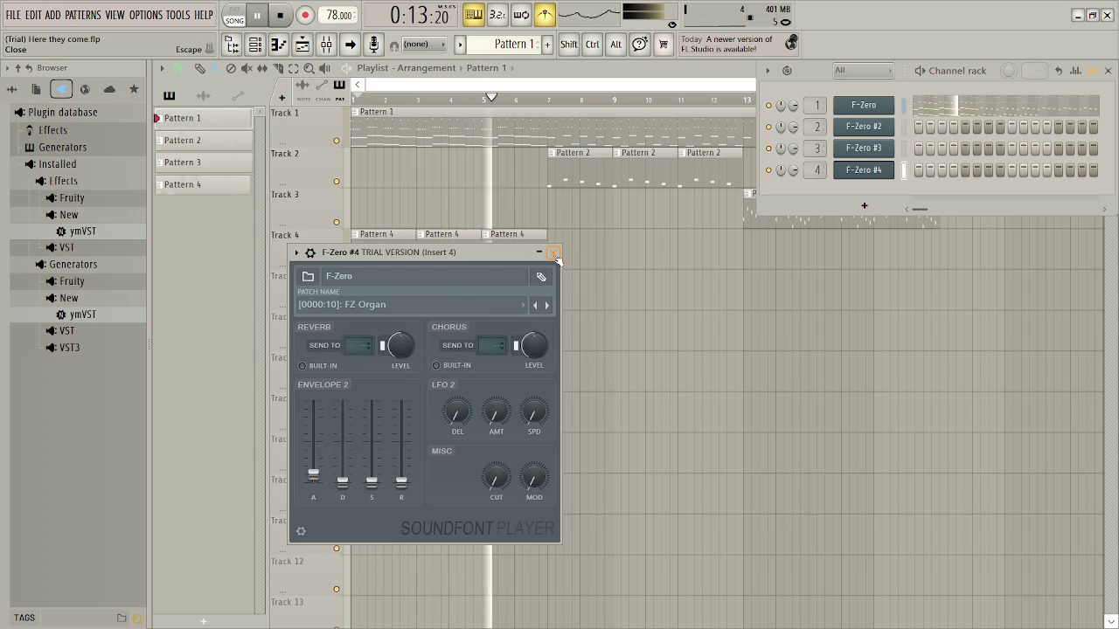
left_click(555, 253)
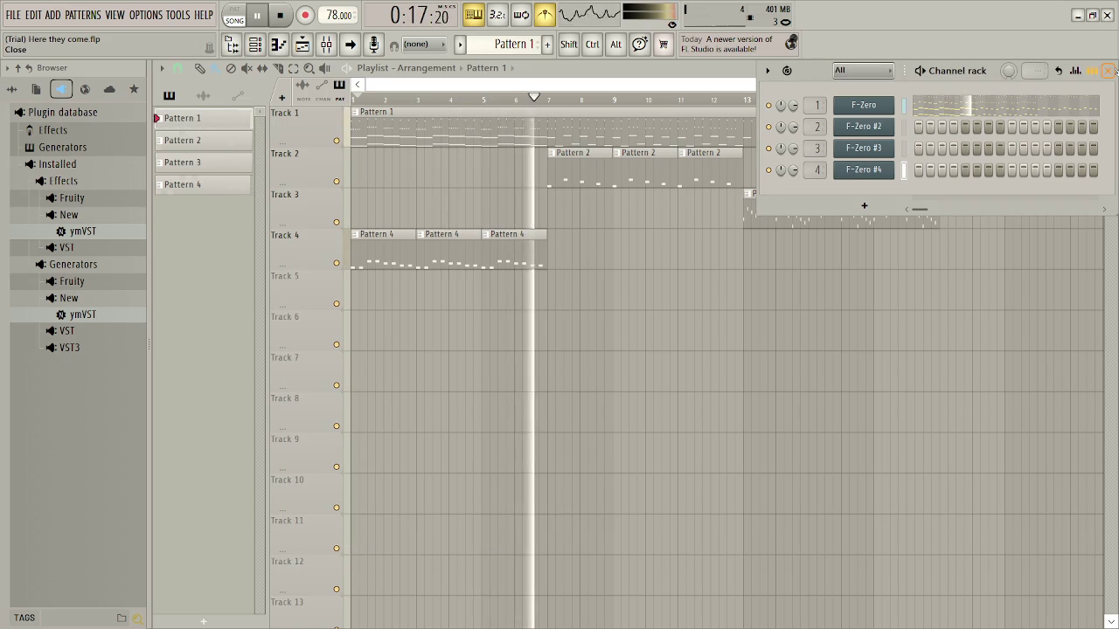
Set the F-Zero #3 patch to FZ Synth Lead 4 after trying FZ Guitar Synth
left_click(881, 151)
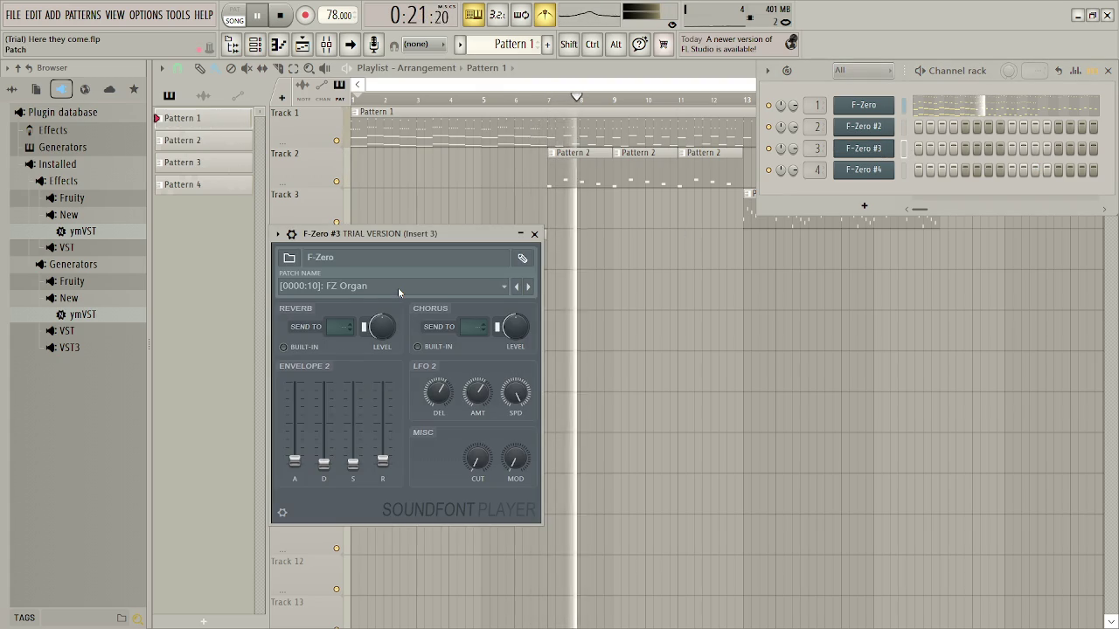
left_click(400, 287)
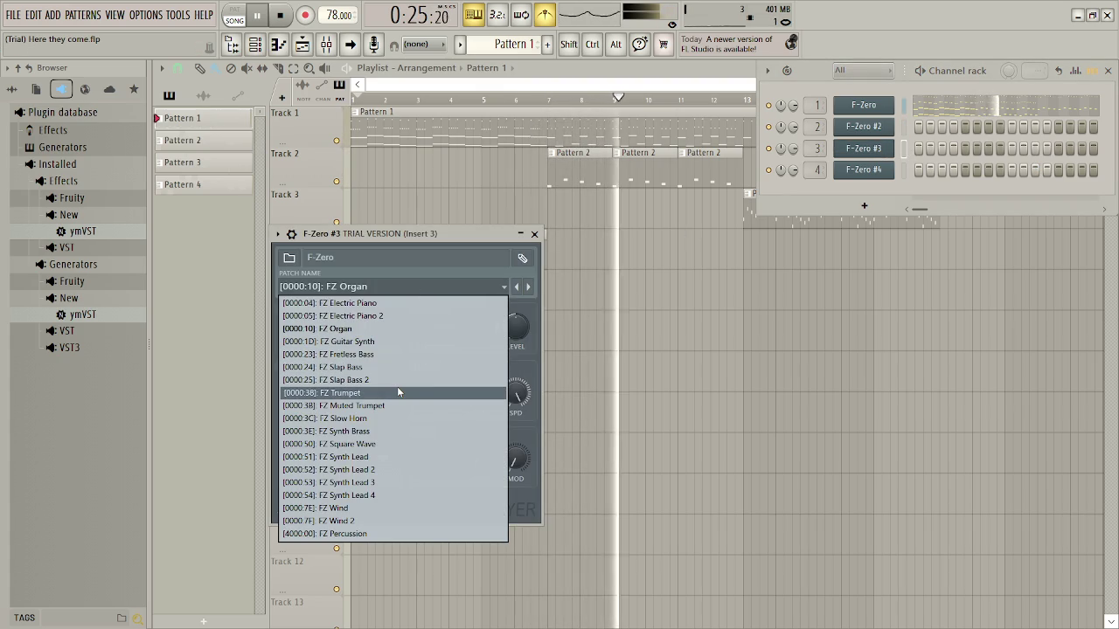
left_click(406, 342)
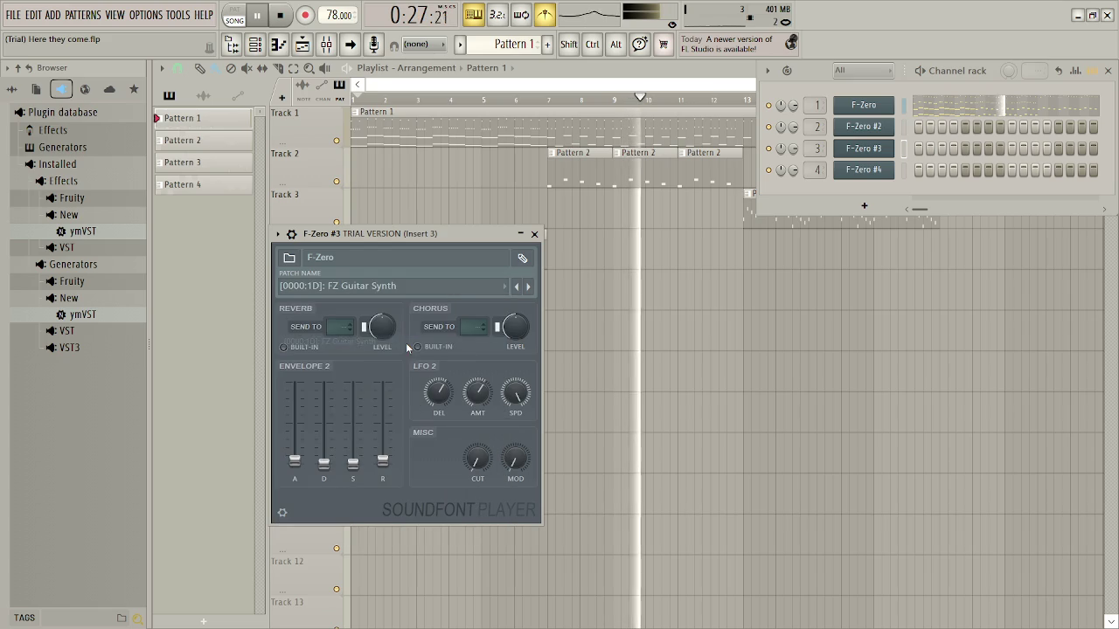
left_click(402, 287)
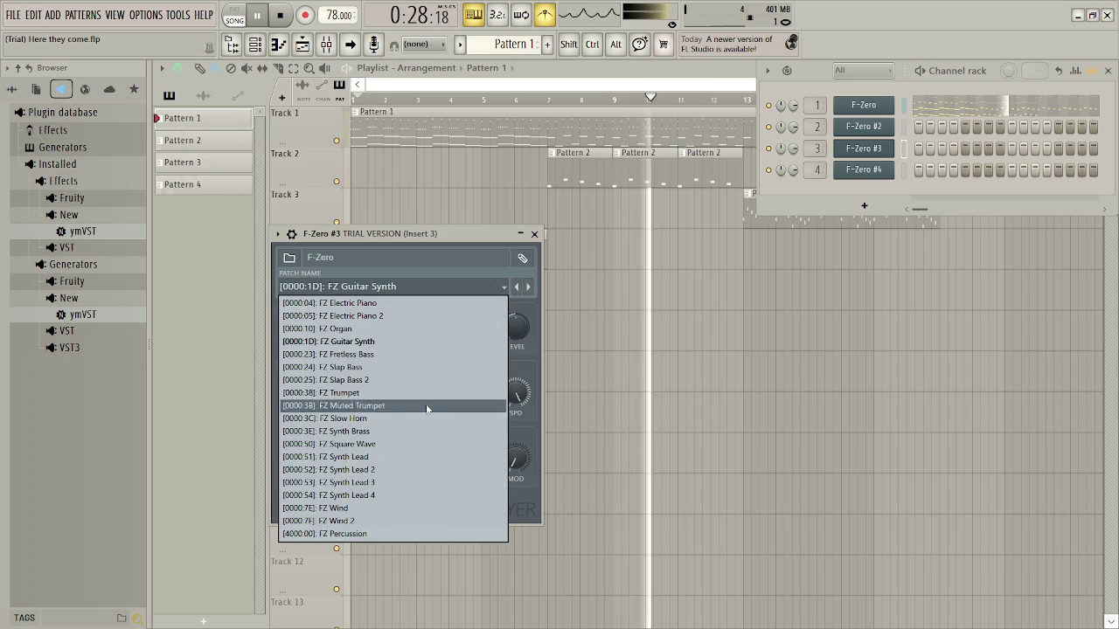
left_click(402, 495)
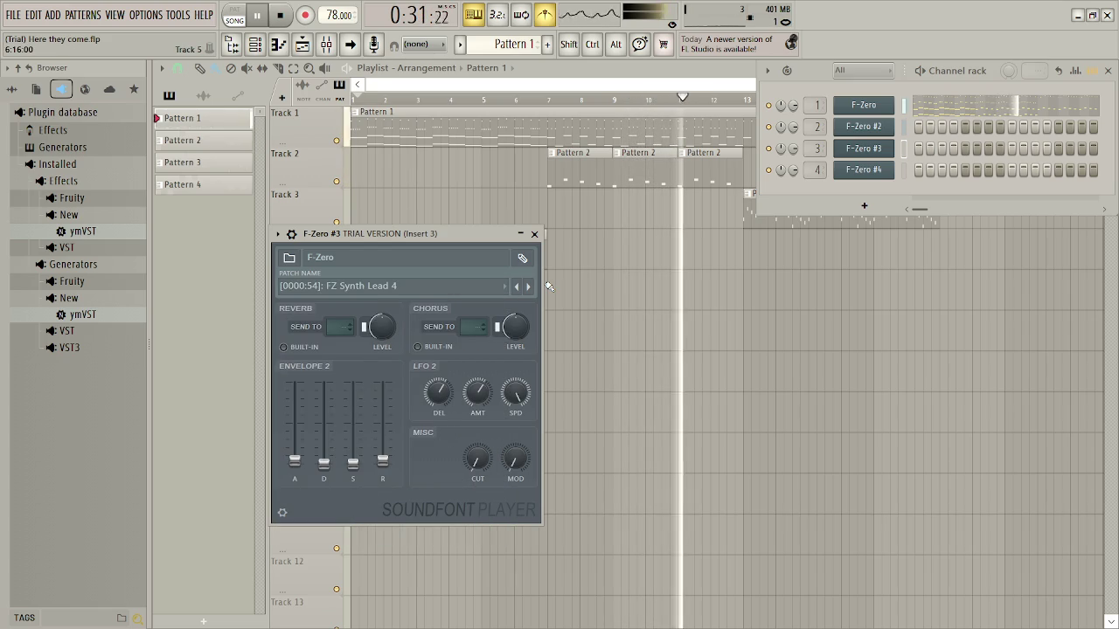
left_click(1113, 75)
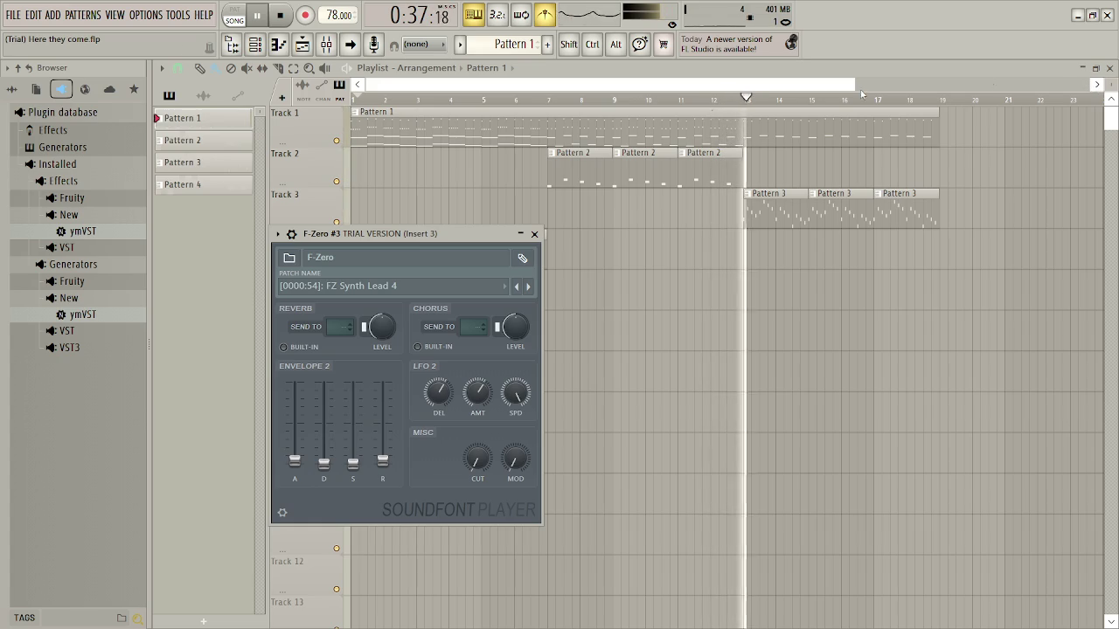
left_click(534, 234)
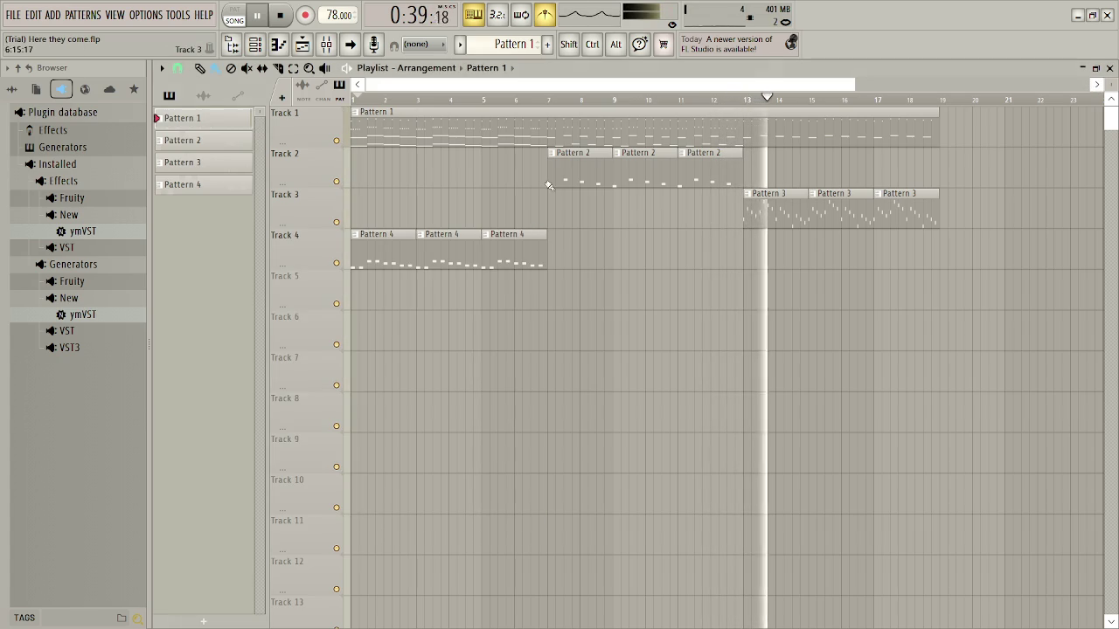
double_click(537, 129)
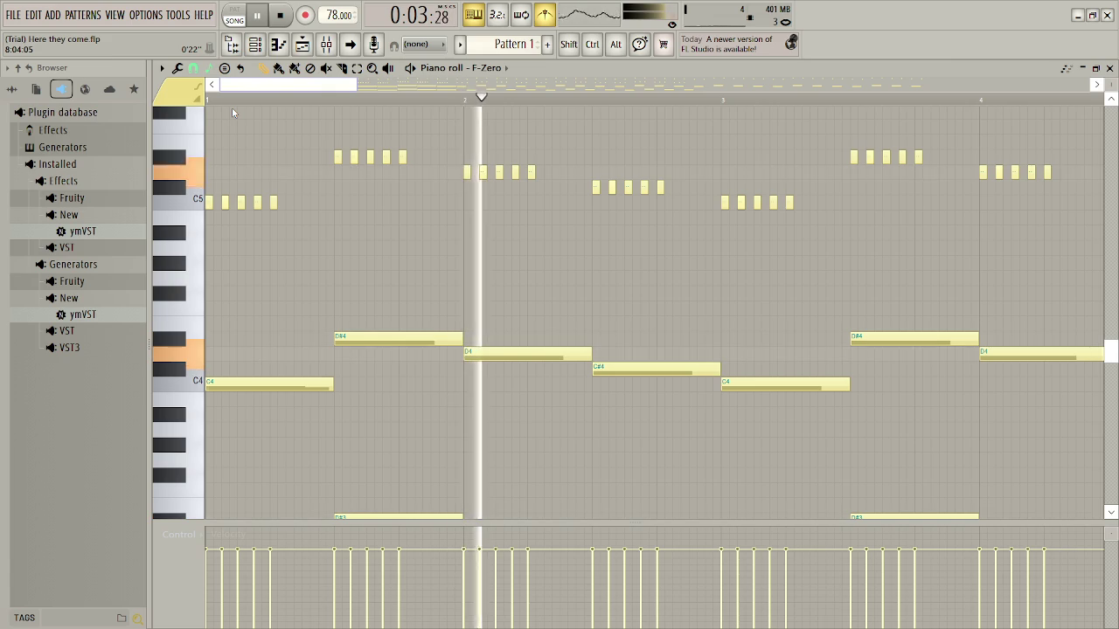
Play Pattern 1 from bar 7 in the piano roll to find the high figures
scroll(364, 114, "right", 10)
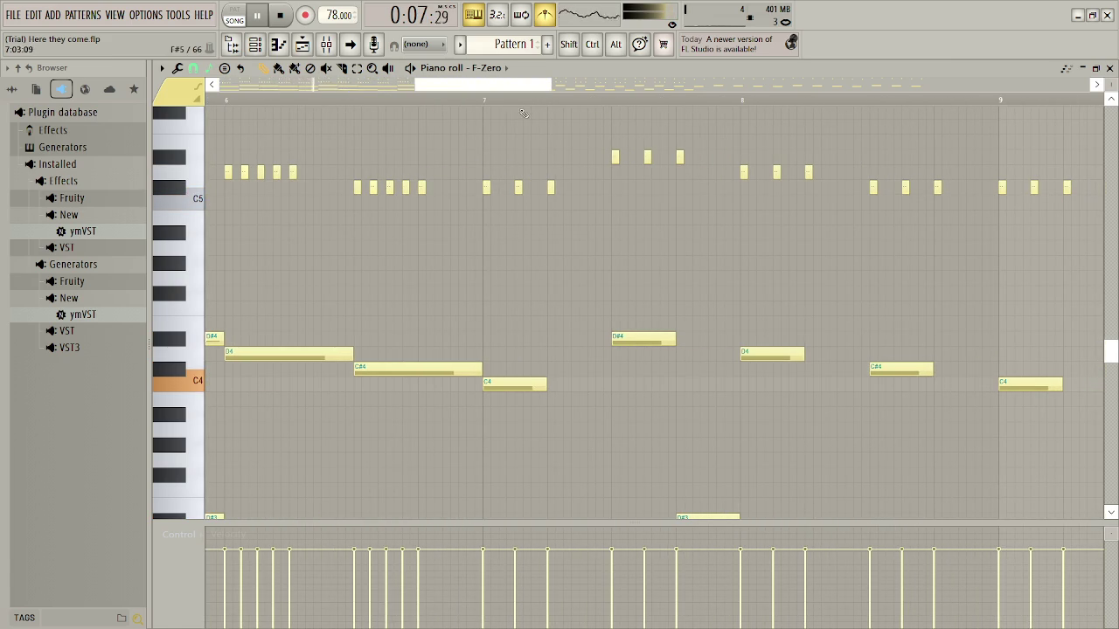
left_click(479, 102)
left_click(519, 98)
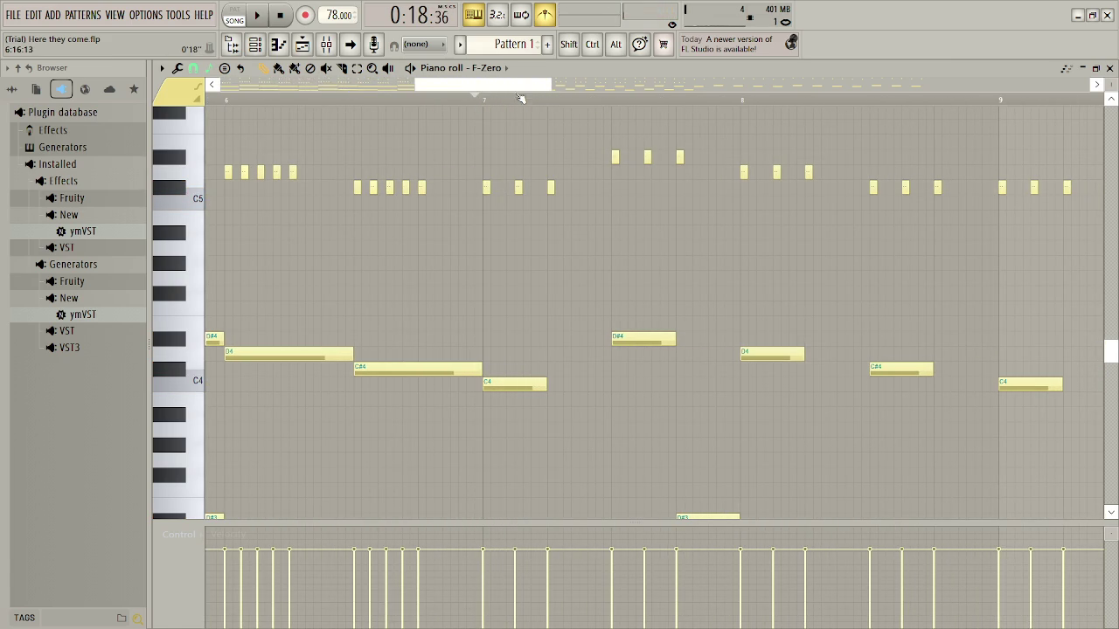
key("space")
left_click_drag(489, 87, 442, 92)
scroll(378, 167, "right", 5)
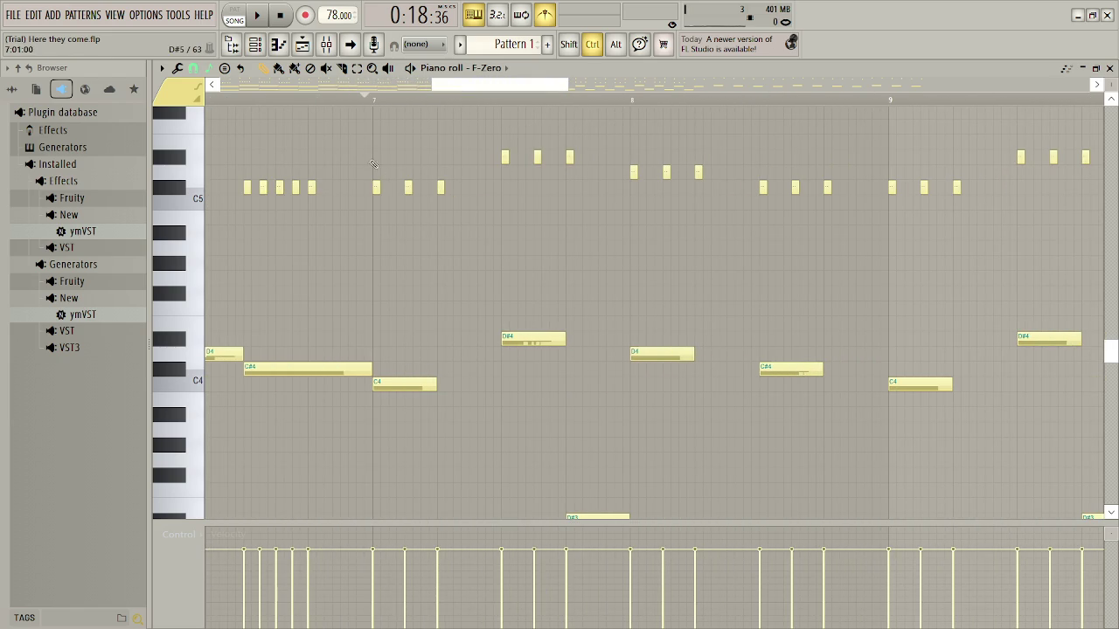
Lower the three high notes a semitone to C5, play them back, and return to the playlist
left_click_drag(445, 205, 453, 202)
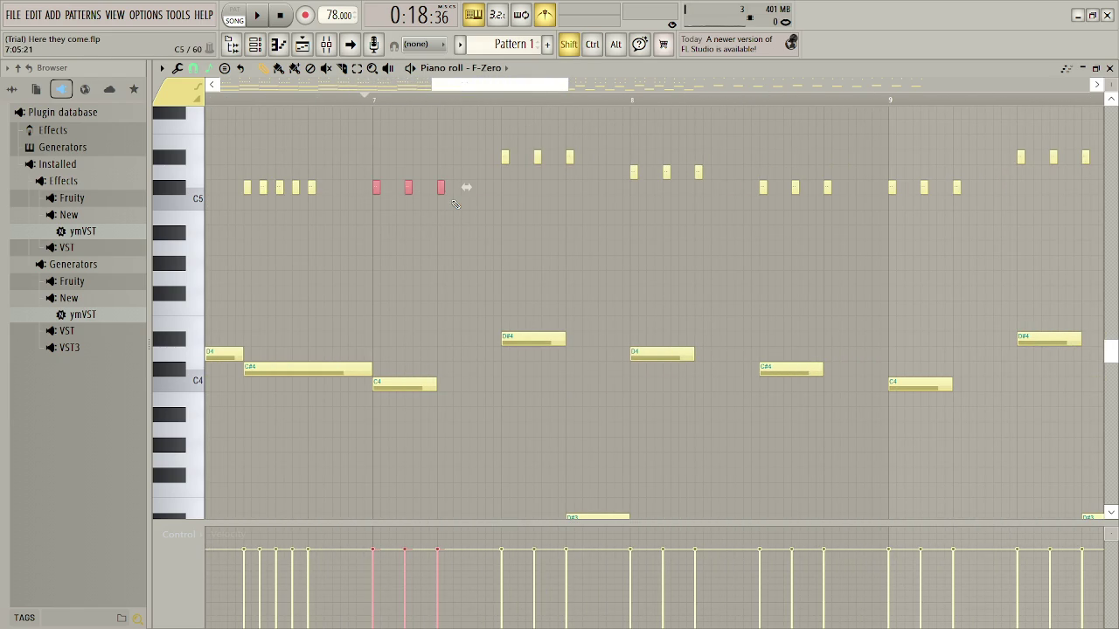
key("shift+Down")
key("space")
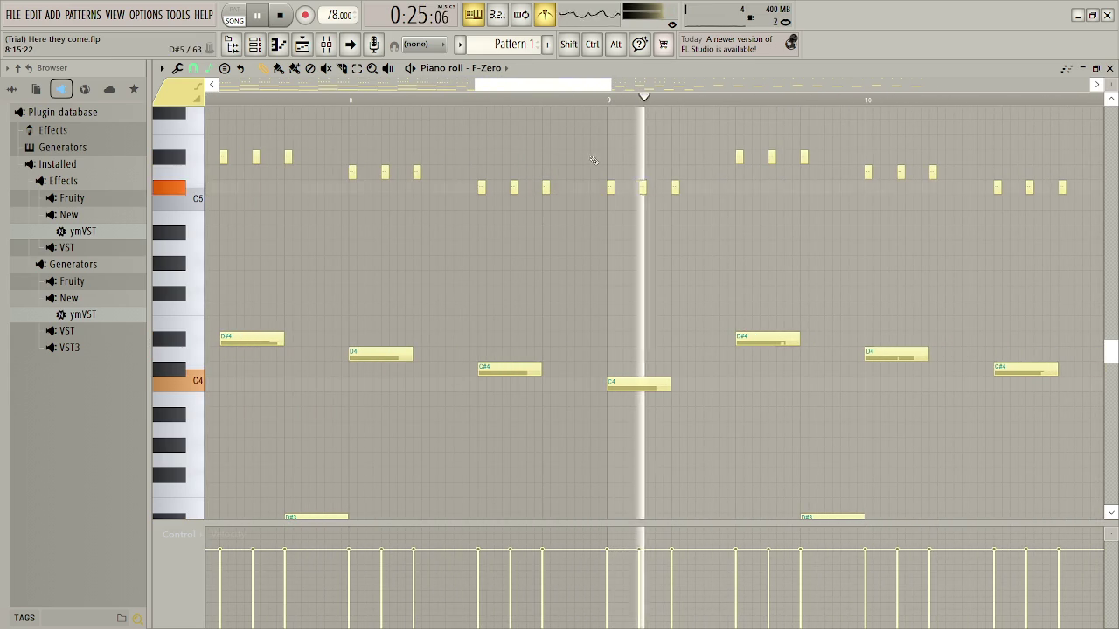
key("space")
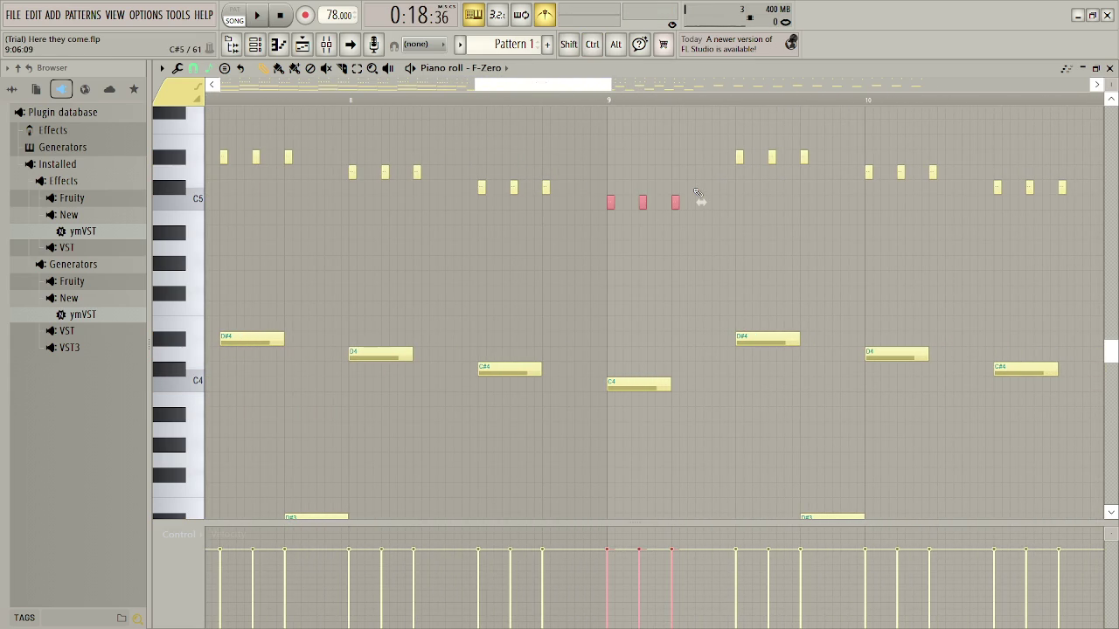
left_click_drag(548, 84, 606, 92)
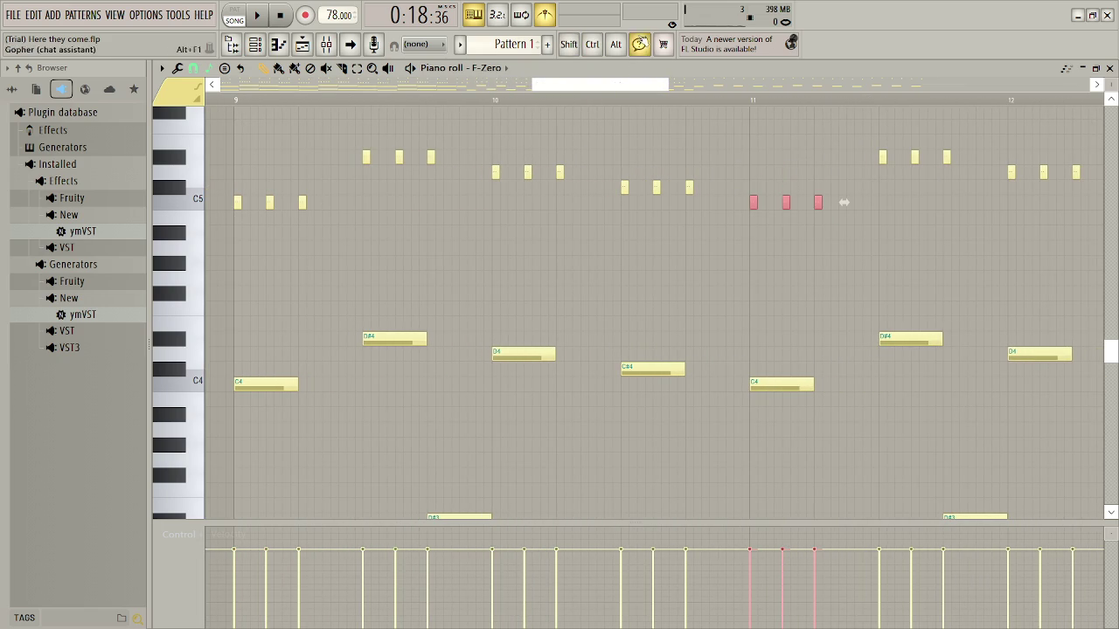
key("space")
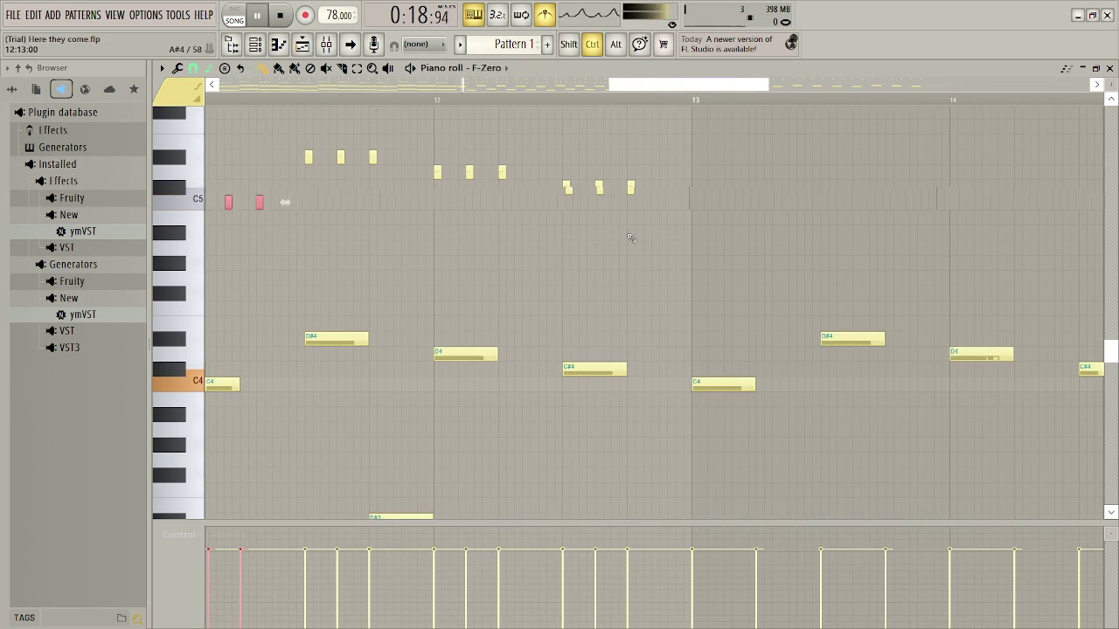
scroll(968, 149, "up", 2, "ctrl")
left_click(1110, 68)
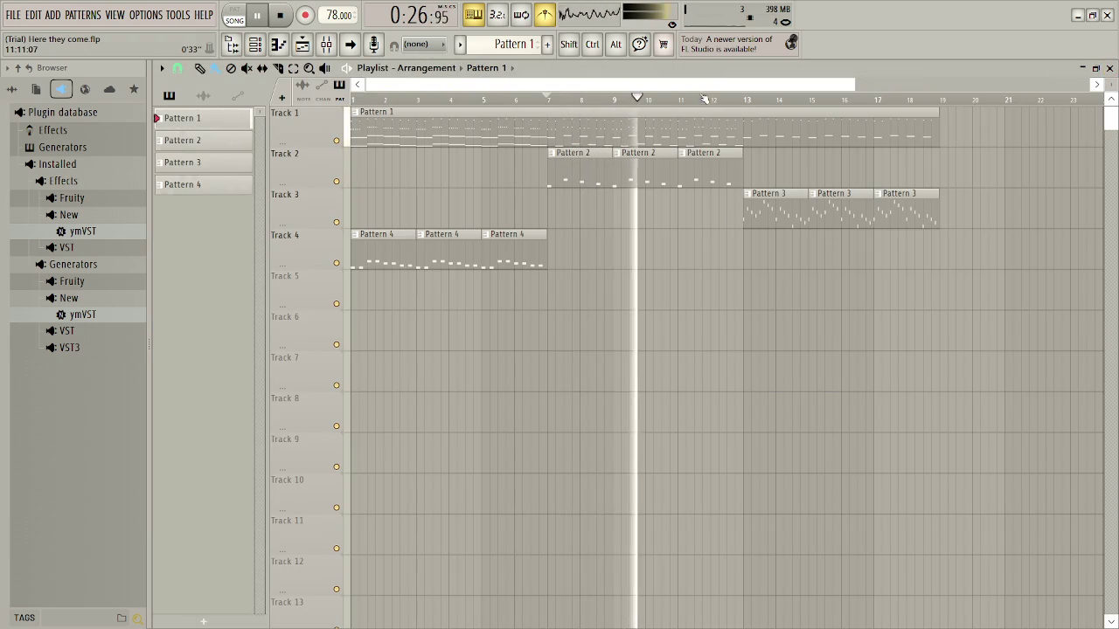
Move playback to bar 13 and export the song as Here they come.ogg to the desktop, overwriting the old file
left_click(746, 99)
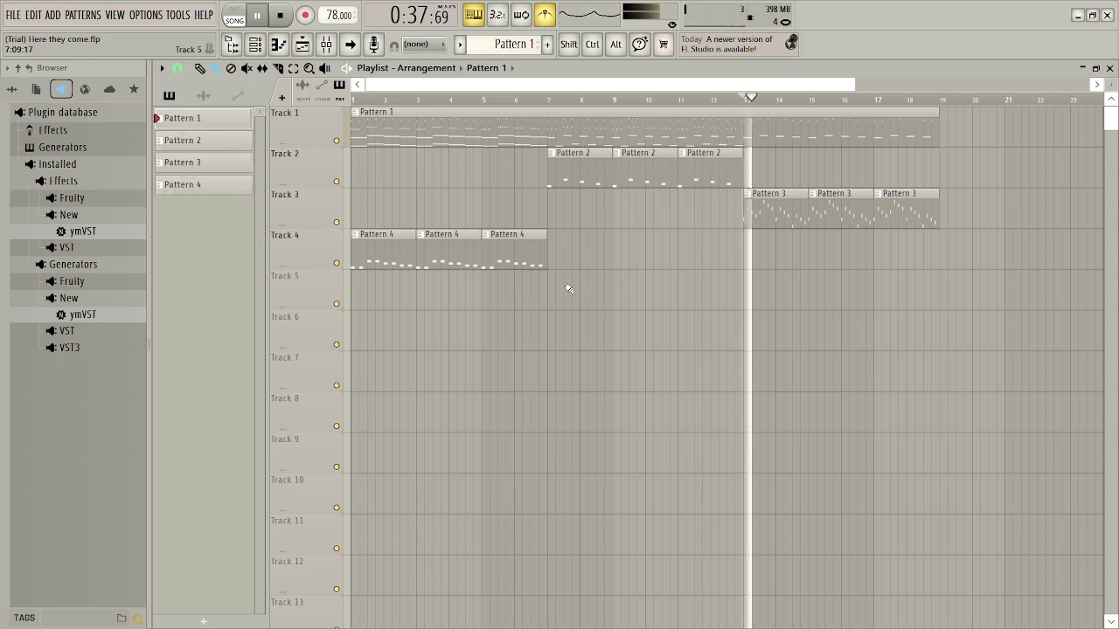
left_click(15, 16)
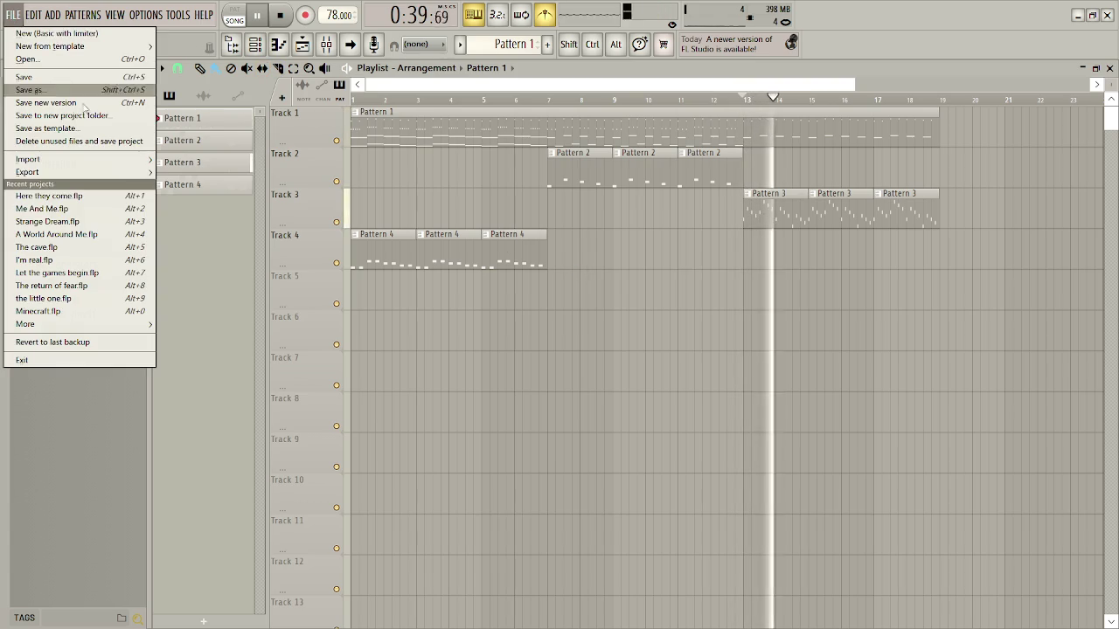
mouse_move(53, 172)
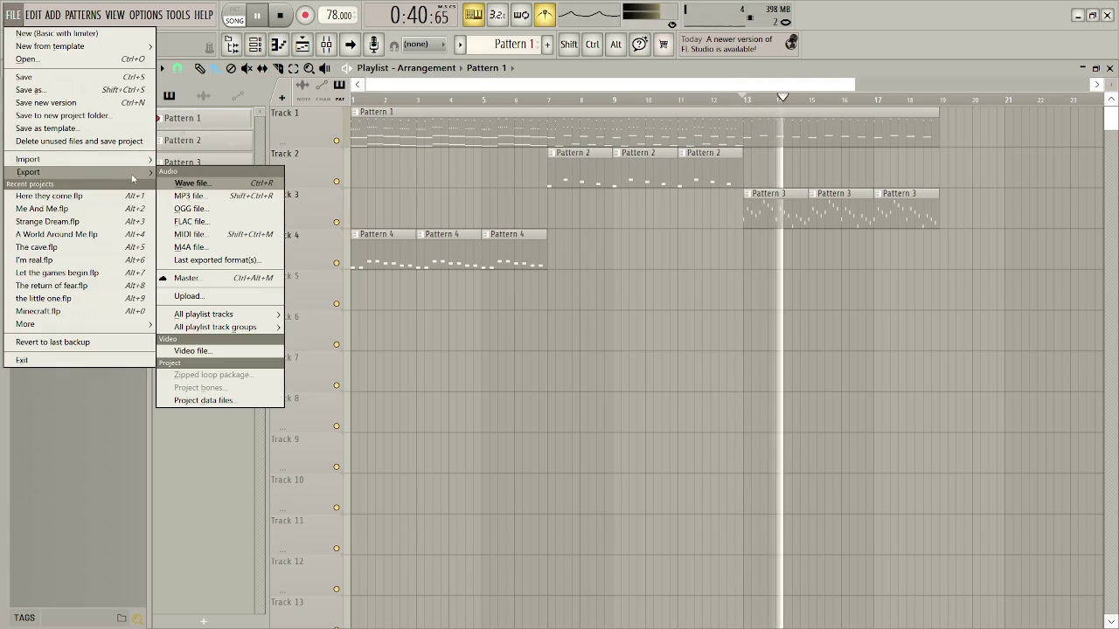
left_click(232, 209)
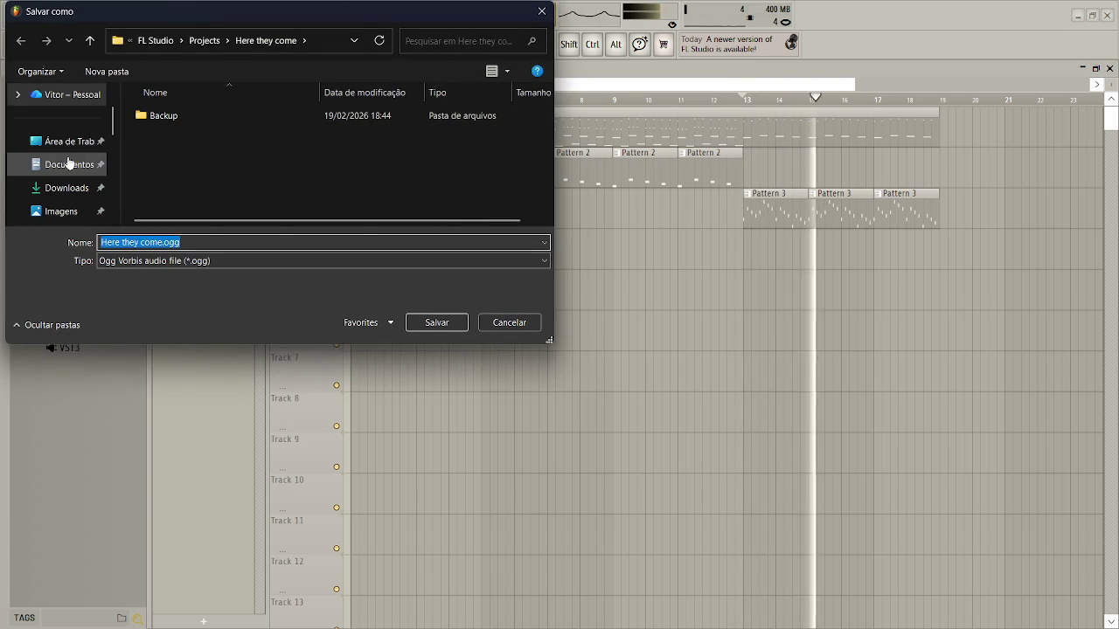
left_click(63, 141)
left_click(432, 322)
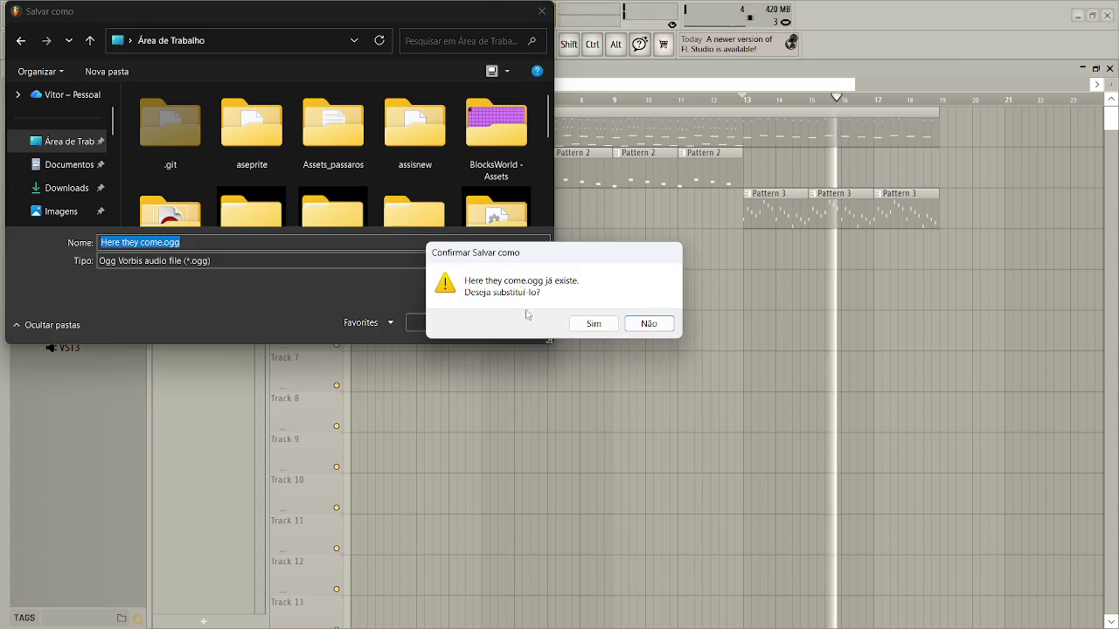
left_click(577, 322)
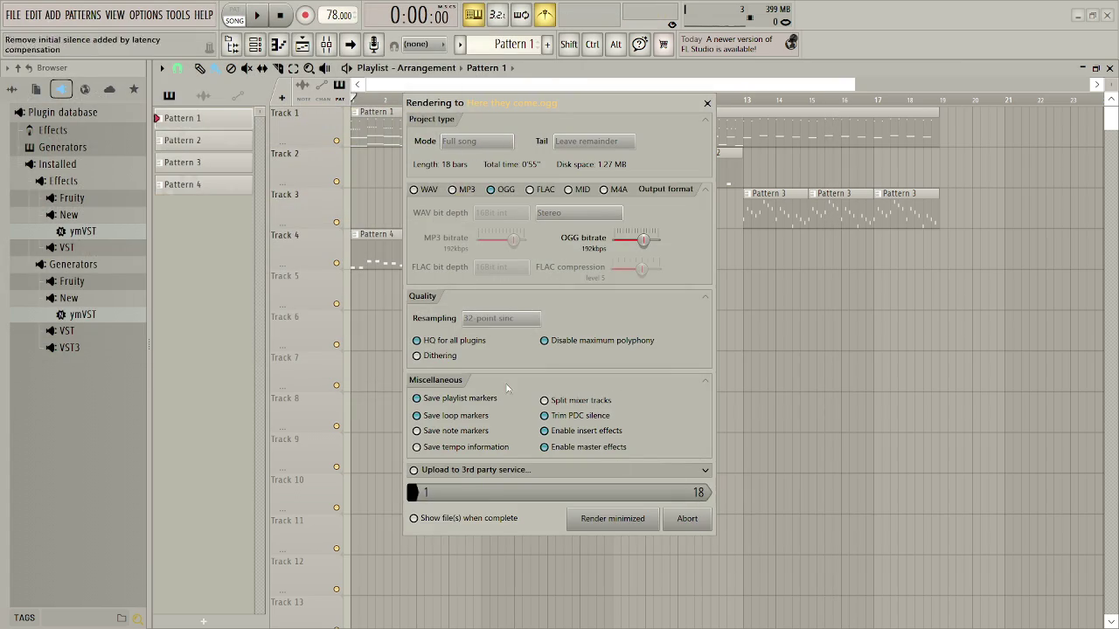
Export Here they come.wav to the desktop, replacing the existing file, and dismiss the purchase prompt
left_click(18, 15)
mouse_move(122, 172)
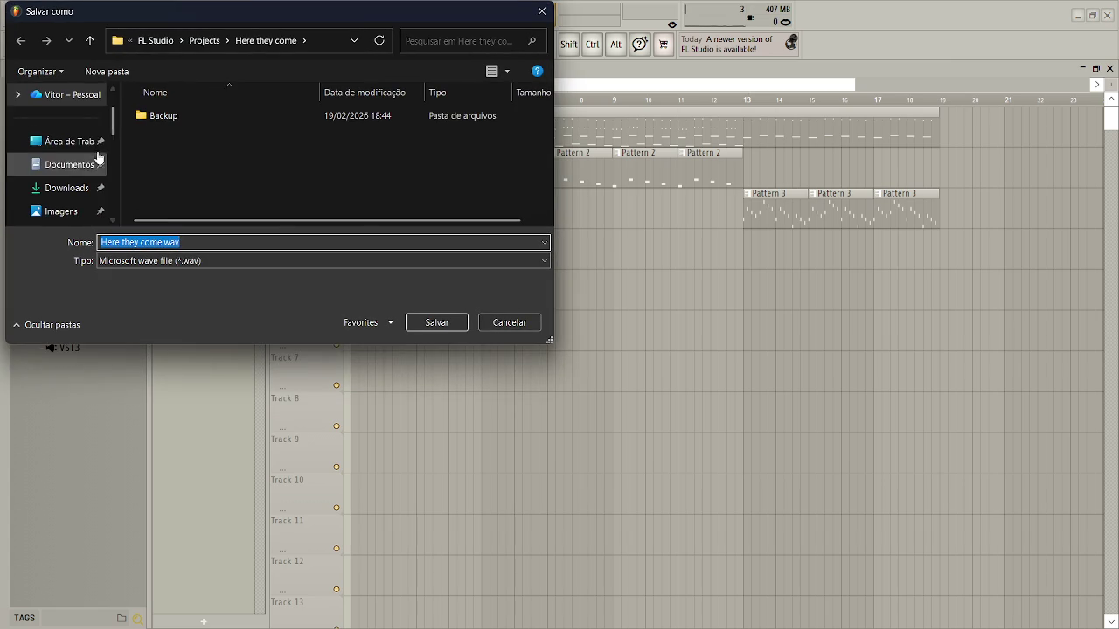
left_click(69, 141)
left_click(423, 323)
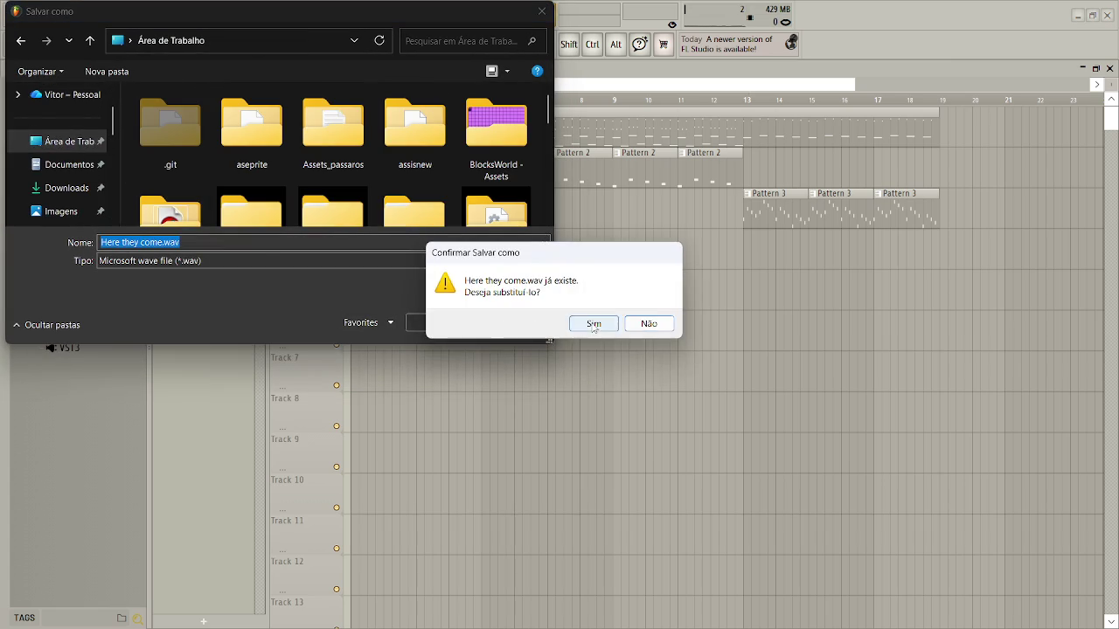
left_click(594, 324)
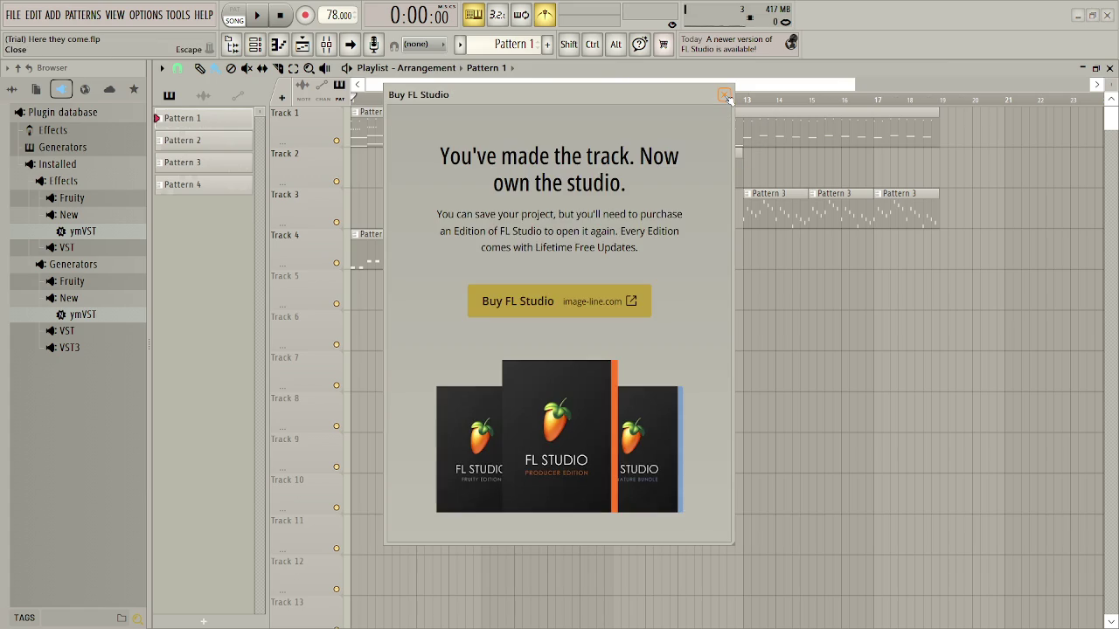
left_click(725, 95)
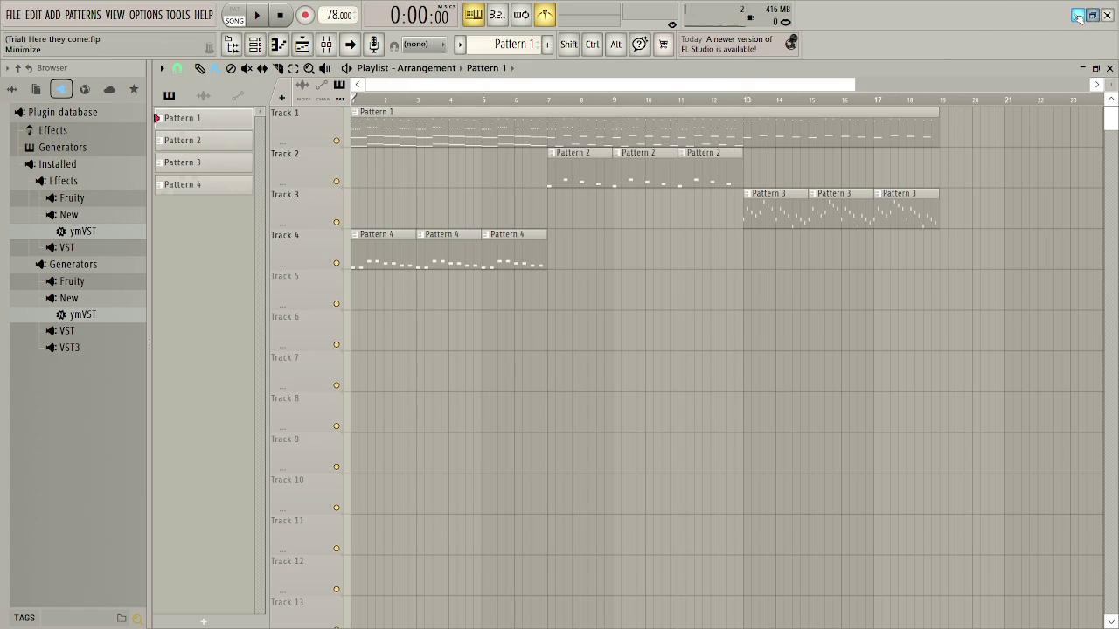
Minimize FL Studio and load Here they come.ogg into GameMaker's snd_ost1 sound
left_click(1078, 17)
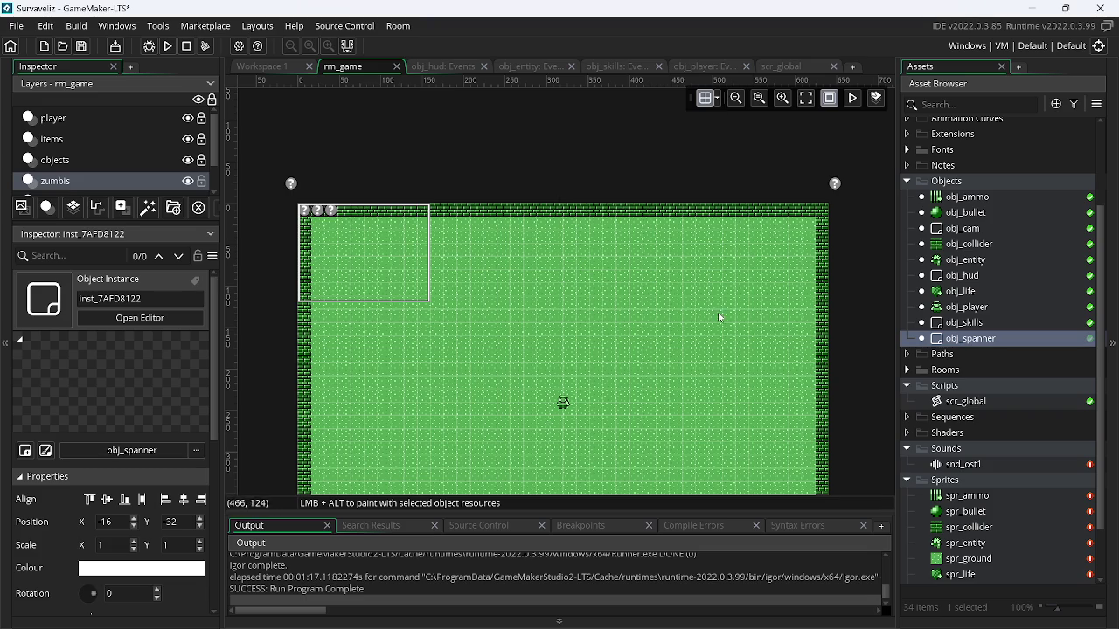
left_click(966, 402)
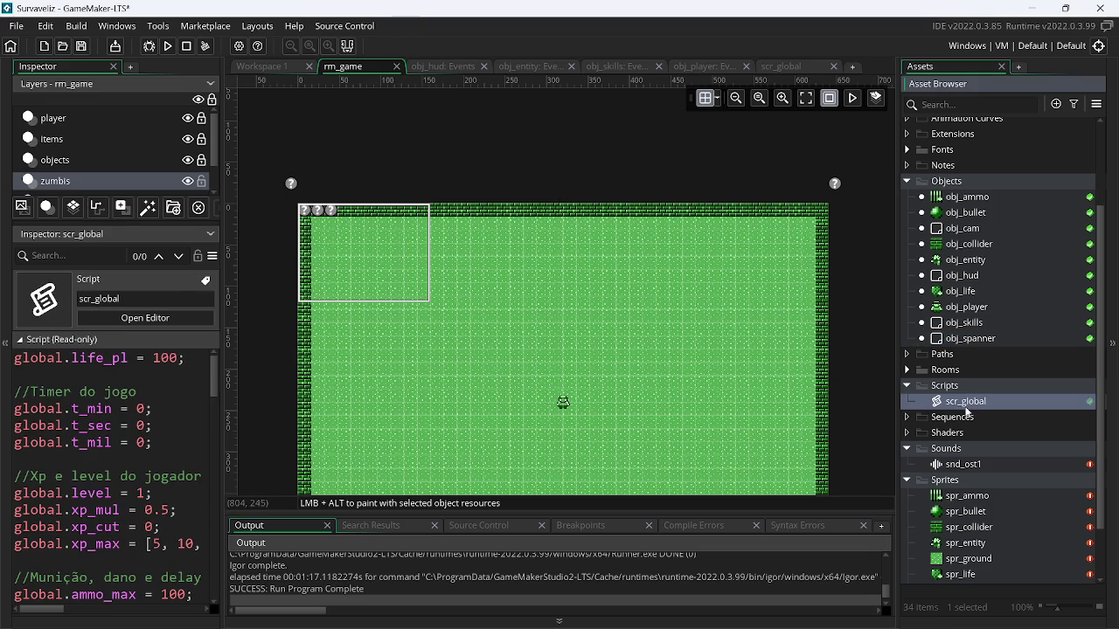
double_click(965, 465)
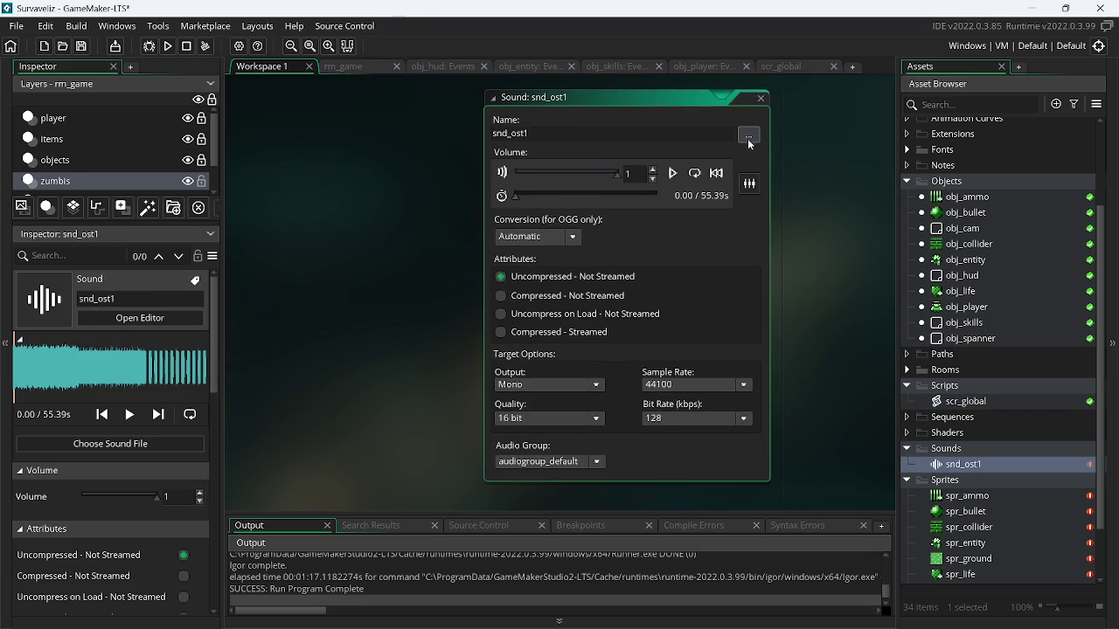
left_click(749, 137)
left_click_drag(824, 225, 836, 361)
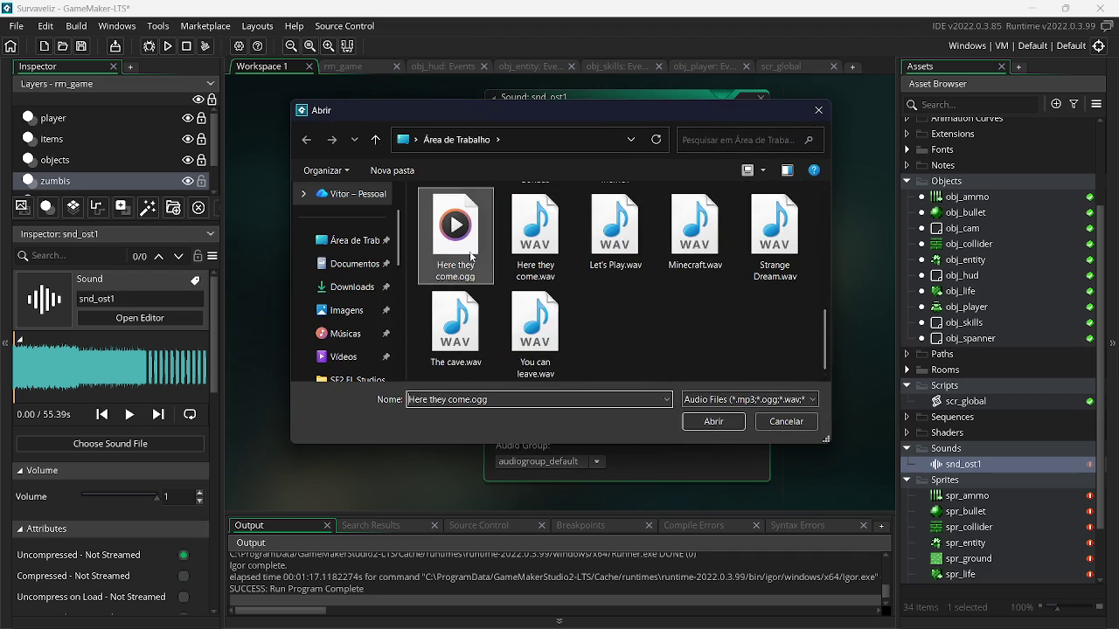
double_click(472, 256)
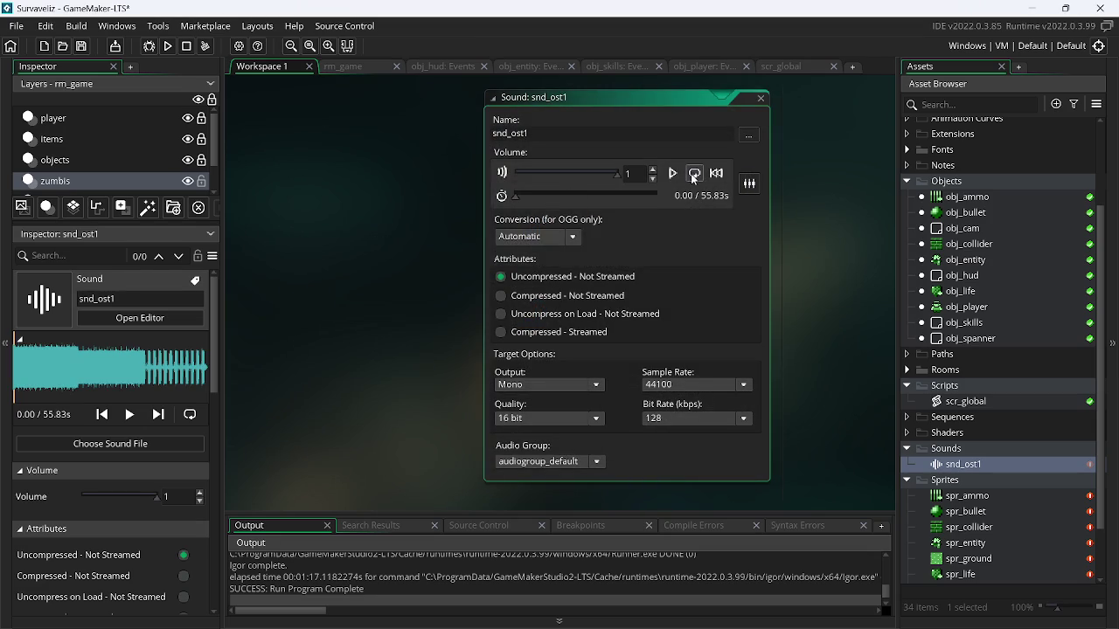
Preview the final seconds of the new 55.83 s snd_ost1 track
left_click(642, 195)
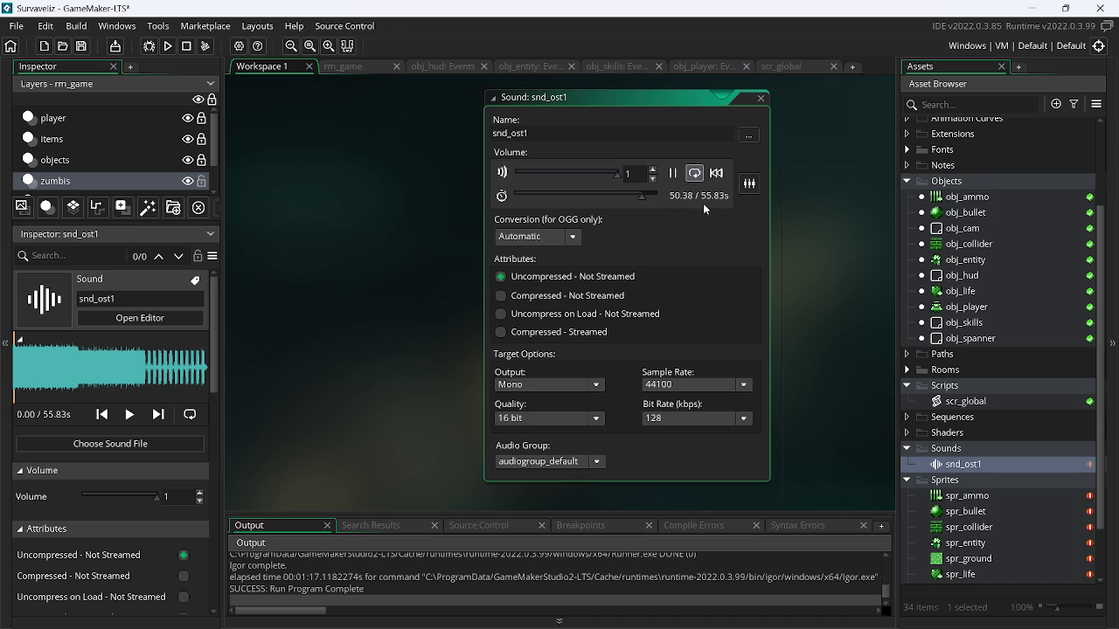
key("alt+Tab")
key("alt+Tab")
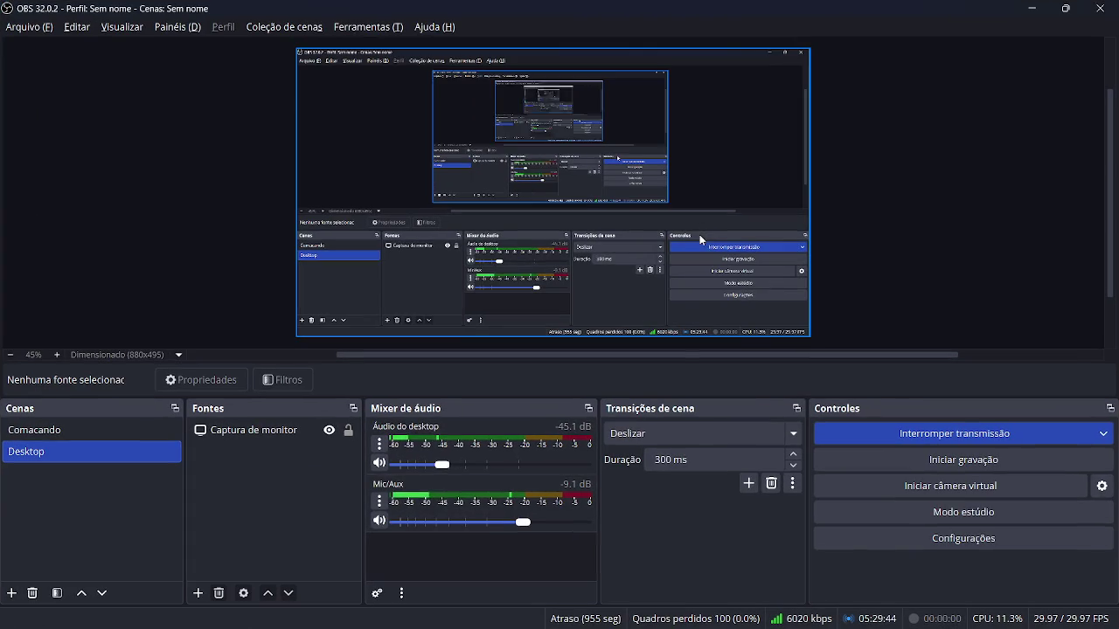
left_click(1026, 12)
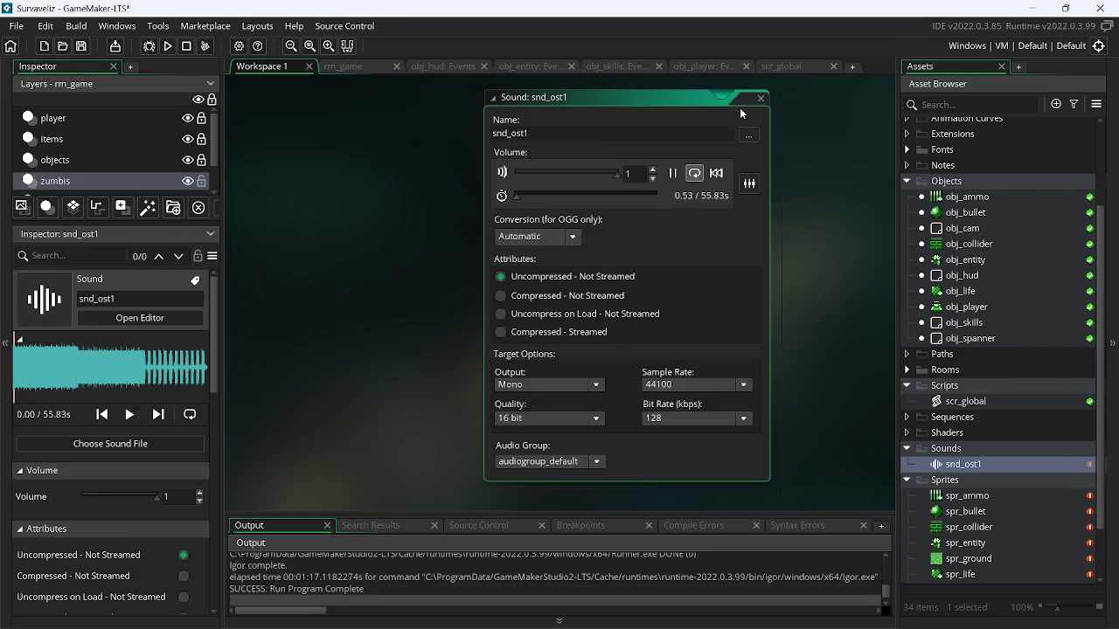
left_click(651, 195)
Reopen snd_ost1, reload the exported audio file, and rewind the preview to the start
left_click(761, 100)
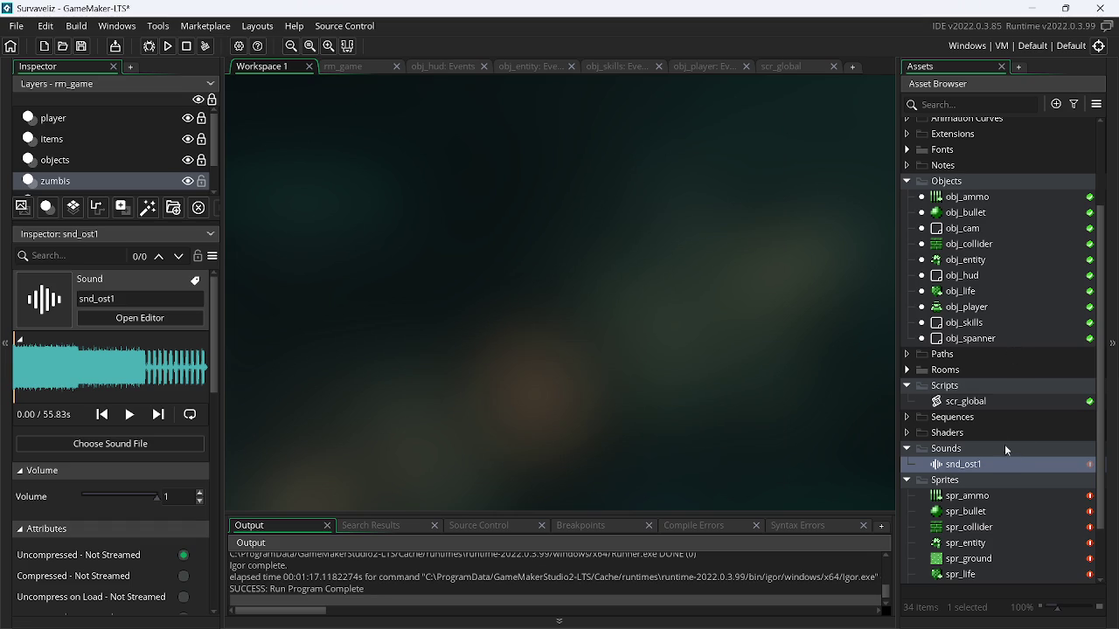
double_click(986, 464)
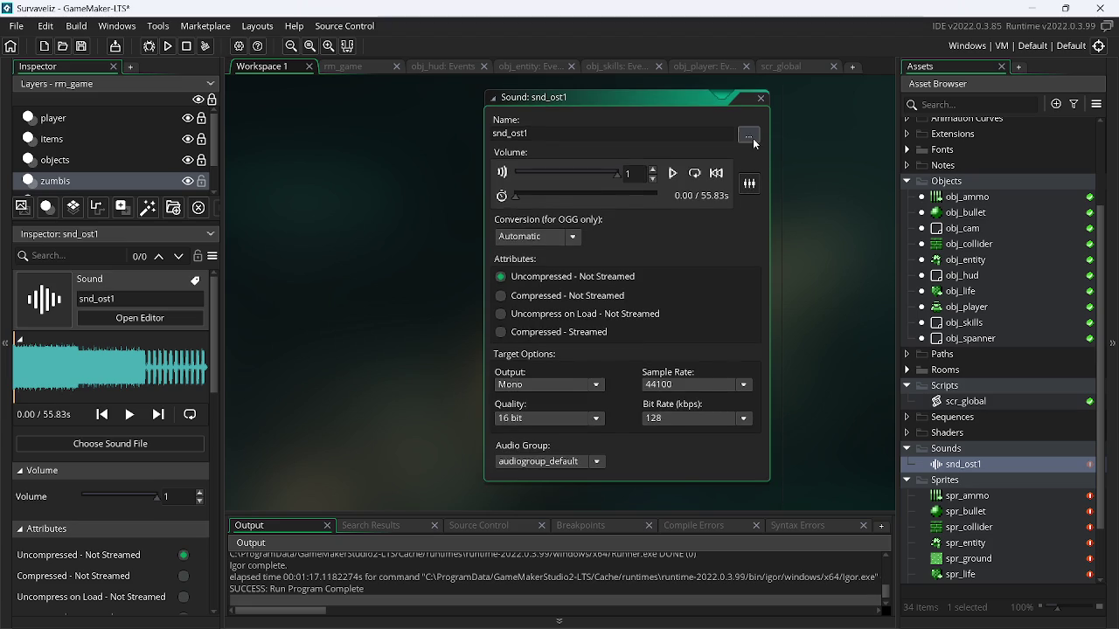
left_click(753, 138)
scroll(583, 285, "down", 10)
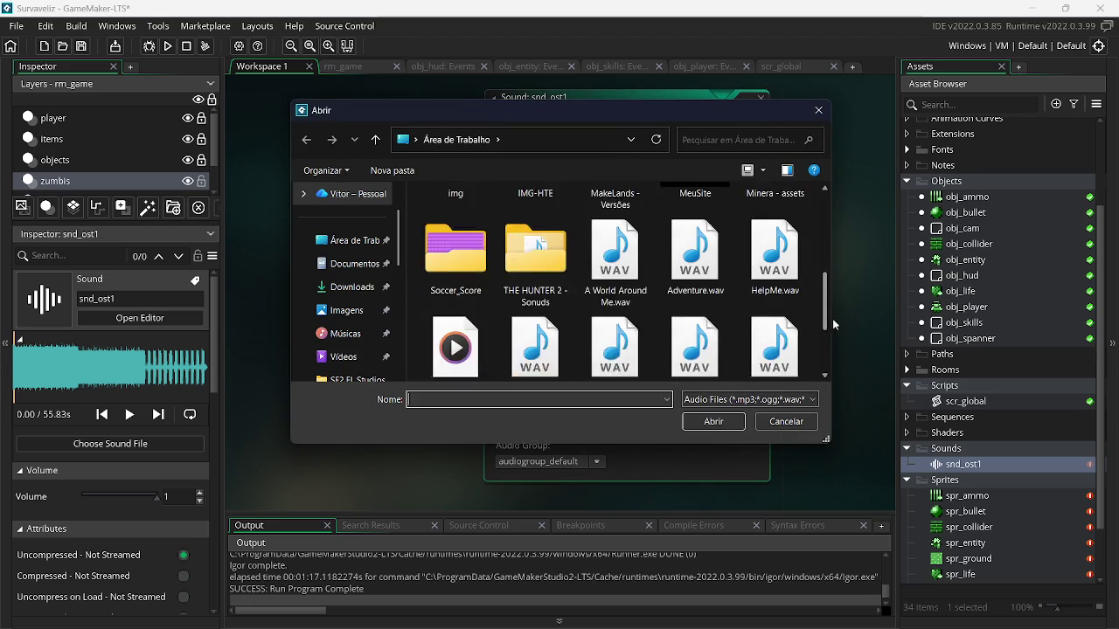
double_click(470, 257)
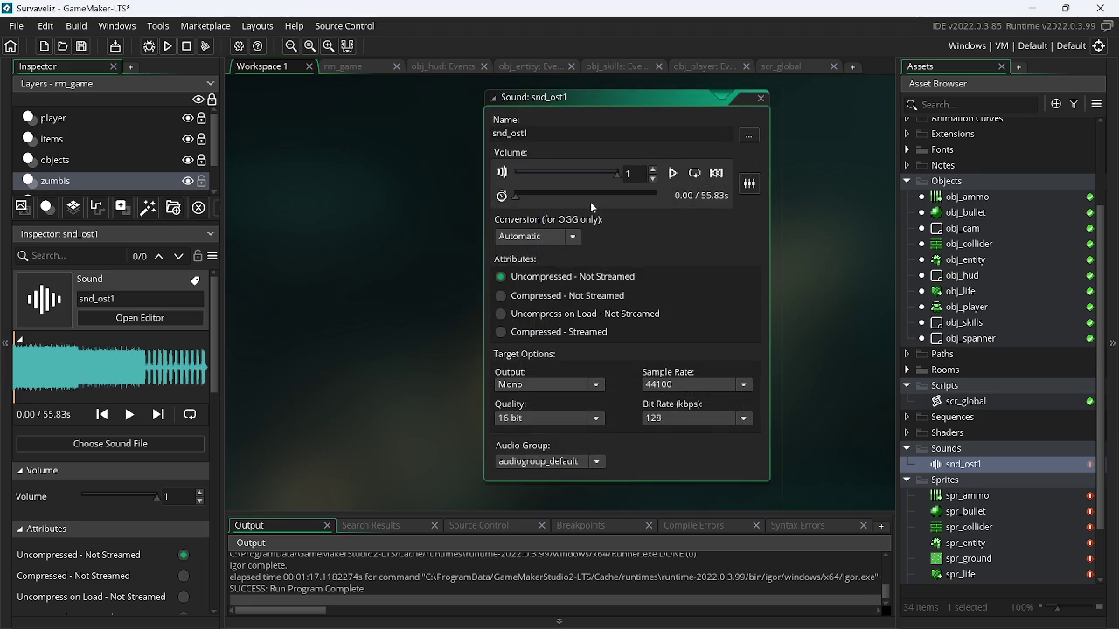
left_click(658, 196)
Zoom FL Studio's playlist to the closing Pattern 1 and Pattern 3 bars near 0:55, then return to GameMaker
key("alt+Tab")
key("alt+Tab")
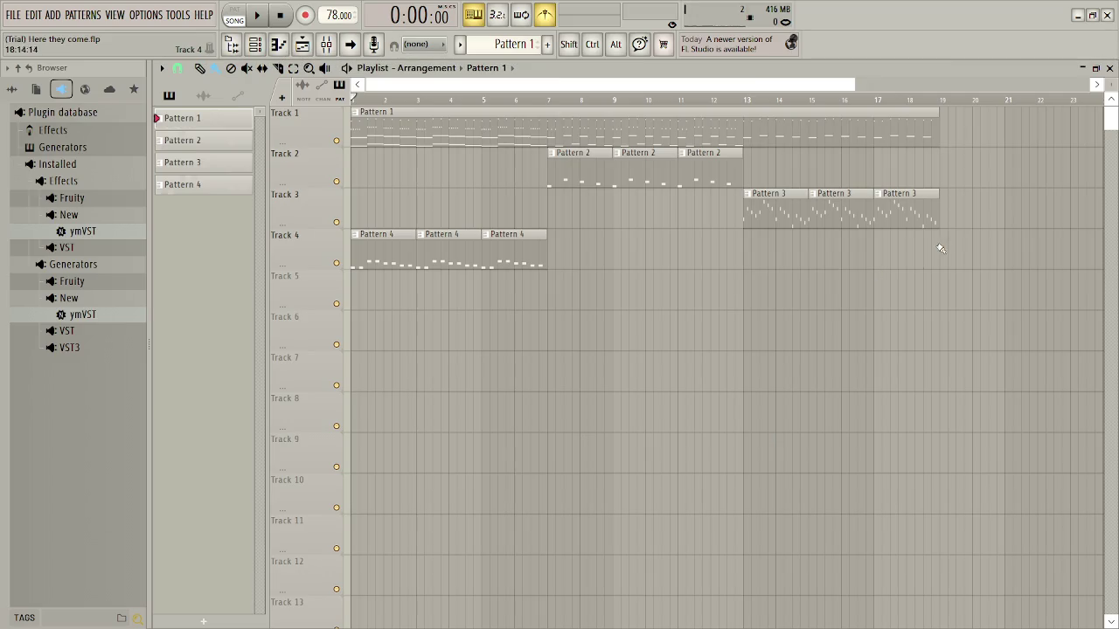
scroll(1023, 219, "up", 5)
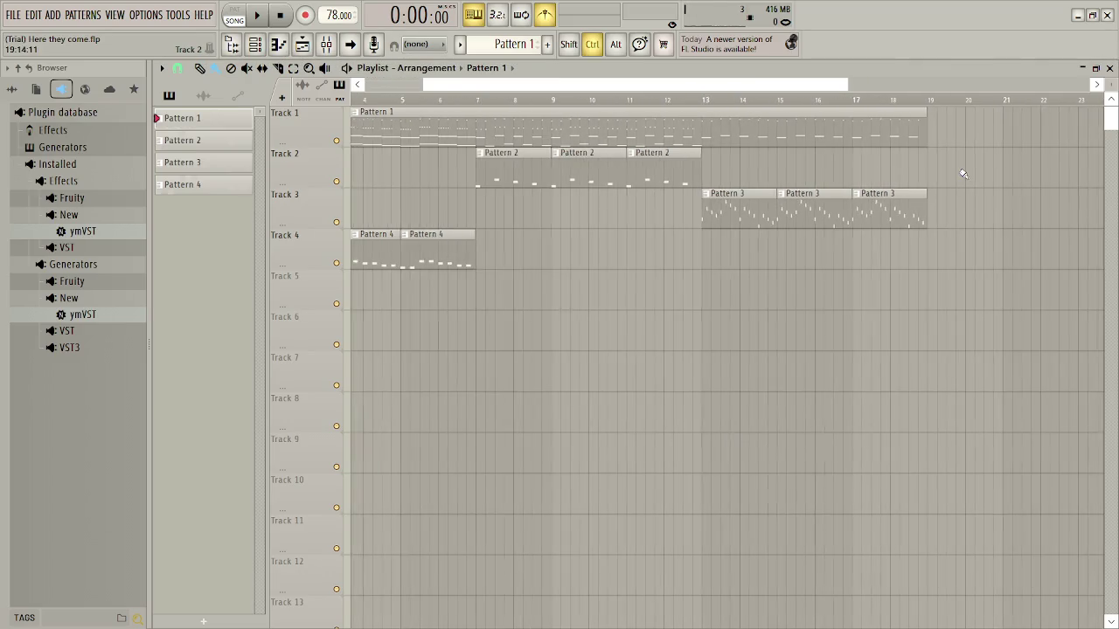
scroll(974, 190, "up", 5)
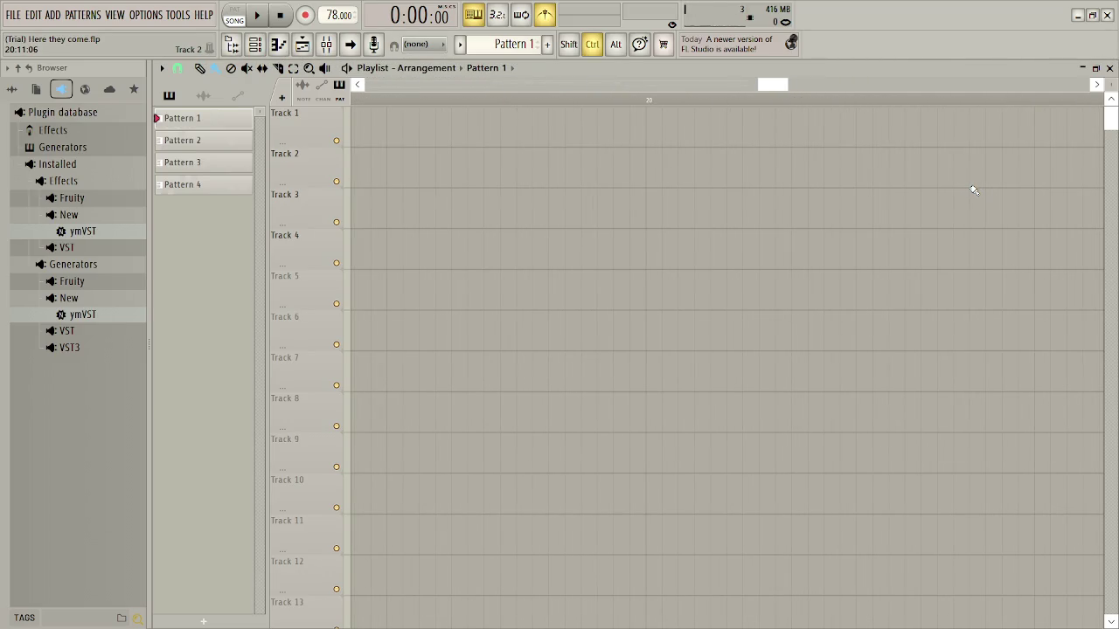
scroll(782, 83, "left", 3)
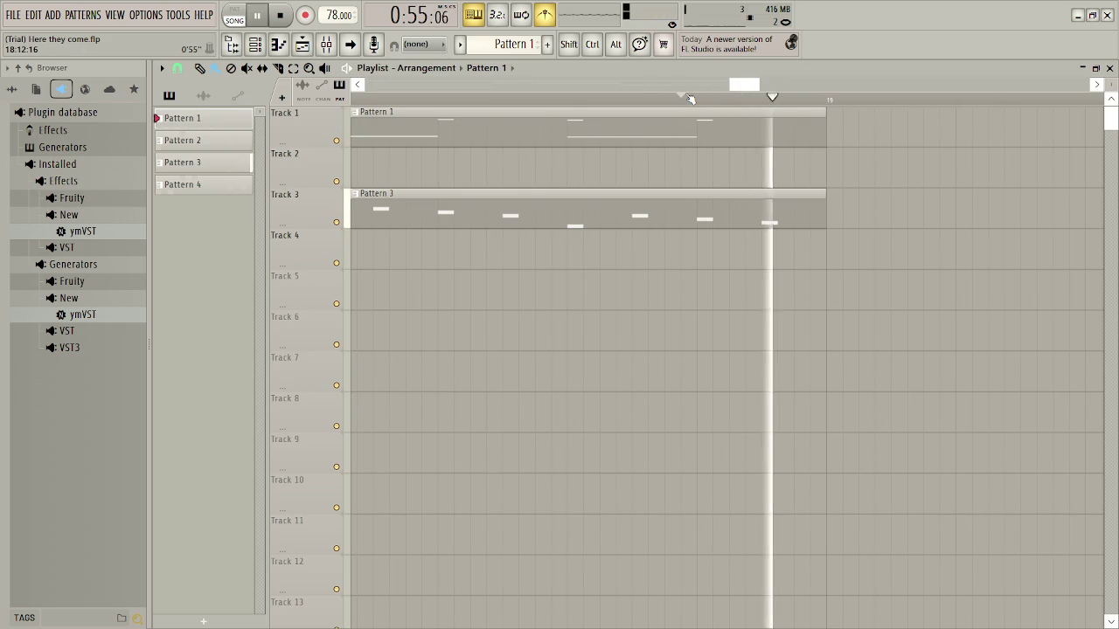
key("alt+Tab")
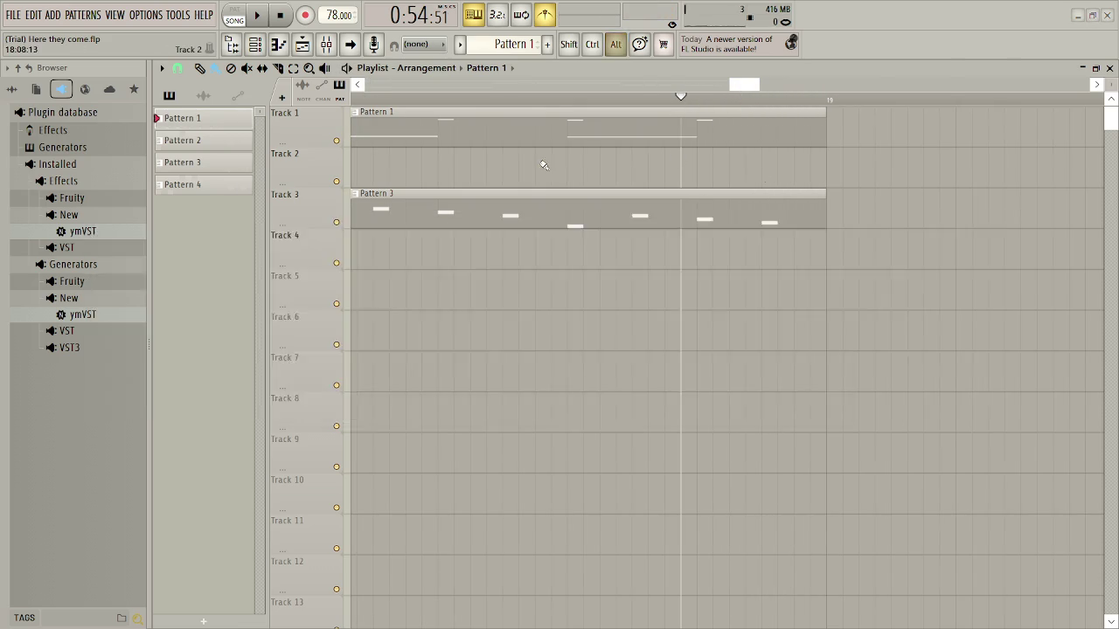
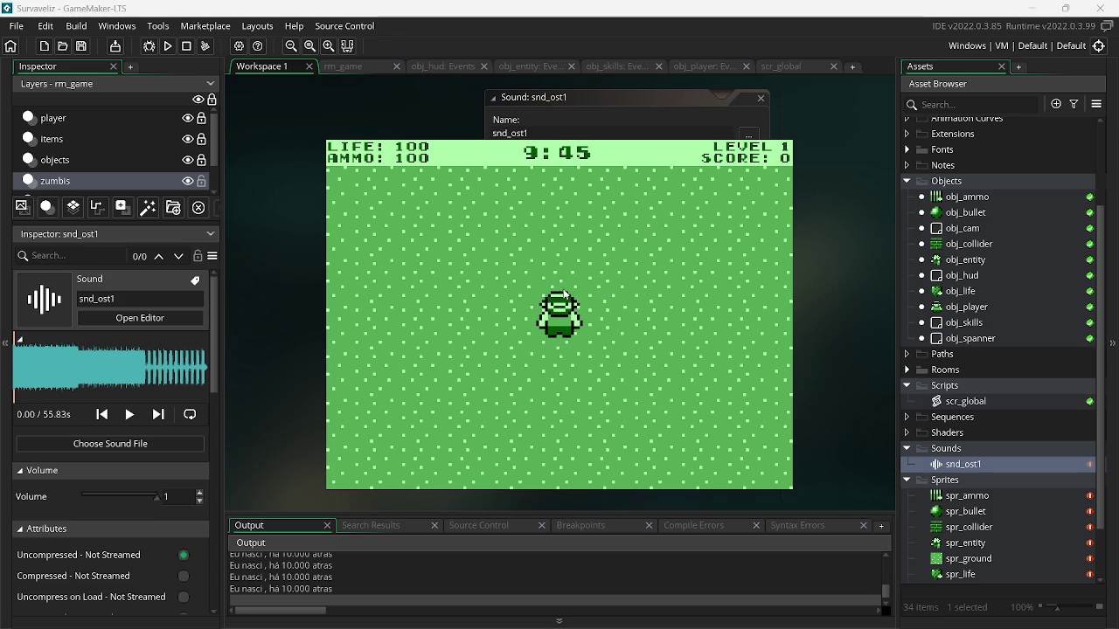
Walk the player around and shoot the first zombie waves, collecting ammo, to reach level 2
key("d")
key("s")
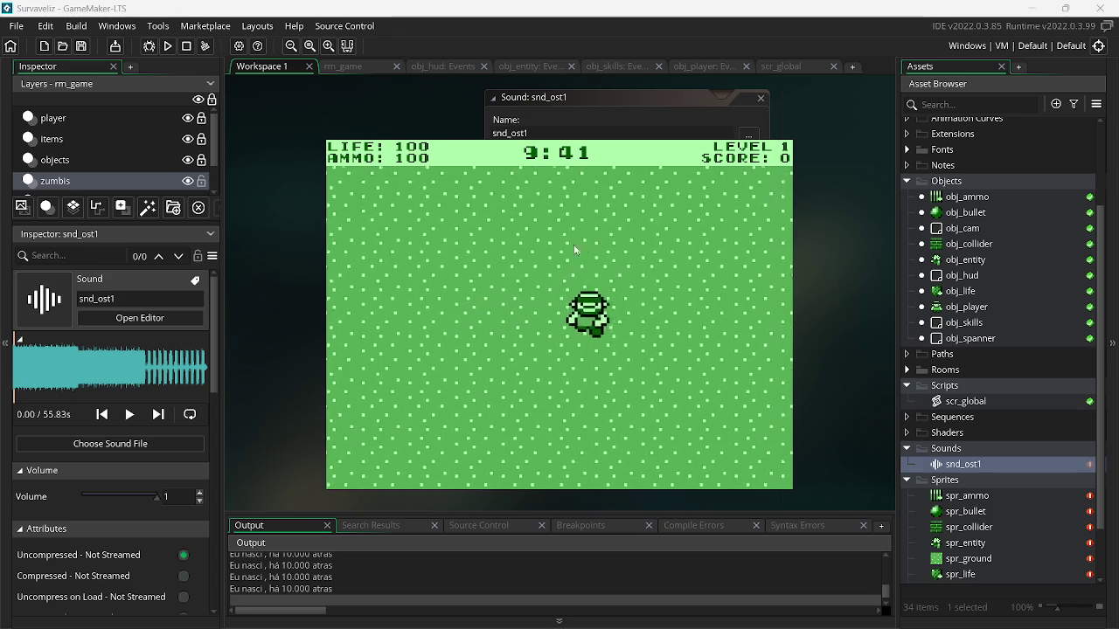
left_click(658, 313)
left_click(690, 332)
left_click(699, 339)
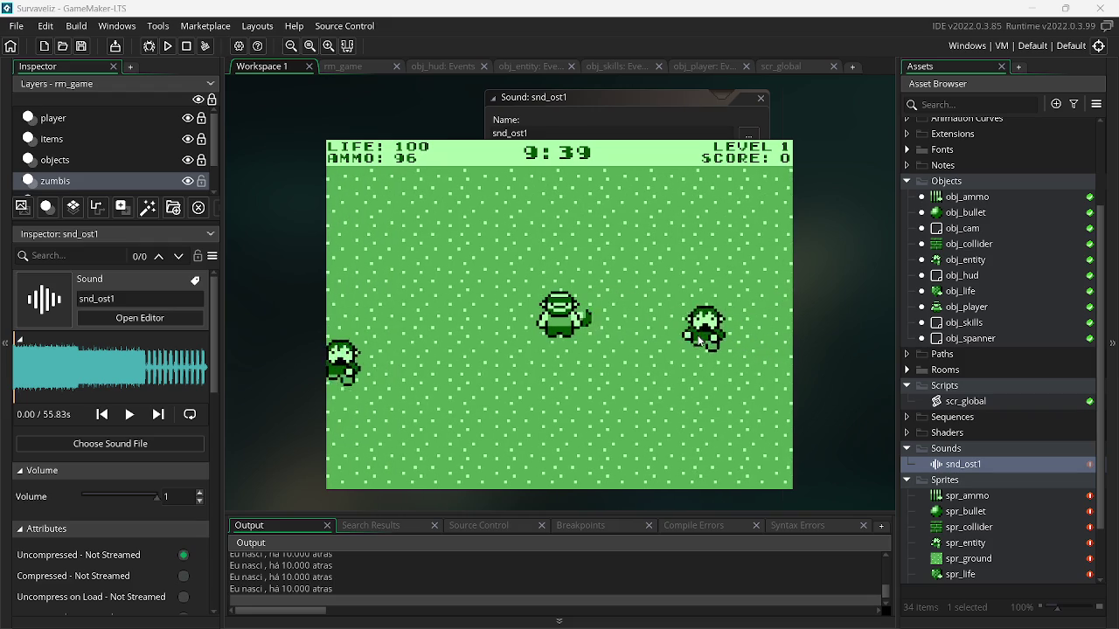
key("s")
left_click(660, 345)
left_click(664, 339)
left_click(668, 333)
left_click(675, 323)
left_click(681, 310)
left_click(688, 303)
left_click(691, 305)
left_click(695, 310)
left_click(701, 313)
left_click(704, 316)
left_click(710, 322)
left_click(713, 323)
left_click(706, 316)
left_click(695, 314)
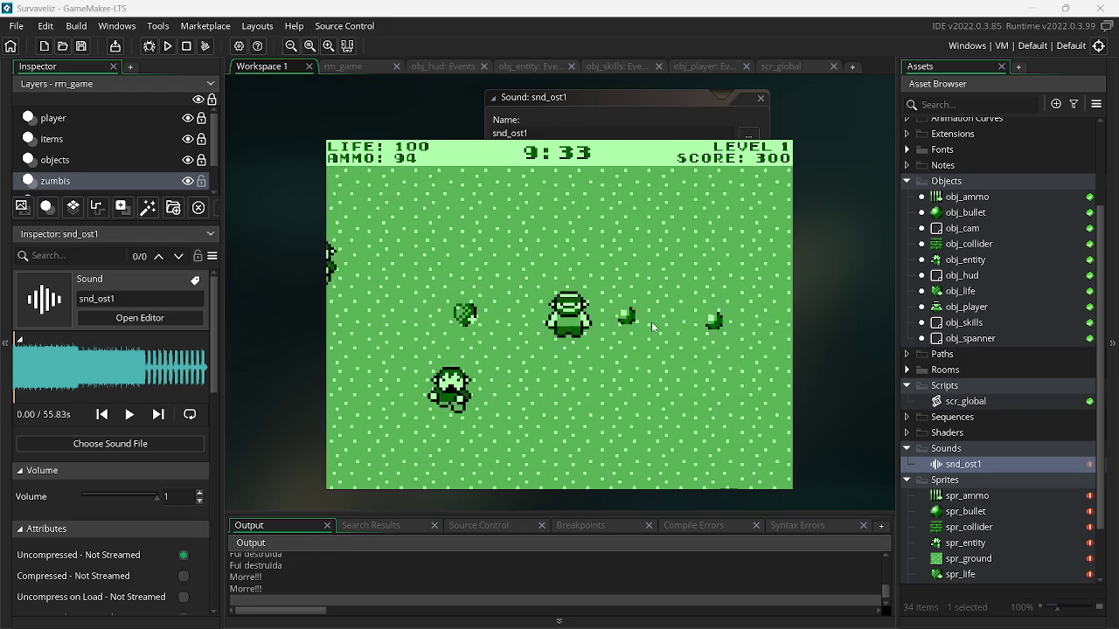
left_click(422, 348)
left_click(411, 351)
left_click(398, 355)
left_click(396, 345)
left_click(395, 334)
left_click(395, 324)
left_click(407, 313)
left_click(485, 276)
left_click(496, 269)
left_click(507, 264)
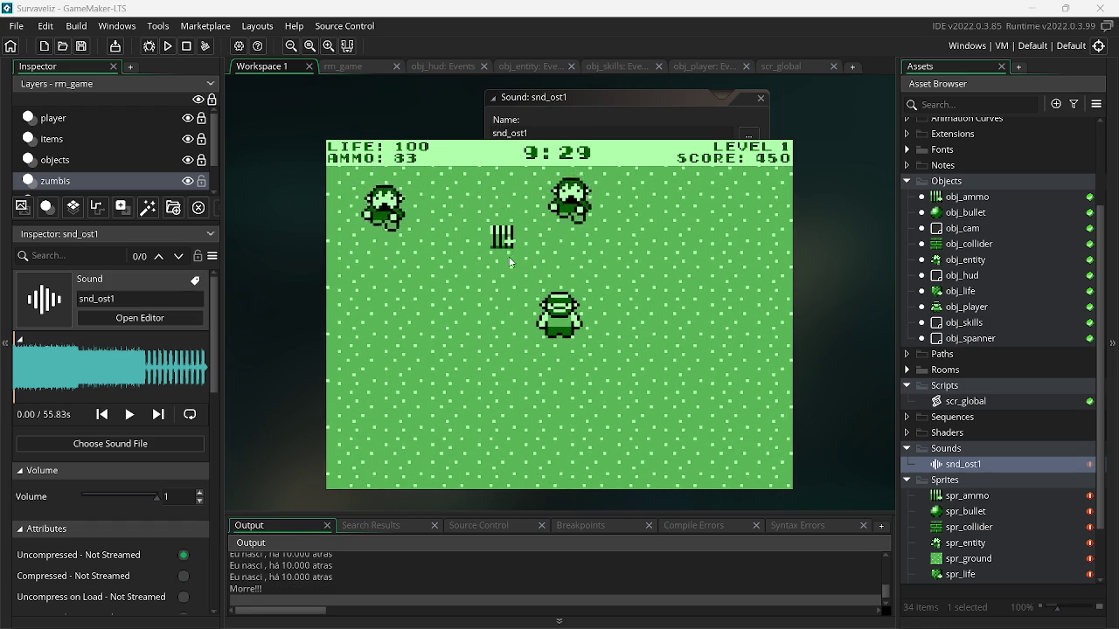
left_click(570, 238)
left_click(625, 262)
left_click(644, 270)
left_click(651, 273)
left_click(660, 277)
left_click(669, 283)
left_click(672, 291)
left_click(676, 299)
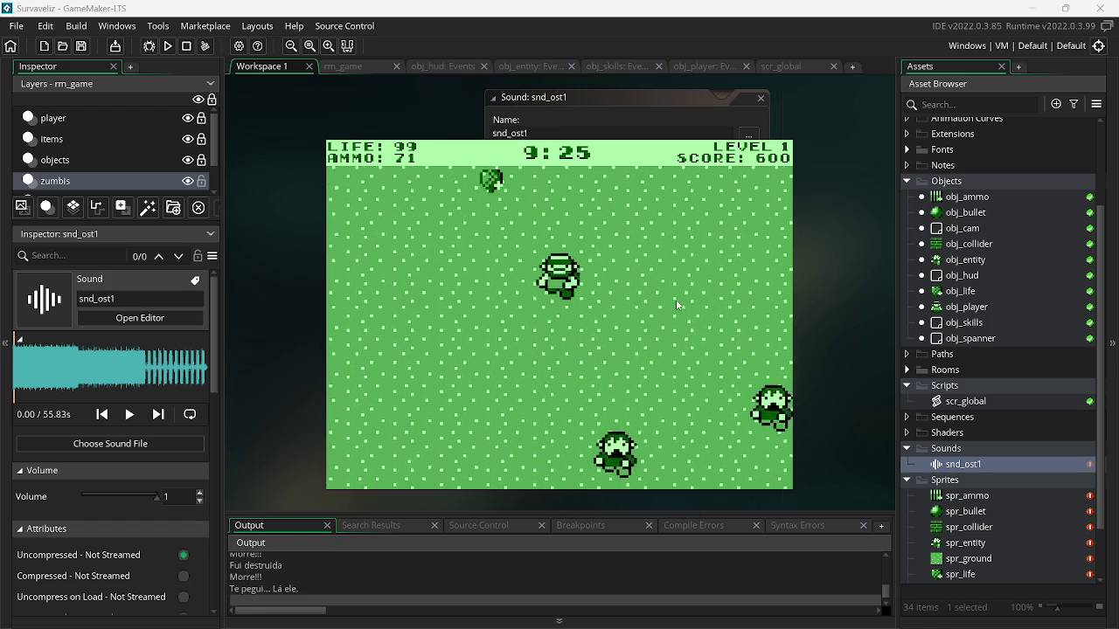
left_click(489, 340)
left_click(407, 376)
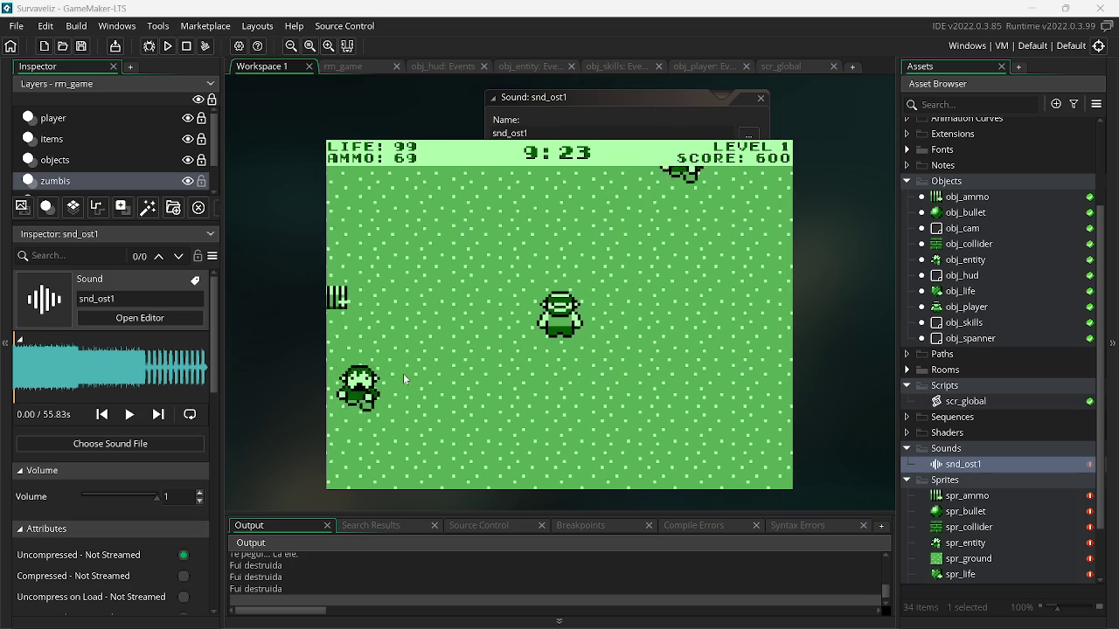
left_click(416, 365)
left_click(472, 253)
Keep shooting zombies on the right and left to raise the score and reach level 3
left_click(507, 227)
left_click(521, 215)
left_click(528, 206)
left_click(516, 232)
left_click(502, 245)
left_click(612, 298)
left_click(642, 301)
left_click(664, 280)
left_click(661, 289)
left_click(662, 289)
left_click(664, 289)
left_click(671, 290)
left_click(672, 290)
left_click(674, 292)
left_click(677, 294)
left_click(680, 292)
left_click(683, 289)
left_click(685, 287)
left_click(688, 285)
left_click(690, 281)
left_click(696, 283)
left_click(697, 283)
left_click(699, 284)
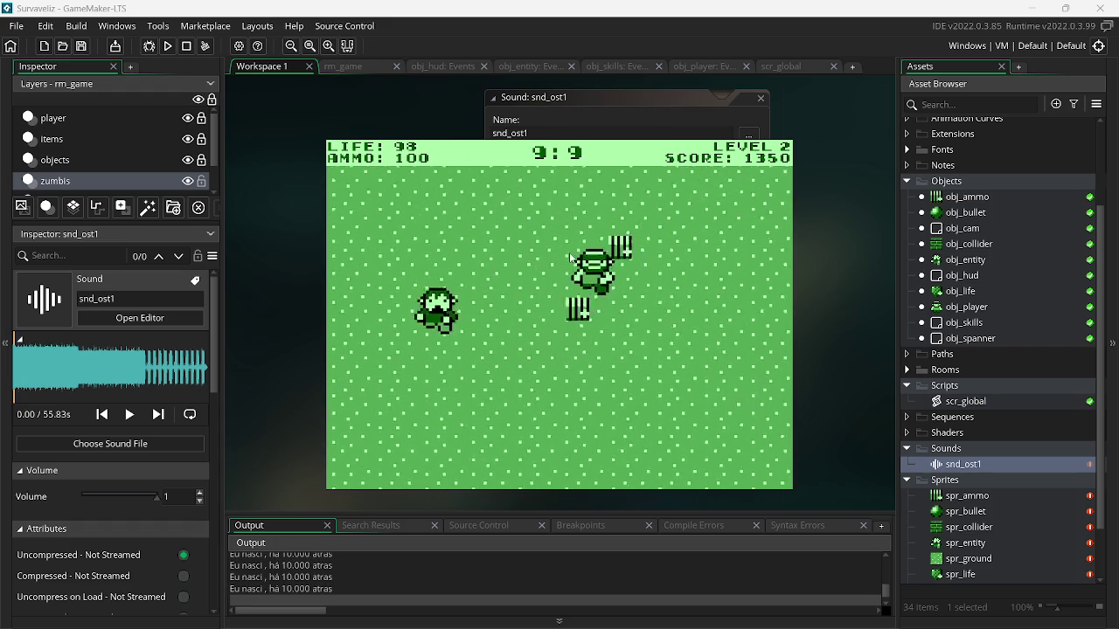
left_click(437, 302)
left_click(413, 321)
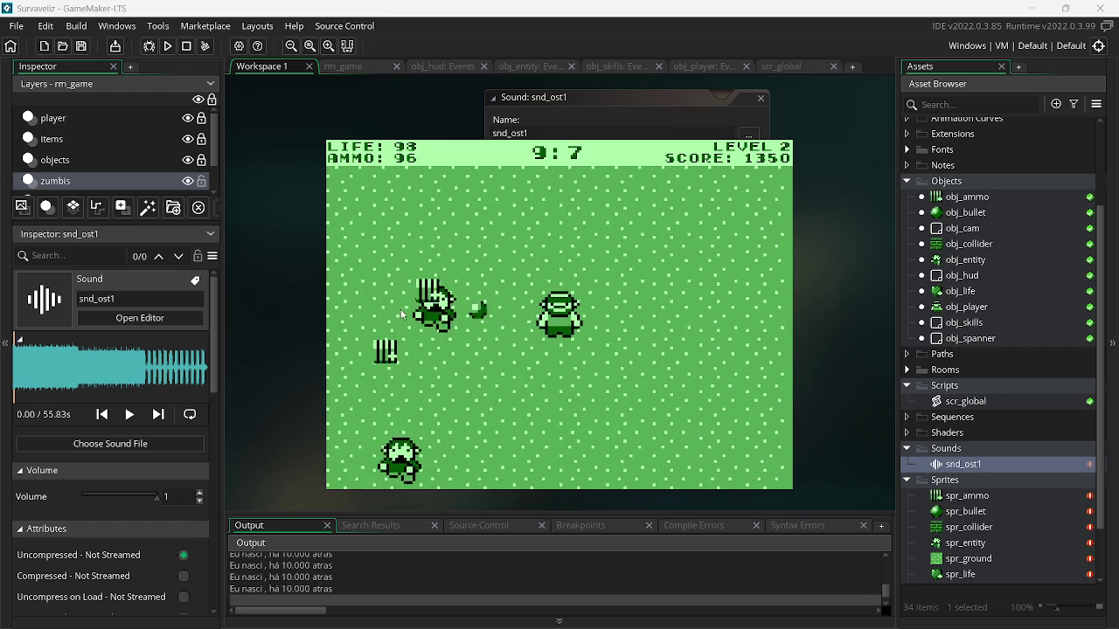
Shoot the zombies attacking the player until level 4, ending with life 100, ammo 66, score 2550
left_click(413, 321)
left_click(441, 300)
left_click(470, 278)
left_click(498, 257)
left_click(516, 238)
left_click(546, 220)
left_click(579, 201)
left_click(612, 247)
left_click(622, 255)
left_click(638, 267)
left_click(655, 281)
left_click(671, 296)
left_click(678, 302)
left_click(693, 318)
left_click(701, 324)
left_click(712, 330)
left_click(712, 329)
left_click(713, 330)
left_click(715, 329)
left_click(717, 330)
left_click(719, 330)
left_click(721, 328)
left_click(723, 328)
left_click(723, 329)
left_click(726, 330)
left_click(730, 331)
left_click(716, 330)
left_click(699, 331)
left_click(685, 332)
left_click(673, 329)
left_click(647, 322)
left_click(542, 302)
left_click(520, 297)
left_click(499, 293)
left_click(479, 288)
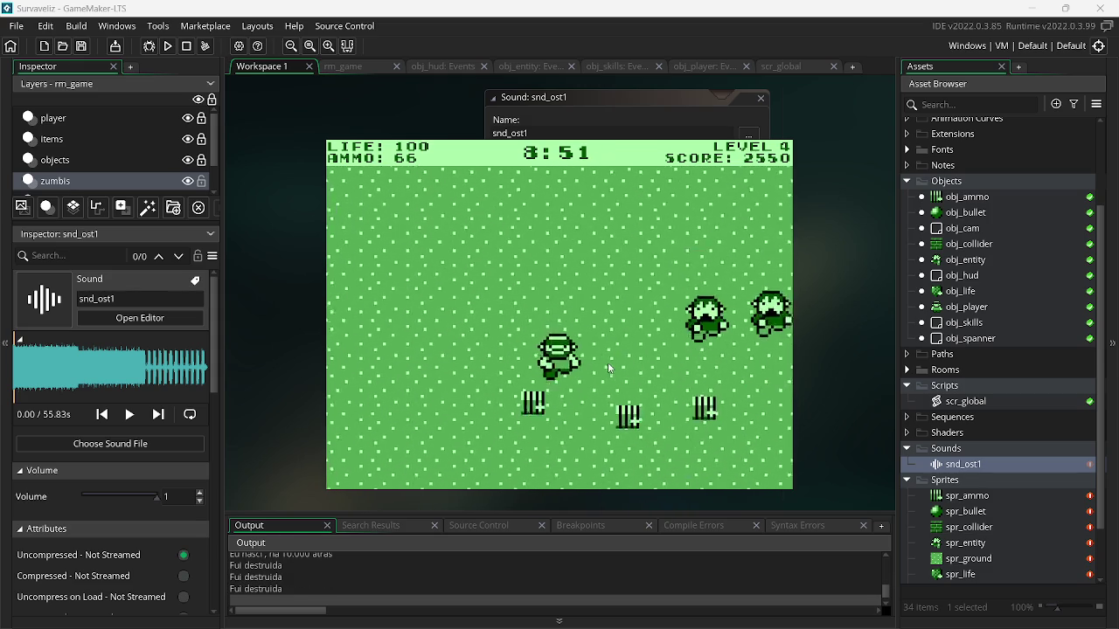
Shoot down the zombies approaching from the left and those near the player
left_click(584, 228)
left_click(489, 263)
left_click(446, 275)
left_click(426, 278)
left_click(428, 281)
left_click(421, 286)
left_click(415, 292)
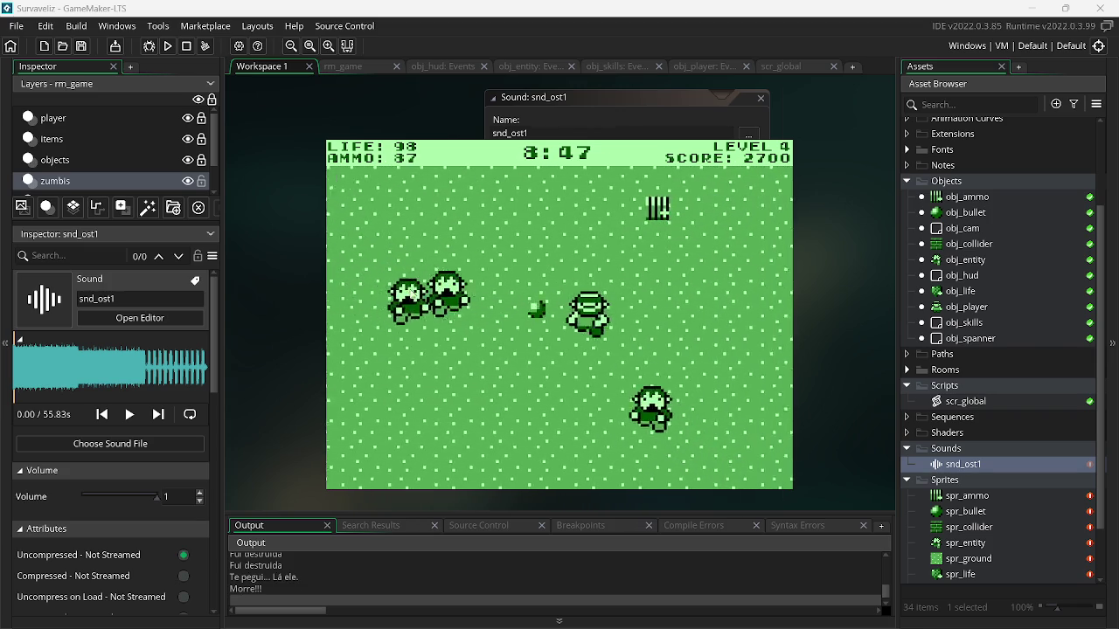
left_click(406, 296)
left_click(400, 296)
left_click(391, 297)
left_click(382, 298)
left_click(388, 291)
left_click(390, 283)
left_click(524, 279)
left_click(637, 275)
Walk down for the ammo pickup while firing at zombies below and to the right
key("s")
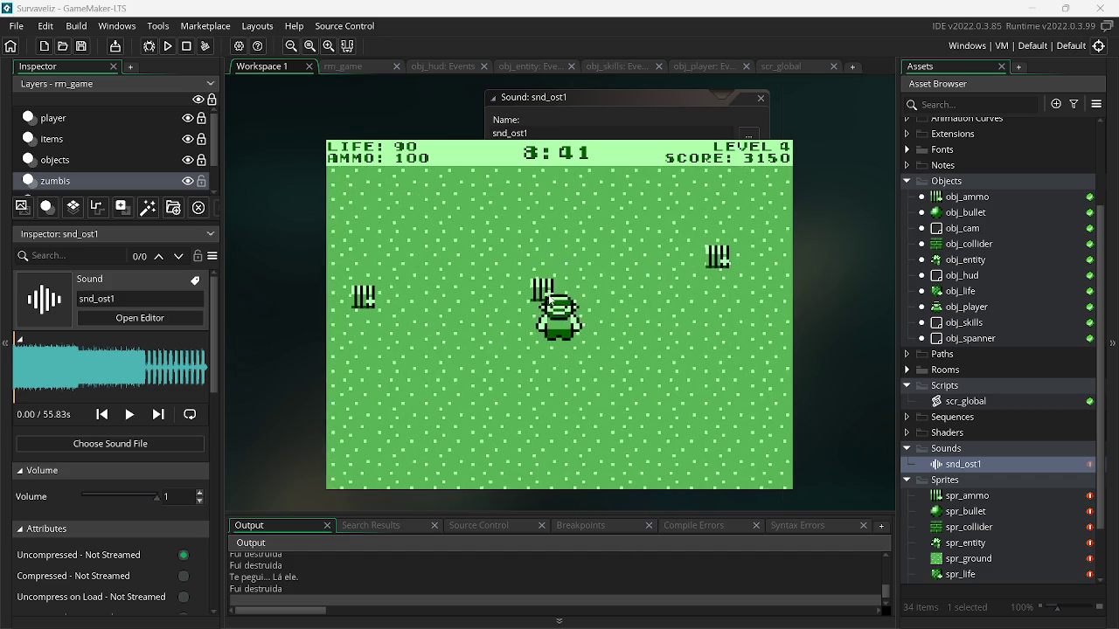
left_click(480, 382)
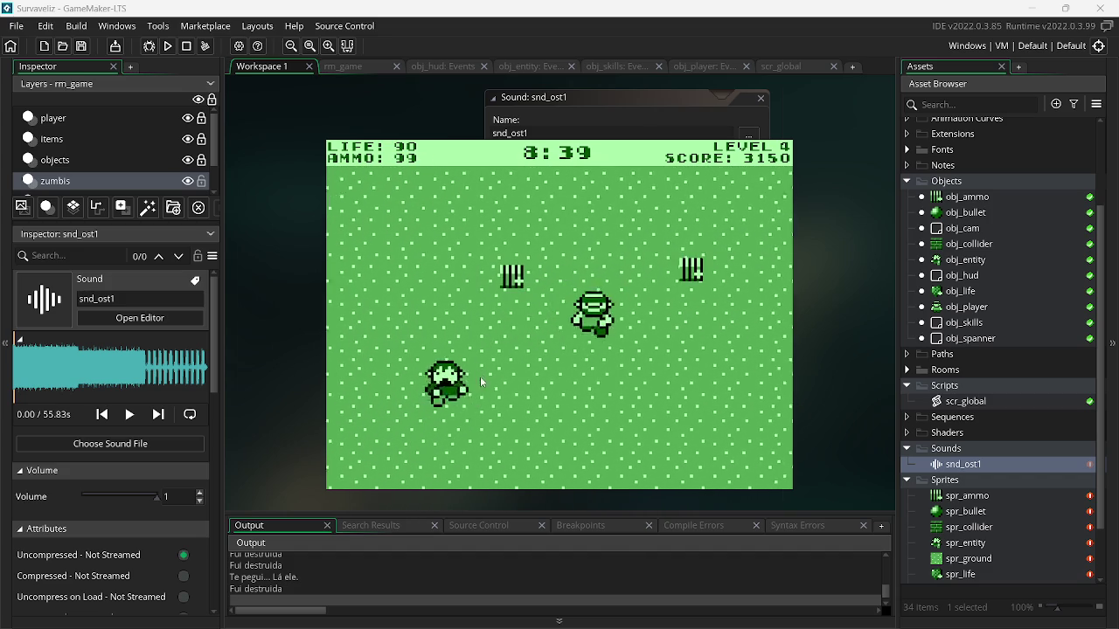
left_click(480, 377)
left_click(429, 376)
left_click(454, 411)
left_click(737, 306)
left_click(737, 306)
left_click(743, 302)
left_click(752, 299)
left_click(762, 294)
left_click(762, 293)
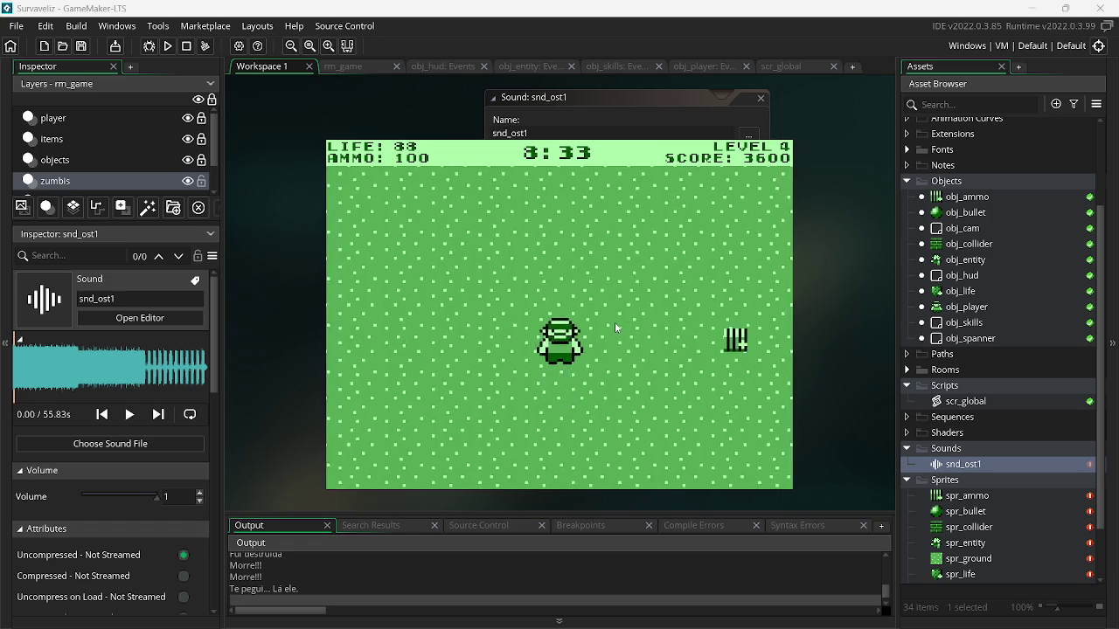
Kill the upper-left zombie, then the upper-right pair to reach level 5
left_click(496, 325)
left_click(485, 330)
left_click(472, 336)
left_click(463, 306)
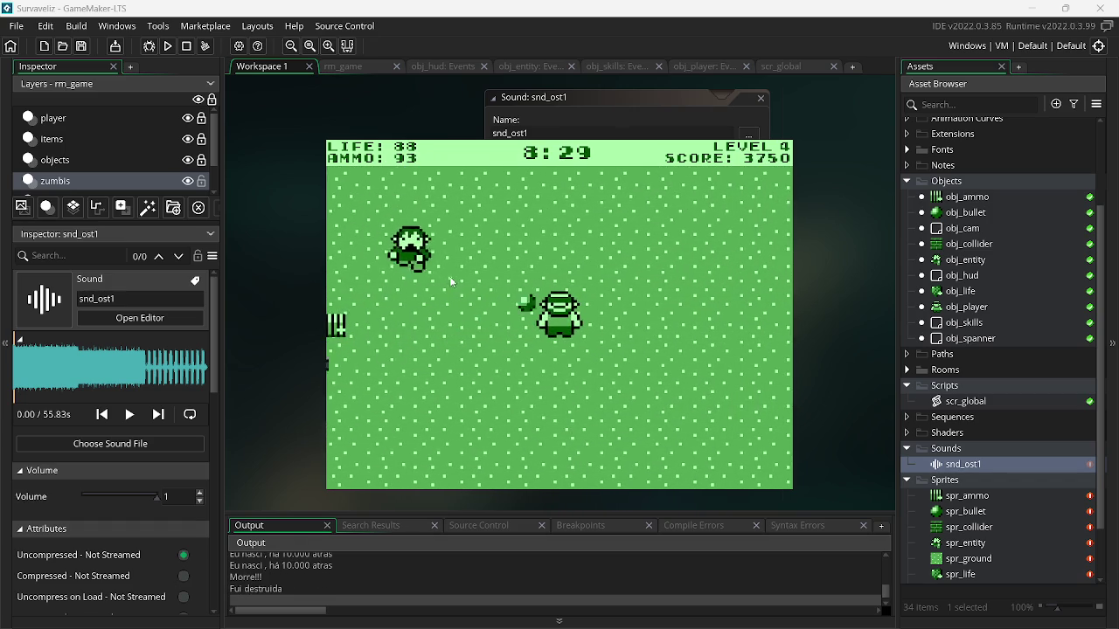
left_click(430, 282)
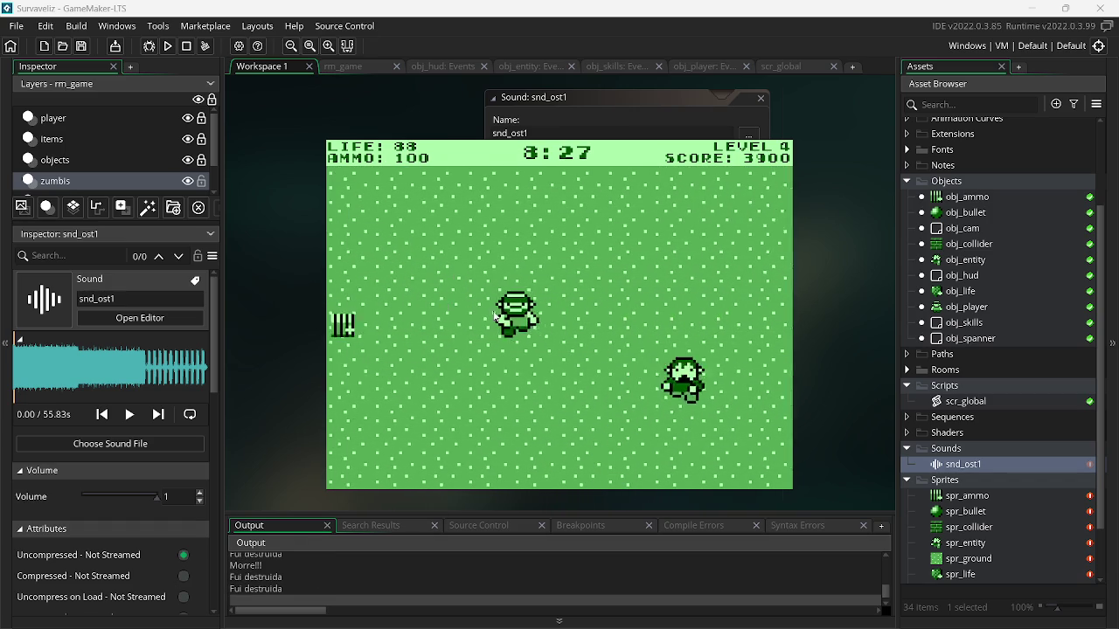
left_click(664, 245)
left_click(699, 254)
left_click(715, 266)
left_click(715, 266)
left_click(699, 279)
left_click(664, 305)
left_click(634, 332)
Collect the ammo pickup and gun down the zombies surrounding the player
key("s")
left_click(612, 279)
left_click(647, 271)
left_click(673, 275)
left_click(690, 284)
left_click(699, 288)
left_click(708, 293)
left_click(716, 297)
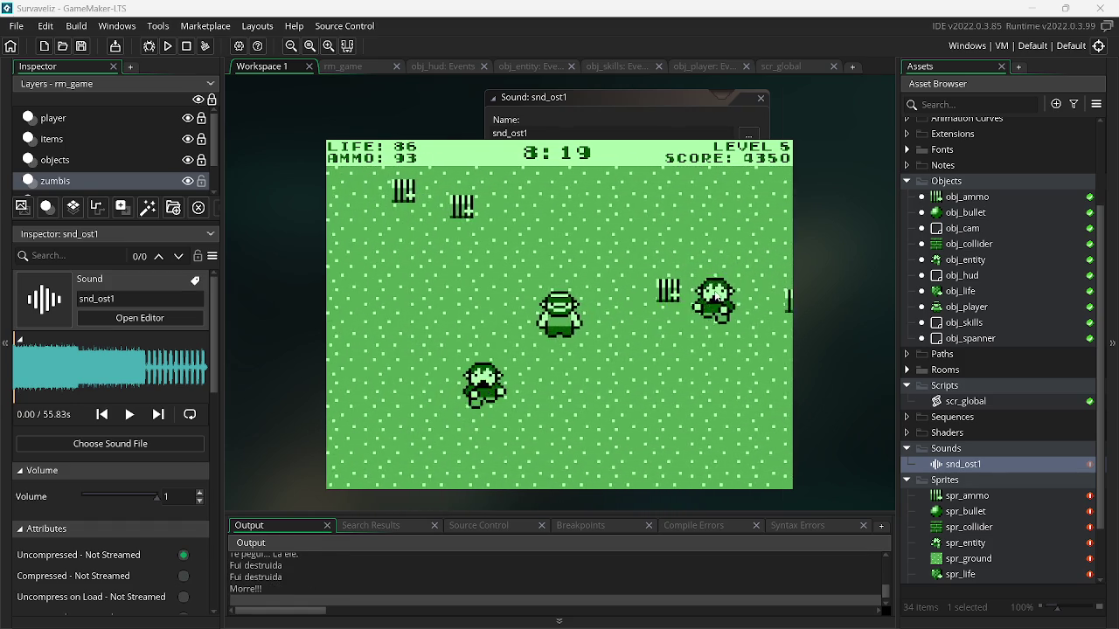
left_click(717, 310)
left_click(716, 320)
left_click(717, 327)
Strafe left and right across the field, shooting attacking zombies and grabbing ammo
key("a")
left_click(690, 302)
left_click(645, 262)
key("d")
left_click(506, 337)
left_click(503, 249)
key("d")
left_click(653, 301)
key("a")
left_click(655, 280)
key("d")
left_click(512, 267)
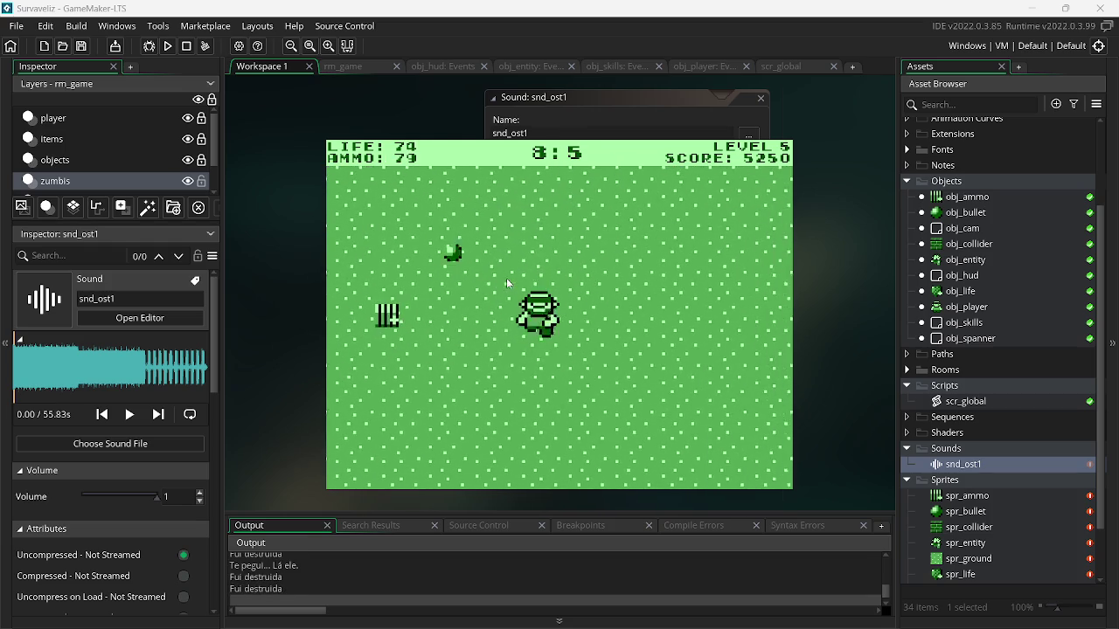
key("a")
left_click(602, 291)
key("d")
left_click(520, 255)
key("d")
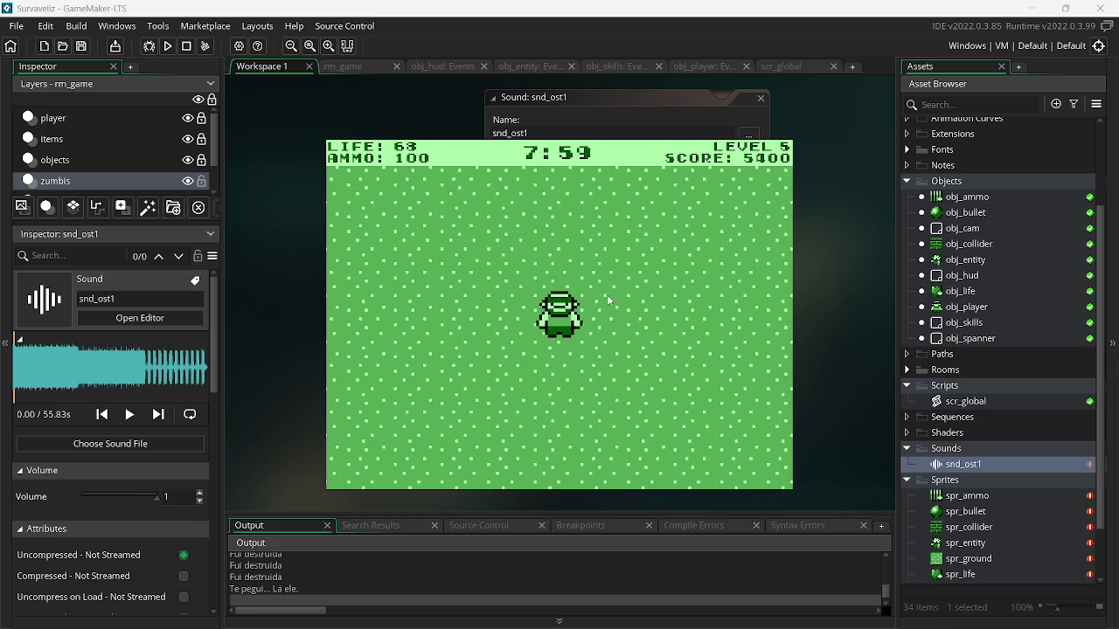
Spray bullets at the horde, pick up ammo and health, and kill the last zombie
left_click(601, 292)
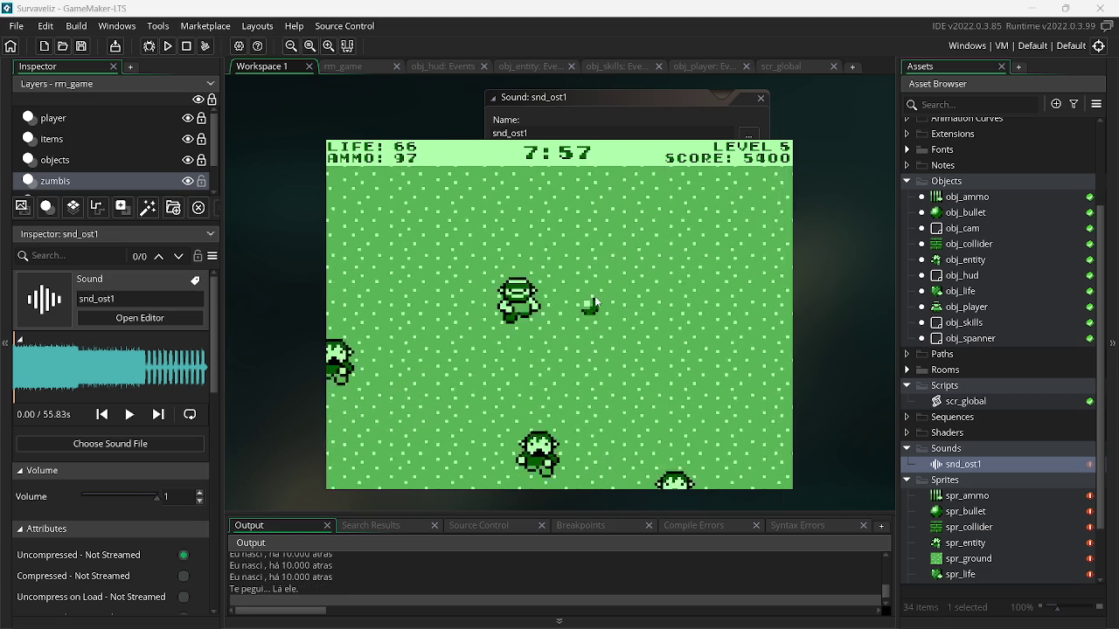
key("w")
left_click_drag(644, 325, 752, 322)
key("r")
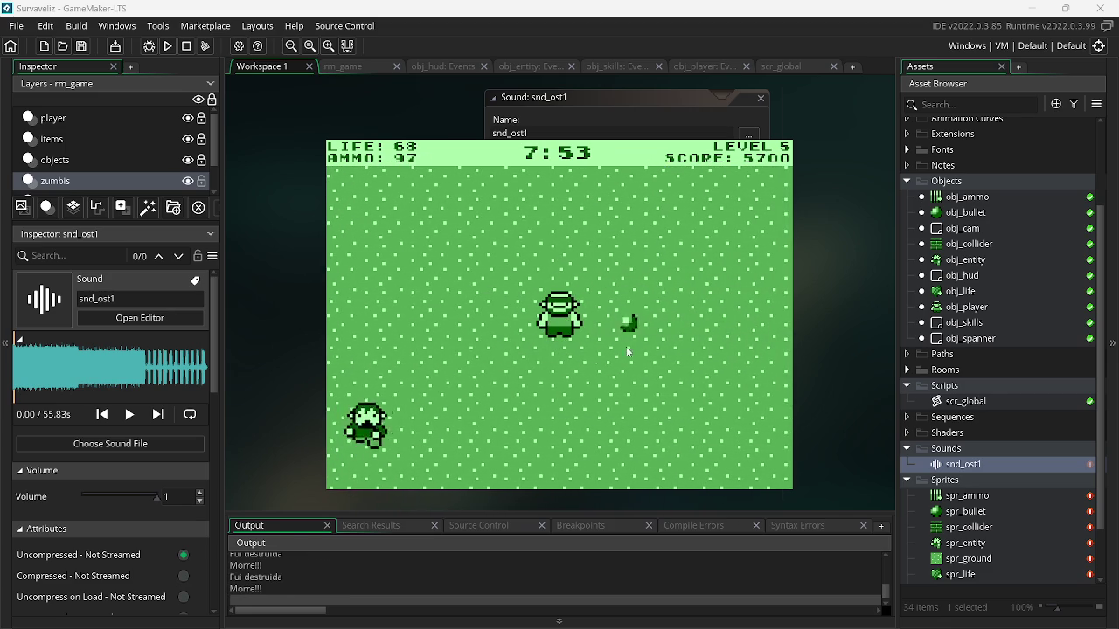
left_click_drag(472, 367, 446, 316)
key("s")
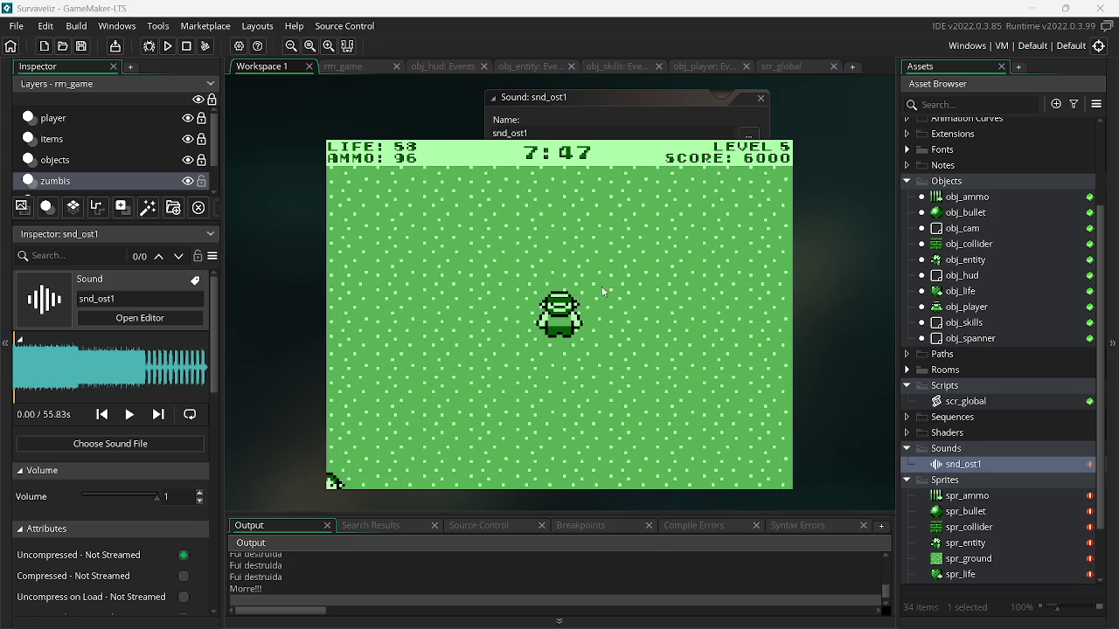
left_click(529, 327)
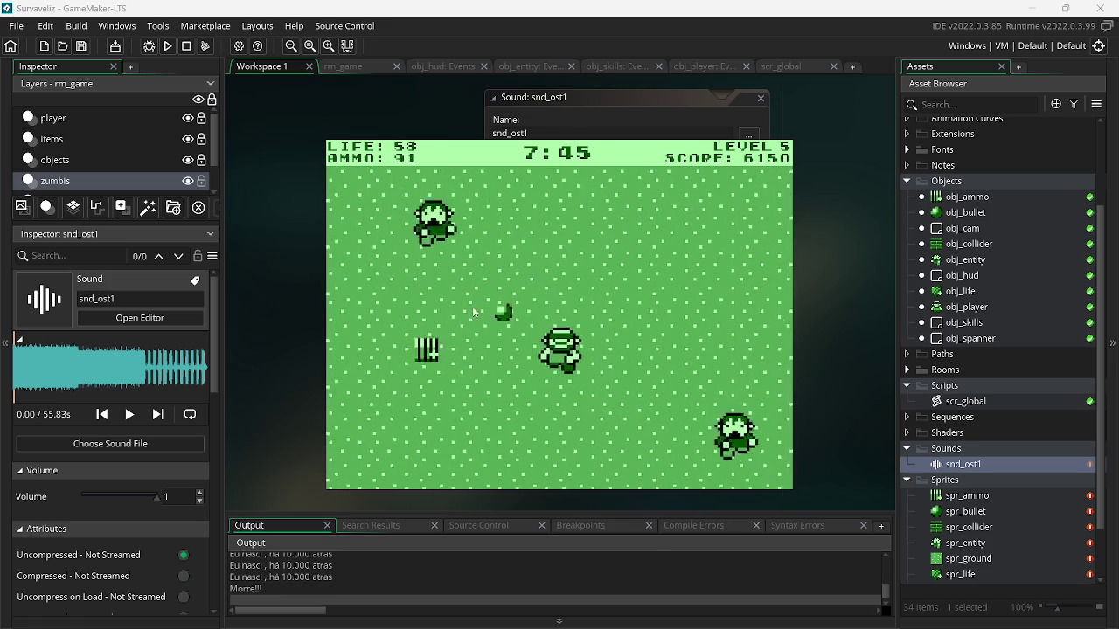
left_click(704, 315)
left_click(738, 331)
left_click(738, 330)
left_click(740, 329)
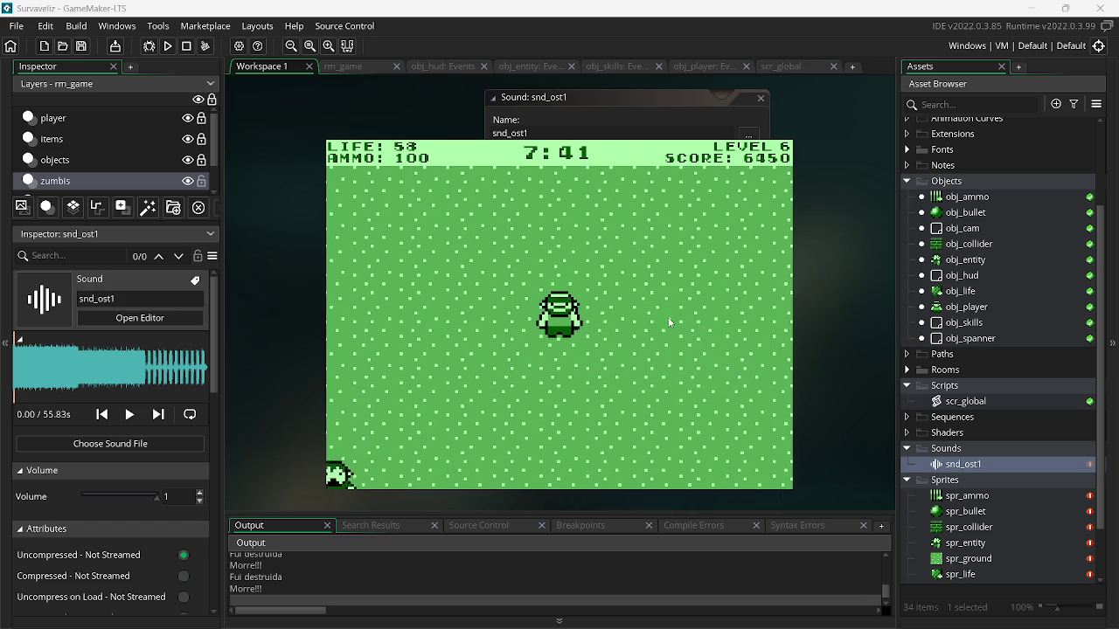
Fire at the zombies closing in from both sides, sweeping continuous fire across the arena
left_click(466, 357)
left_click(494, 227)
left_click(644, 256)
left_click(666, 279)
left_click(675, 293)
left_click(687, 309)
left_click(690, 315)
left_click(695, 321)
left_click(699, 327)
left_click(690, 320)
left_click(568, 289)
left_click(477, 281)
left_click(472, 281)
left_click(469, 280)
left_click(698, 362)
left_click(703, 359)
left_click(707, 358)
left_click(709, 357)
mouse_move(709, 357)
left_mouse_down()
mouse_move(678, 322)
mouse_move(478, 266)
left_mouse_up()
left_click(469, 271)
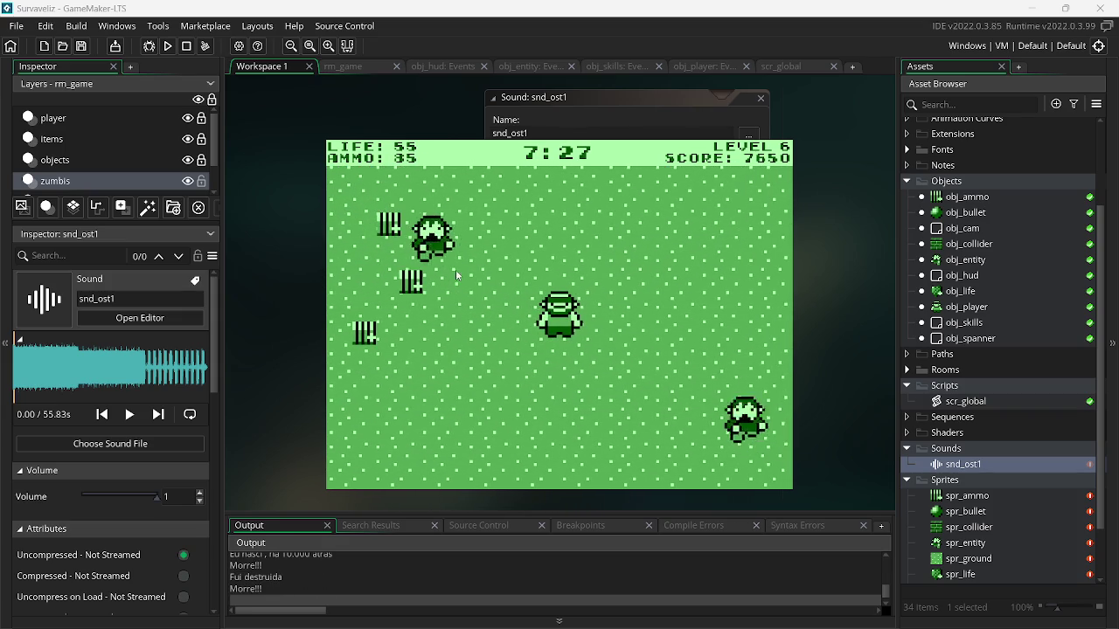
left_click(511, 285)
left_click(717, 266)
left_click(720, 270)
mouse_move(720, 269)
left_mouse_down()
mouse_move(732, 280)
mouse_move(453, 233)
left_mouse_up()
left_click(453, 232)
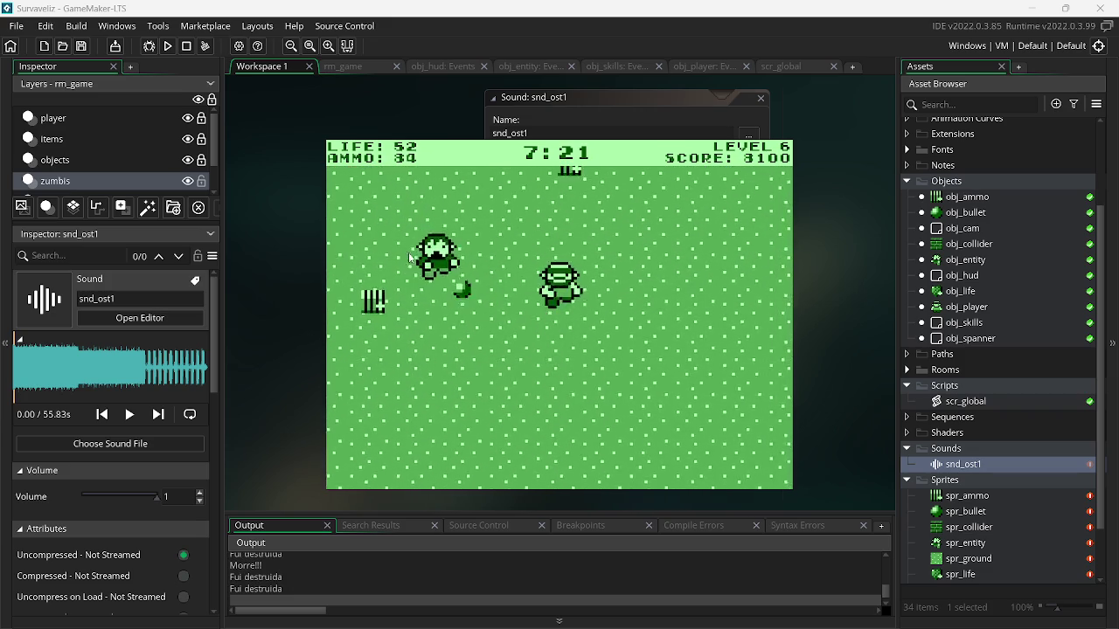
Move the player with WASD along the brick wall while shooting the approaching zombies
key("s")
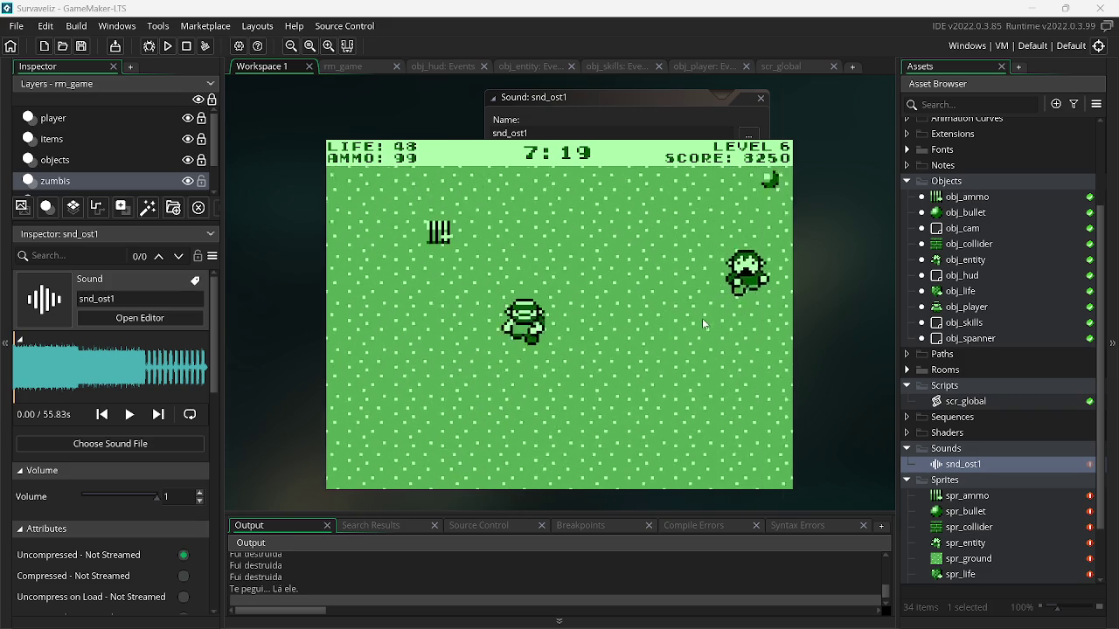
key("a")
left_click(705, 264)
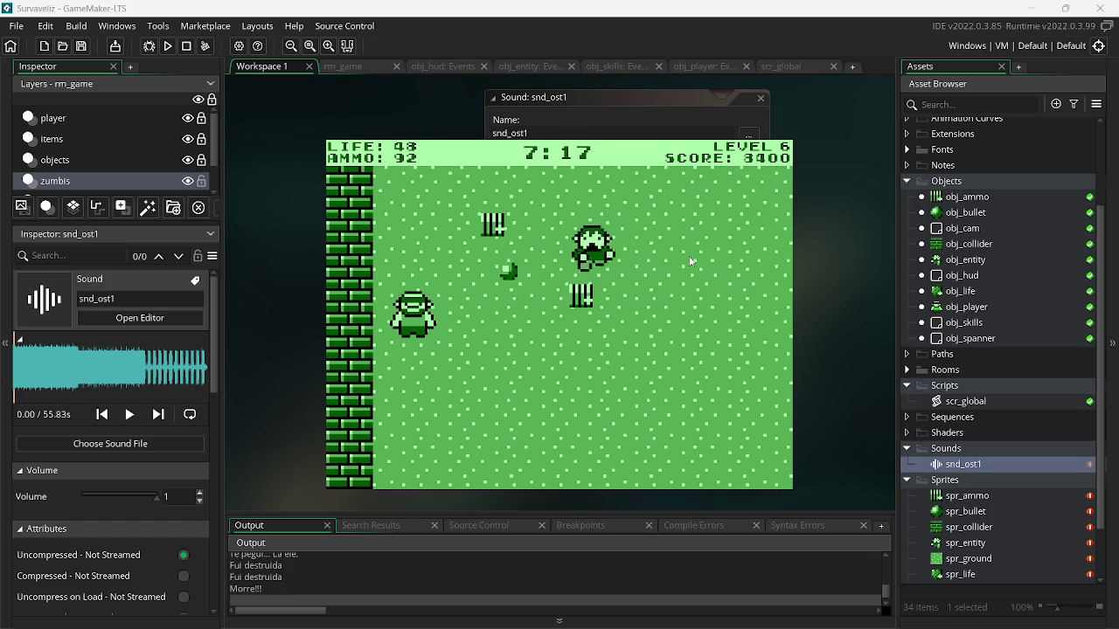
left_click(450, 295)
key("a")
left_click(558, 365)
key("d")
left_click(475, 366)
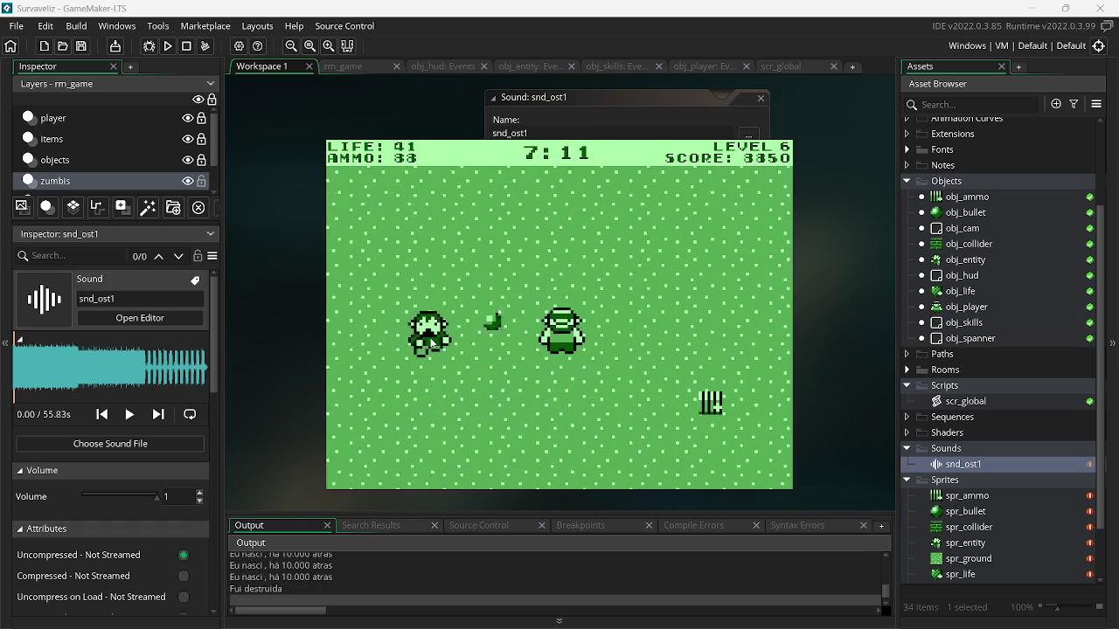
key("a")
left_click(447, 288)
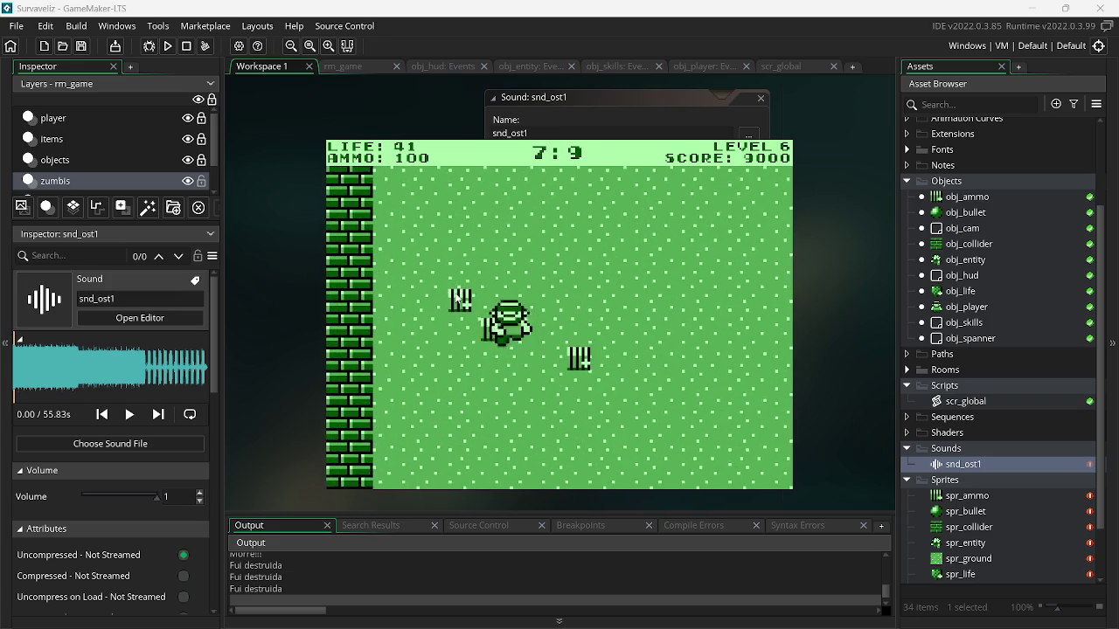
key("a")
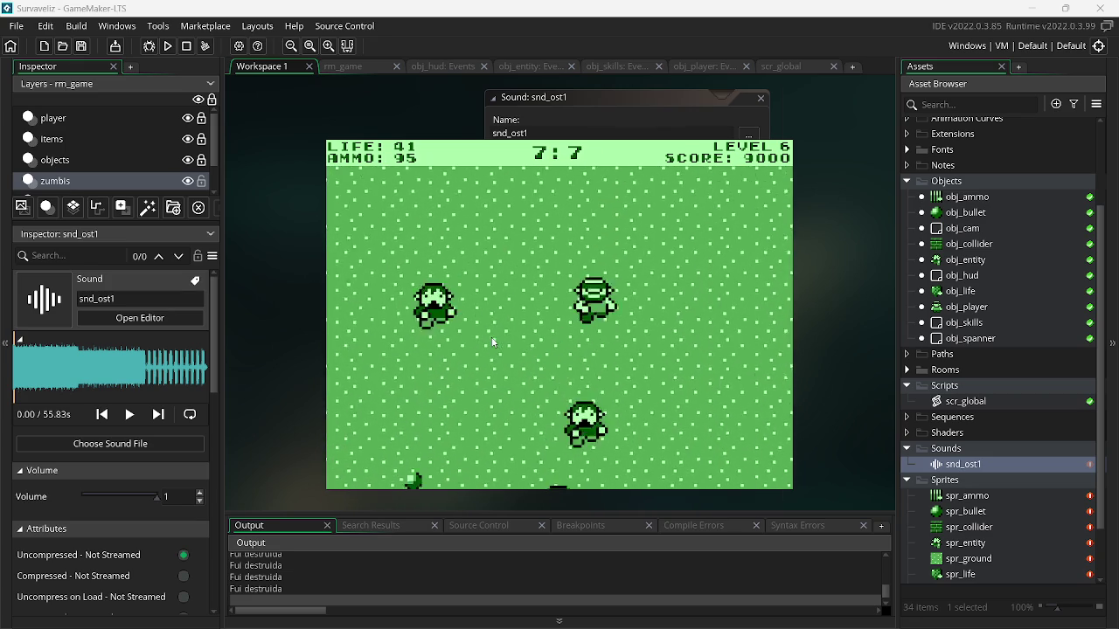
left_click(441, 282)
left_click(441, 282)
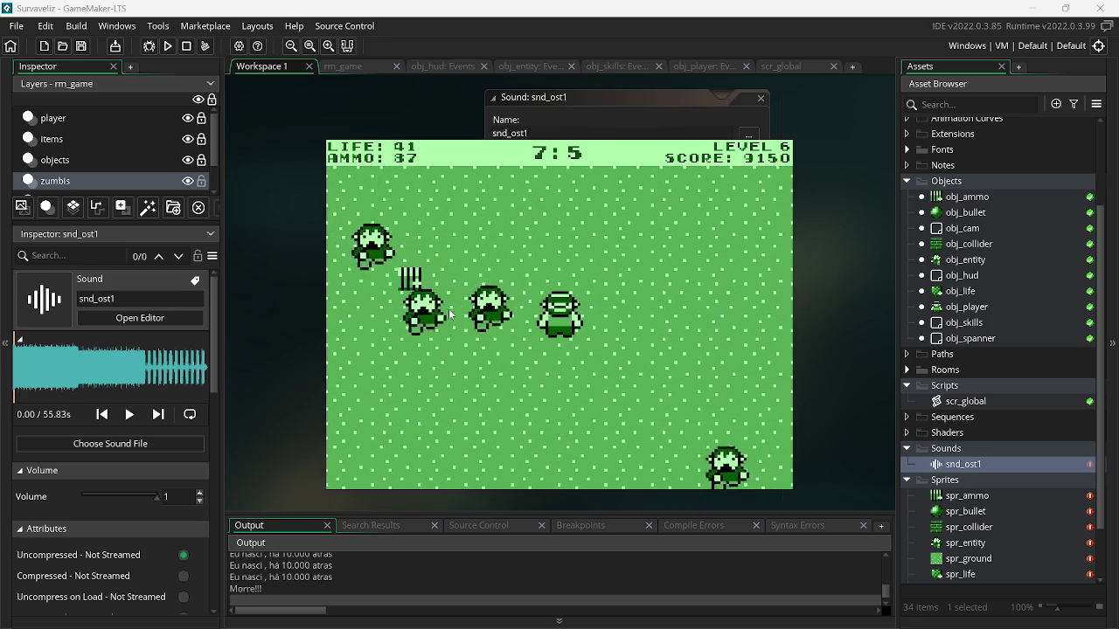
key("a")
left_click(749, 298)
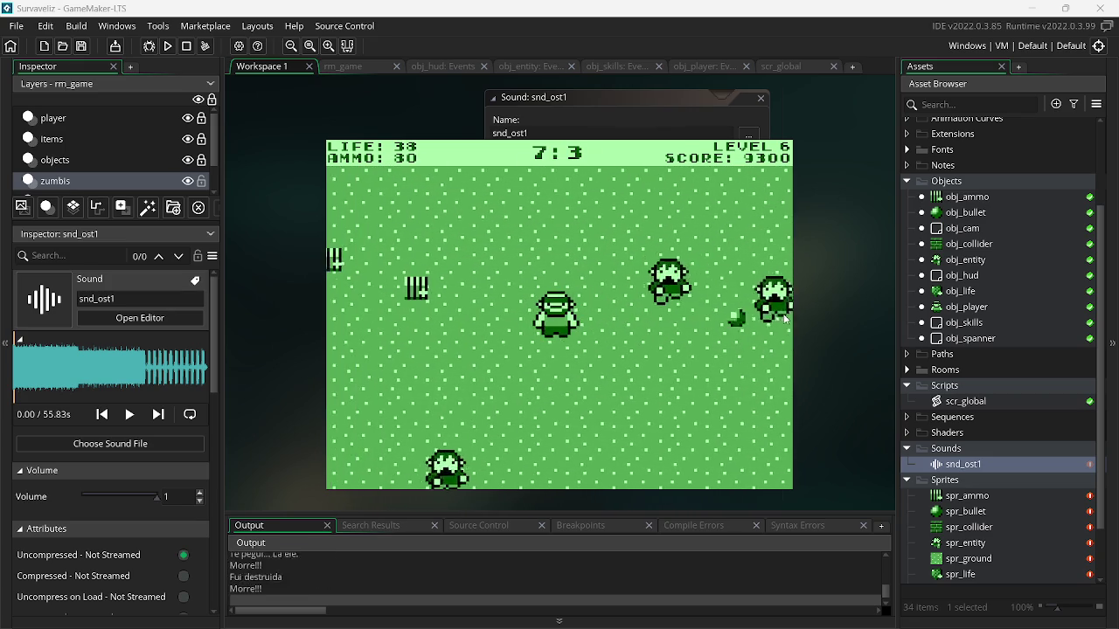
key("a")
left_click(599, 320)
key("a")
left_click(690, 305)
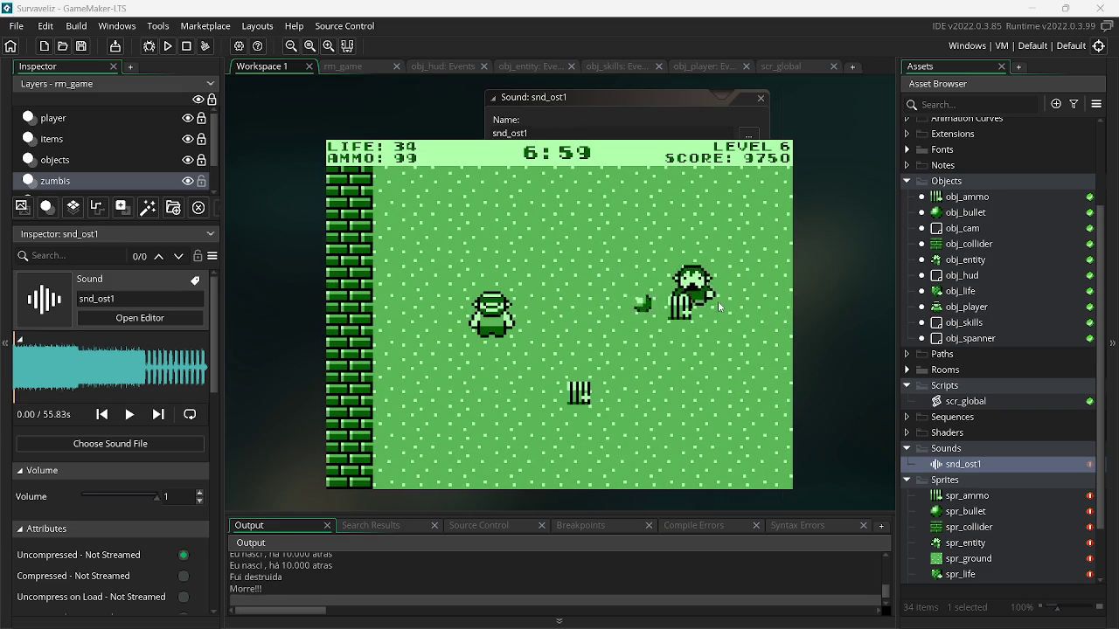
left_click(724, 307)
key("d")
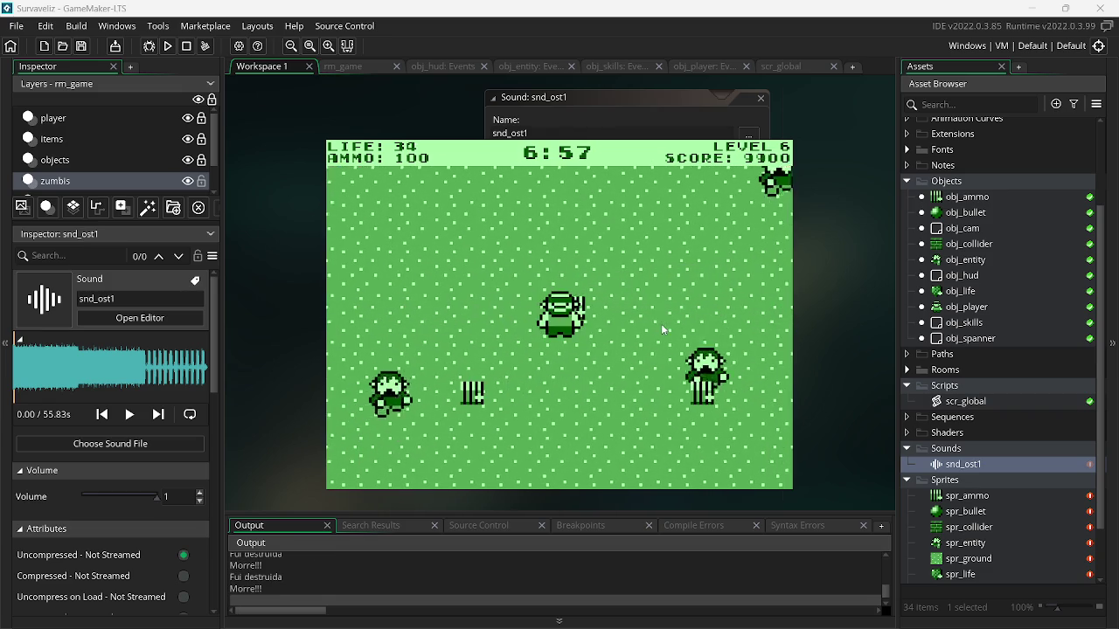
key("d")
left_click(503, 260)
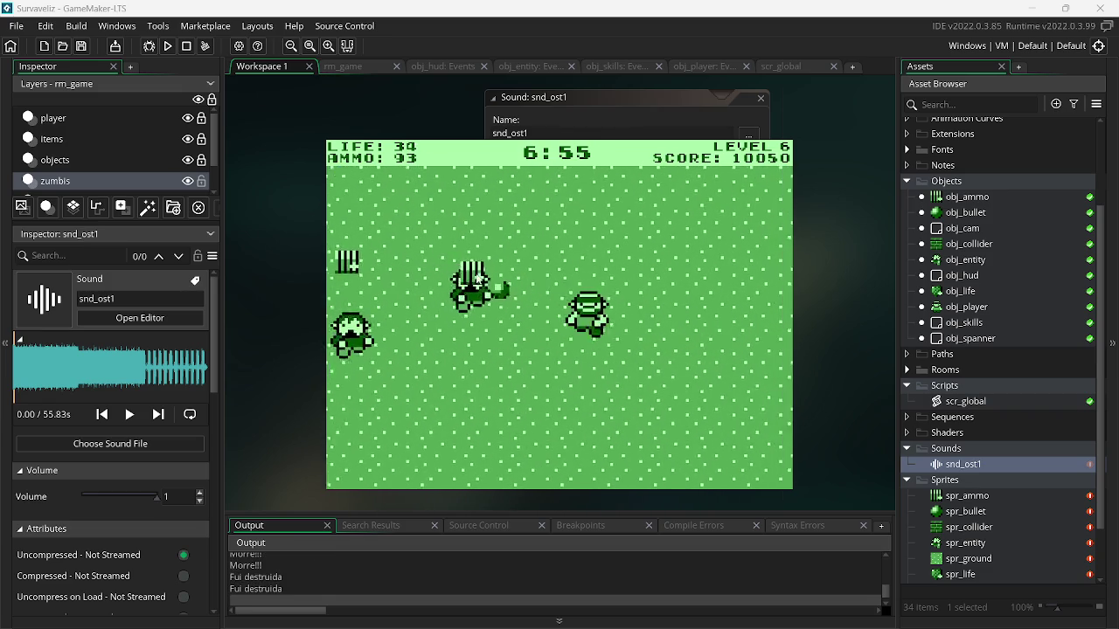
left_click(429, 323)
key("s")
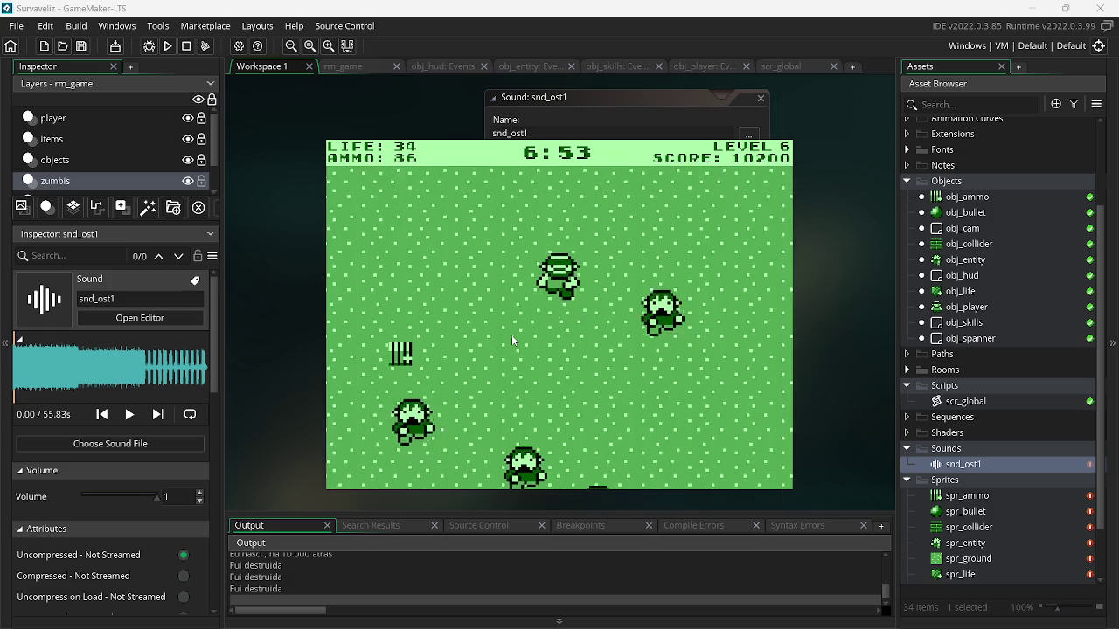
left_click(533, 340)
key("a")
left_click(713, 277)
key("d")
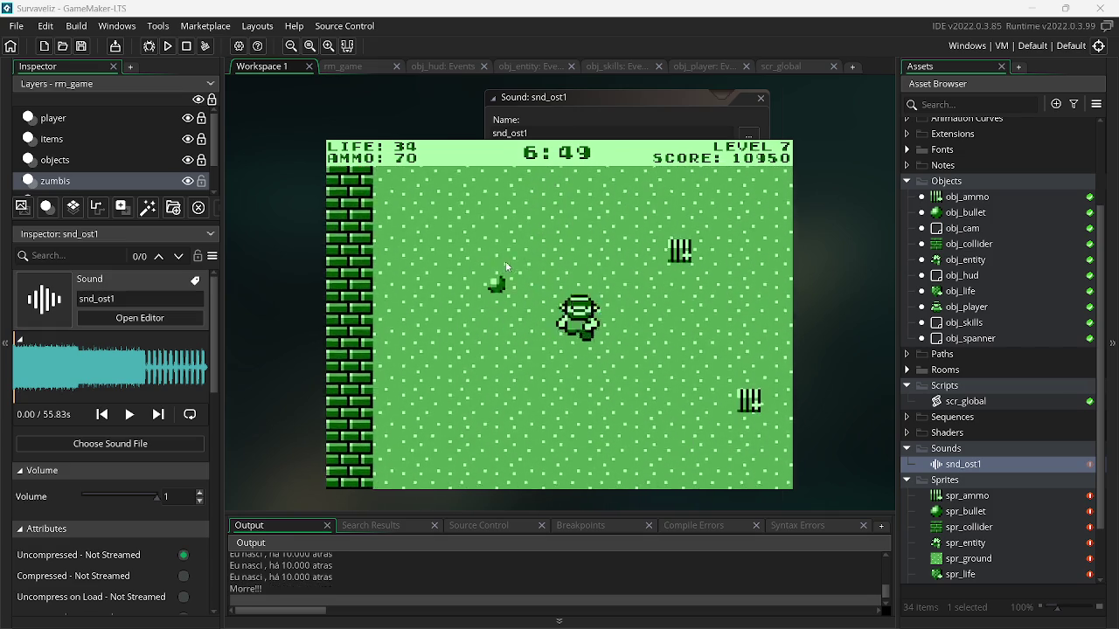
left_click(440, 270)
key("s")
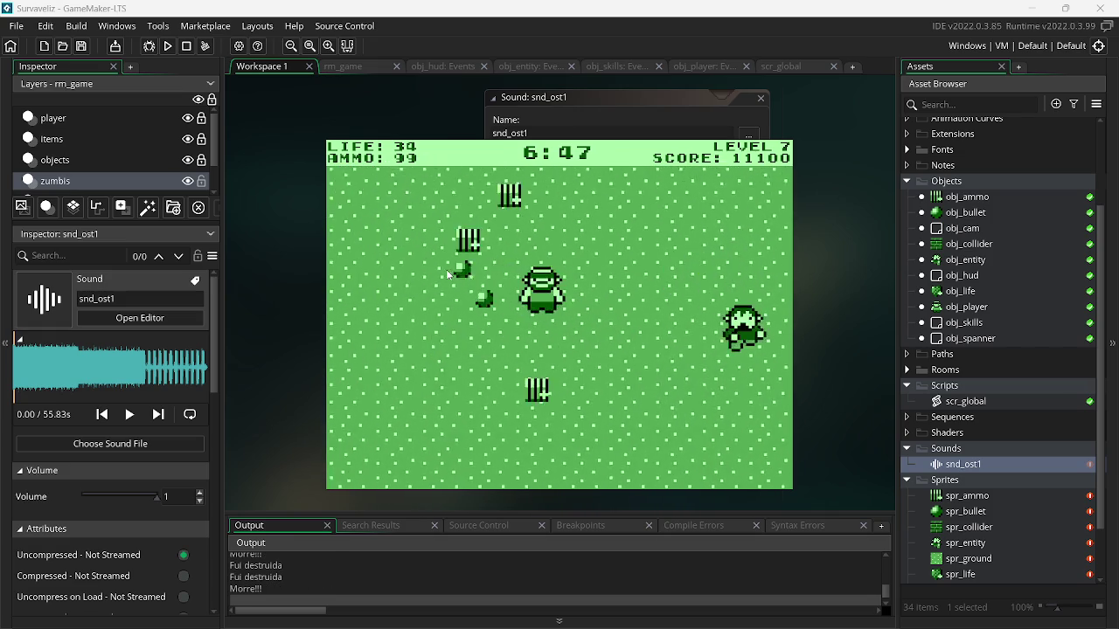
left_click(639, 318)
left_click(626, 346)
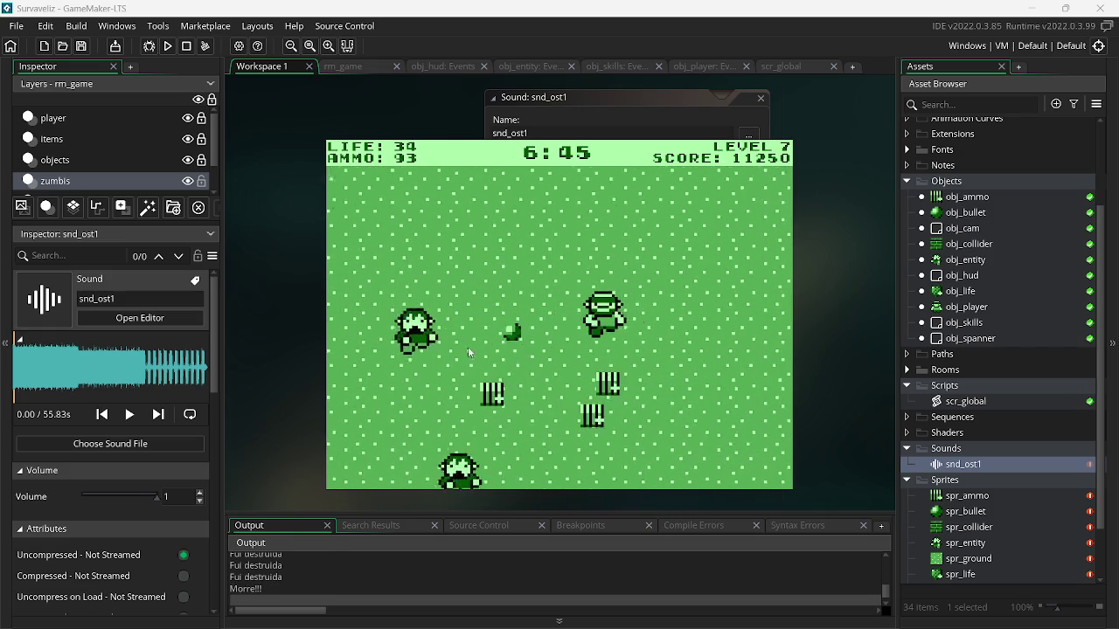
left_click(398, 316)
Collect ammo, shoot down the remaining zombies, then quit the game with Escape
key("w")
left_click(722, 336)
left_click(721, 335)
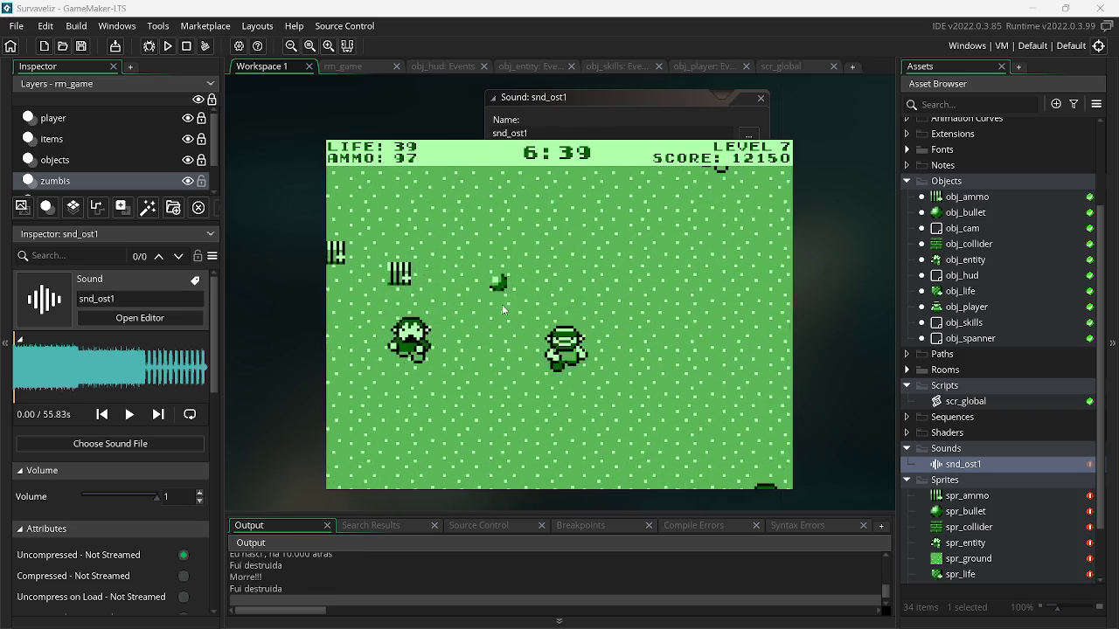
left_click(667, 273)
key("a")
left_click(681, 277)
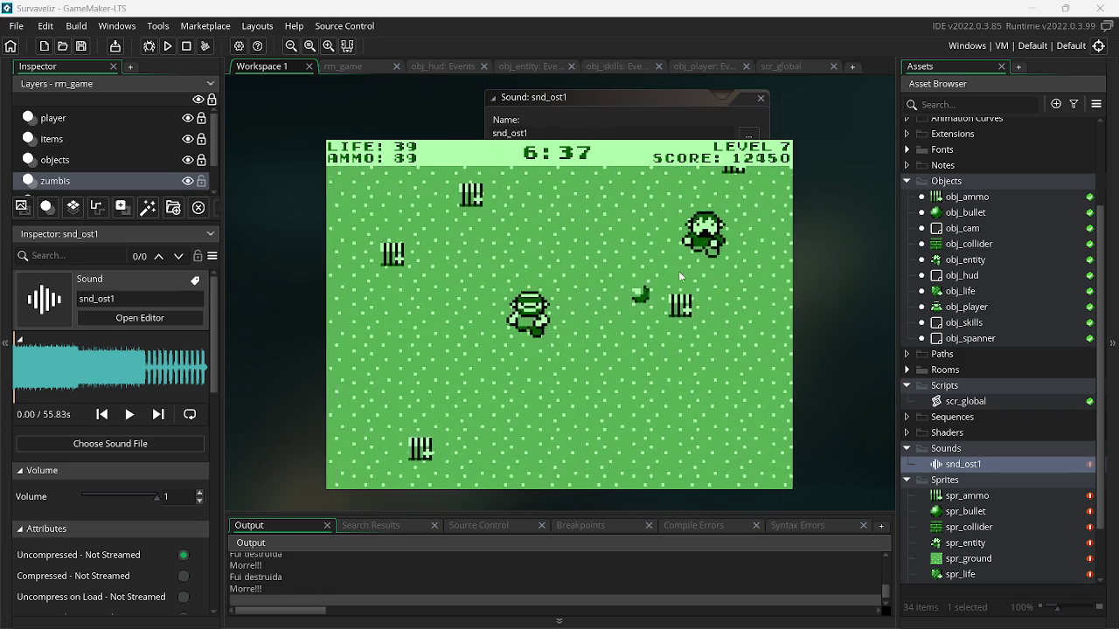
left_click(609, 267)
left_click(463, 346)
left_click(434, 374)
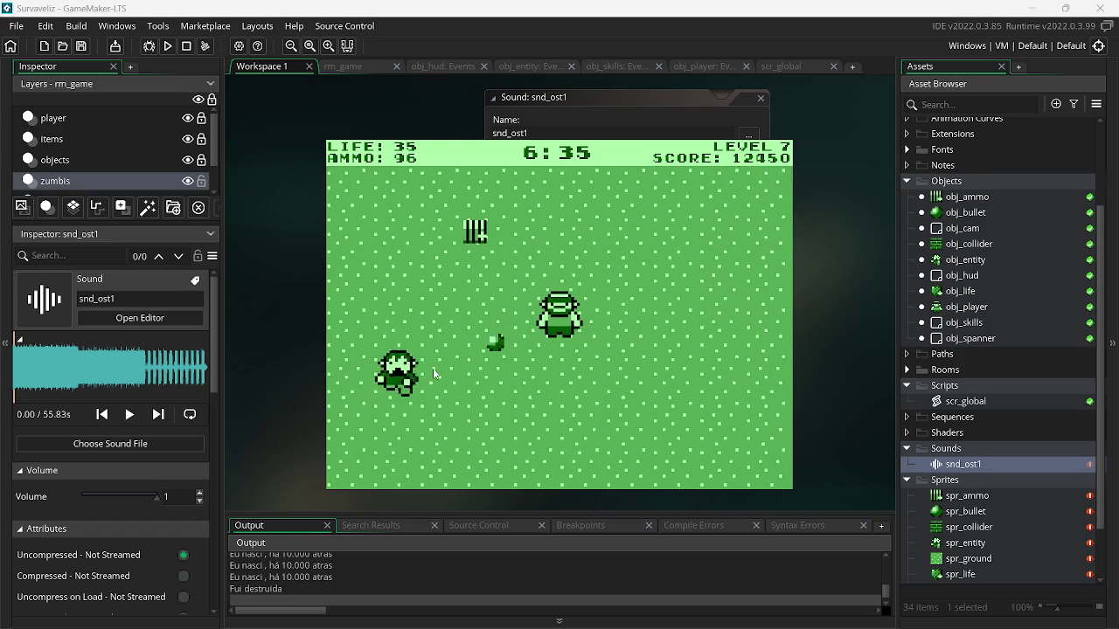
left_click(710, 300)
left_click(709, 300)
left_click(743, 284)
left_click(686, 308)
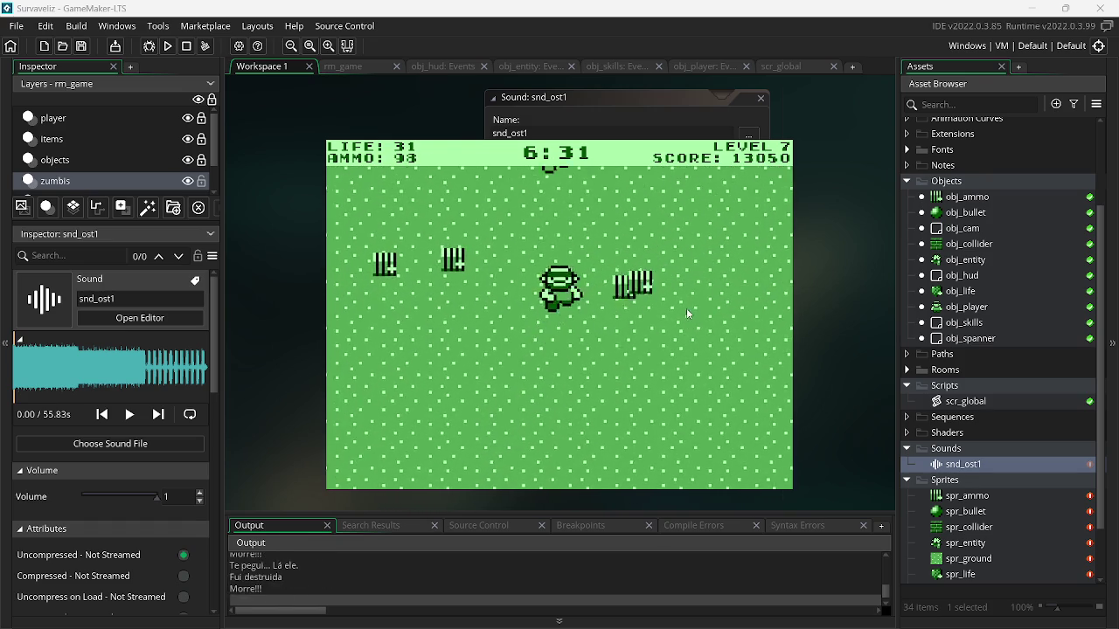
left_click(691, 313)
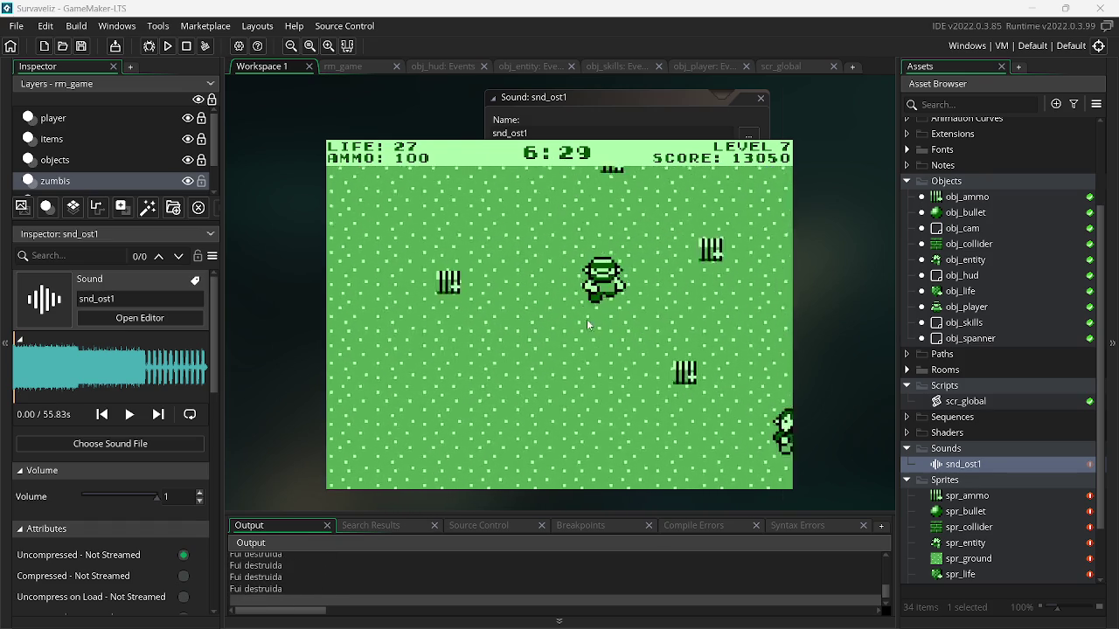
left_click(483, 305)
left_click(472, 305)
left_click(467, 305)
left_click(467, 305)
left_click(542, 288)
left_click(642, 298)
left_click(642, 297)
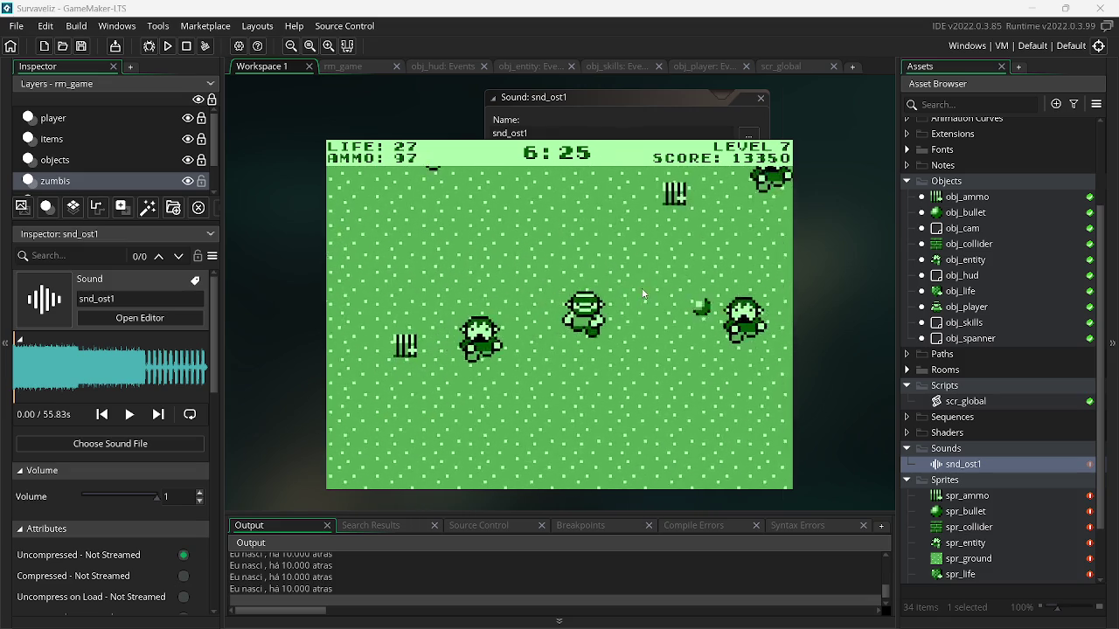
left_click(620, 265)
left_click(620, 266)
left_click(622, 258)
left_click(626, 245)
left_click(631, 228)
left_click(636, 210)
left_click(603, 208)
left_click(525, 253)
left_click(485, 282)
left_click(483, 288)
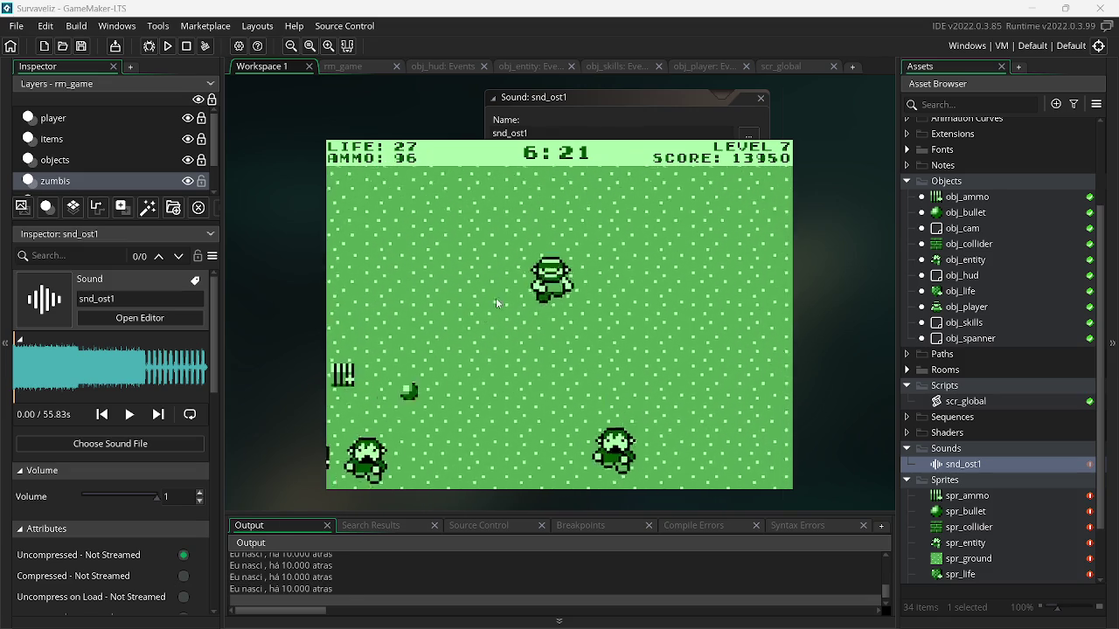
left_click(612, 293)
left_click(652, 279)
left_click(673, 288)
left_click(700, 301)
left_click(716, 315)
left_click(747, 338)
left_click_drag(748, 338, 540, 330)
key("Escape")
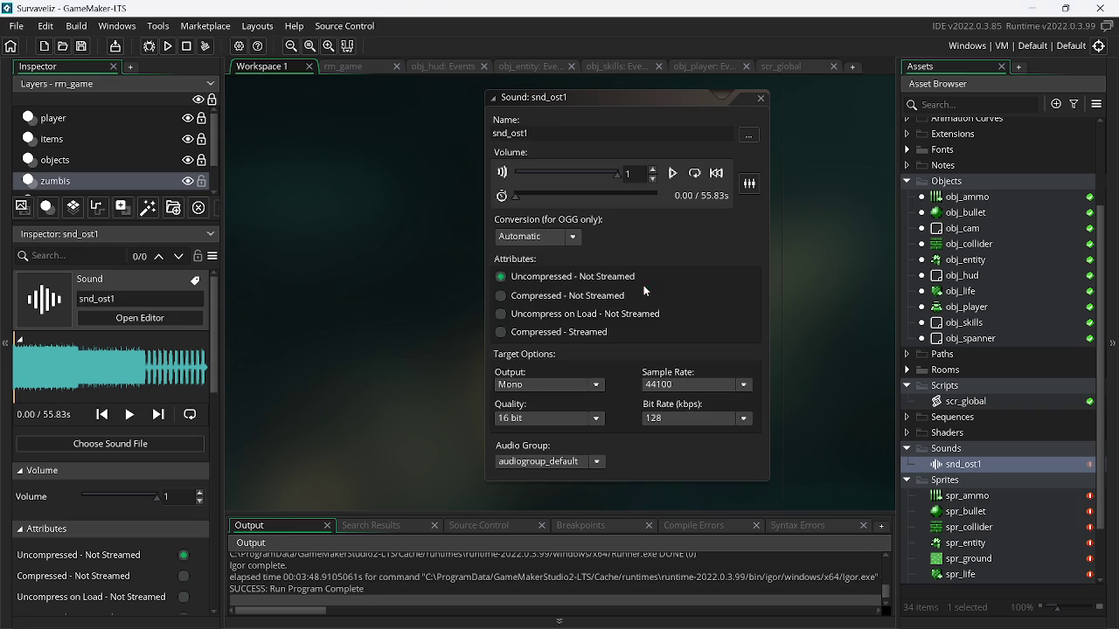
Change line 8 of obj_entity's Step from 'drop < 0.96' to 0.92, then show obj_hud's Draw GUI
left_click(782, 67)
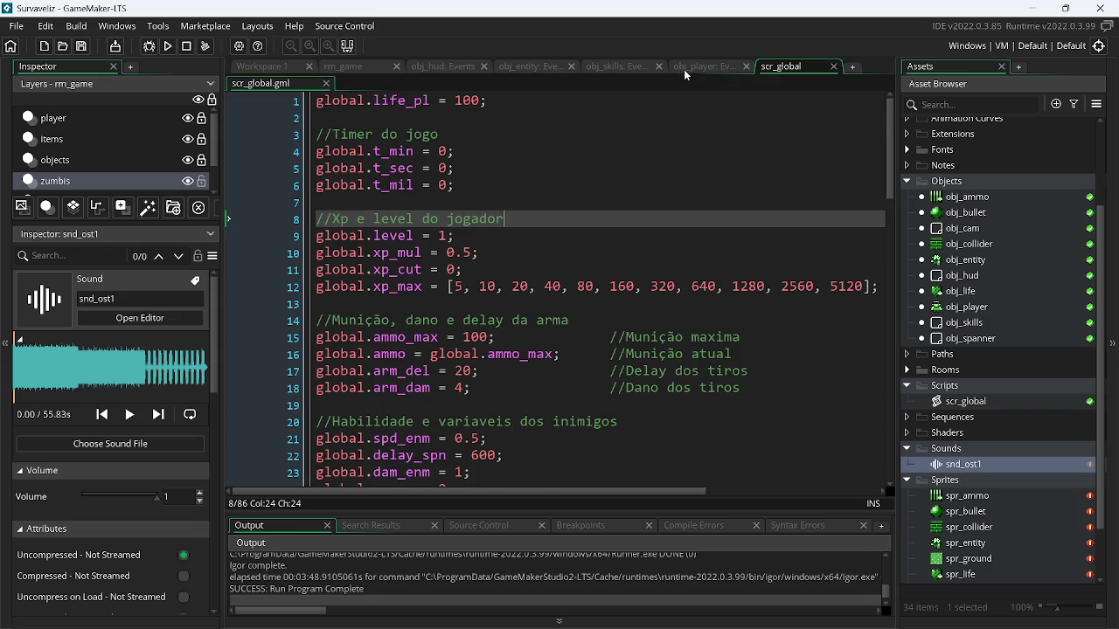
left_click(695, 67)
left_click(622, 68)
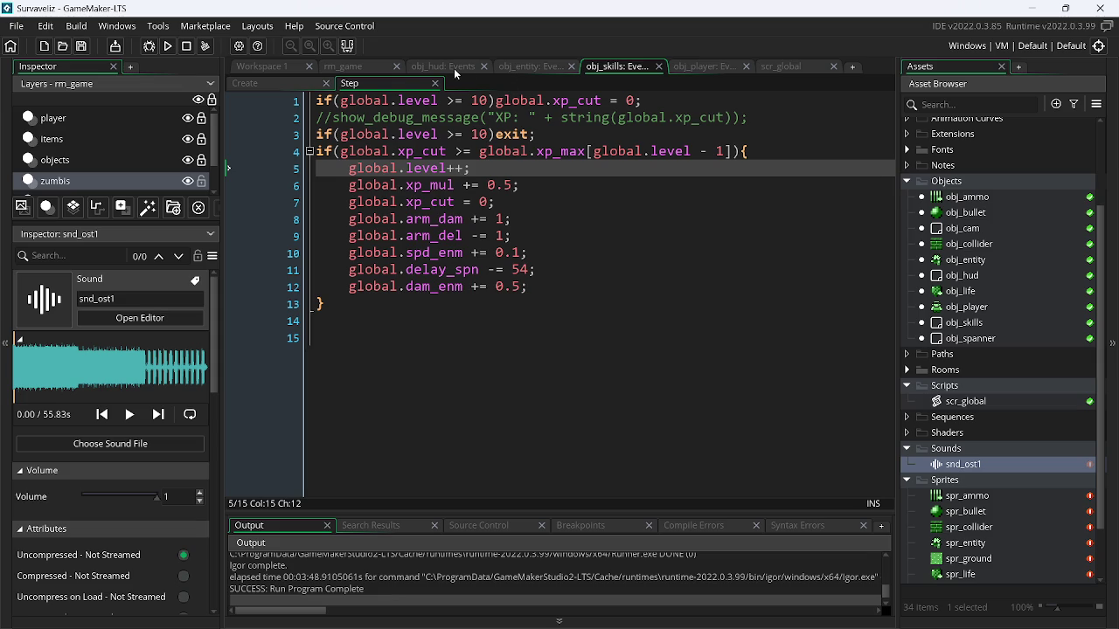
left_click(527, 67)
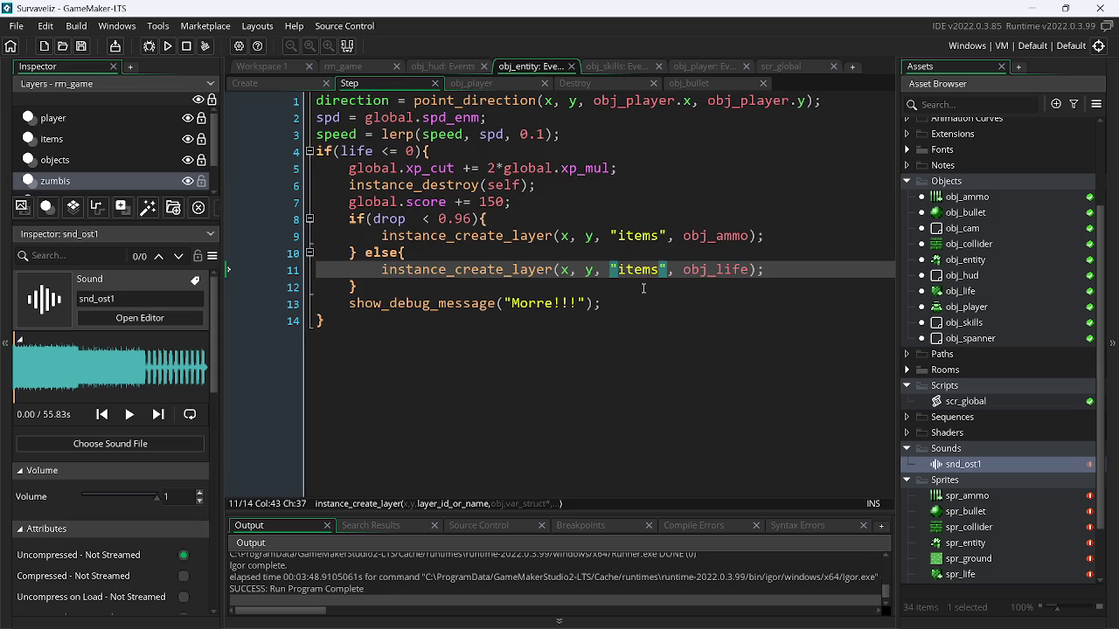
left_click(472, 219)
type("2")
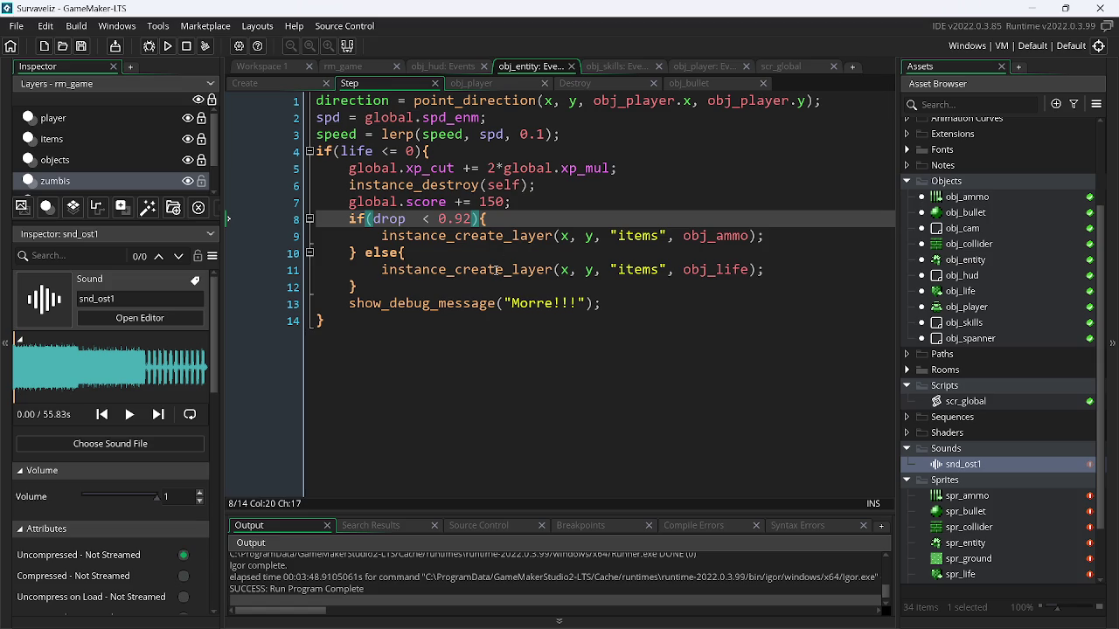
left_click(779, 66)
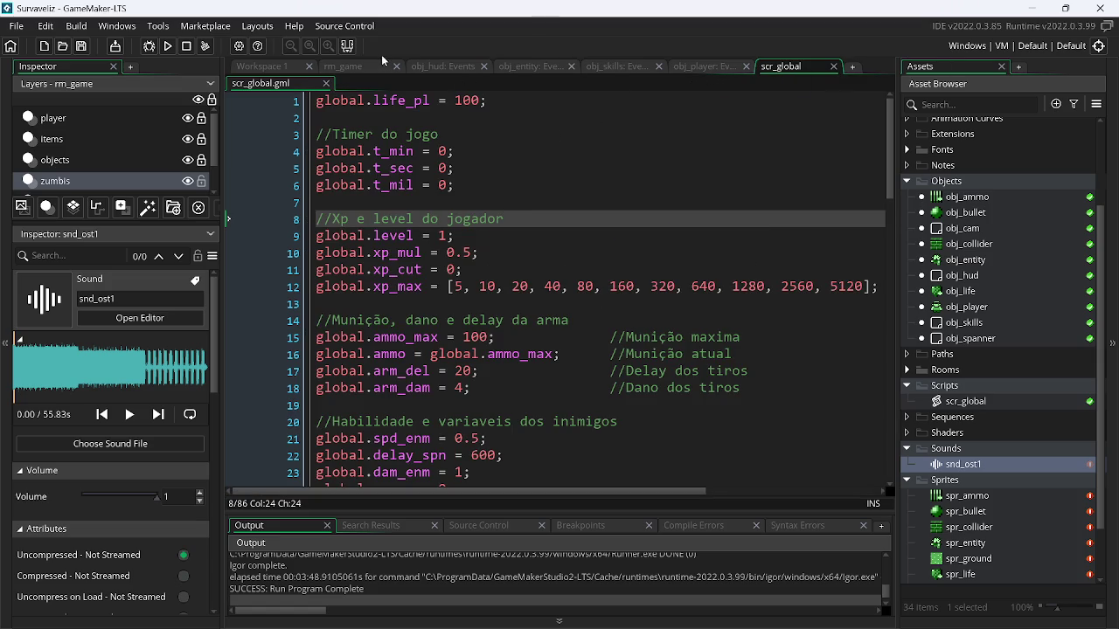
left_click(441, 67)
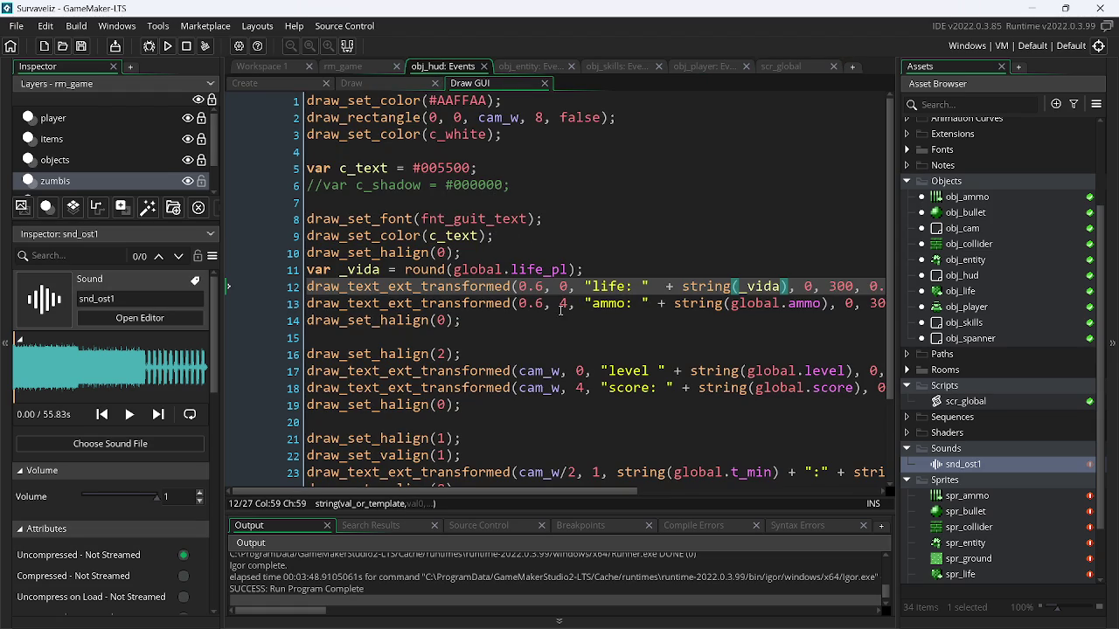
Compare Paint.NET's 55AA55 green with the HUD bar and text colours, then test-run the game
key("alt+Tab")
key("alt+Tab")
key("alt+Tab")
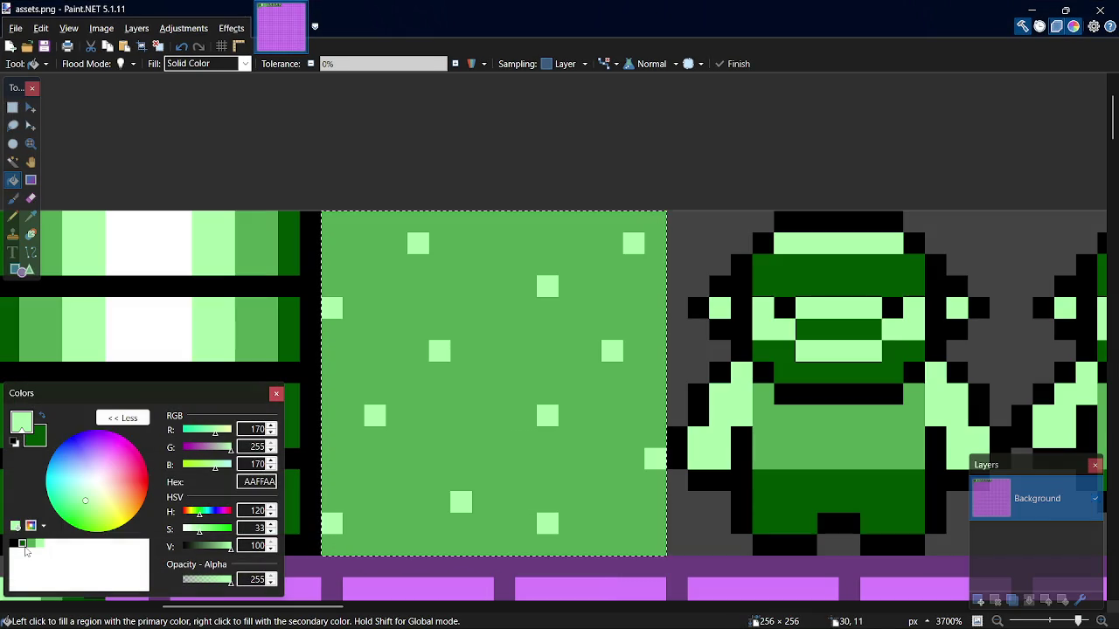
left_click(33, 546)
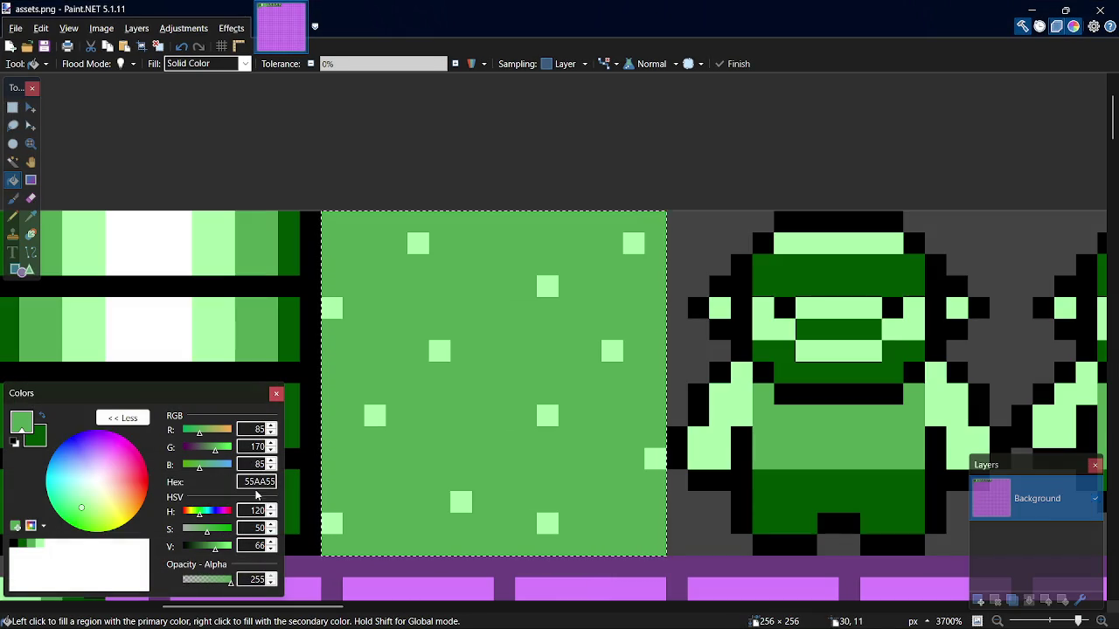
key("alt+Tab")
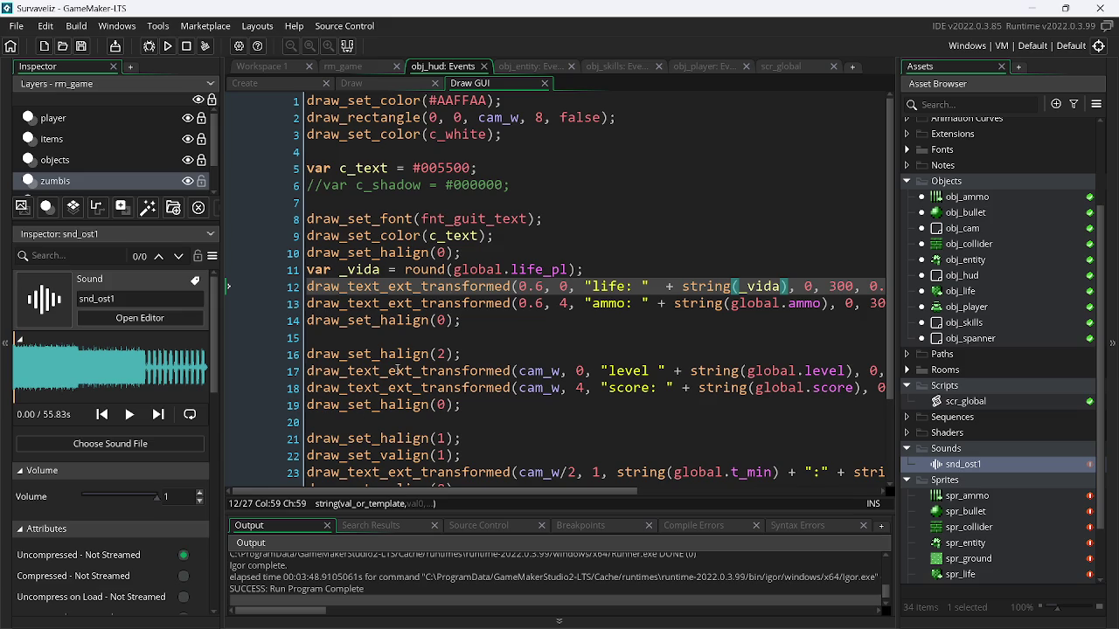
left_click(469, 101)
type("55AA55")
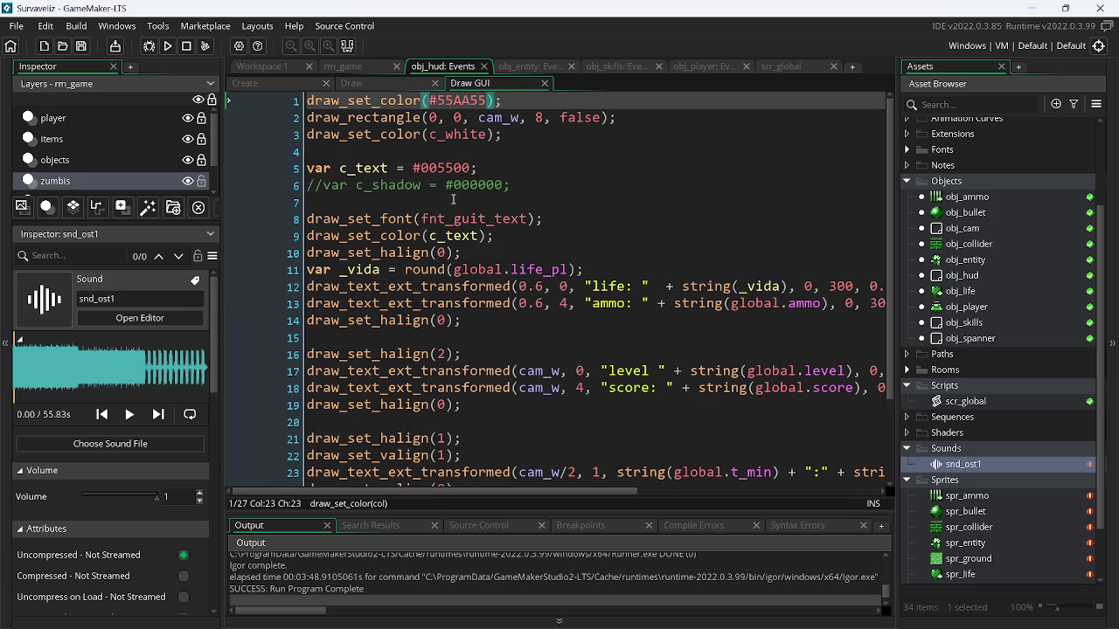
key("alt+Tab")
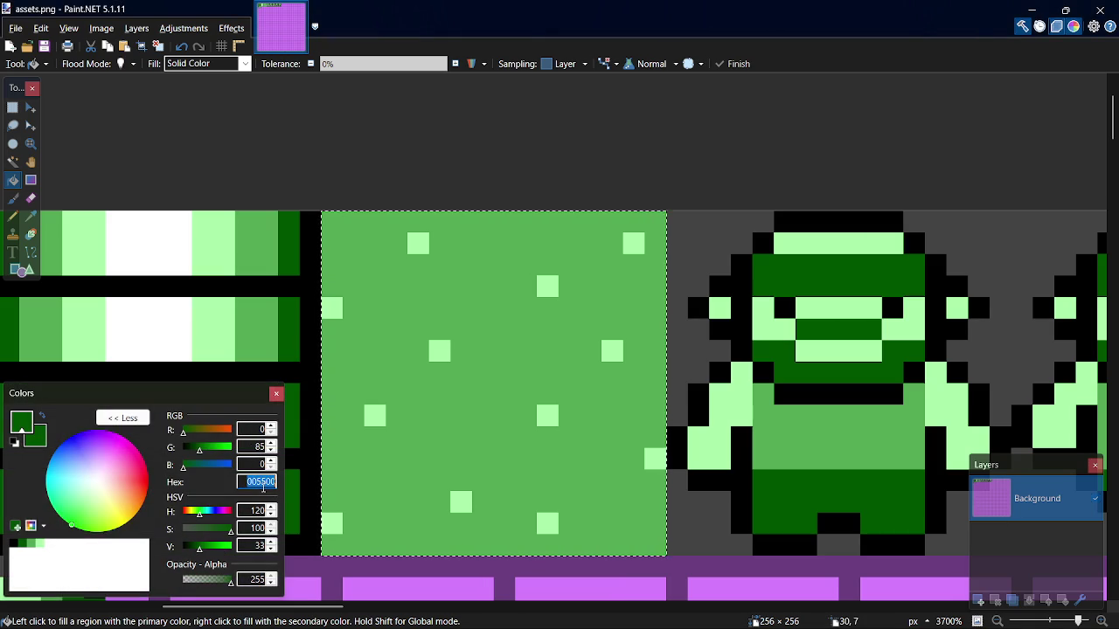
key("alt+Tab")
left_click(437, 167)
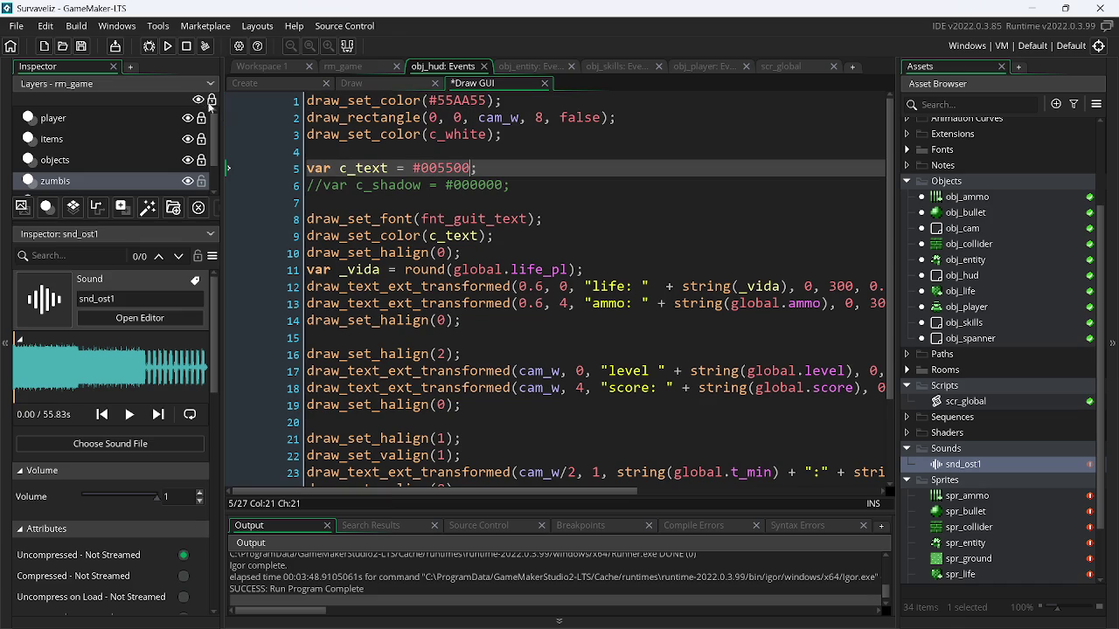
left_click(167, 46)
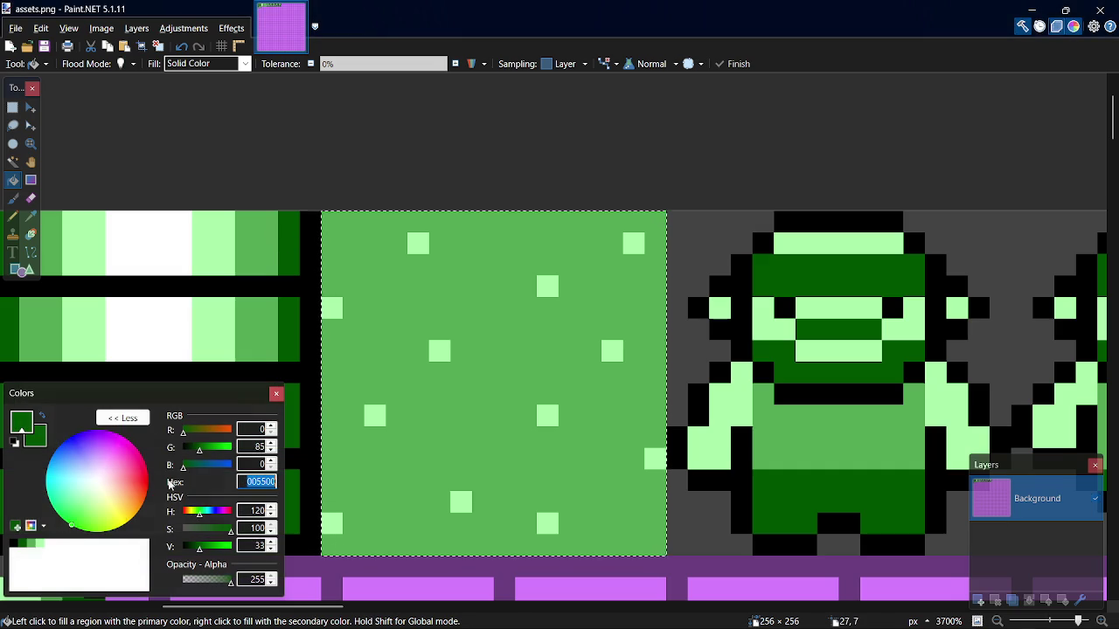
Set the HUD text colour c_text to the palette's AAFFAA and relaunch the game
left_click(32, 546)
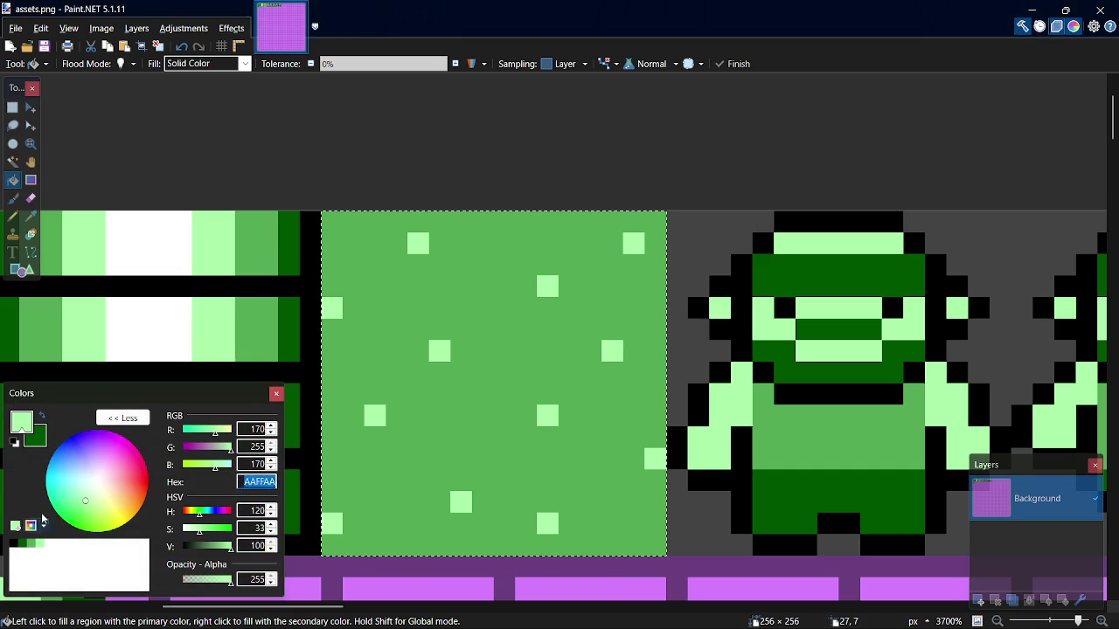
key("alt+Tab")
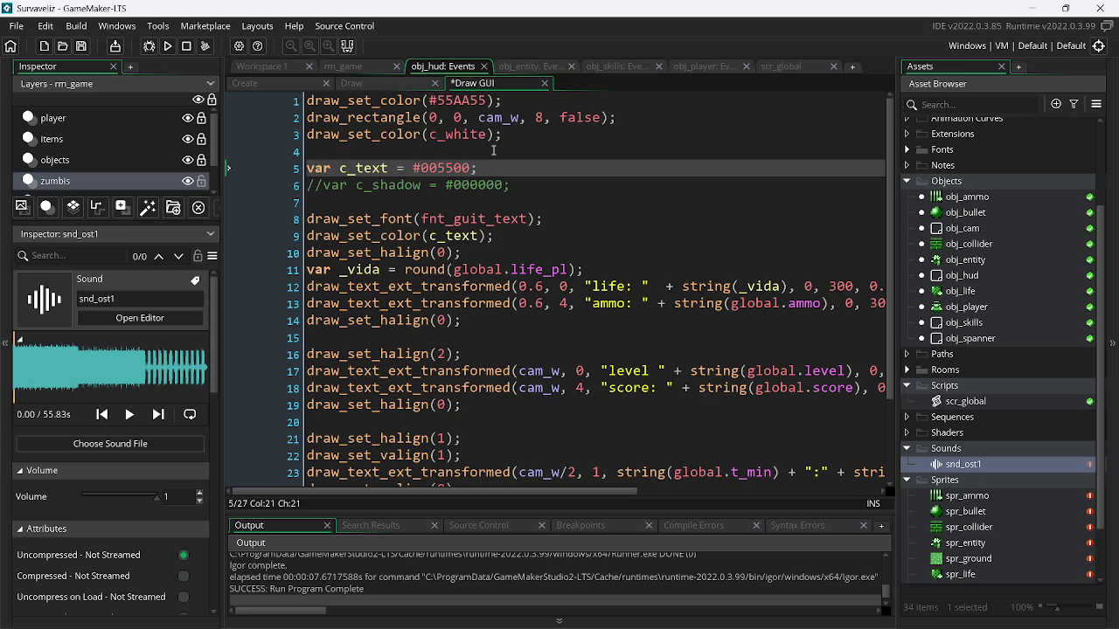
left_click(448, 168)
left_click(171, 50)
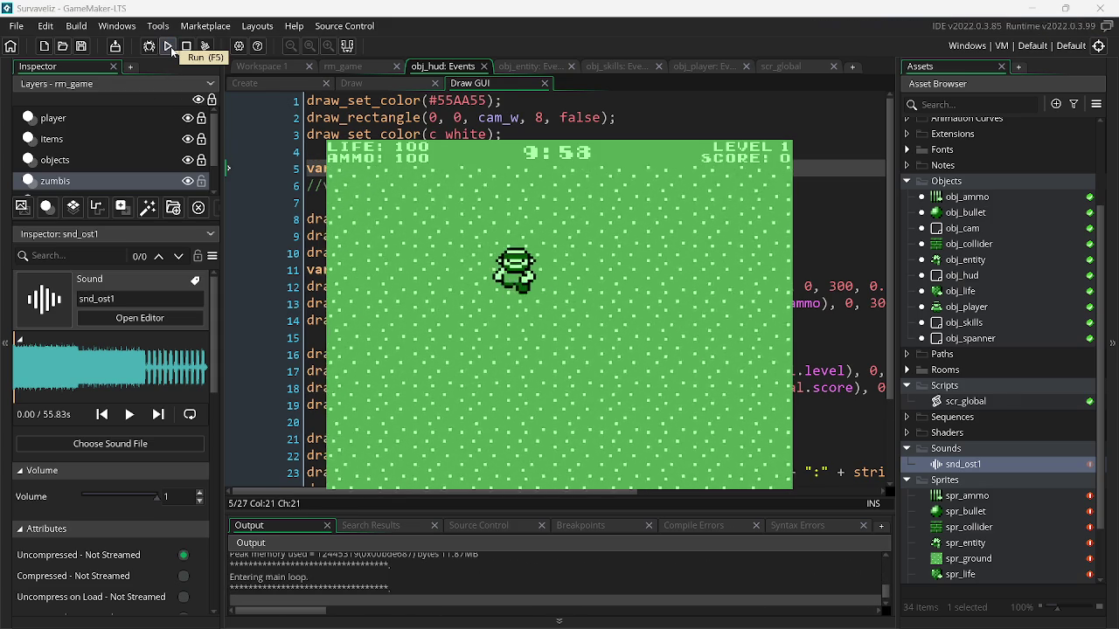
Walk the player up, down and right with the arrow keys, then close the game
key("Up")
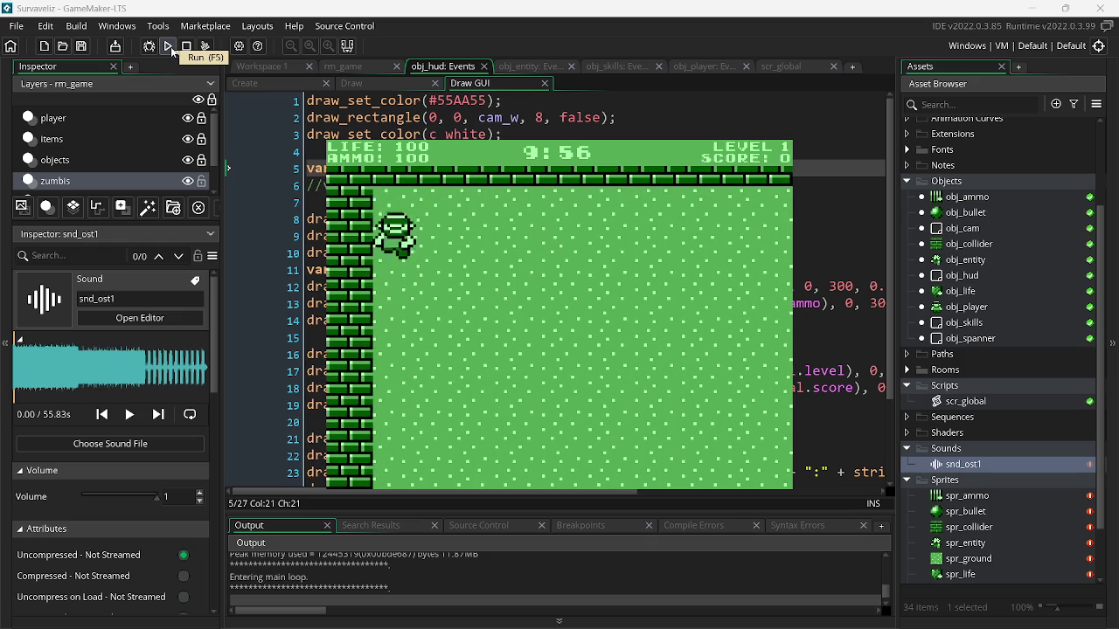
key("Down")
key("Right")
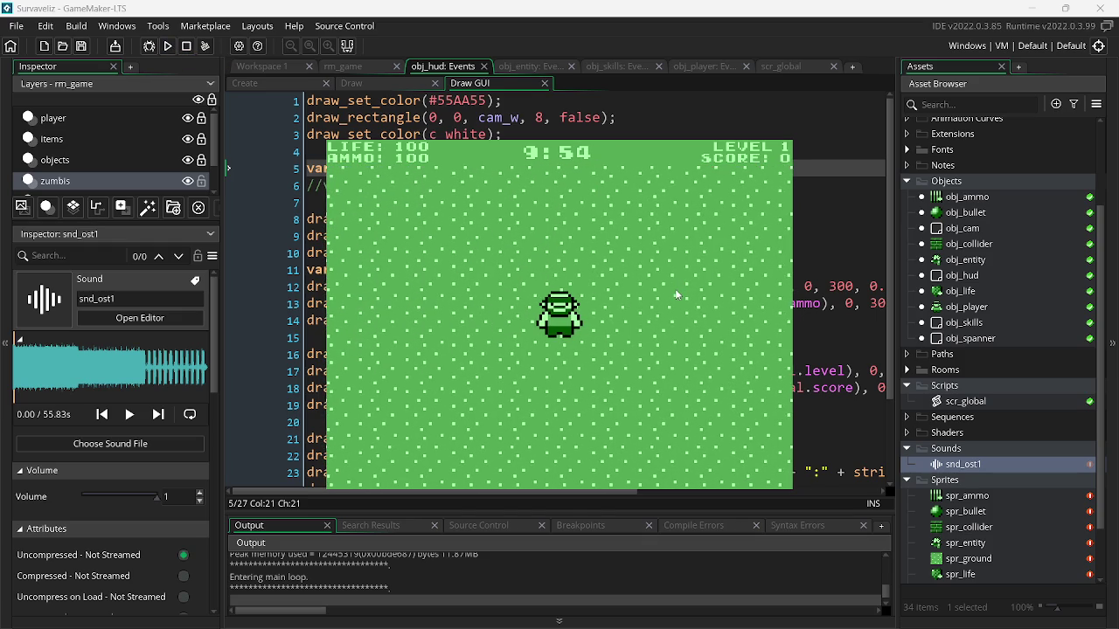
key("Escape")
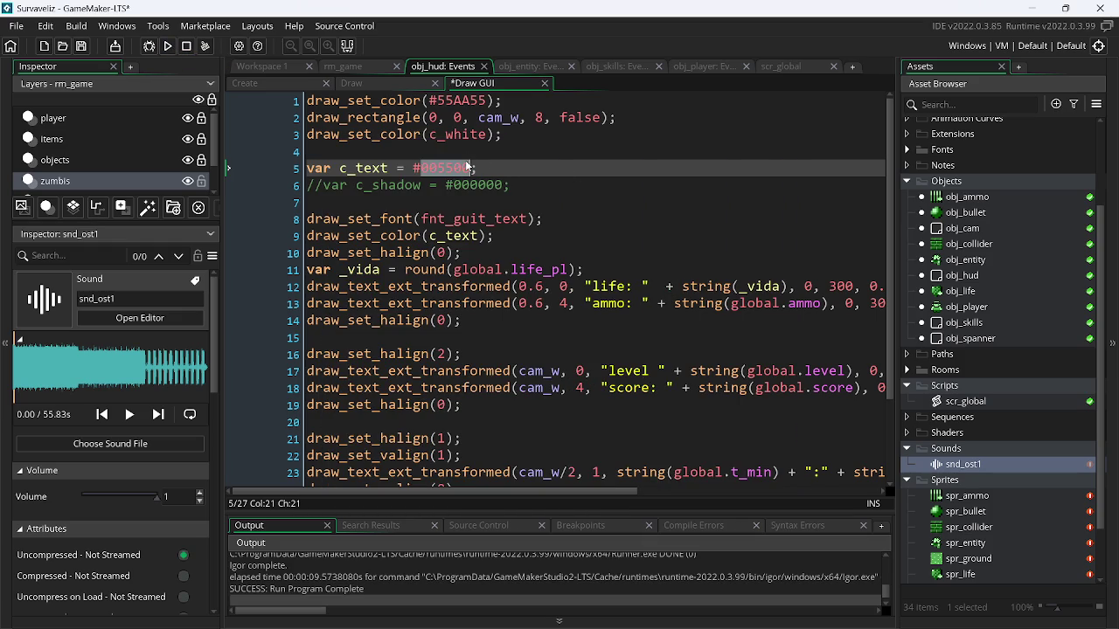
Undo/redo until line 1 reads #AAFFAA, test-run again, then return to Paint.NET
key("ctrl+z")
key("ctrl+z")
key("ctrl+z")
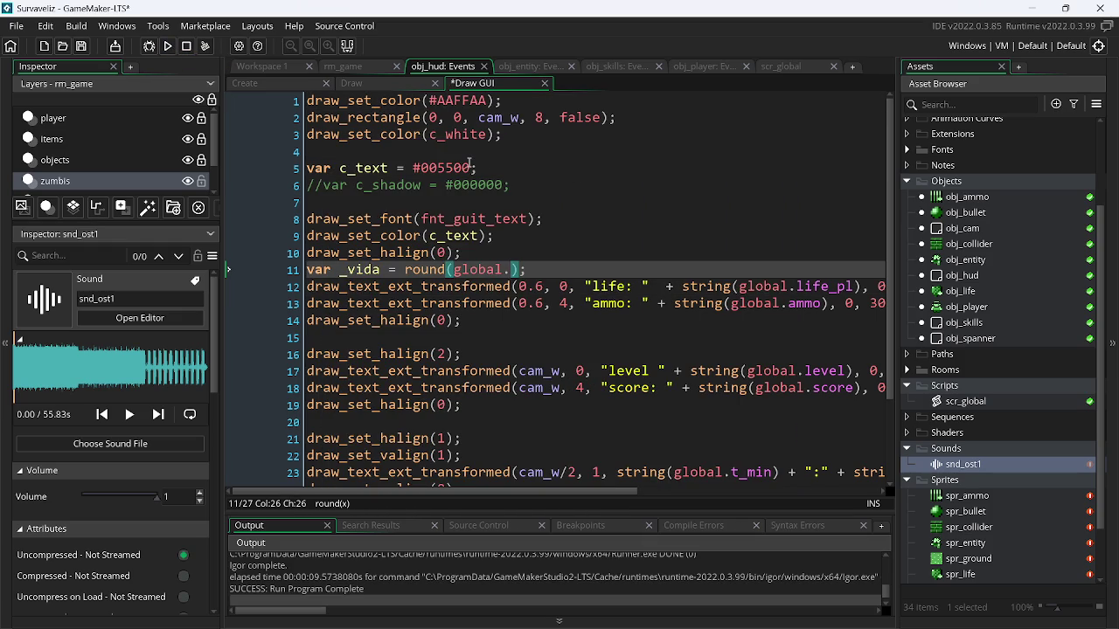
key("ctrl+y")
key("ctrl+y")
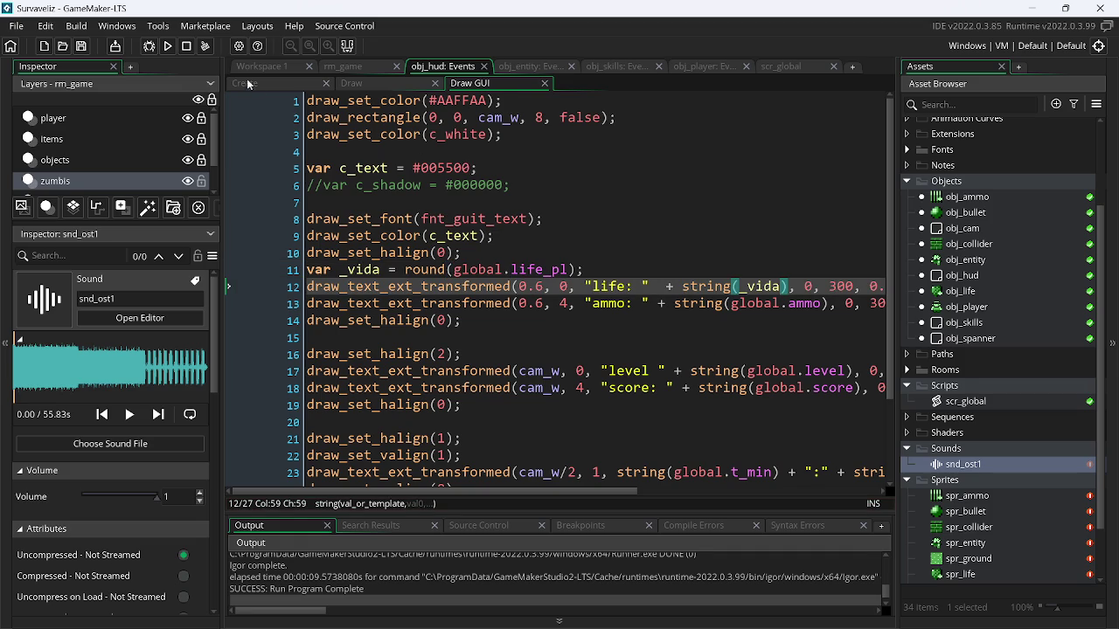
left_click(171, 47)
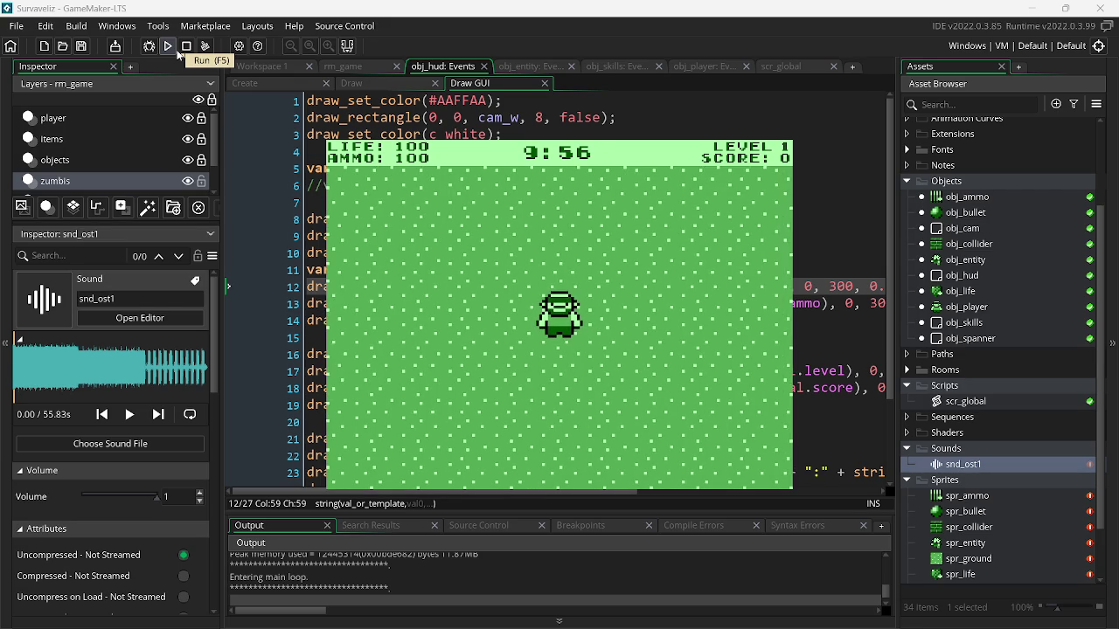
key("Escape")
key("alt+Tab")
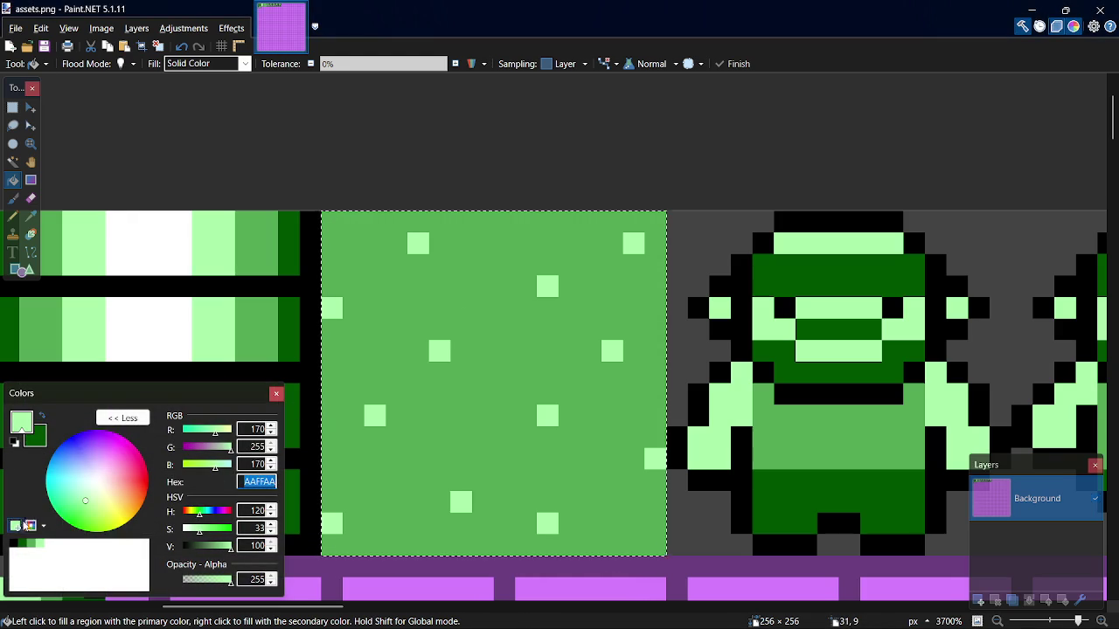
Set Draw GUI line 1 to #005500 and line 5 to #55AA55 from Paint.NET's palette, then run
left_click(29, 543)
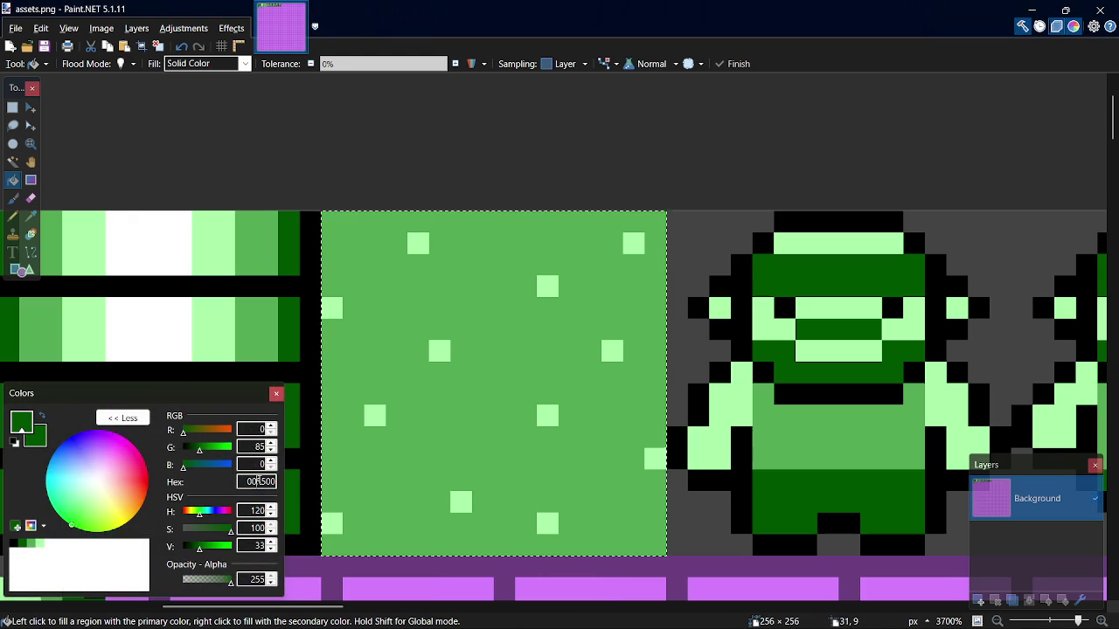
key("alt+Tab")
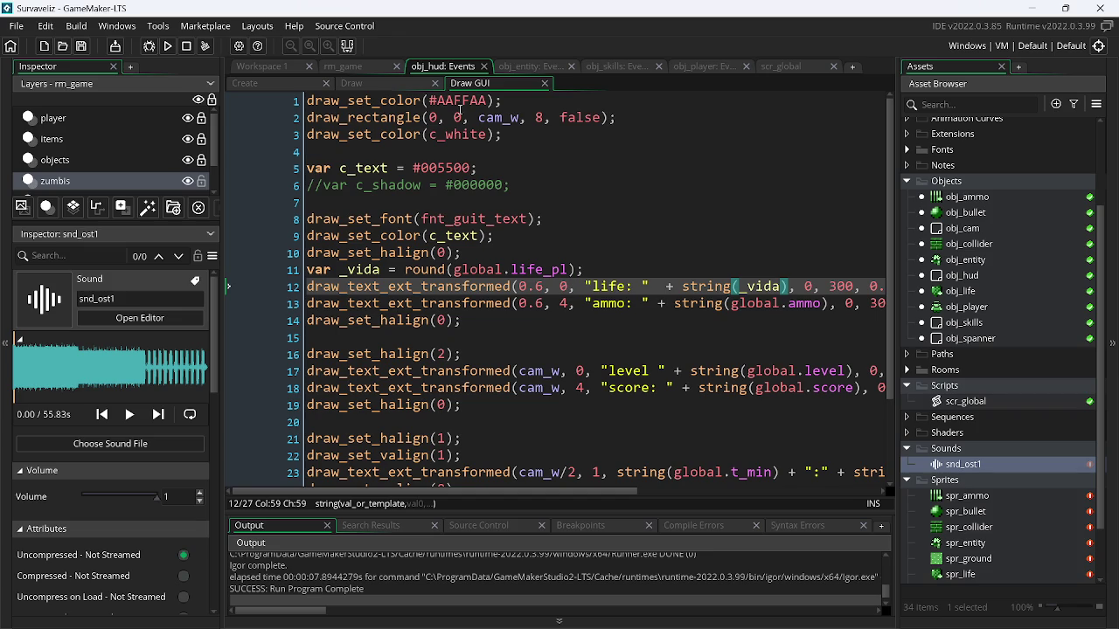
left_click(453, 101)
key("alt+Tab")
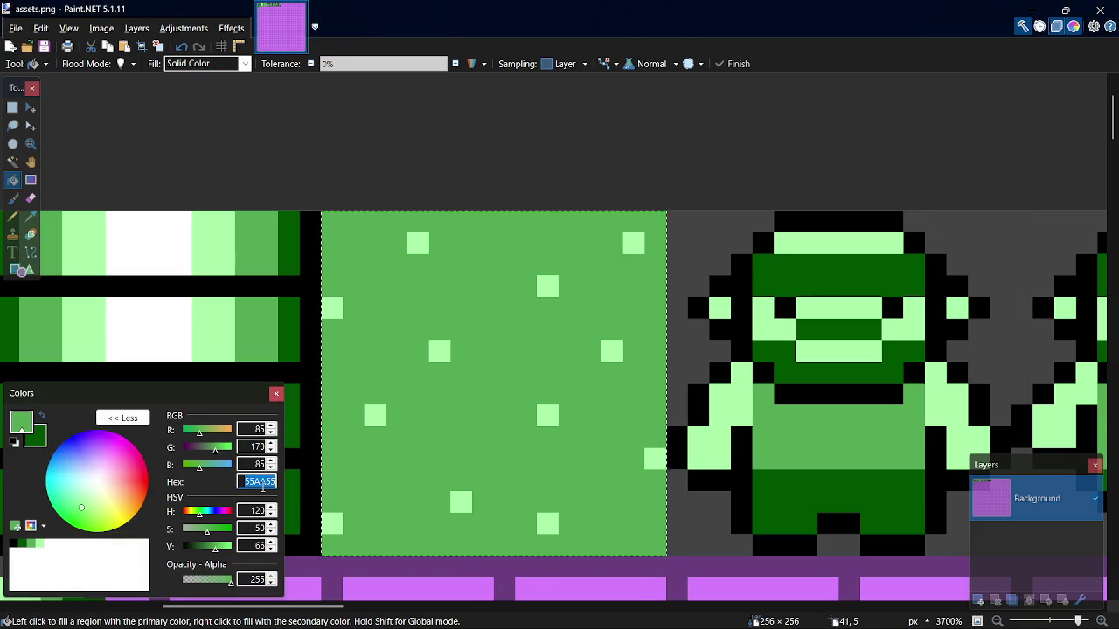
key("alt+Tab")
left_click(452, 172)
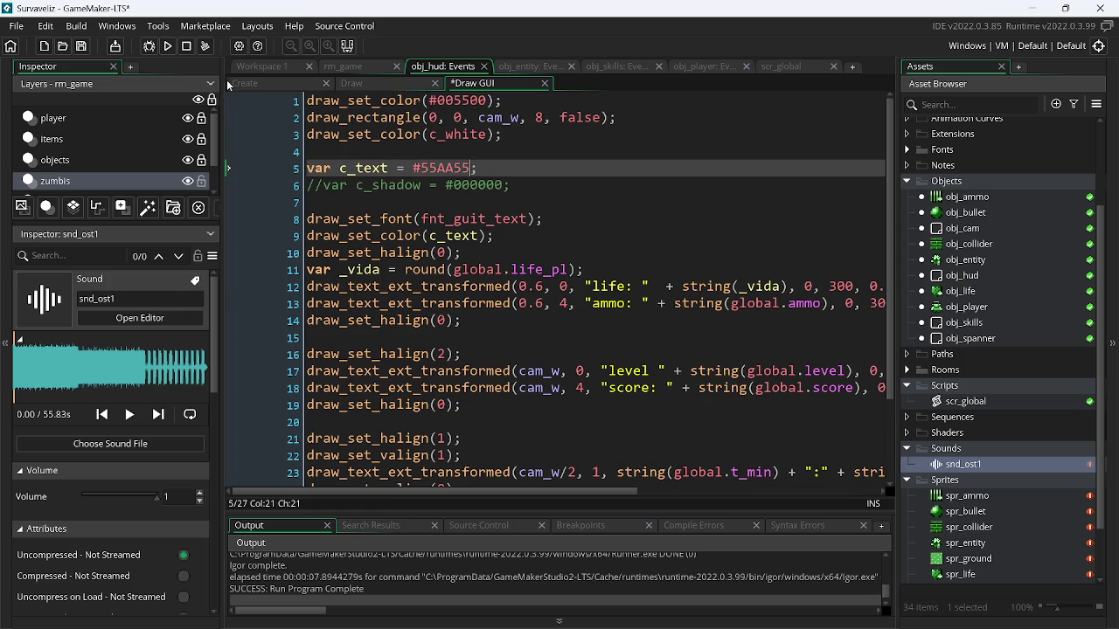
left_click(168, 48)
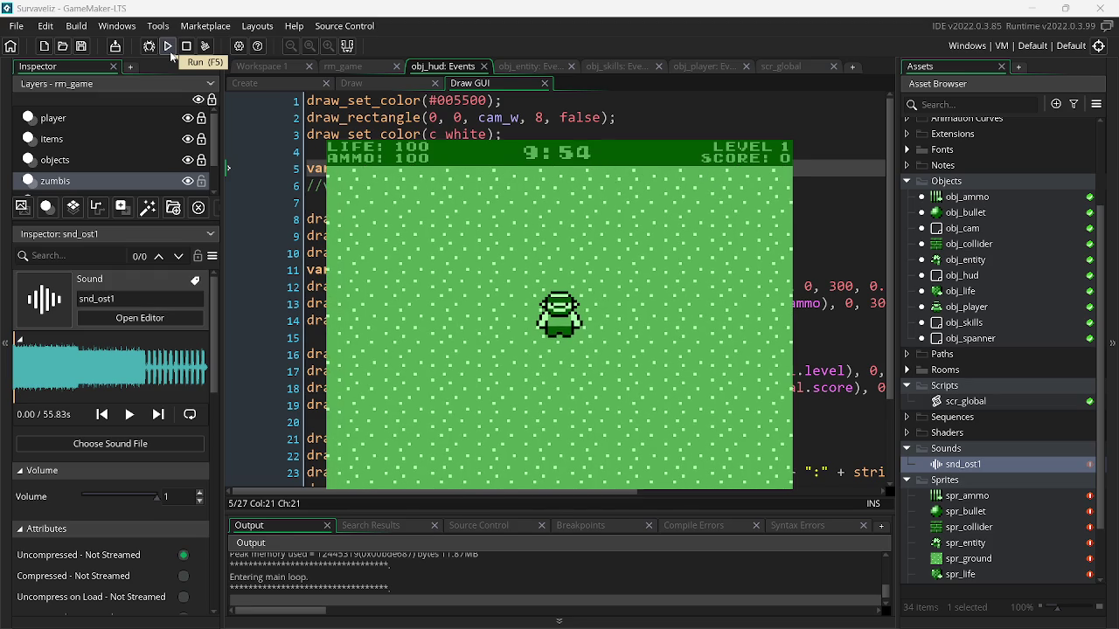
Revert the HUD to the #AAFFAA bar with #005500 text, then walk the player around in a playtest
key("Escape")
key("ctrl+z")
key("ctrl+z")
key("ctrl+z")
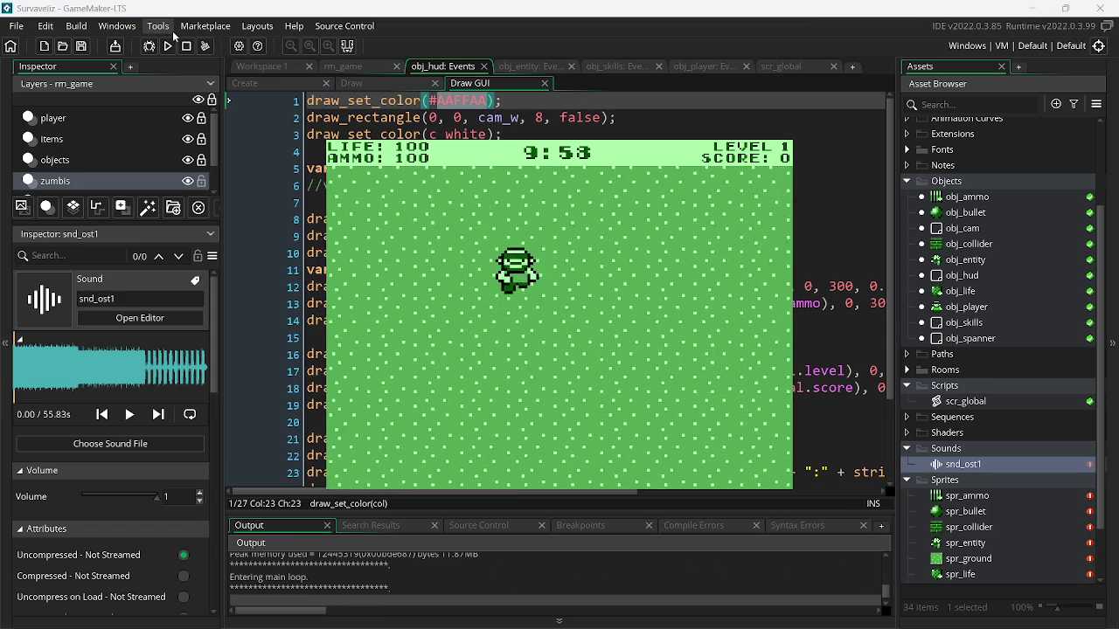
key("Down")
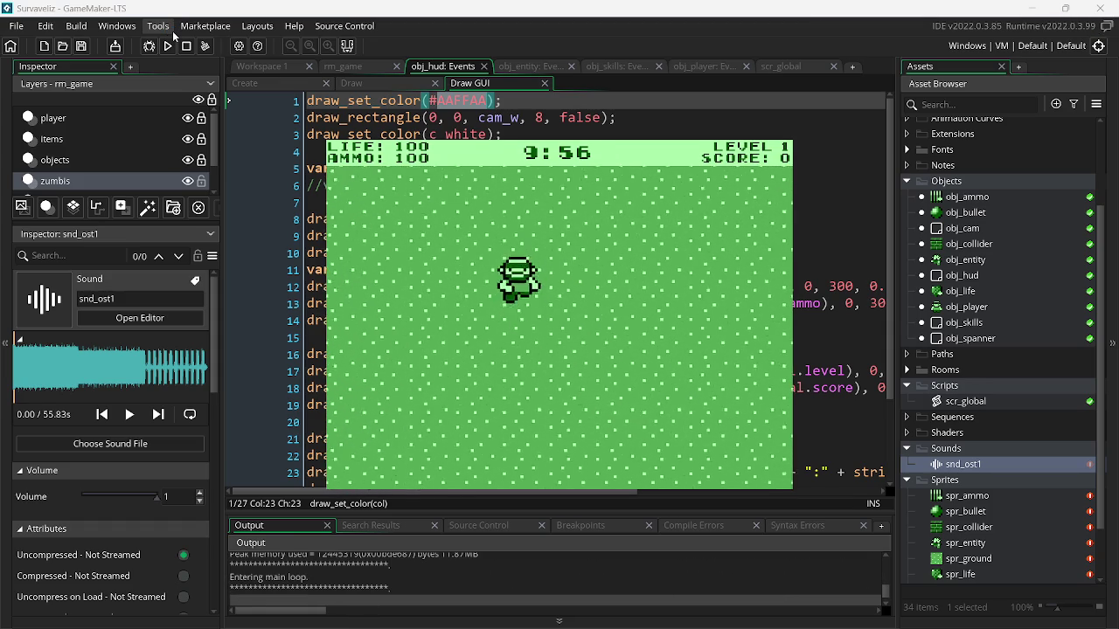
key("Left")
key("Right")
key("Right")
key("Down")
key("Down")
key("Right")
key("Right")
key("Left")
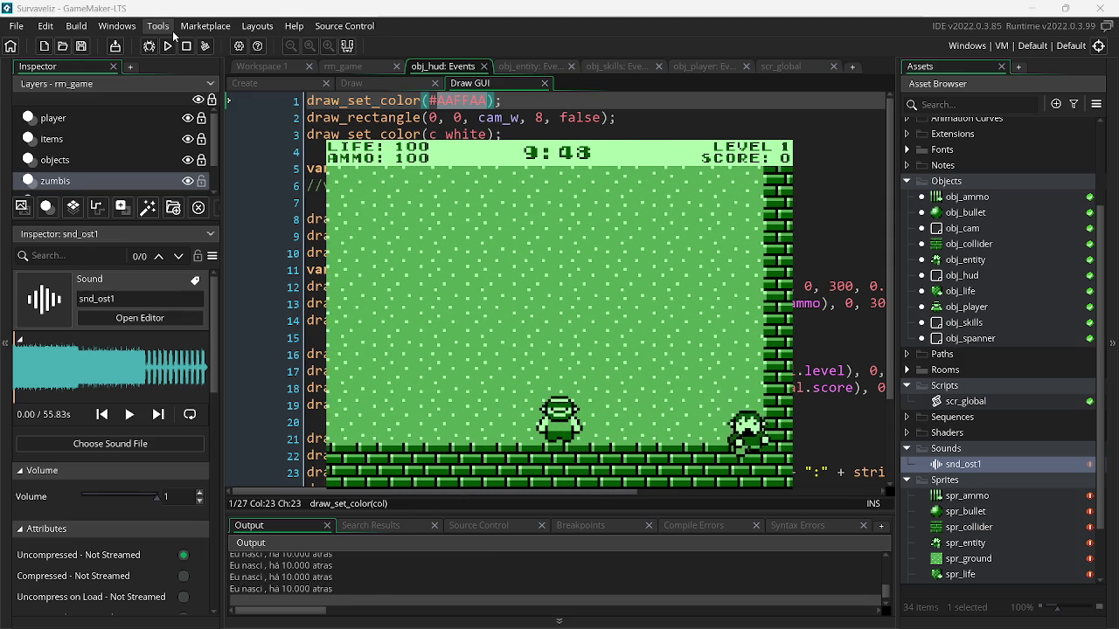
key("Left")
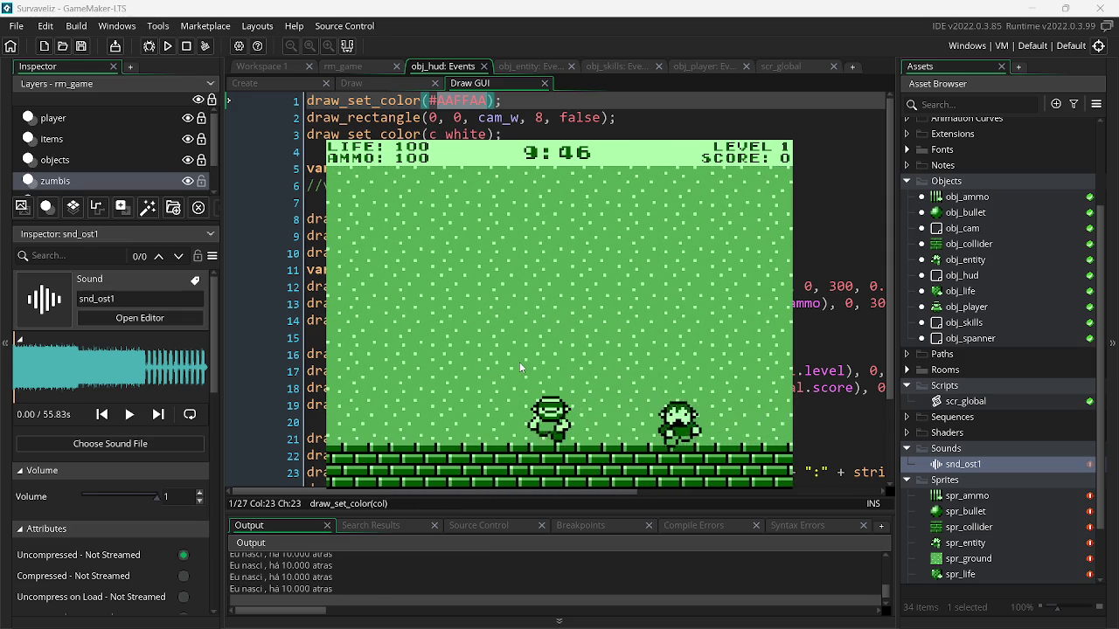
key("Up")
Shoot the approaching zombies, end the test run, and open spr_entity
left_click(689, 385)
left_click(689, 386)
key("Right")
left_click(713, 342)
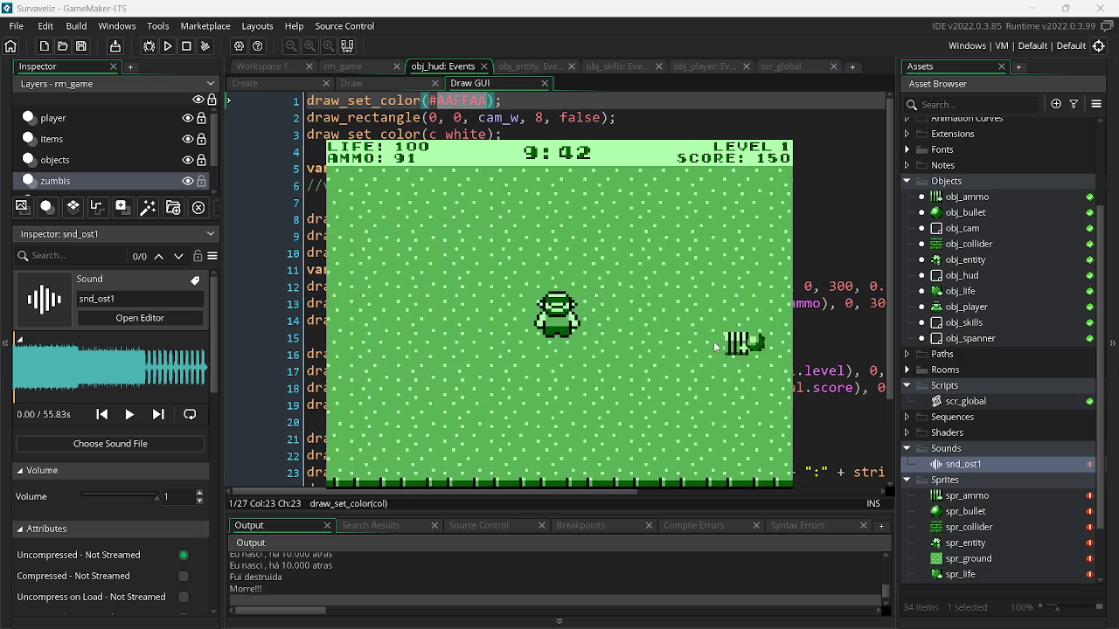
key("Up")
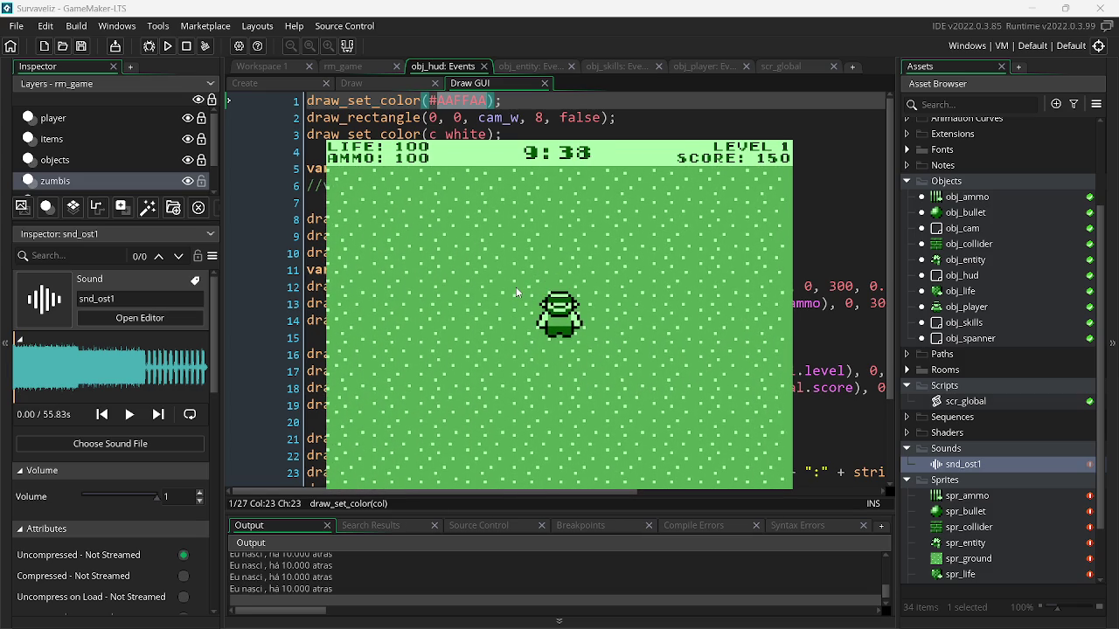
key("Left")
left_click(635, 278)
left_click(635, 278)
left_click(636, 278)
left_click(691, 420)
left_click(478, 383)
left_click(478, 383)
key("Escape")
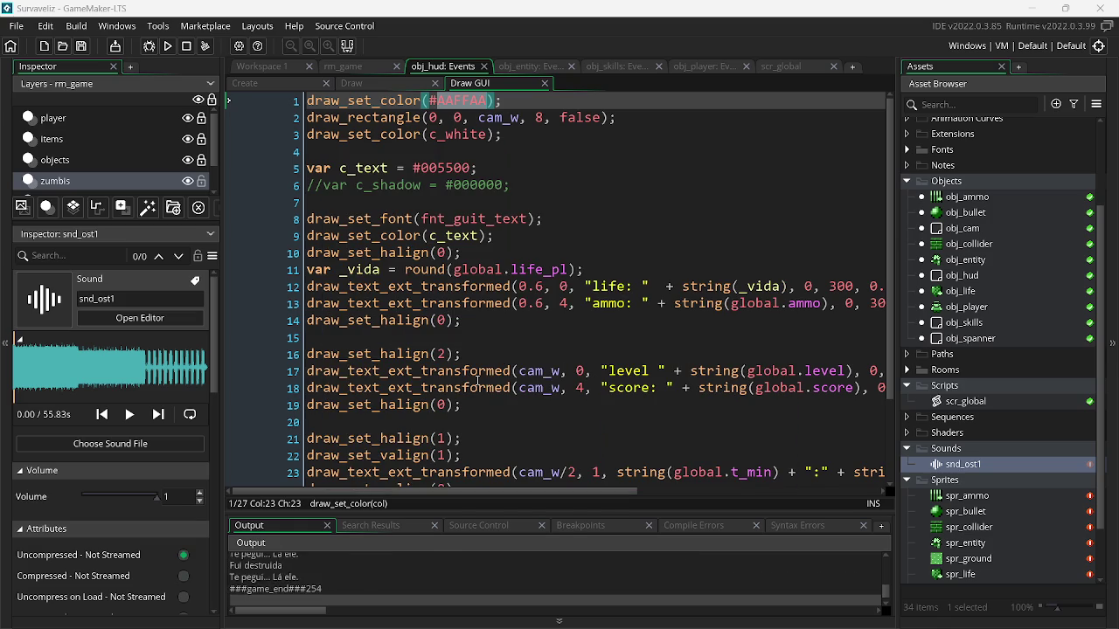
double_click(969, 543)
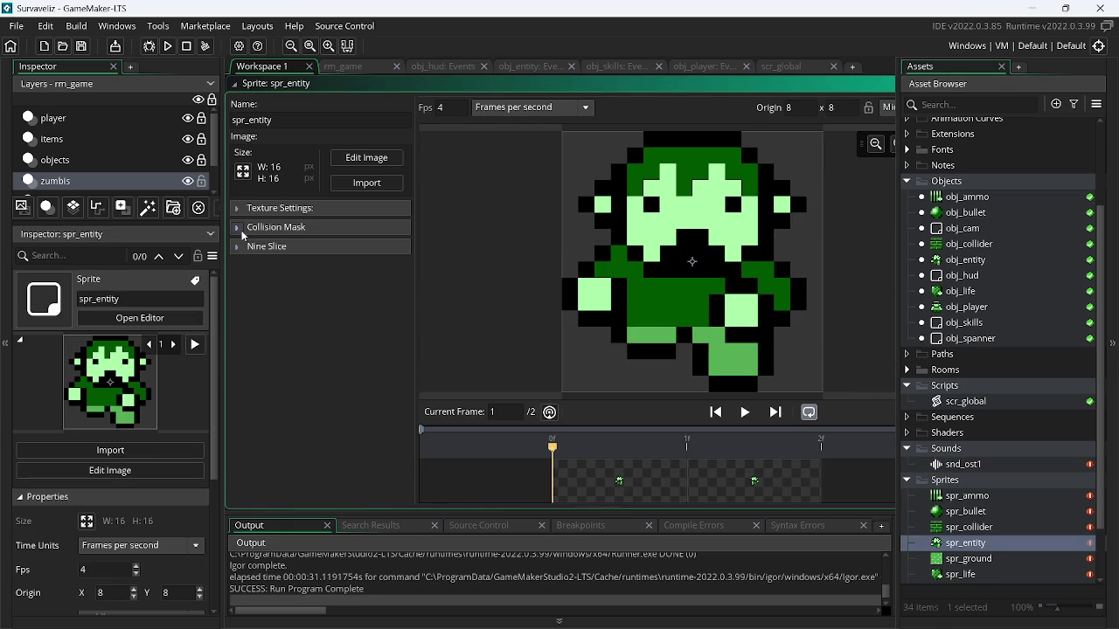
Give spr_entity a manual collision mask of left 4, top 2, right 11, bottom 11, then check its second frame
left_click(244, 227)
left_click(358, 248)
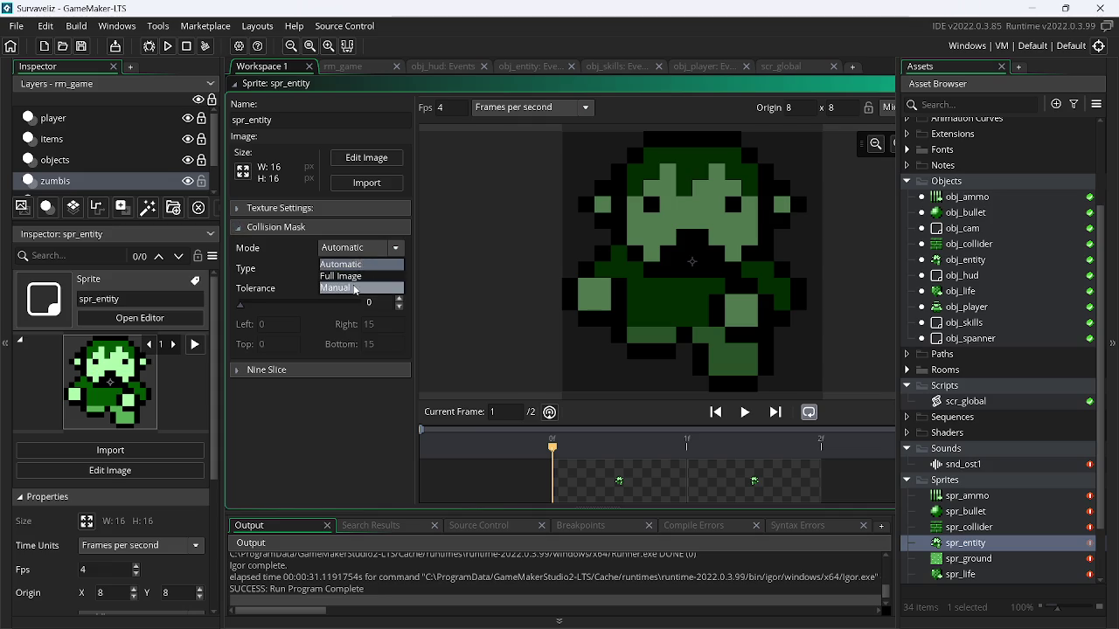
left_click(355, 289)
left_click_drag(563, 133, 645, 184)
left_click_drag(823, 182, 758, 184)
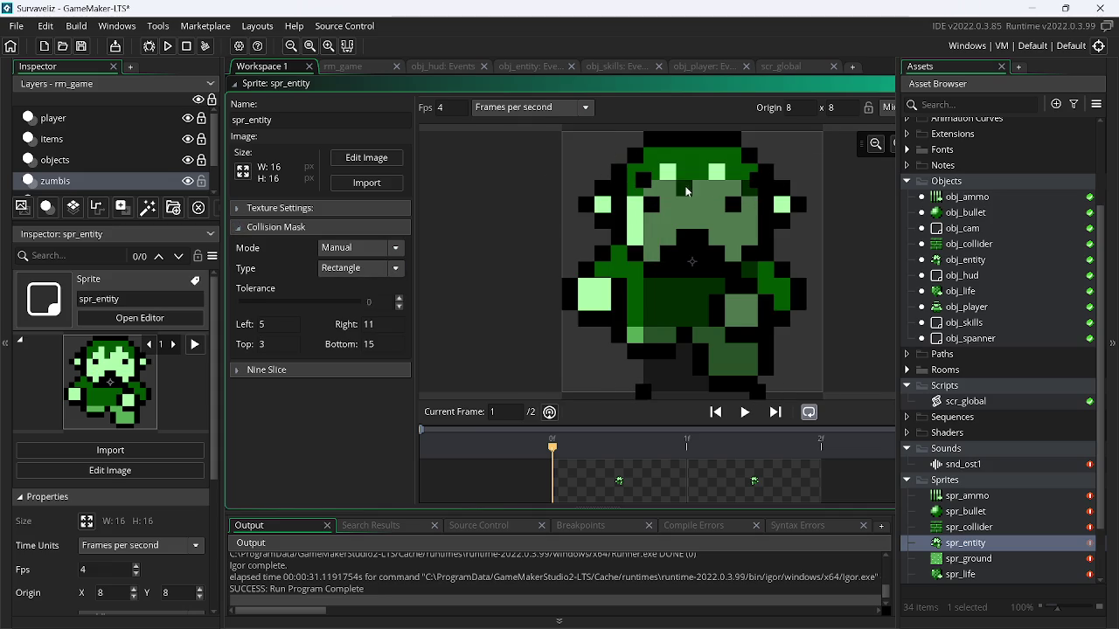
left_click_drag(644, 180, 628, 166)
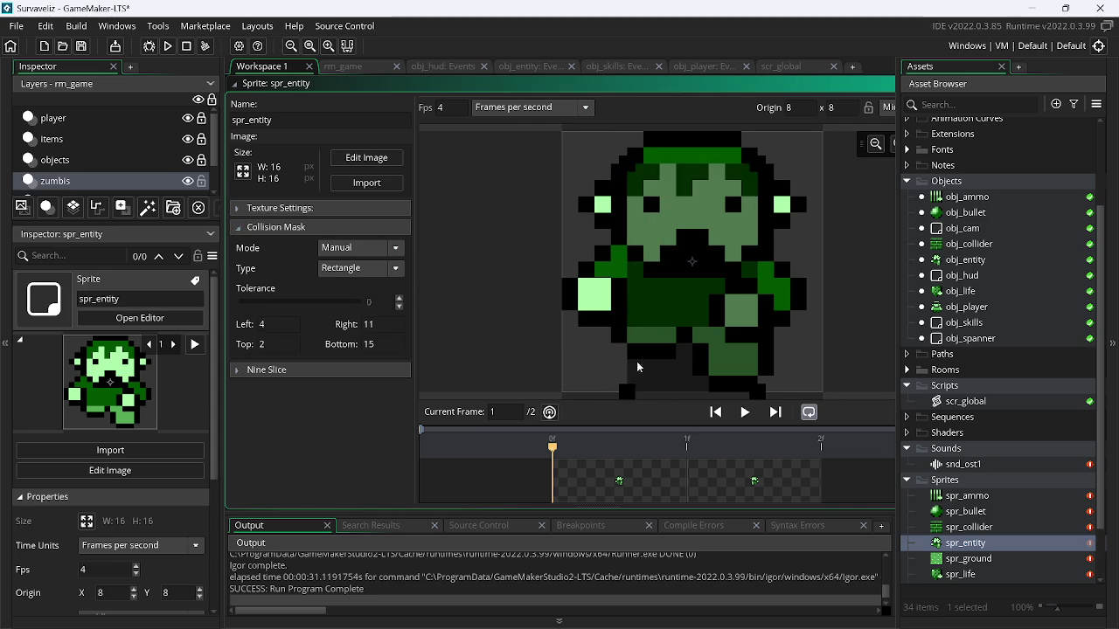
left_click_drag(627, 389, 636, 321)
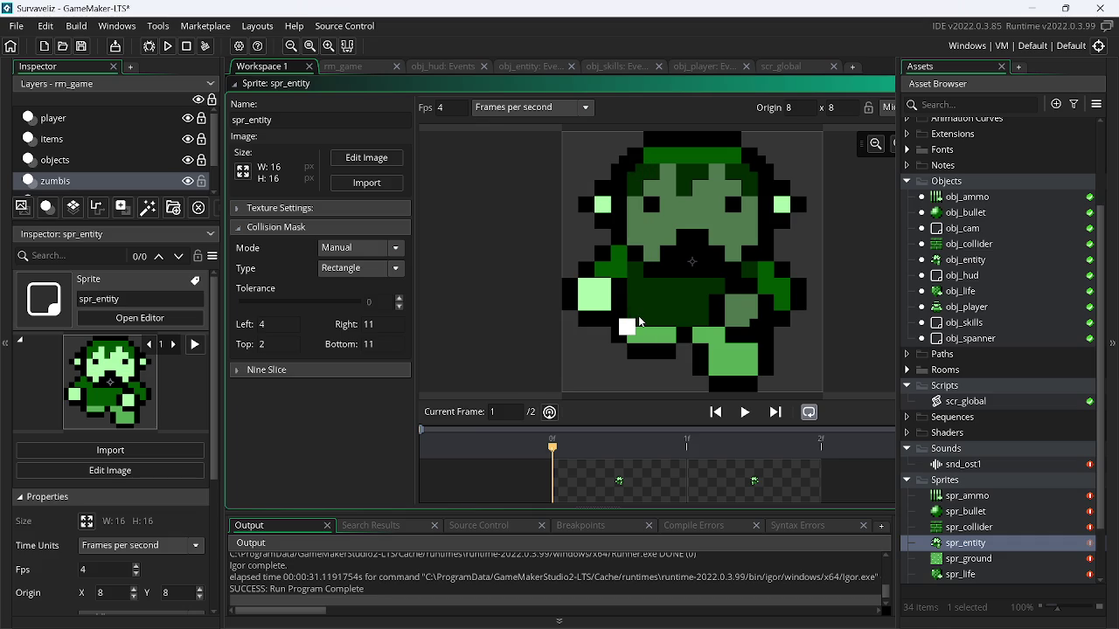
left_click(733, 481)
left_click(593, 492)
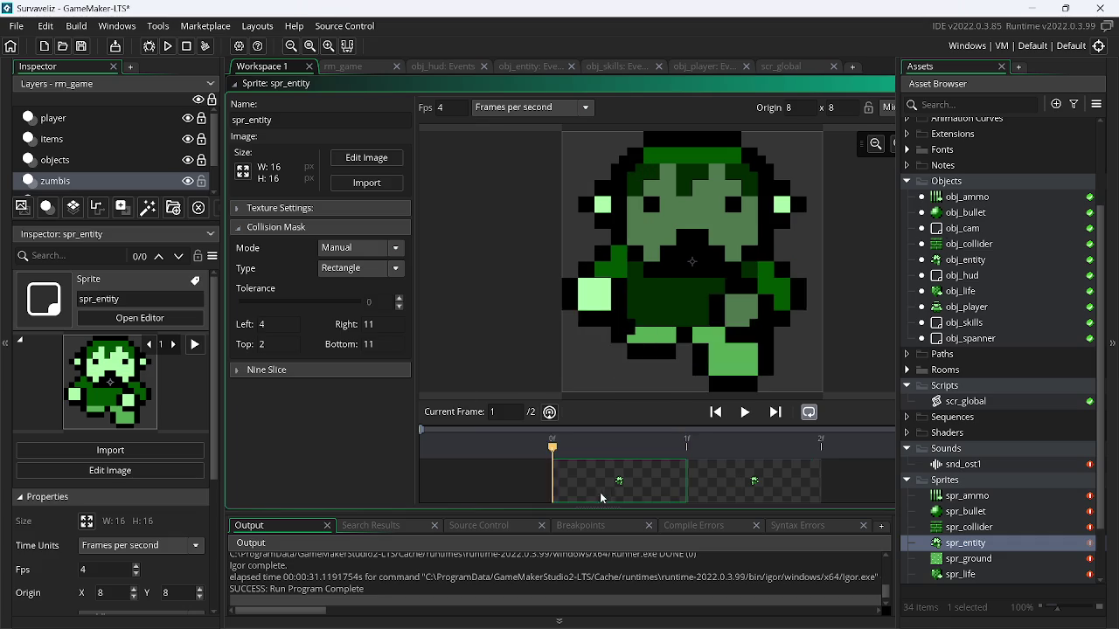
left_click(817, 496)
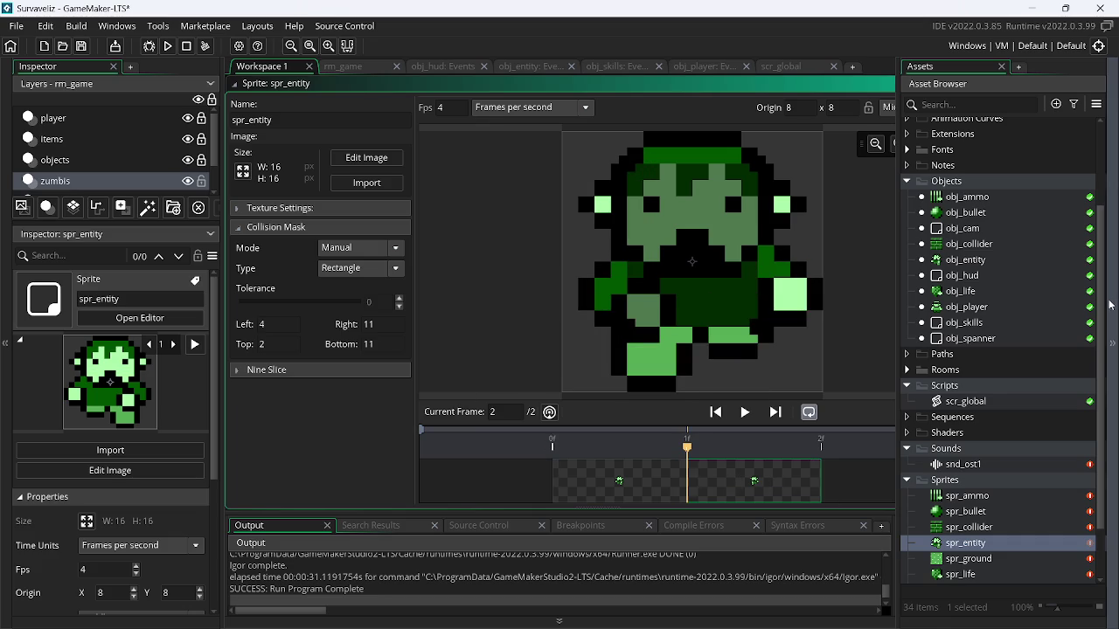
scroll(1005, 393, "down", 2)
Give spr_player_step a manual collision mask of left 4, top 3, right 11, bottom 11
double_click(977, 523)
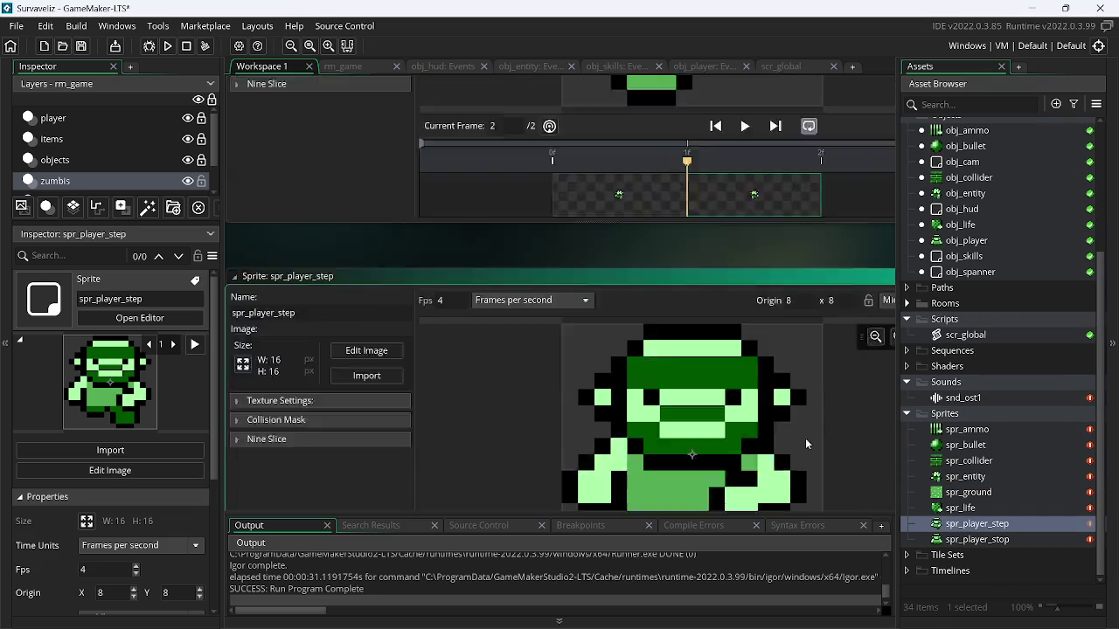
left_click(238, 246)
left_click(237, 246)
left_click(236, 227)
left_click(354, 248)
left_click(347, 290)
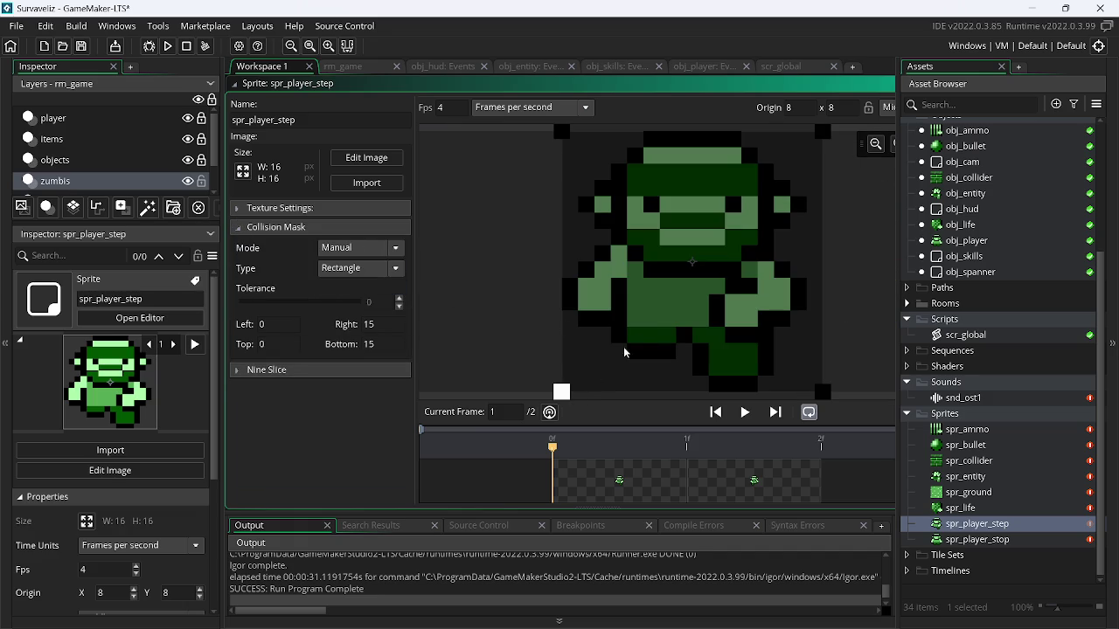
mouse_move(562, 392)
left_mouse_down()
mouse_move(635, 326)
mouse_move(624, 320)
left_mouse_up()
left_click_drag(823, 132, 758, 199)
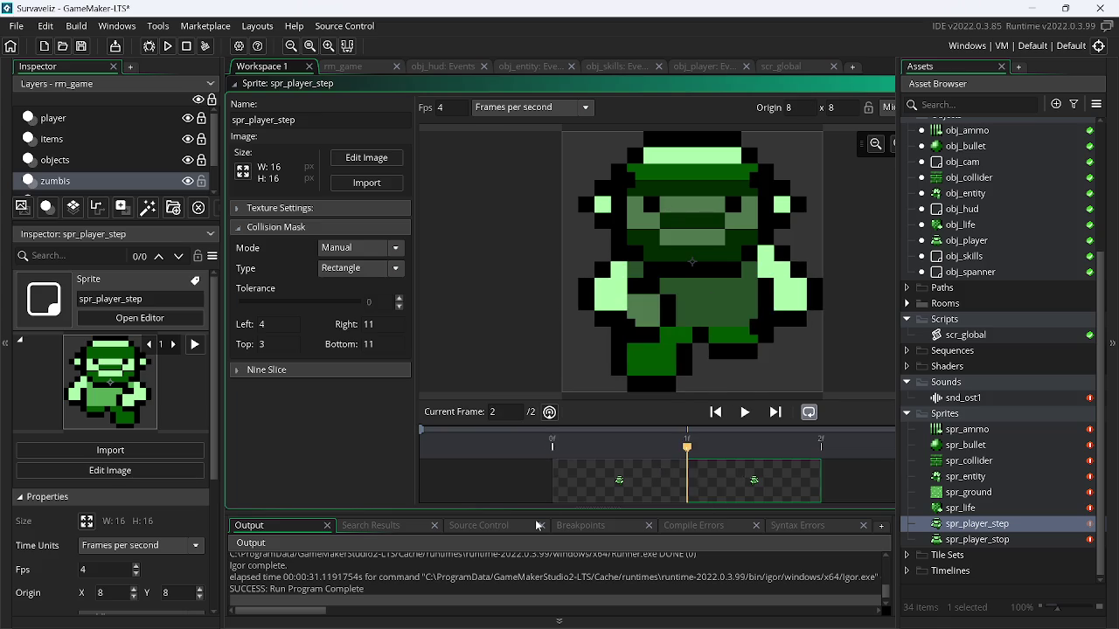
Match spr_player_stop's manual collision mask to spr_player_step's (left 4, top 3, right 11, bottom 11)
double_click(992, 542)
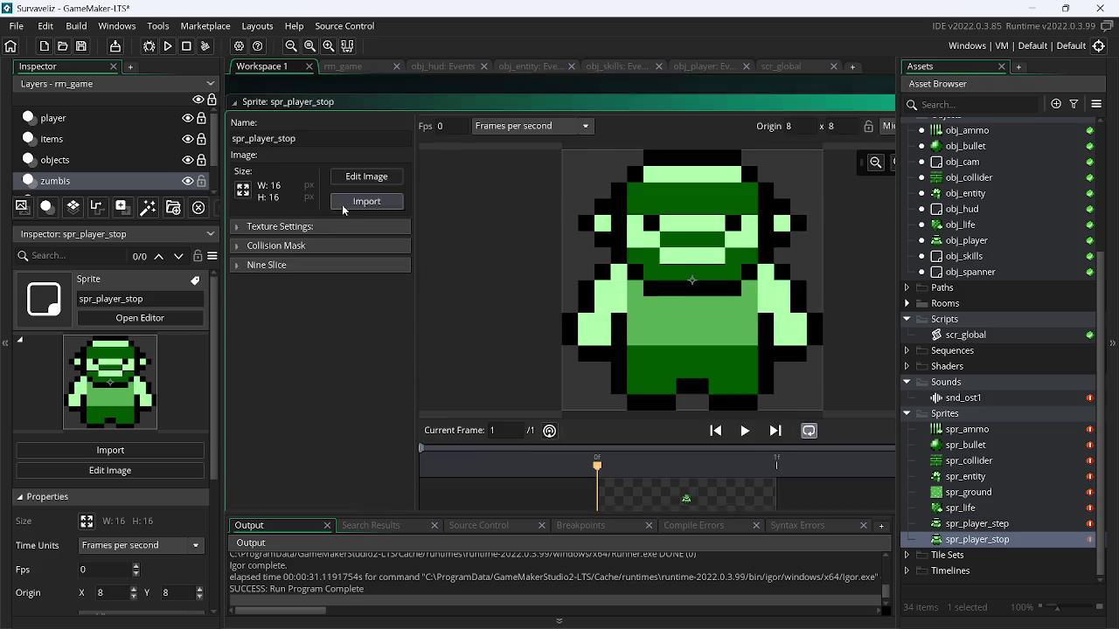
left_click(246, 227)
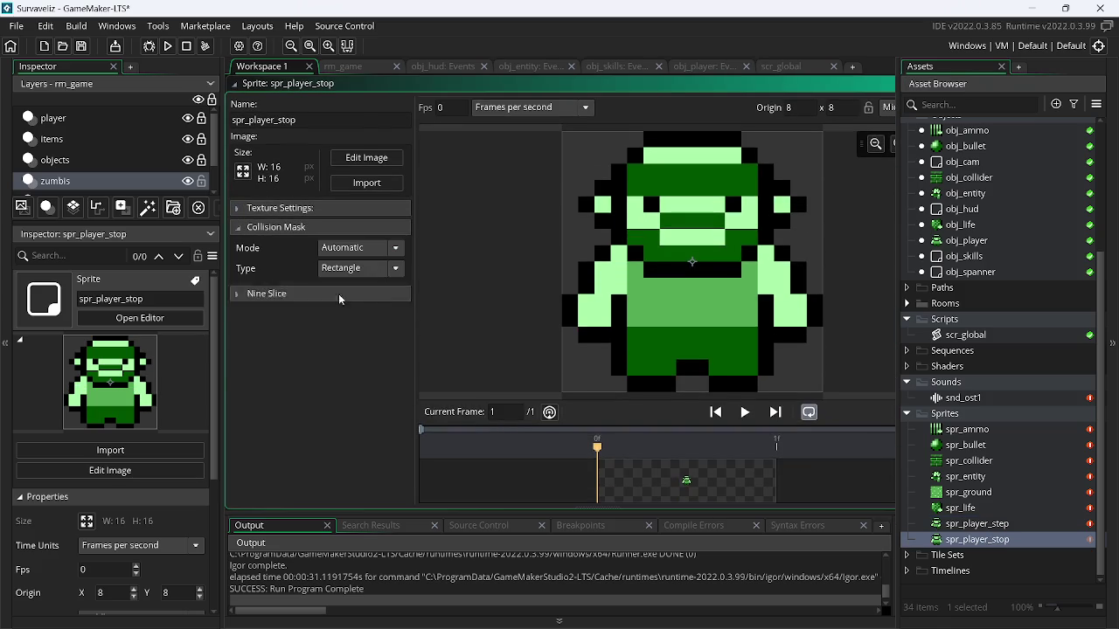
left_click(373, 250)
left_click(335, 288)
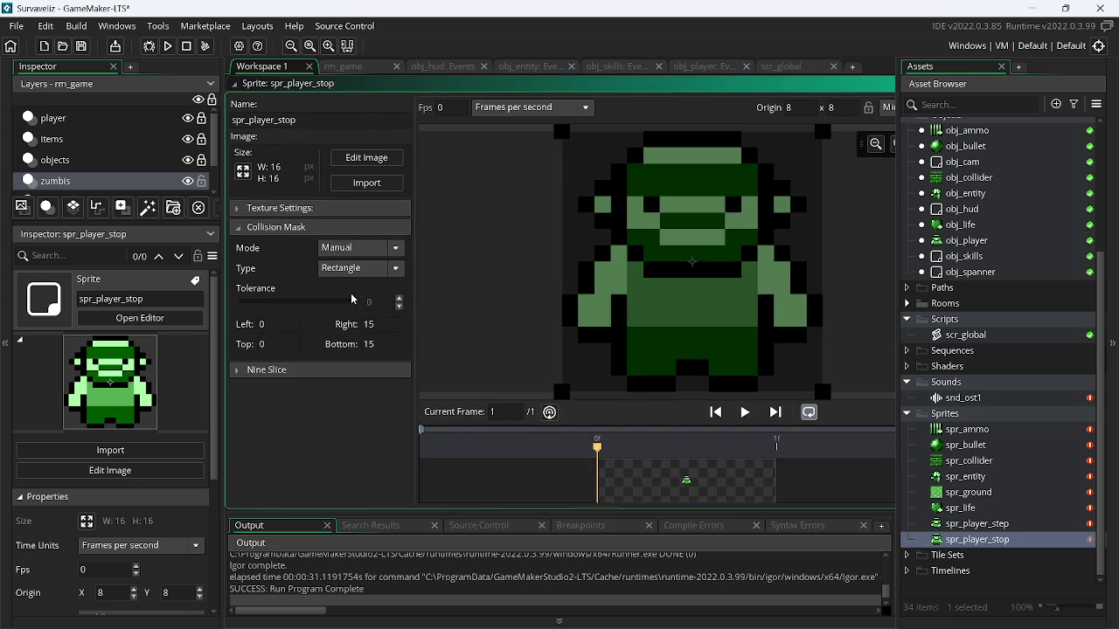
mouse_move(566, 393)
left_mouse_down()
mouse_move(623, 317)
mouse_move(629, 343)
left_mouse_up()
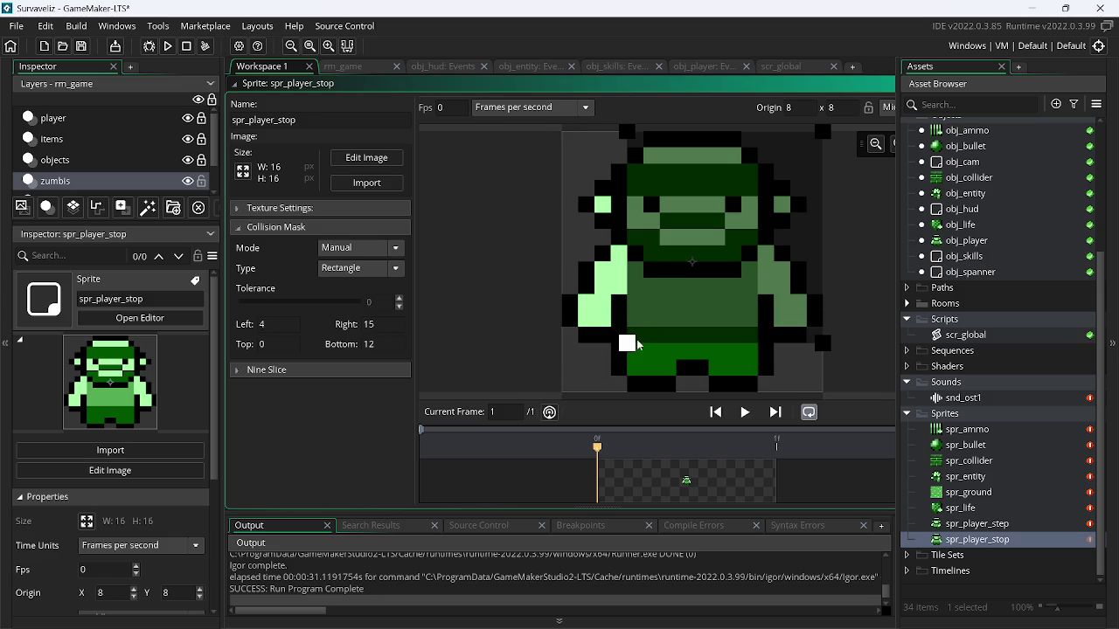
left_click_drag(826, 343, 752, 342)
left_click_drag(757, 133, 748, 188)
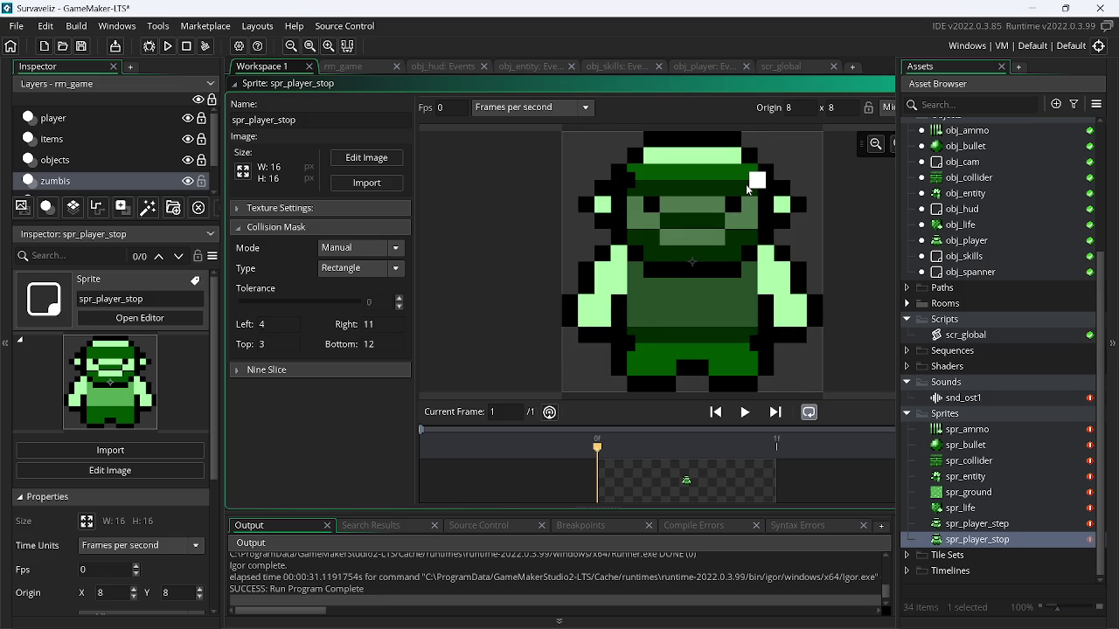
double_click(970, 524)
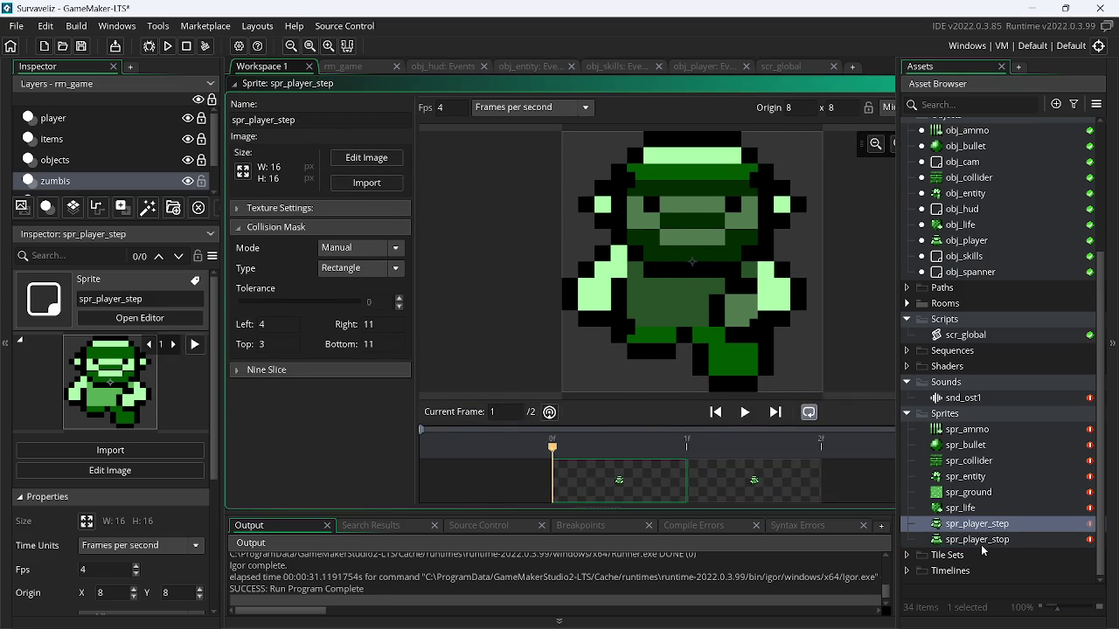
double_click(979, 542)
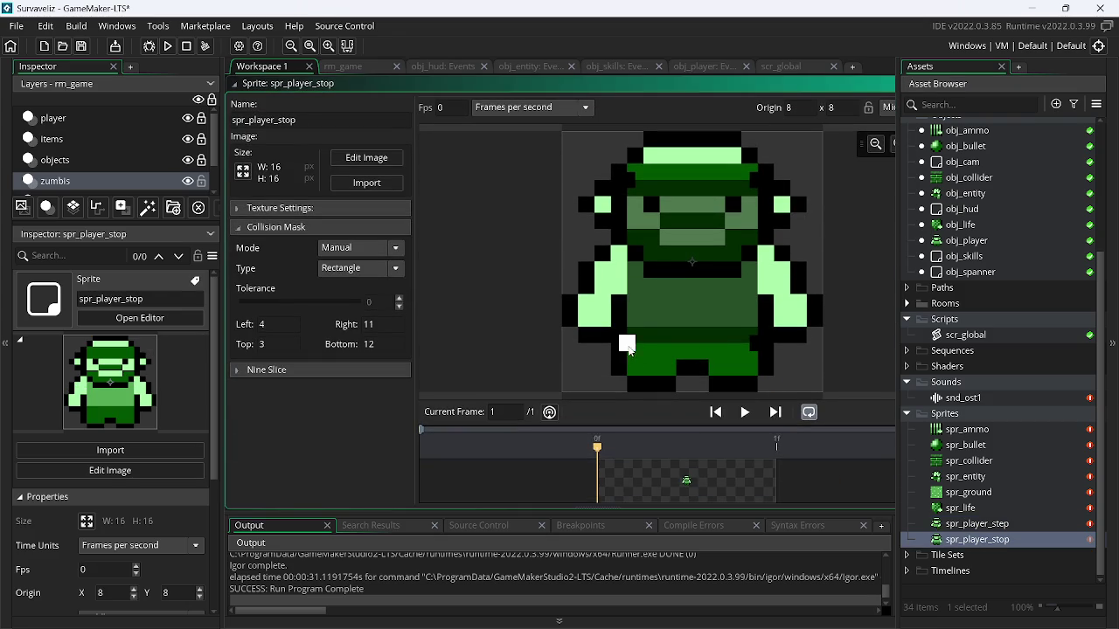
left_click_drag(629, 348, 625, 322)
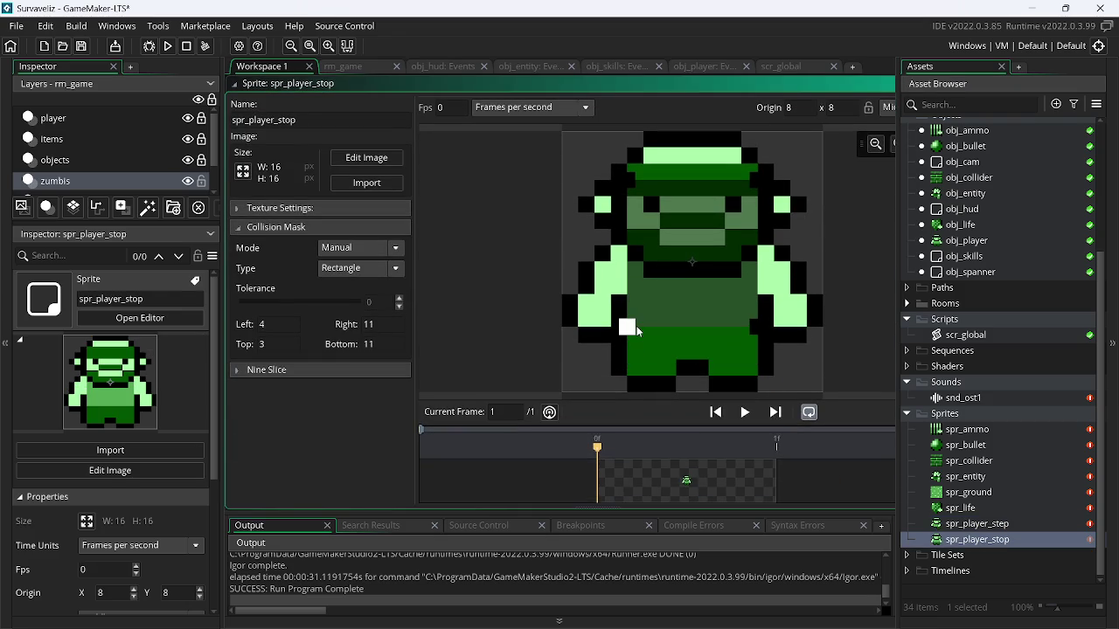
double_click(993, 523)
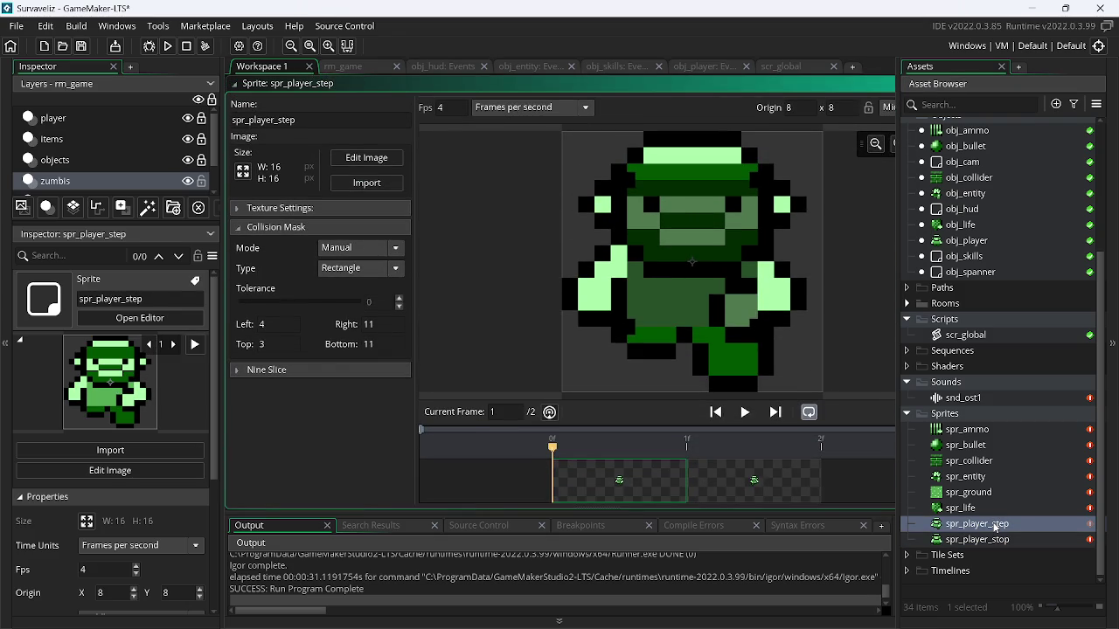
double_click(995, 541)
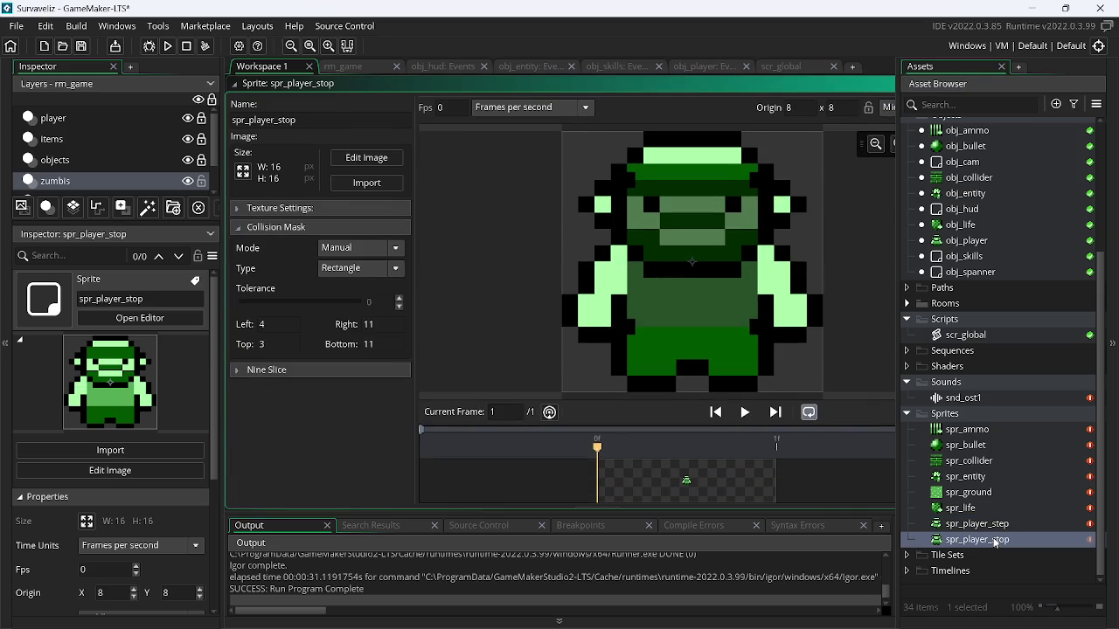
Use a context-menu command in the sprite editor, then open spr_bullet and switch to Paint.NET
scroll(627, 81, "up", 5)
right_click(582, 175)
mouse_move(612, 190)
left_click(696, 302)
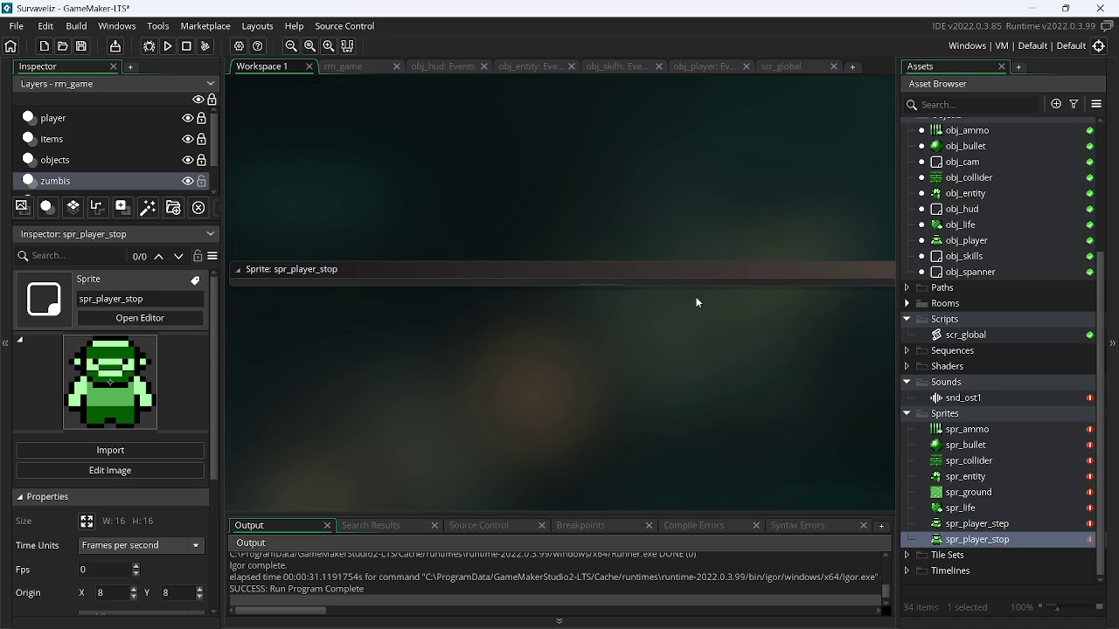
double_click(958, 452)
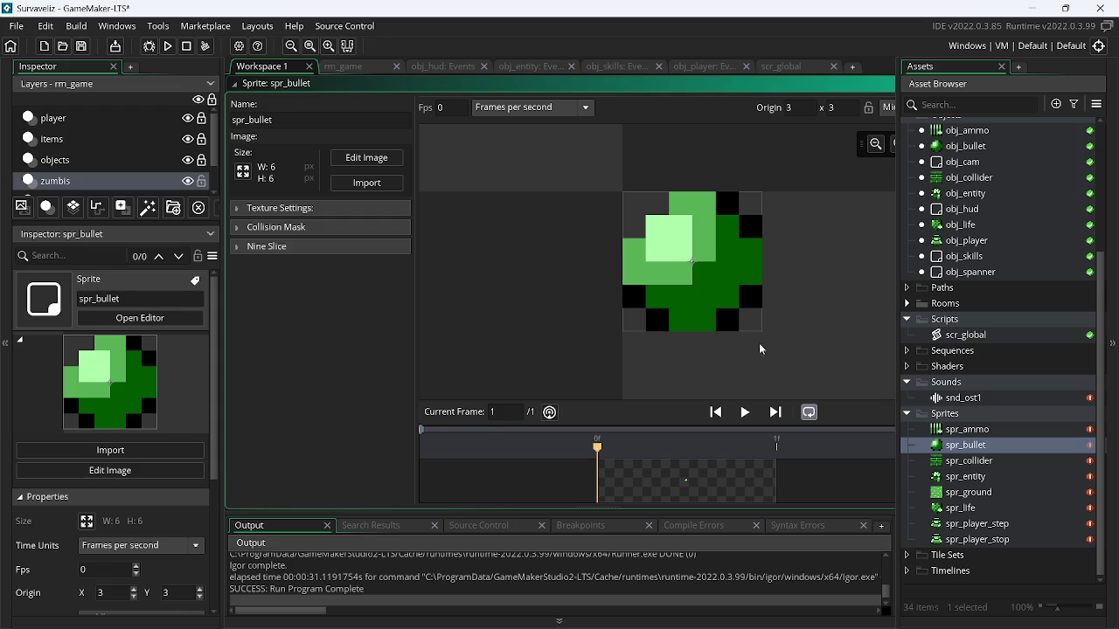
key("alt+Tab")
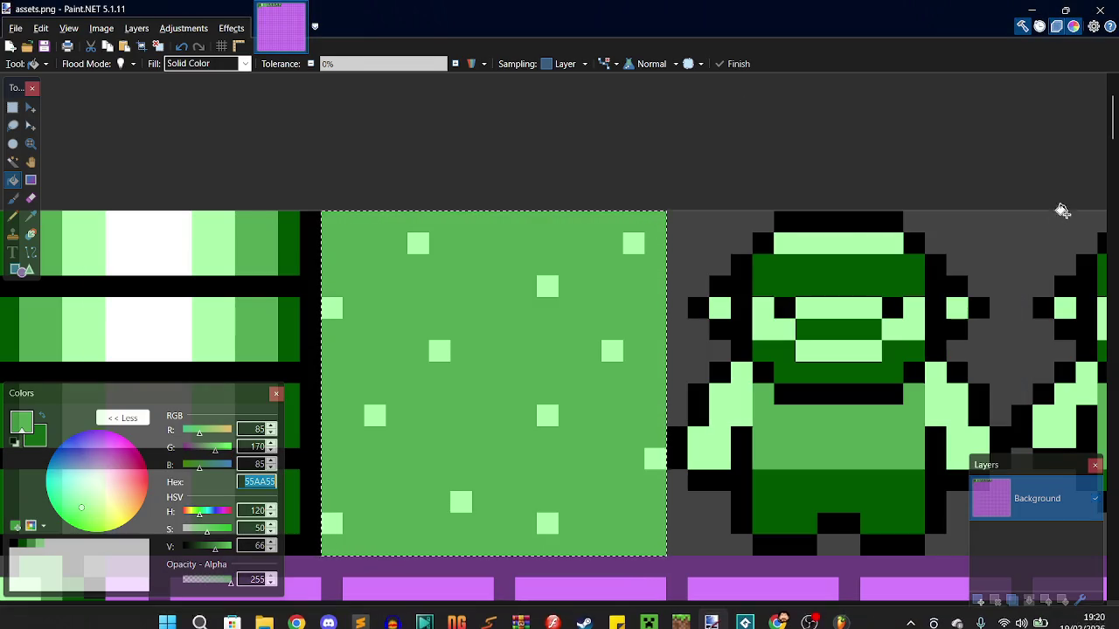
Sample the dark grey #444444 and paint it around the bullet tile in assets.png
scroll(536, 488, "left", 5)
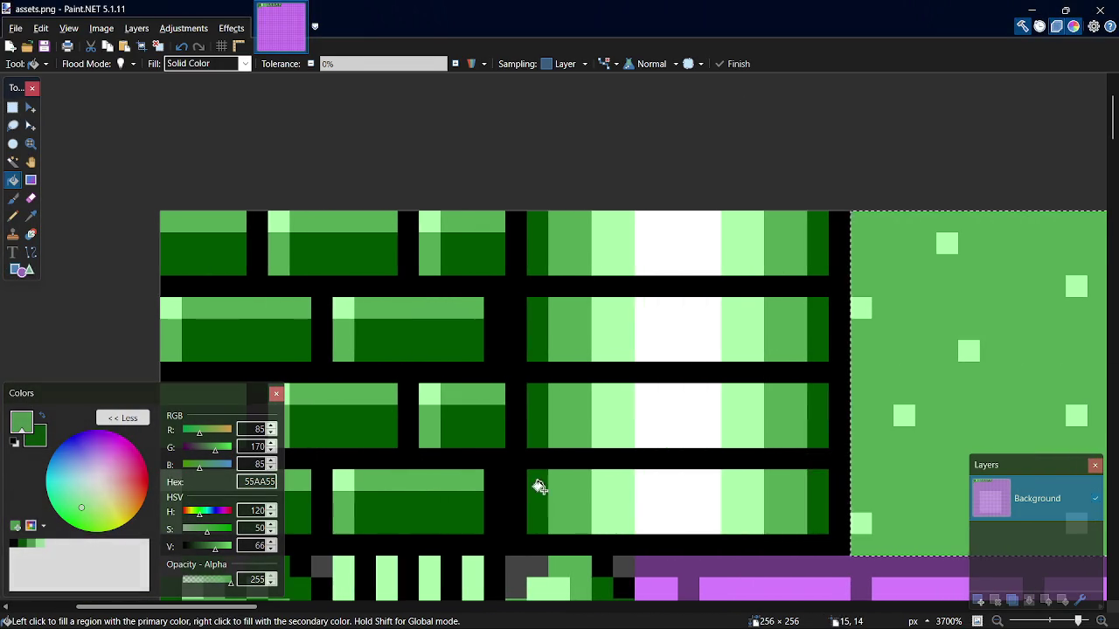
scroll(857, 255, "down", 5)
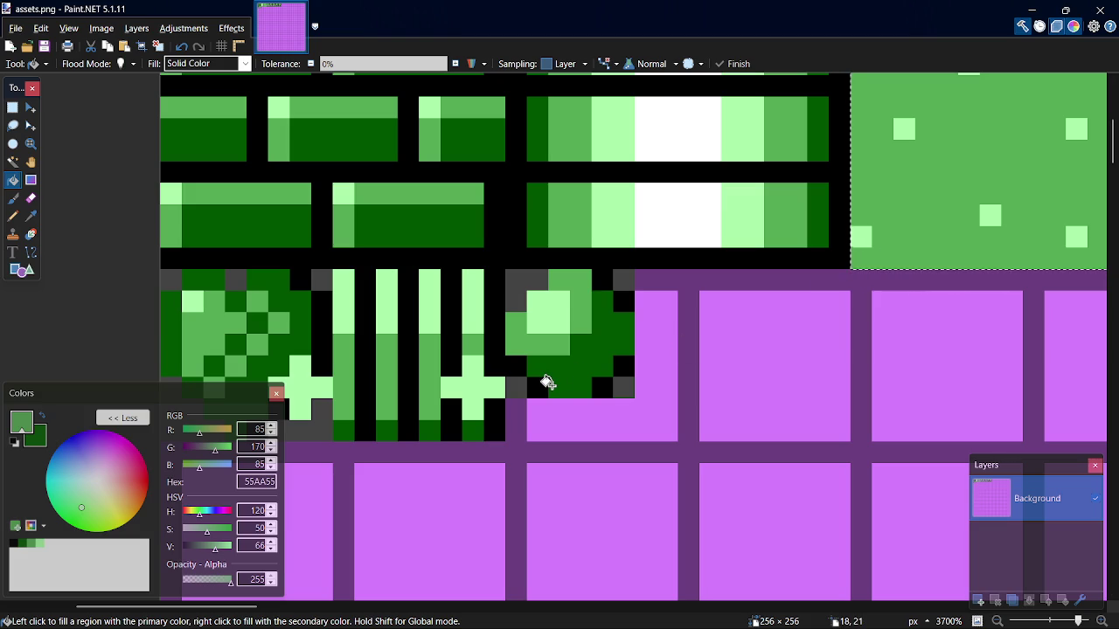
key("k")
left_click(622, 387)
key("p")
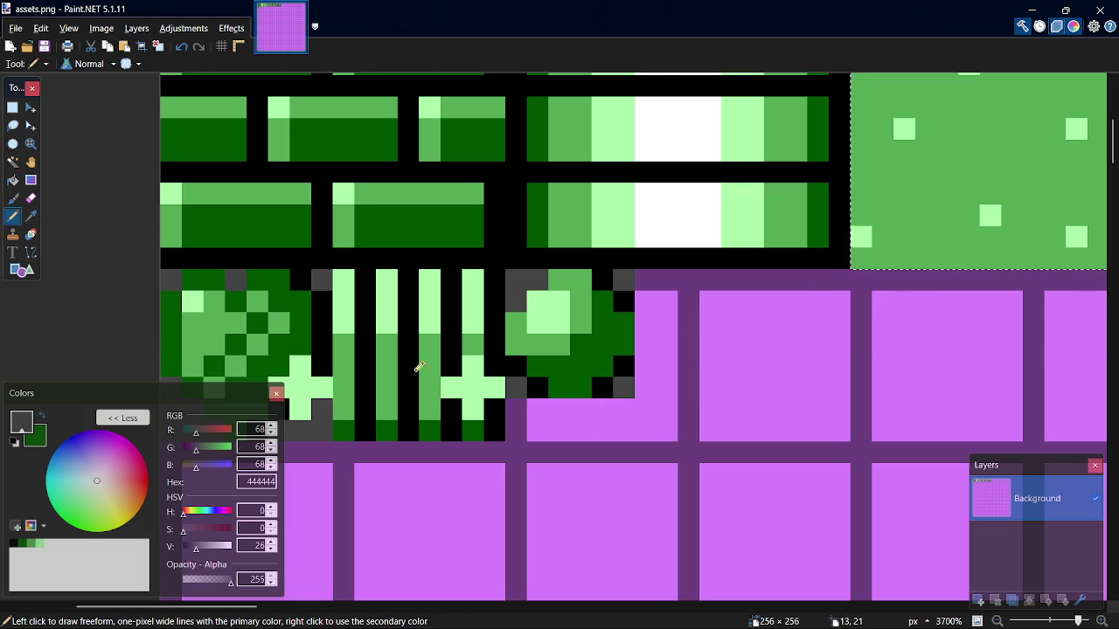
key("s")
left_click(562, 425)
key("p")
mouse_move(532, 392)
left_mouse_down()
mouse_move(643, 408)
mouse_move(655, 389)
mouse_move(654, 280)
left_mouse_up()
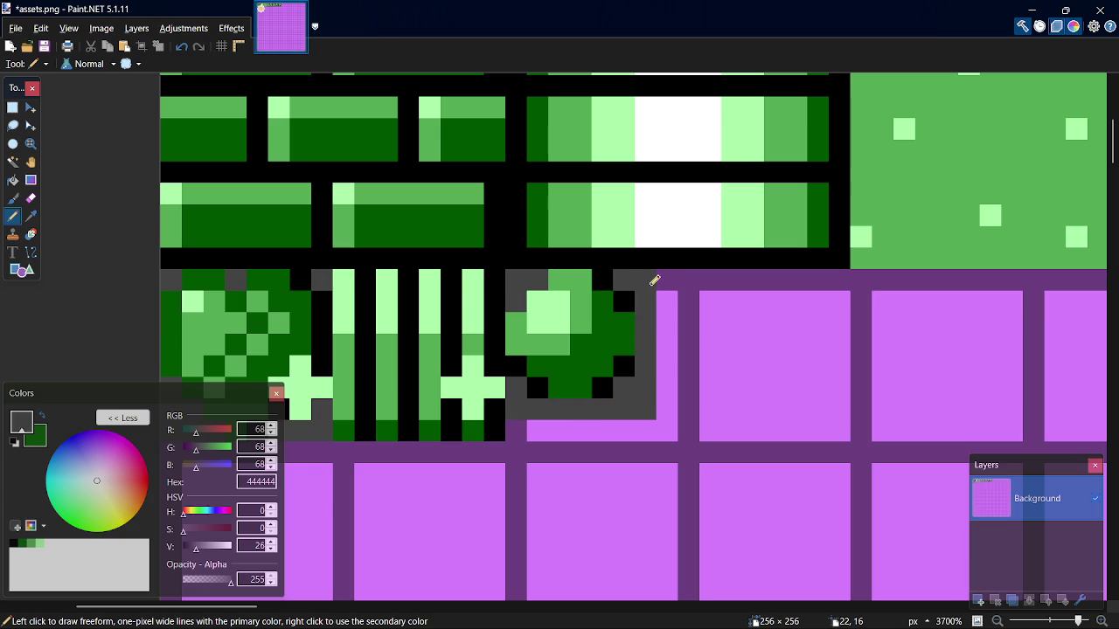
Outline the bullet's bottom and right edges in black and save assets.png
key("k")
left_click(628, 299)
key("p")
mouse_move(581, 409)
left_mouse_down()
mouse_move(559, 400)
mouse_move(647, 374)
mouse_move(651, 327)
left_mouse_up()
key("ctrl+s")
key("alt+Tab")
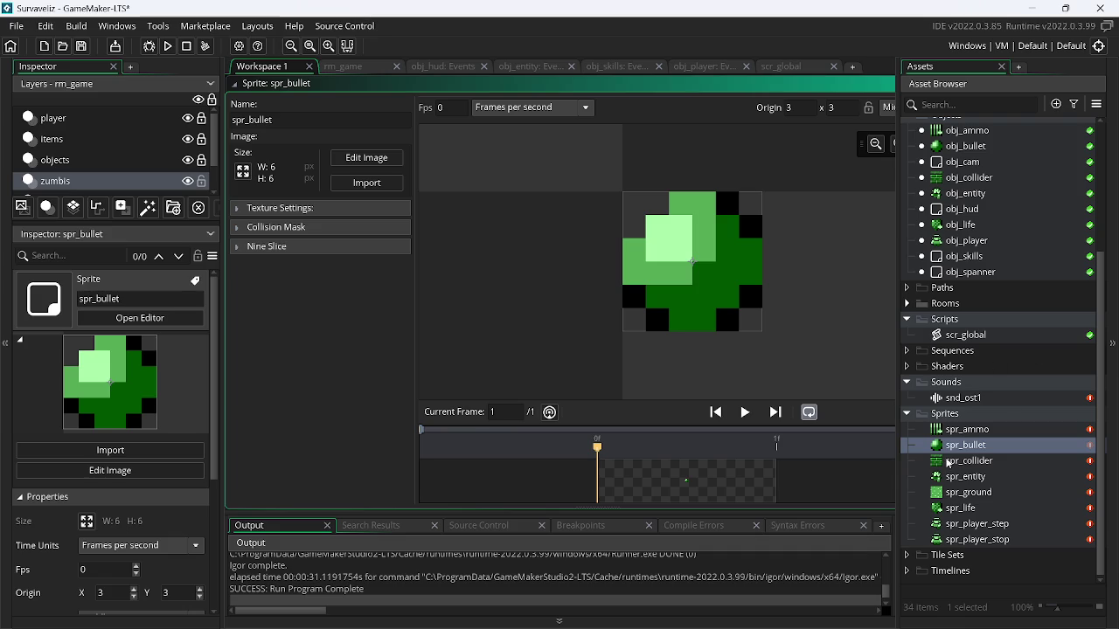
Import assets.png into spr_bullet and start Convert to Frames with 7x7 frames
left_click(367, 183)
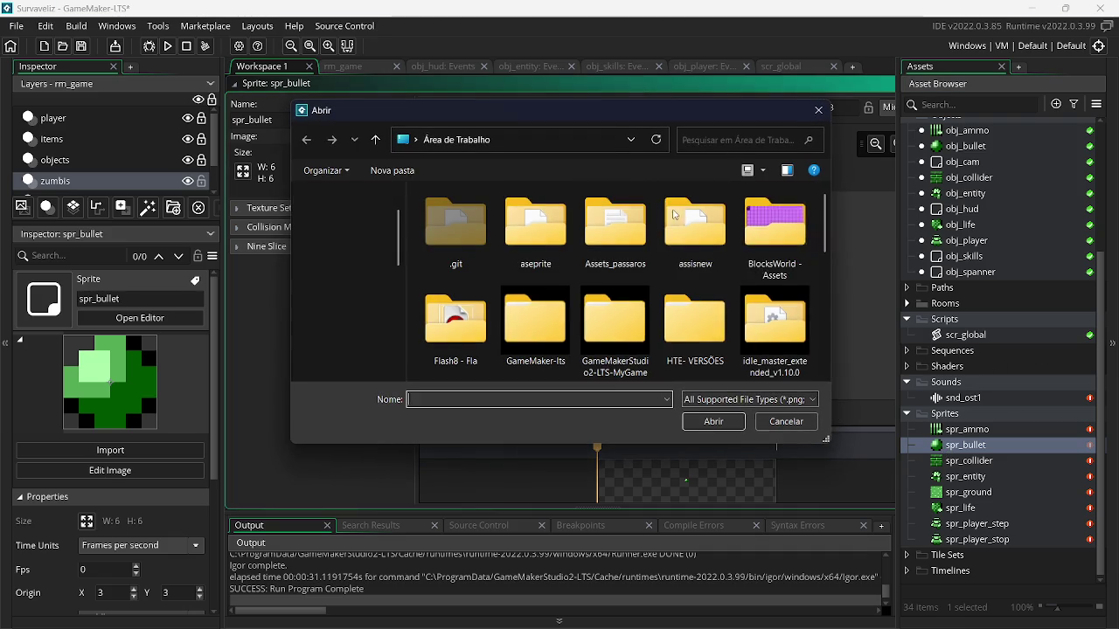
left_click_drag(826, 226, 826, 308)
double_click(694, 210)
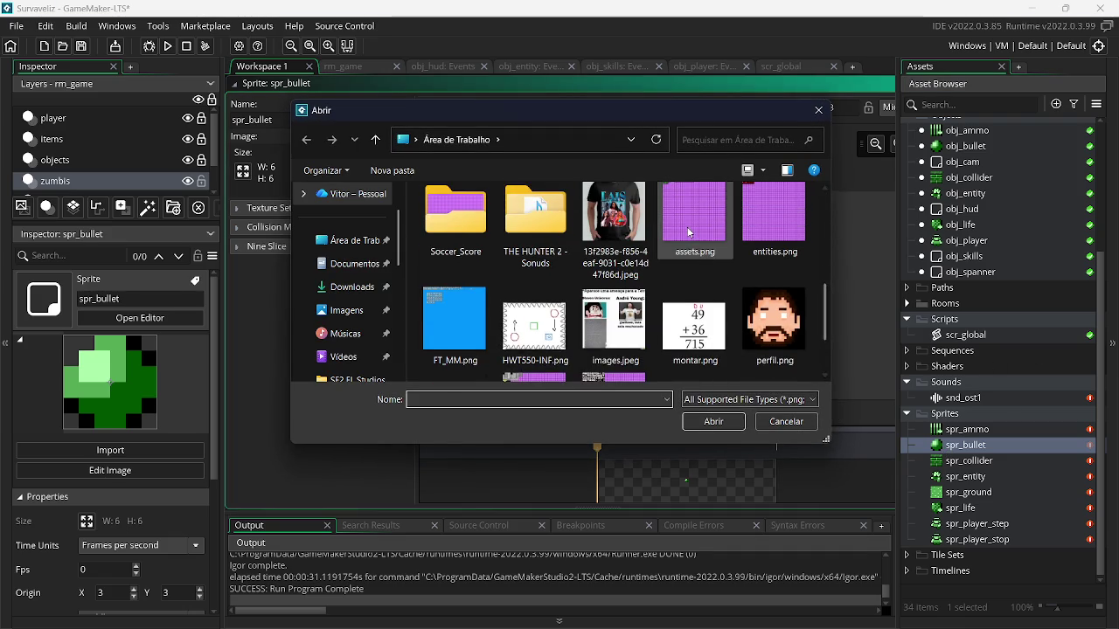
left_click(365, 158)
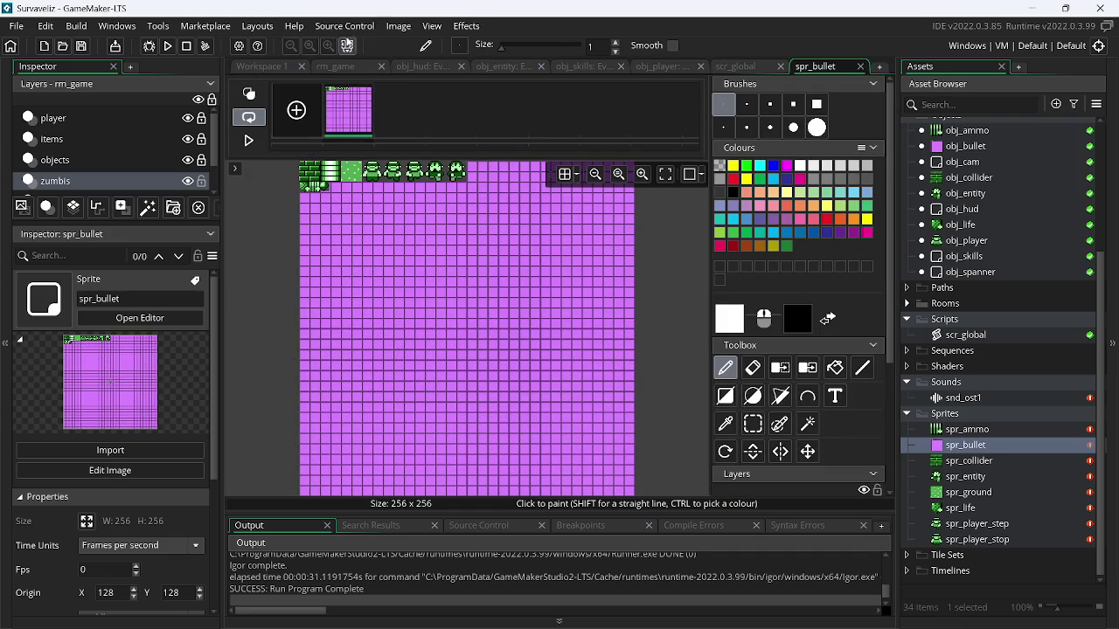
left_click(404, 26)
left_click(455, 204)
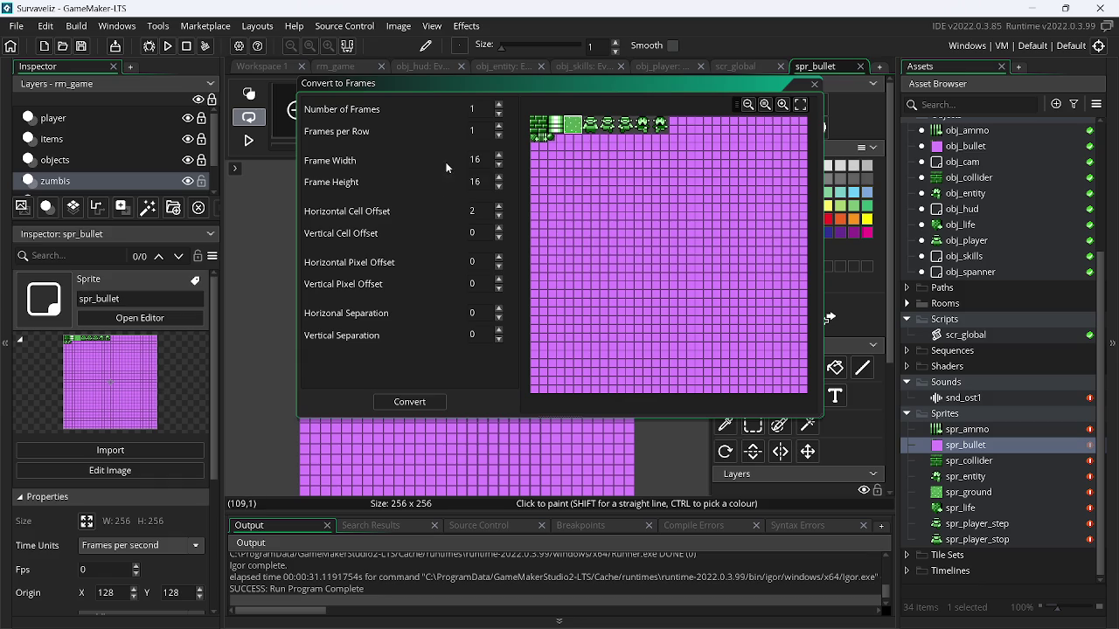
type("77")
Cut out the 7x7 bullet with cell and pixel offsets 2,2 and make its grey background transparent
left_click(780, 105)
left_click(781, 105)
left_click(781, 105)
scroll(603, 223, "up", 2)
scroll(603, 236, "left", 5)
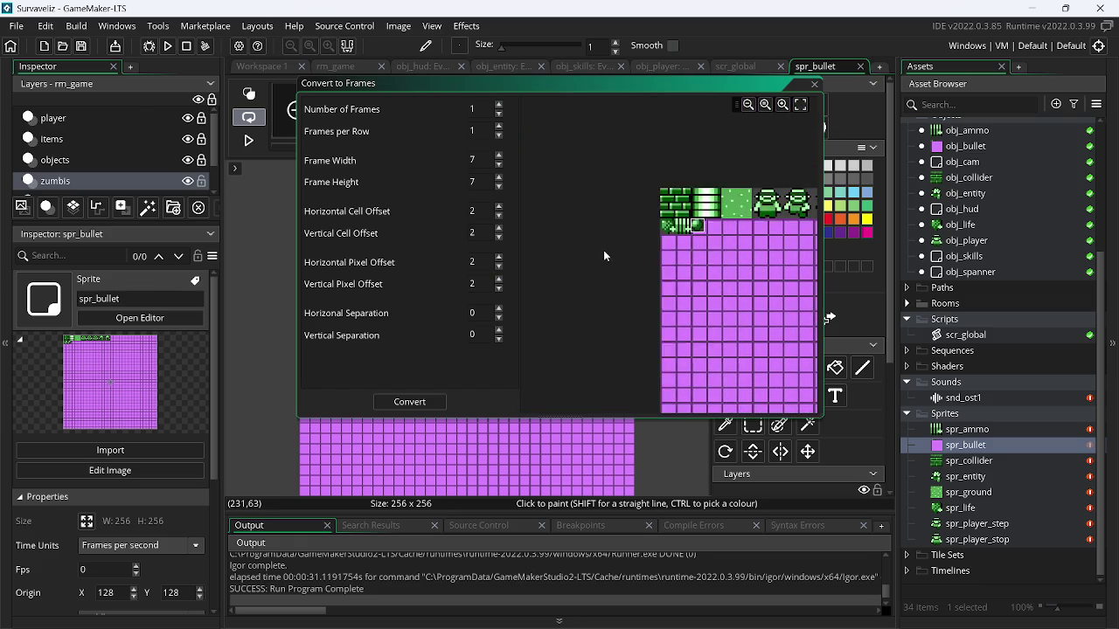
left_click(782, 105)
left_click(782, 105)
left_click(782, 105)
scroll(716, 216, "right", 3)
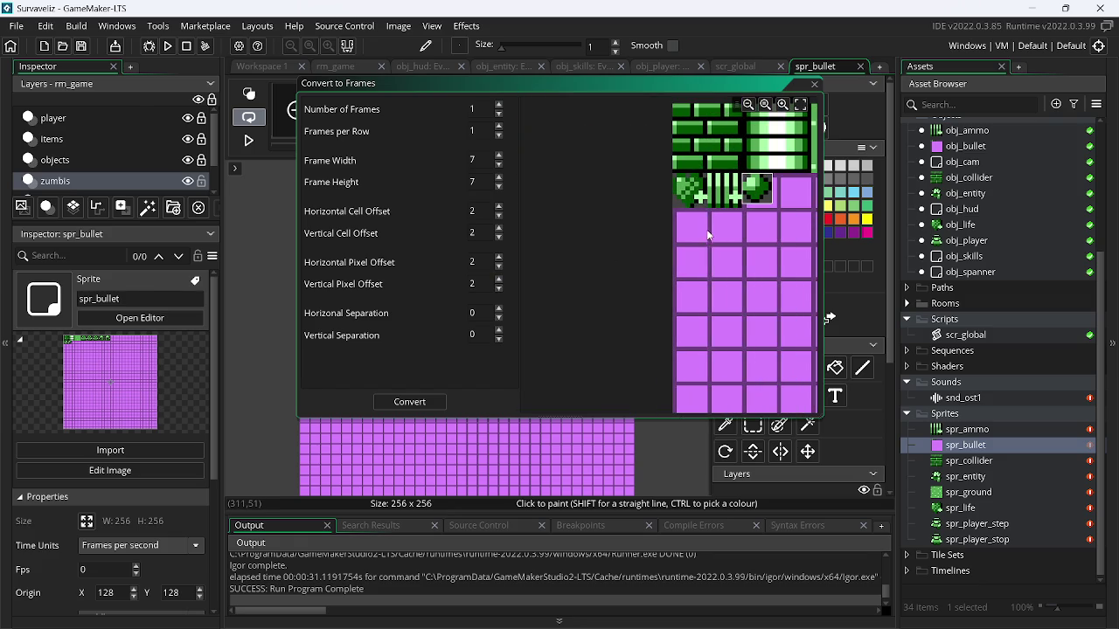
left_click(429, 402)
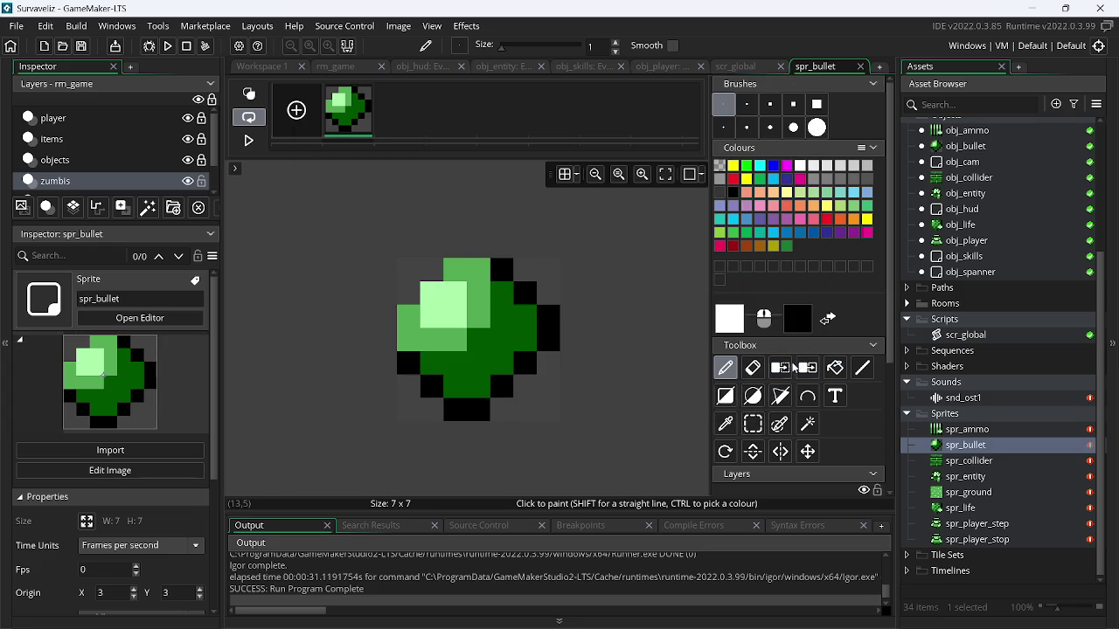
left_click(780, 368)
left_click(551, 416)
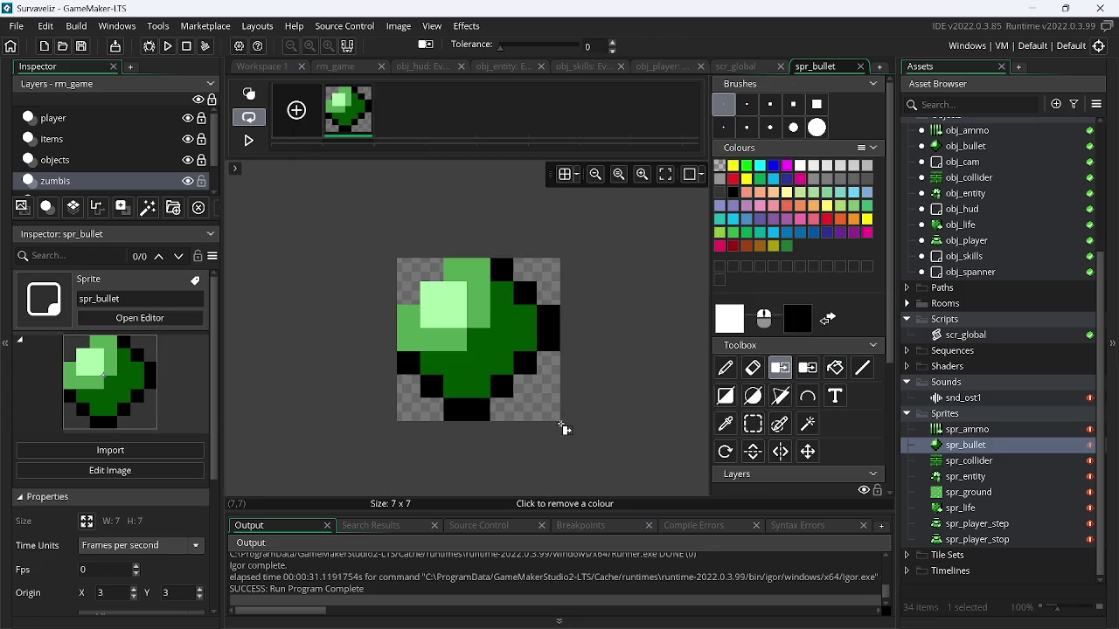